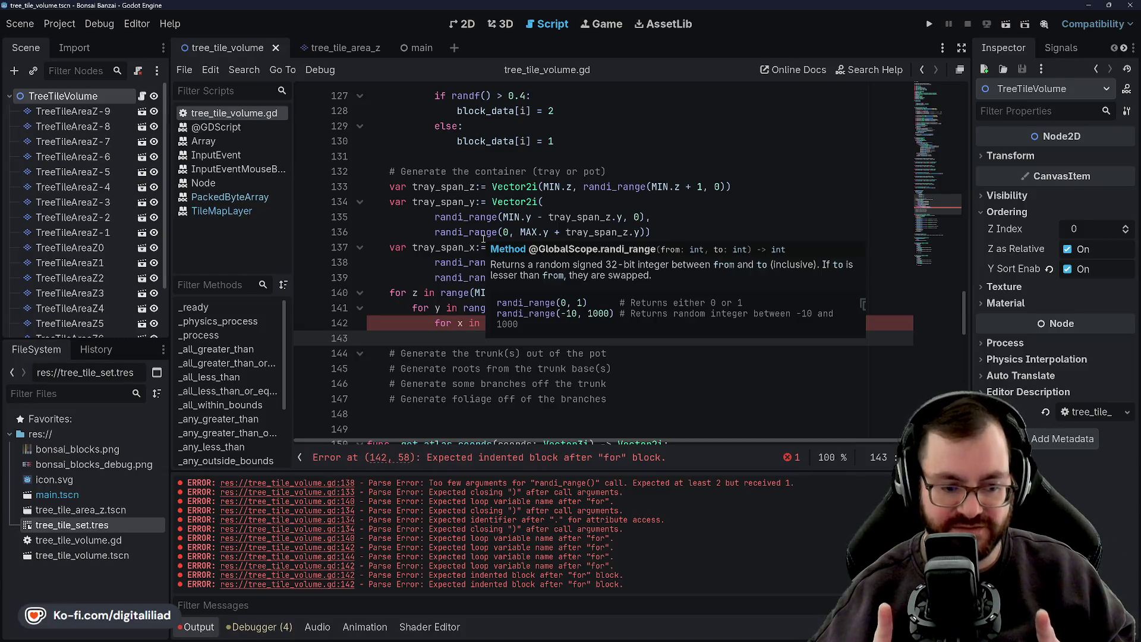
# Re-indent the empty line under the inner loop
pyautogui.hscroll(1, 484, 250)
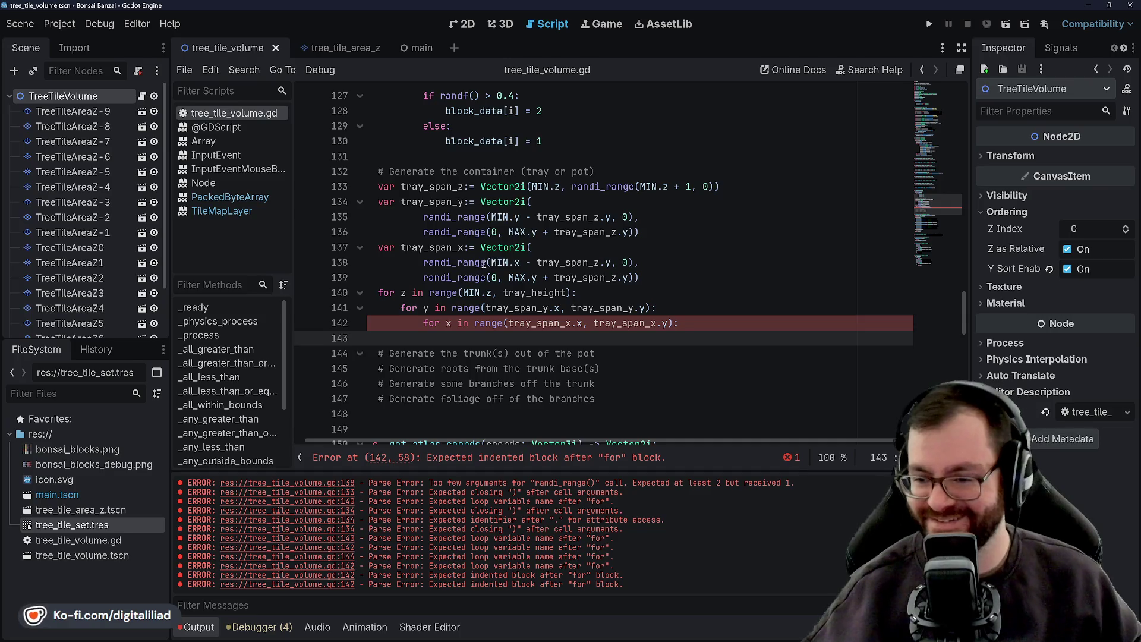
pyautogui.press('BackSpace')
pyautogui.press('Return')
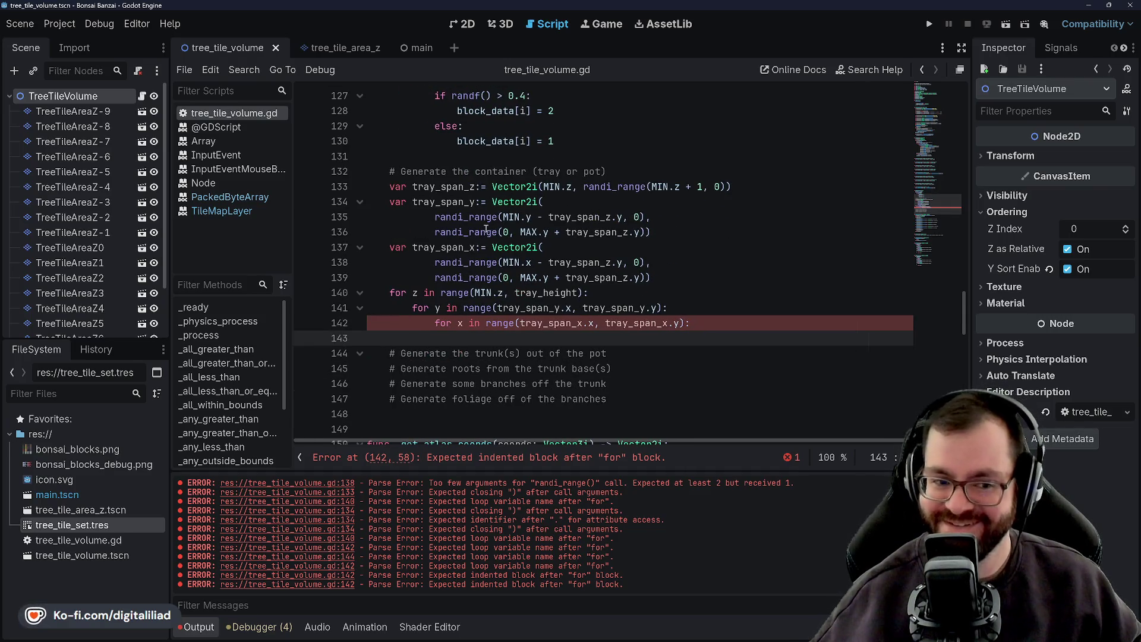
pyautogui.scroll(1, 486, 229)
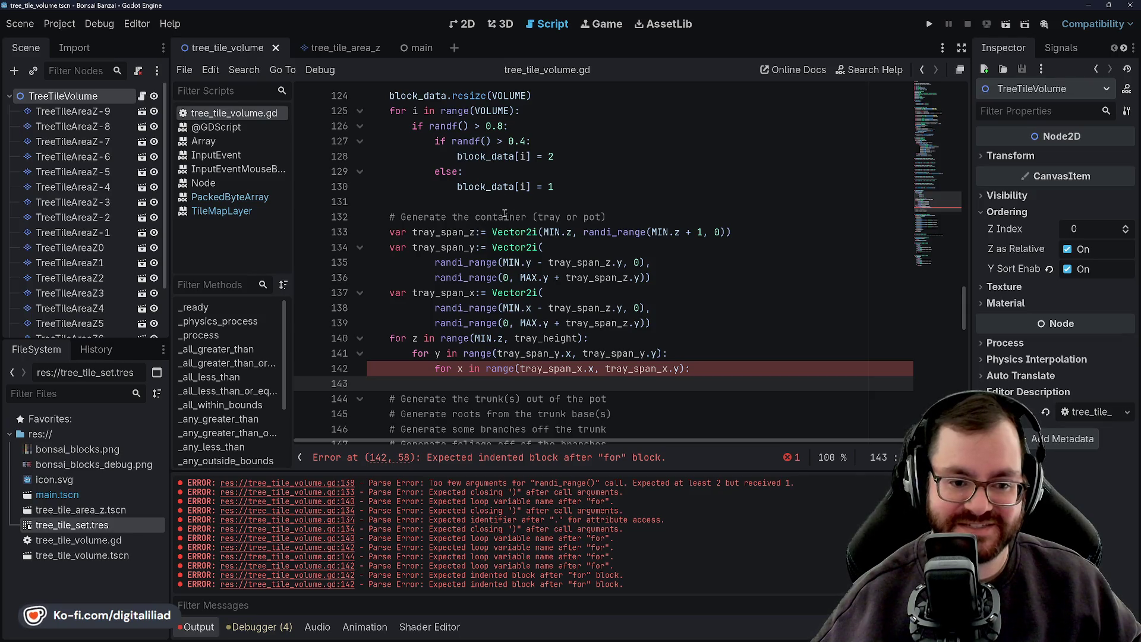
pyautogui.scroll(-3, 505, 214)
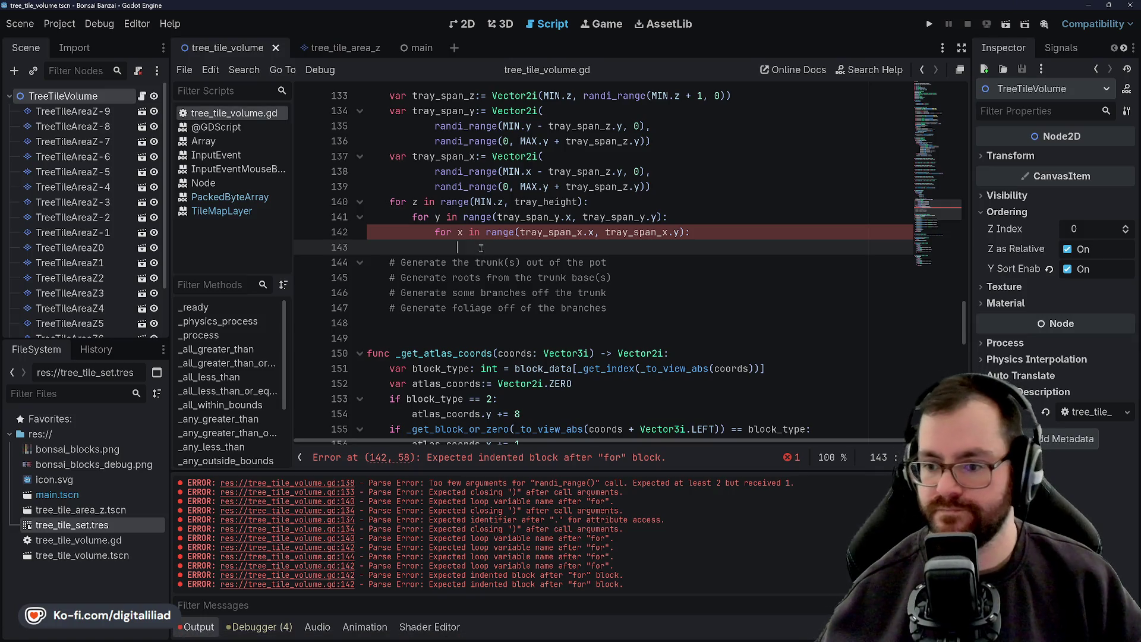
pyautogui.scroll(2, 481, 249)
# Change line 140's outer loop variable to z and hide the output log
pyautogui.click(423, 293)
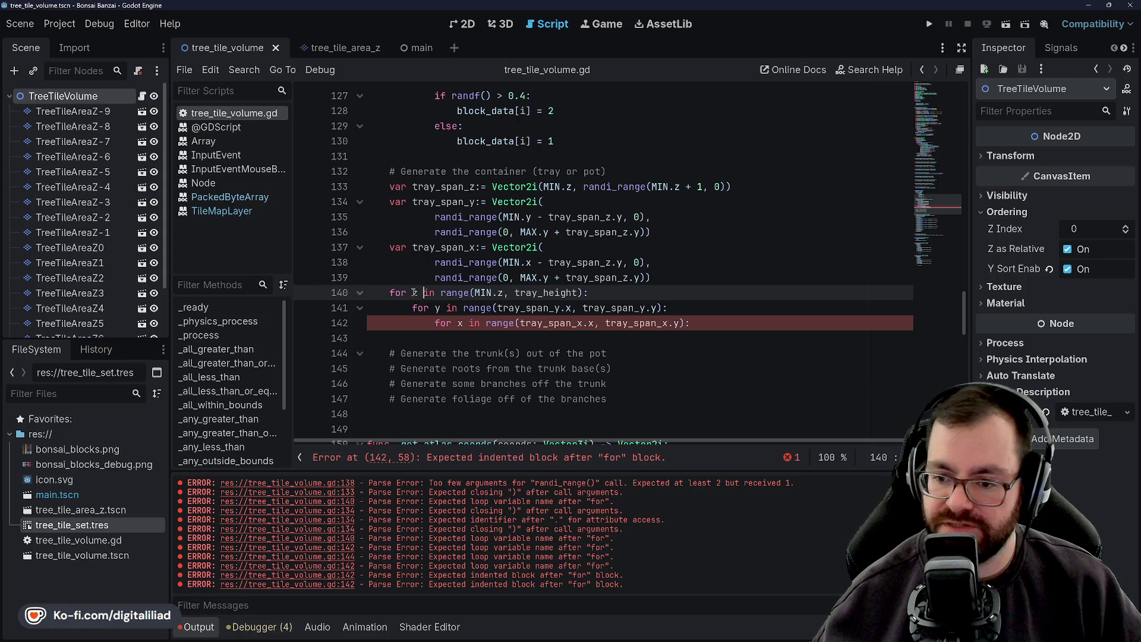
pyautogui.write('z')
pyautogui.click(433, 305)
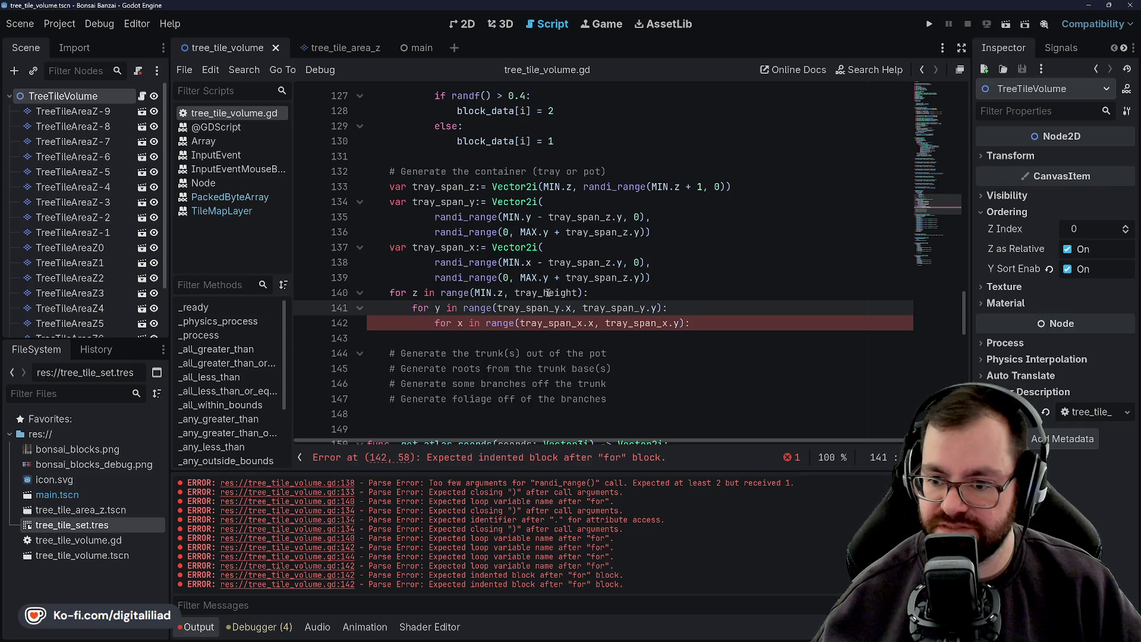
pyautogui.click(591, 292)
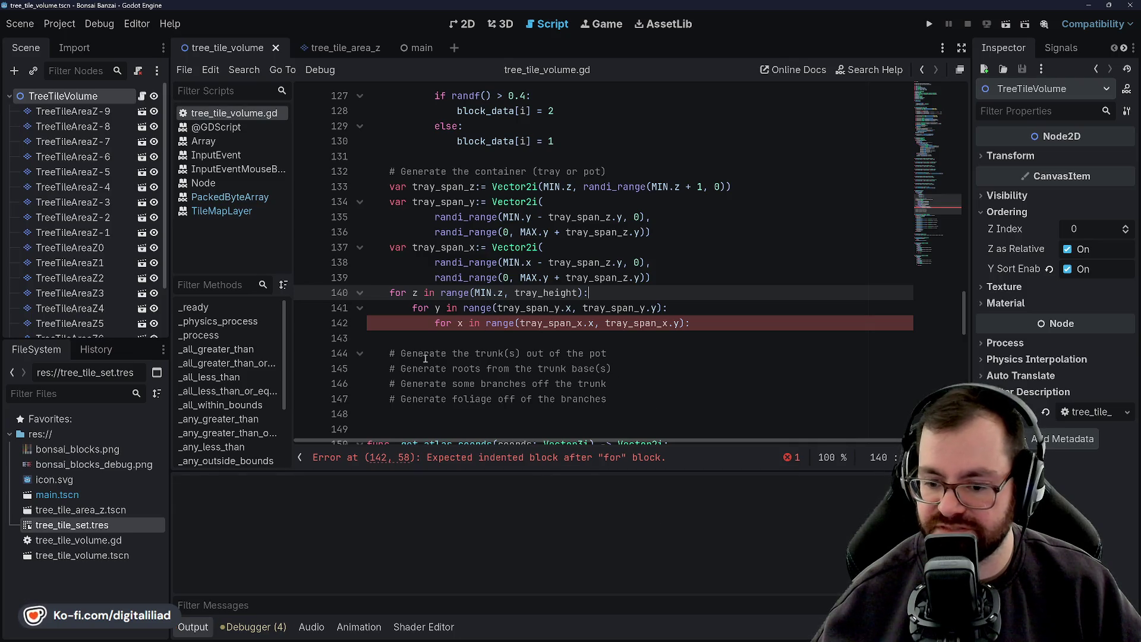
pyautogui.click(193, 627)
# Collapse the Output panel and select the word range on line 140
pyautogui.click(393, 444)
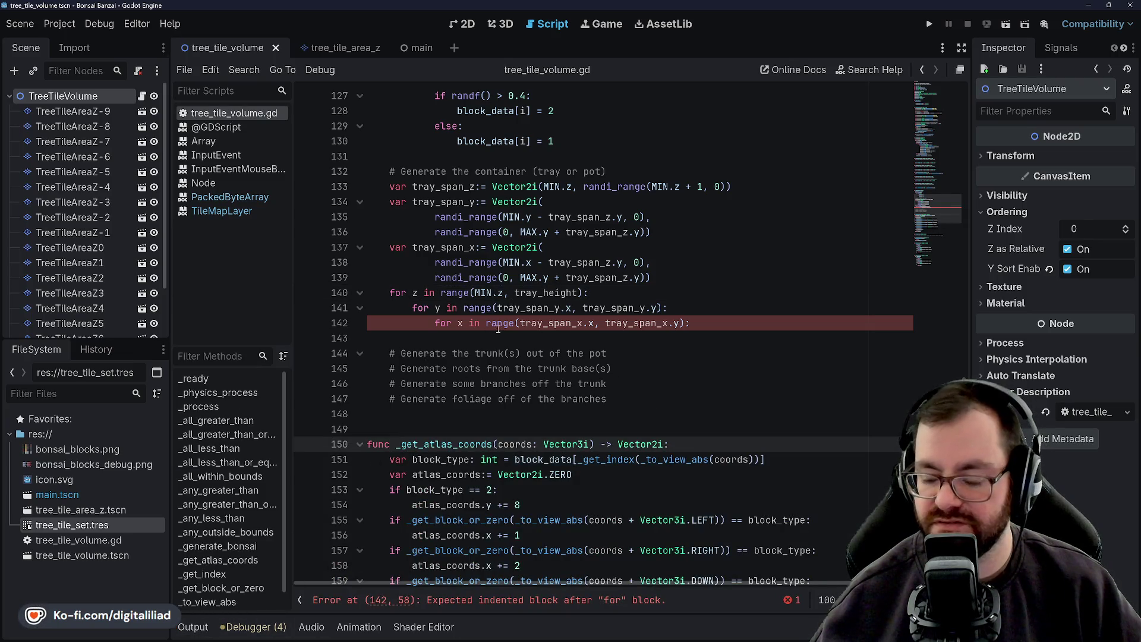
pyautogui.scroll(1, 498, 329)
pyautogui.click(479, 303)
pyautogui.scroll(-1, 477, 353)
pyautogui.click(471, 295)
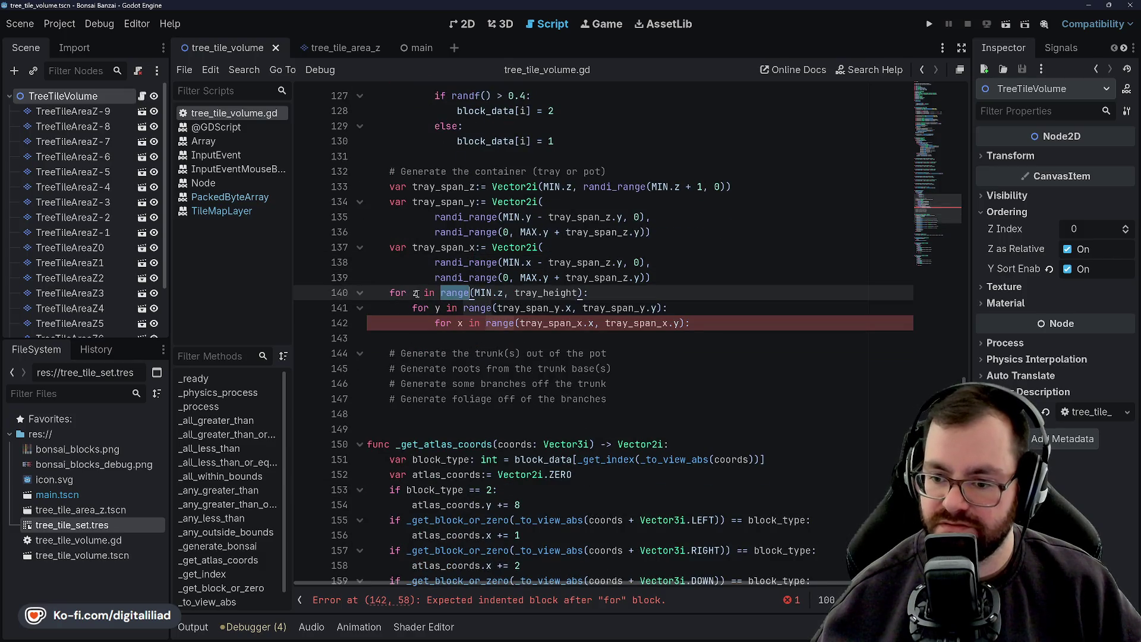
pyautogui.hotkey('ctrl', 'Left')
pyautogui.hotkey('ctrl', 'Left')
pyautogui.hotkey('ctrl', 'shift', 'Right')
pyautogui.doubleClick(458, 293)
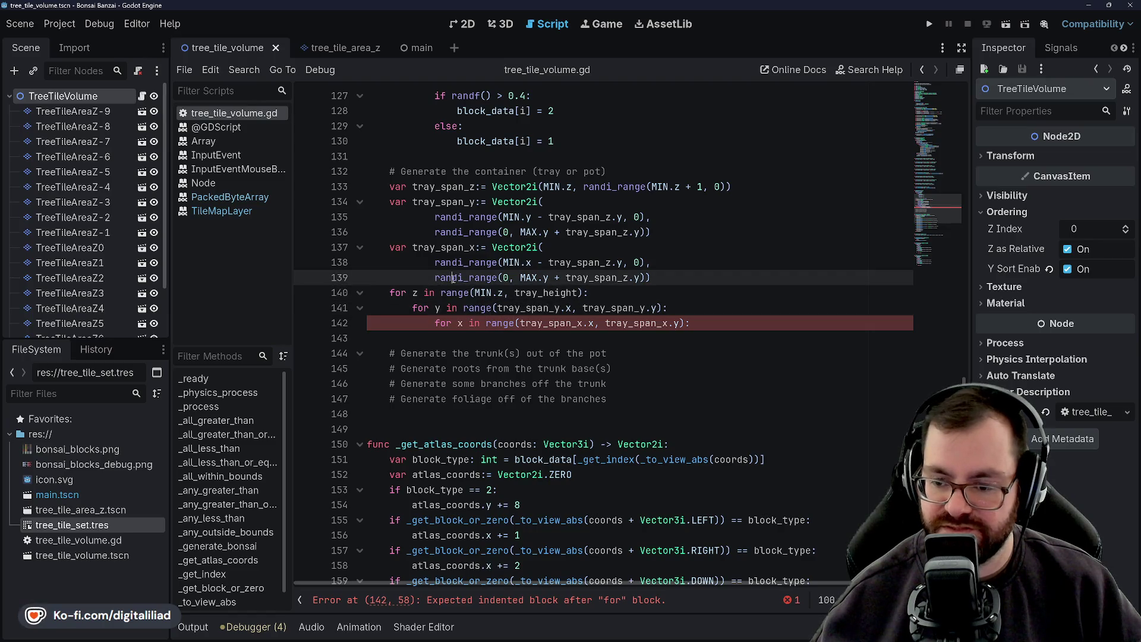
# Inspect the randi_range calls on lines 136–139 through their docs and highlighted occurrences
pyautogui.click(453, 279)
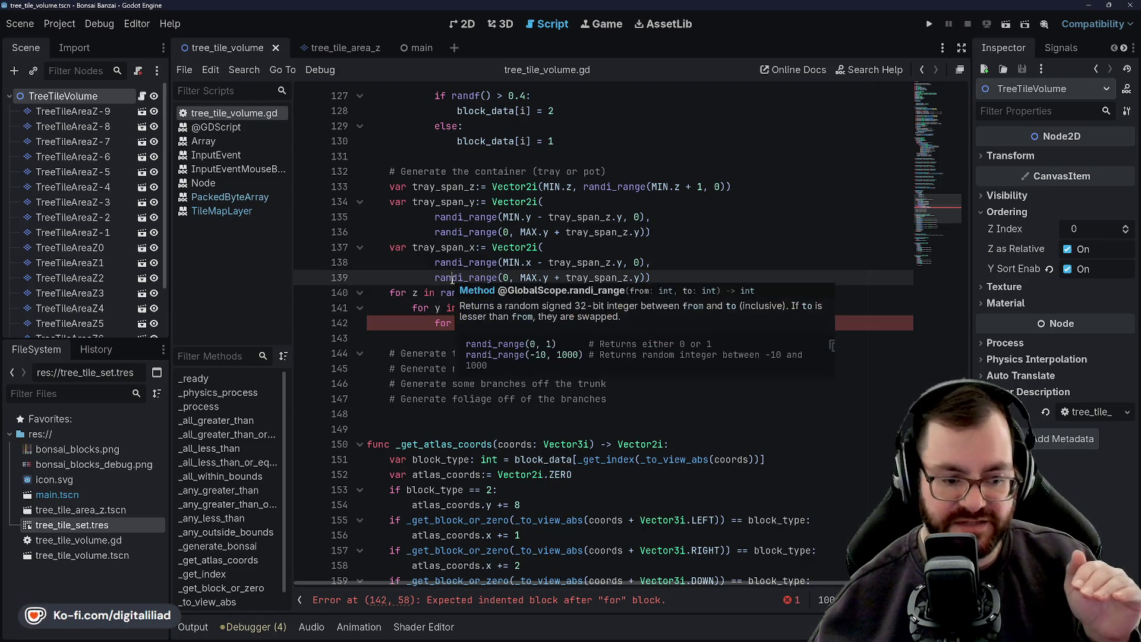
pyautogui.moveTo(449, 277)
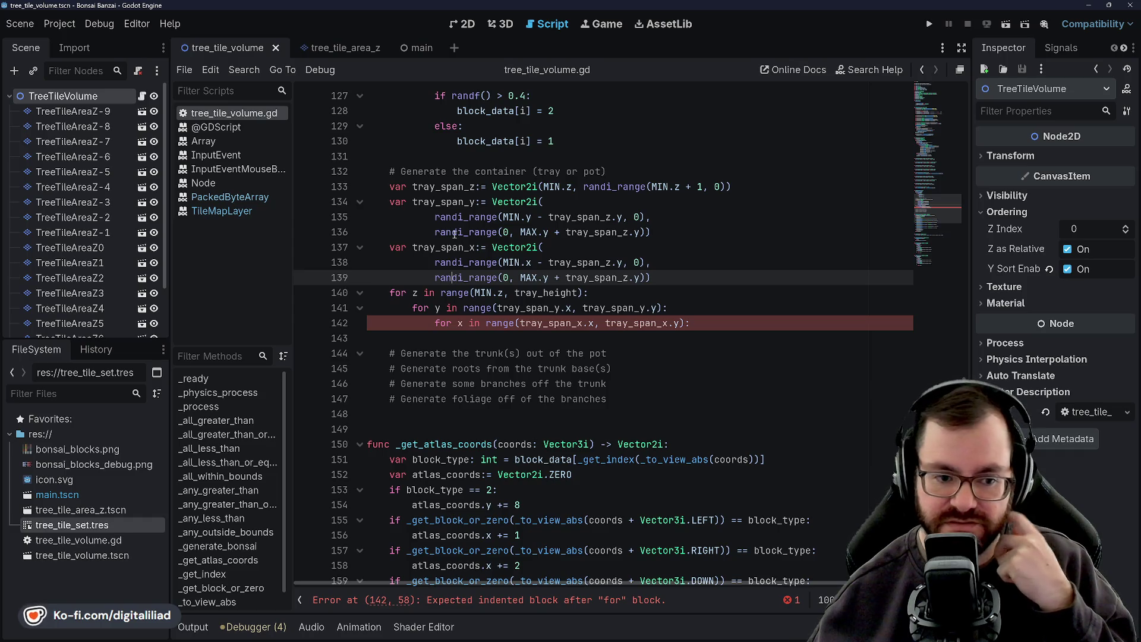
pyautogui.moveTo(455, 233)
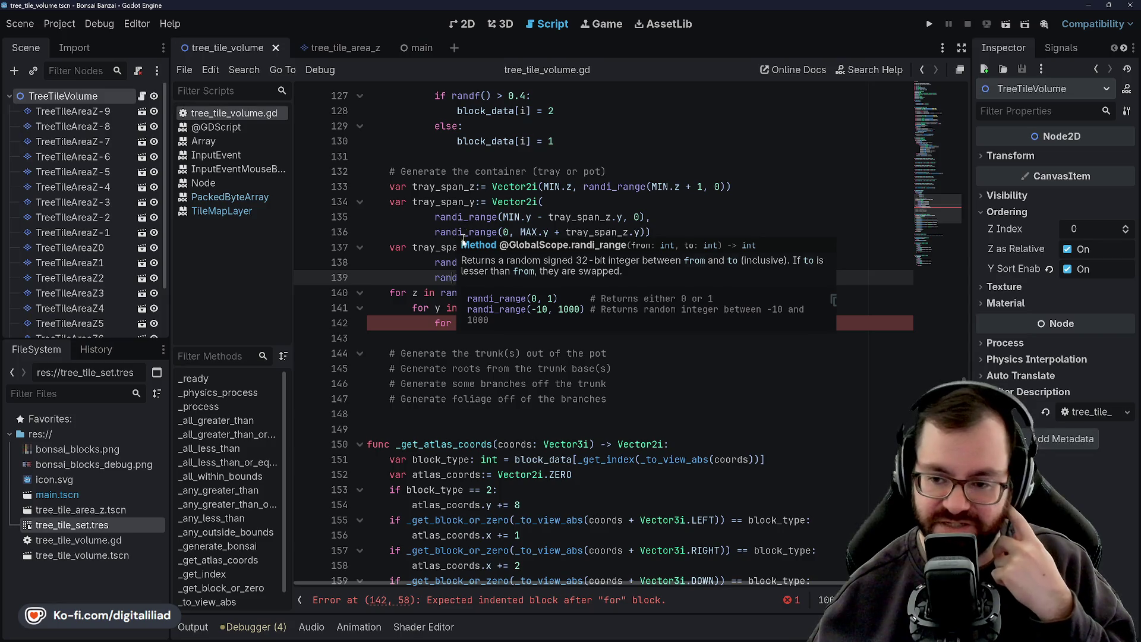
pyautogui.click(442, 265)
pyautogui.click(469, 288)
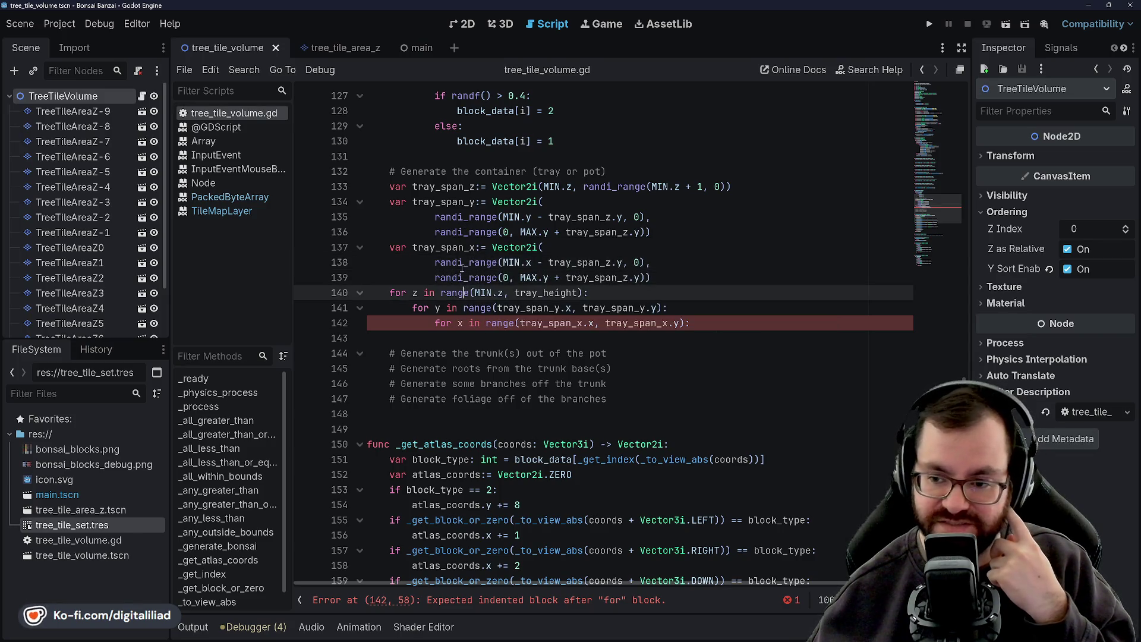
pyautogui.click(460, 263)
pyautogui.doubleClick(460, 263)
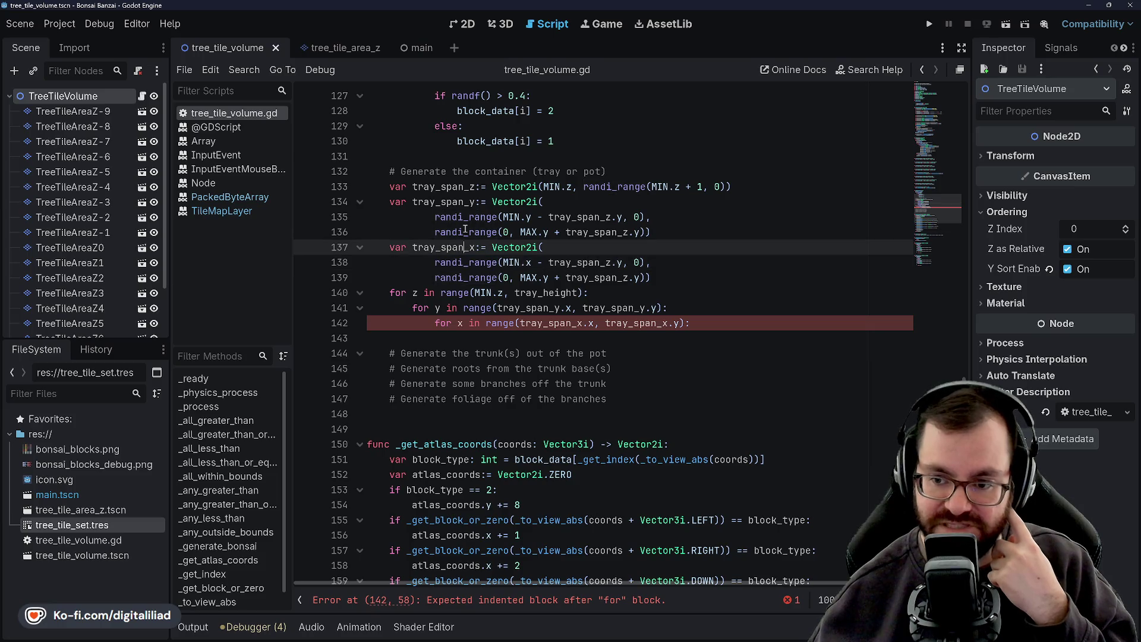
pyautogui.click(465, 233)
pyautogui.click(464, 263)
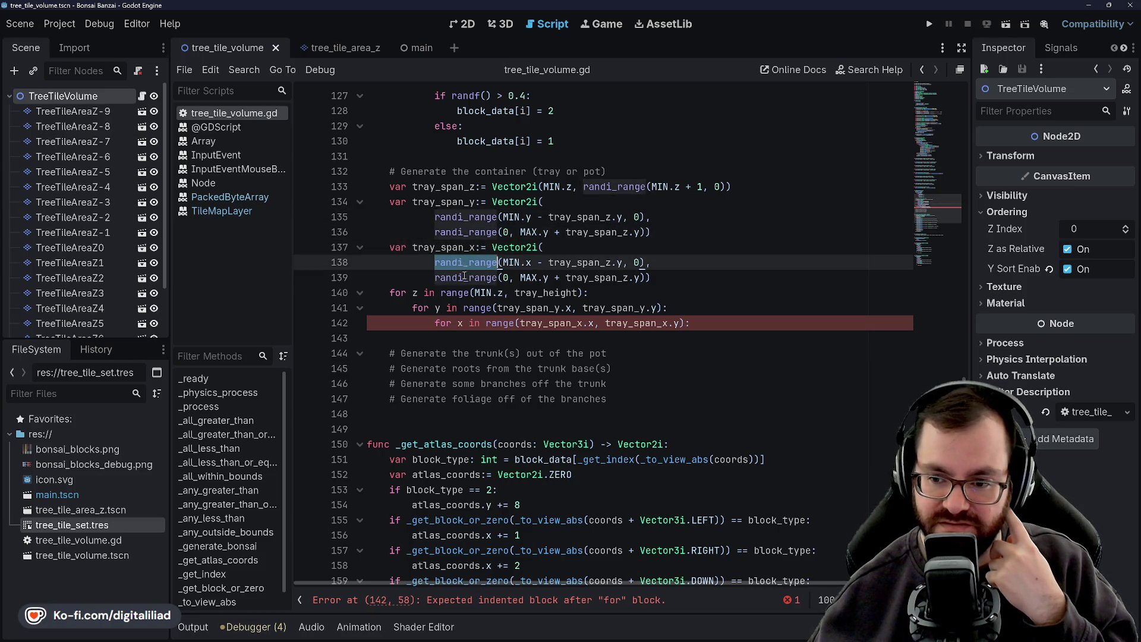
pyautogui.doubleClick(464, 278)
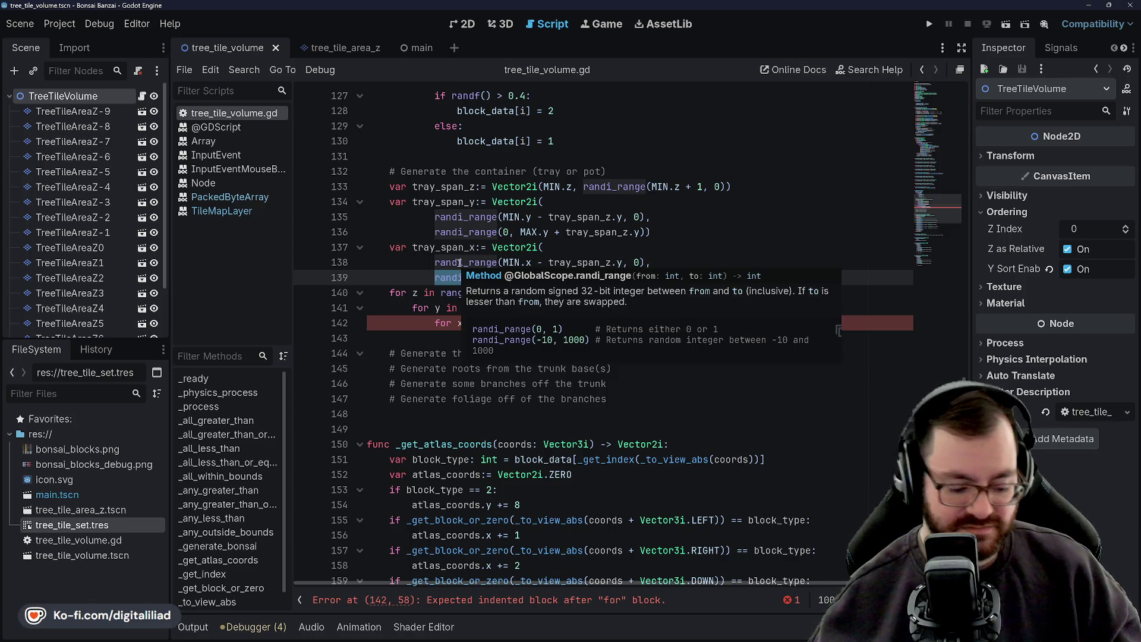
# Position the caret just inside range( on line 140
pyautogui.click(457, 292)
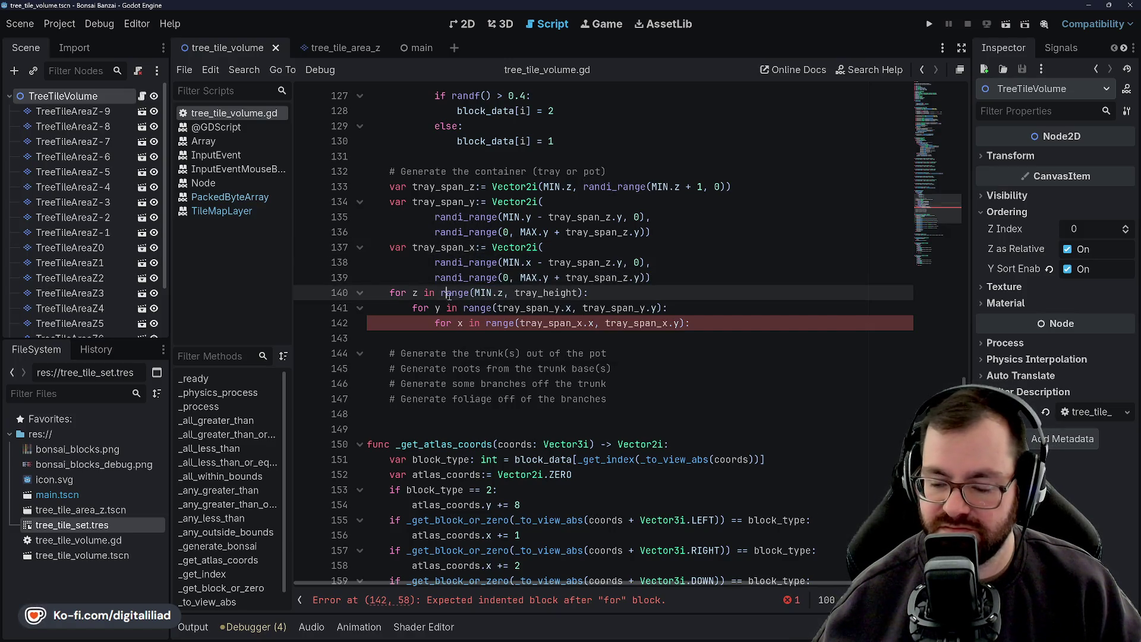
pyautogui.click(469, 292)
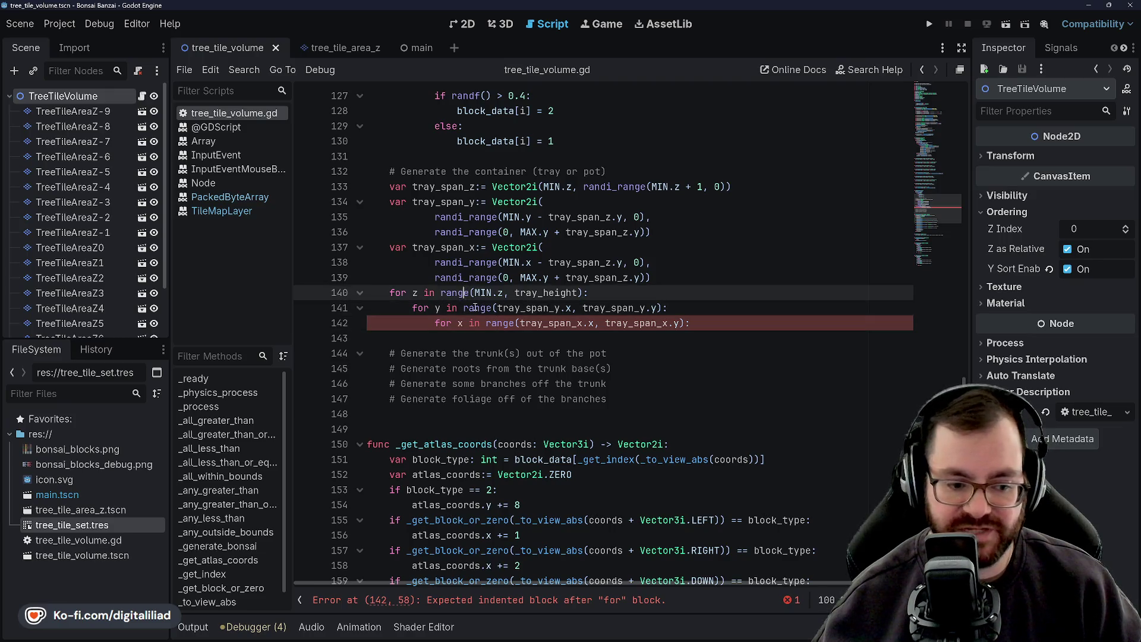
pyautogui.press('Up')
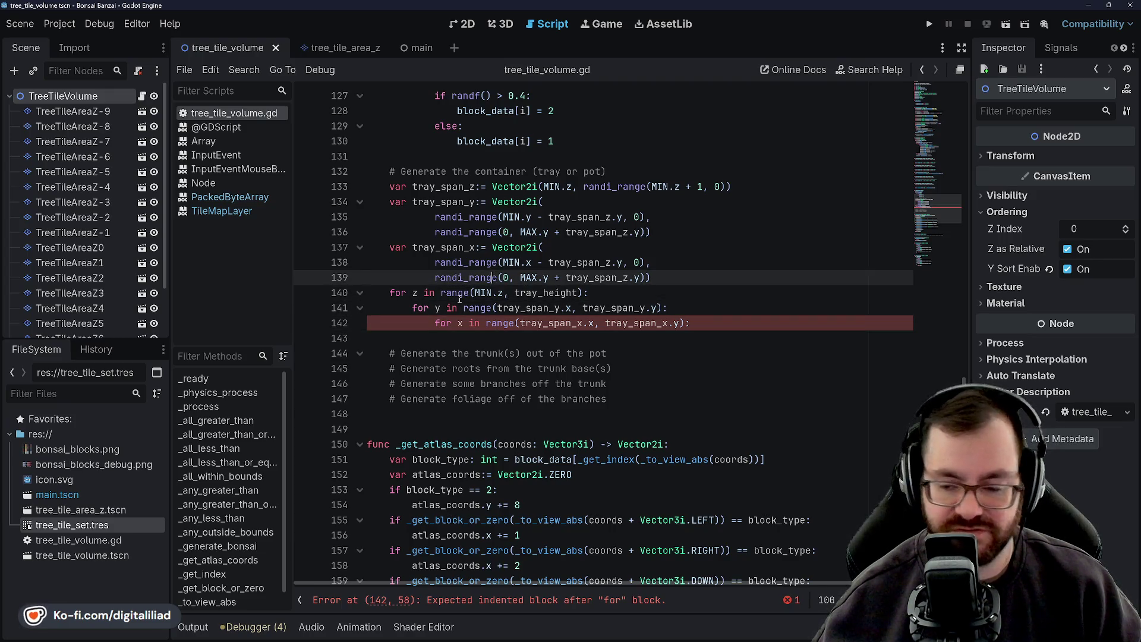
pyautogui.click(459, 297)
pyautogui.click(469, 303)
pyautogui.click(476, 296)
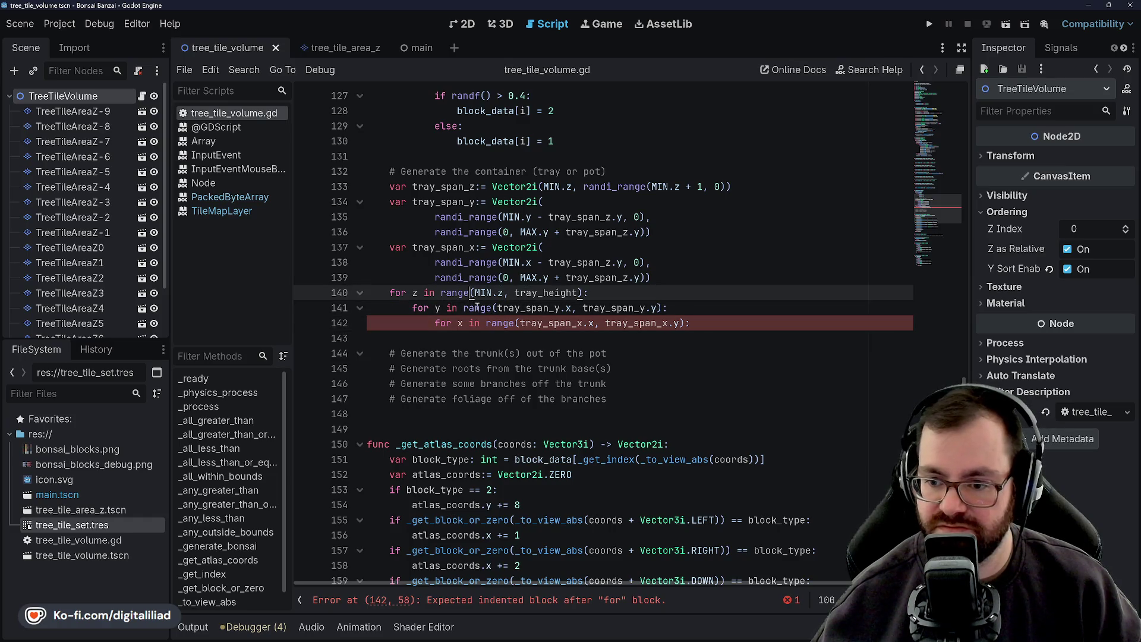
pyautogui.press('Left')
# Select the outer loop header on line 140, then the three nested loop lines 140–142
pyautogui.moveTo(391, 293); pyautogui.dragTo(593, 292)
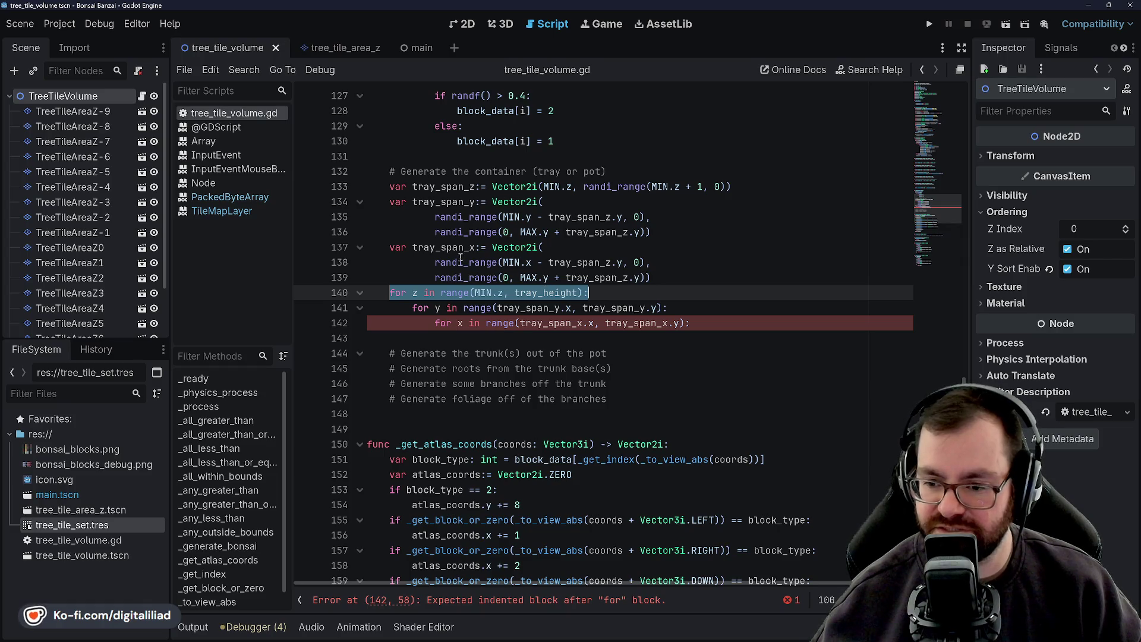
pyautogui.click(617, 291)
pyautogui.press('Up')
pyautogui.press('Up')
pyautogui.press('Up')
pyautogui.moveTo(613, 291); pyautogui.dragTo(386, 292)
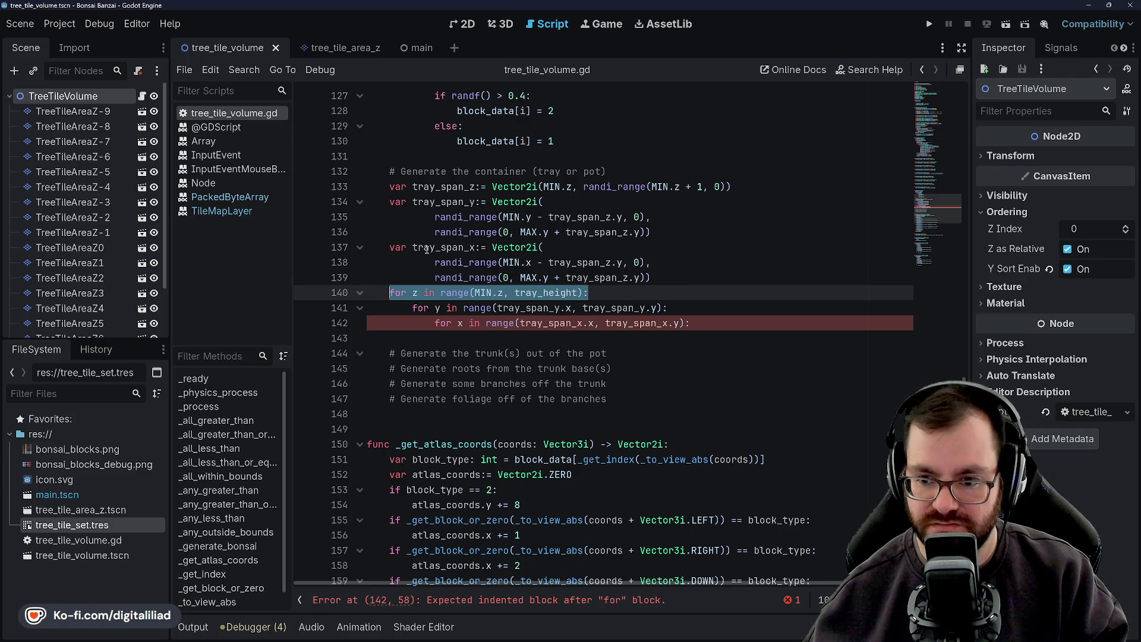
pyautogui.click(428, 262)
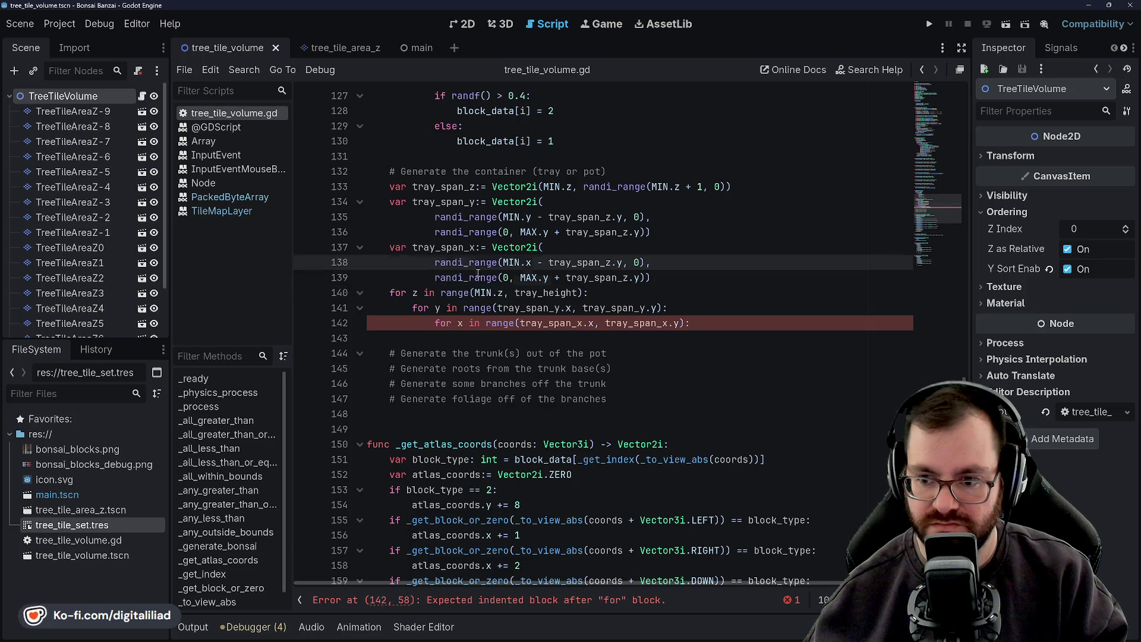
pyautogui.click(603, 293)
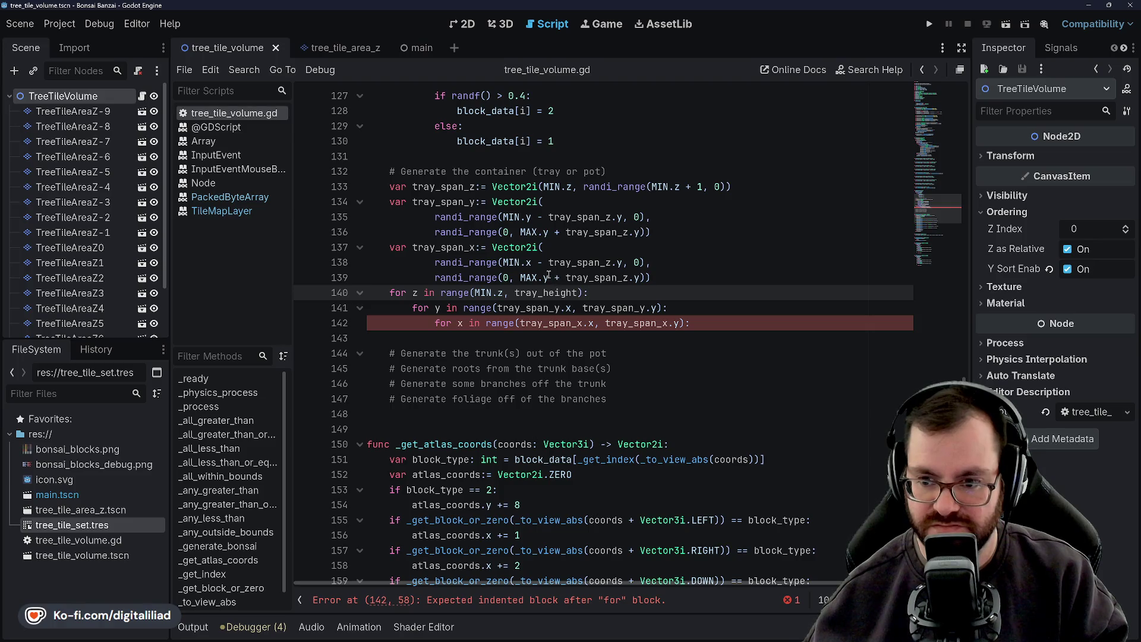
pyautogui.click(453, 233)
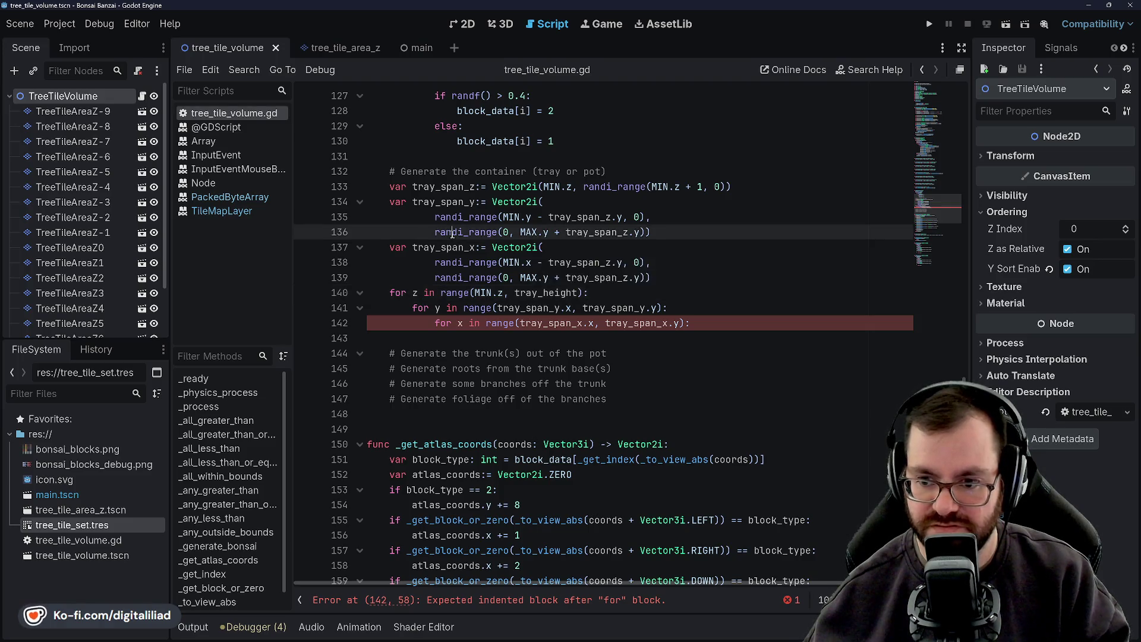
pyautogui.click(486, 232)
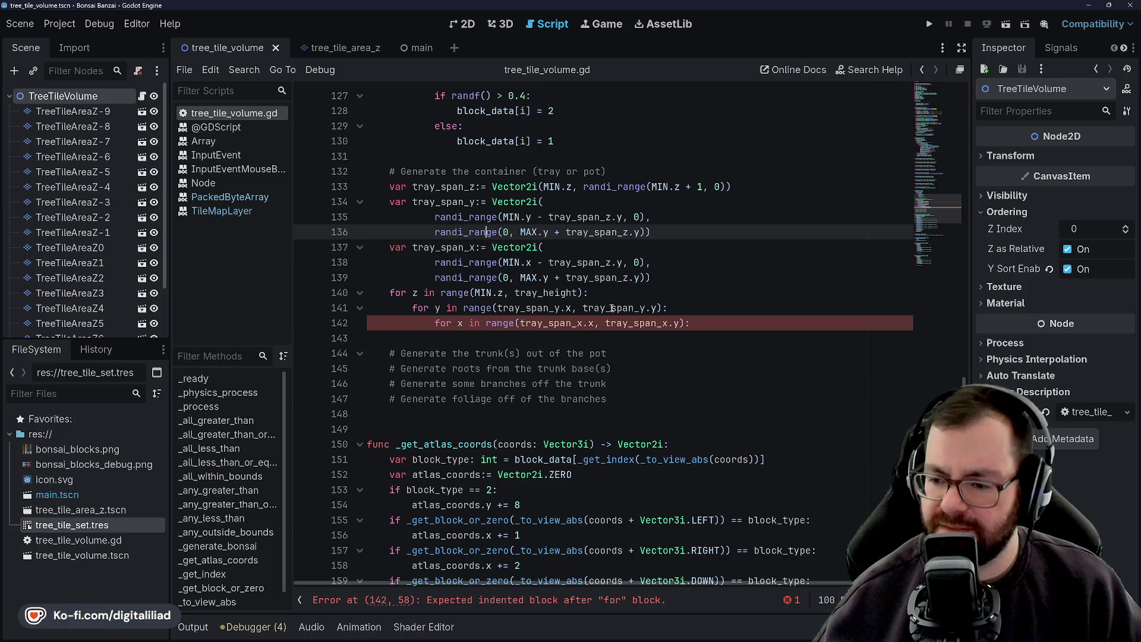
pyautogui.moveTo(692, 322)
pyautogui.mouseDown()
pyautogui.moveTo(416, 308)
pyautogui.moveTo(389, 294)
pyautogui.mouseUp()
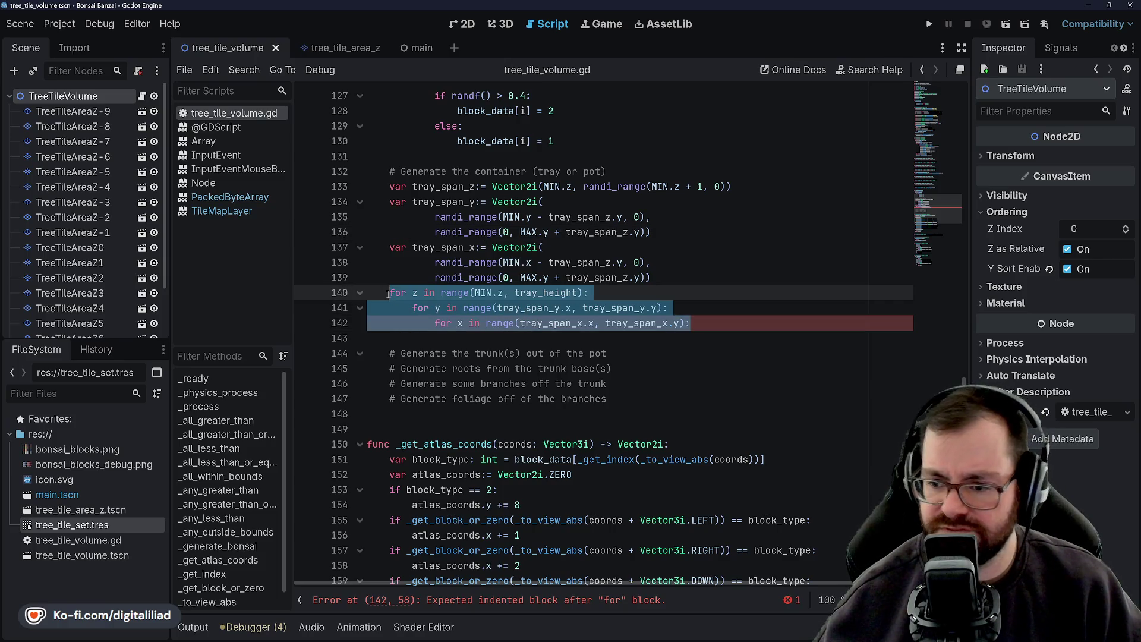
pyautogui.hotkey('ctrl', 'x')
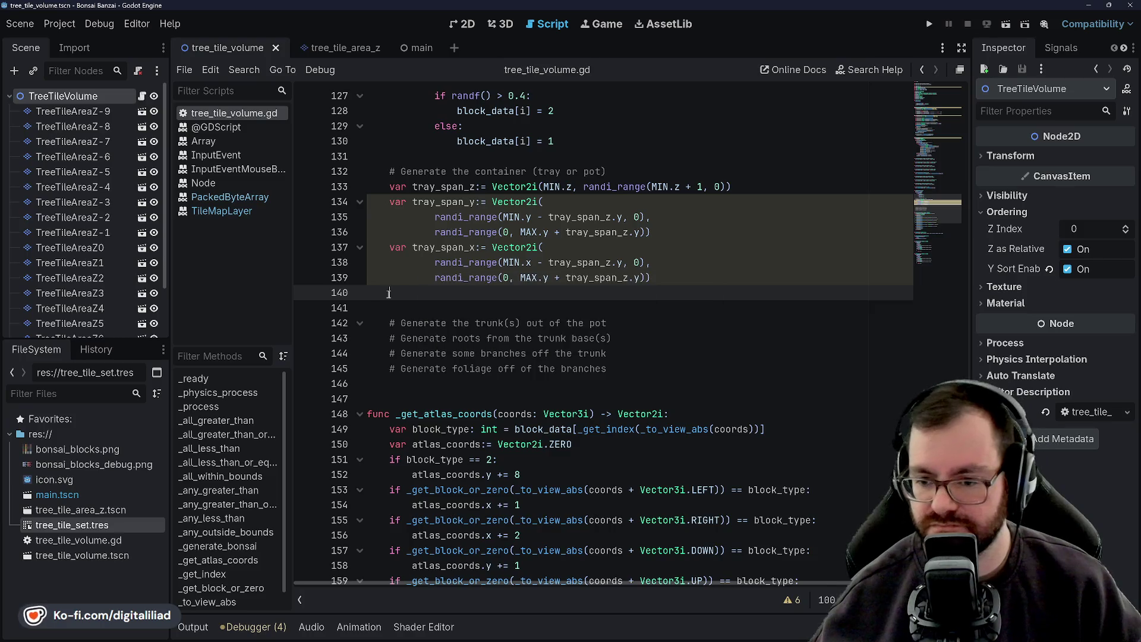
pyautogui.scroll(2, 454, 292)
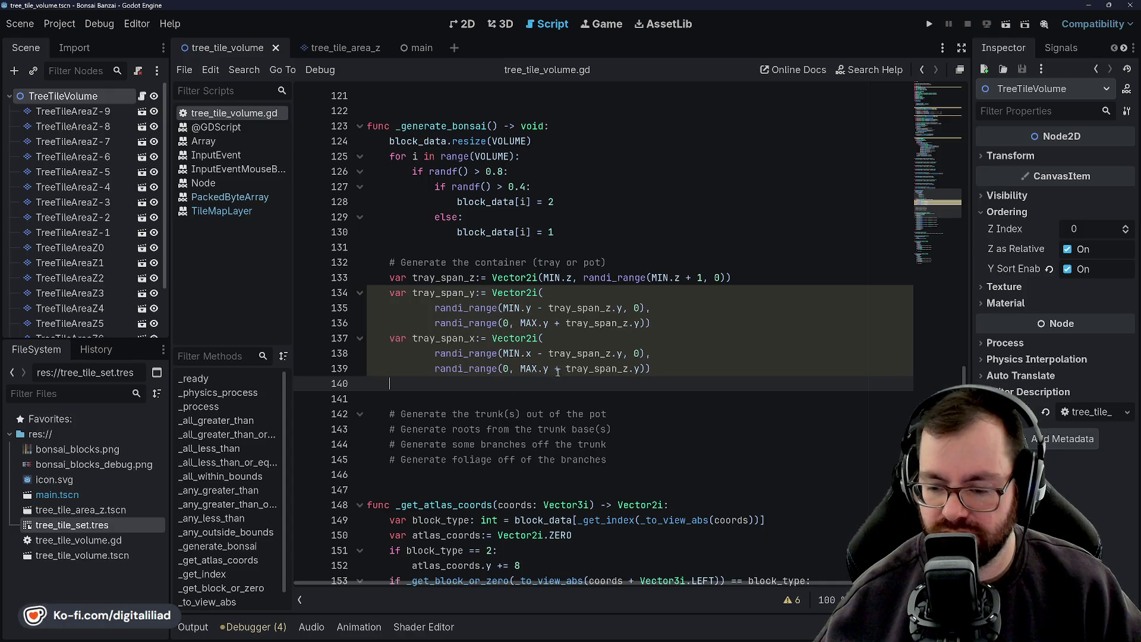
pyautogui.click(432, 338)
pyautogui.doubleClick(432, 337)
pyautogui.doubleClick(443, 293)
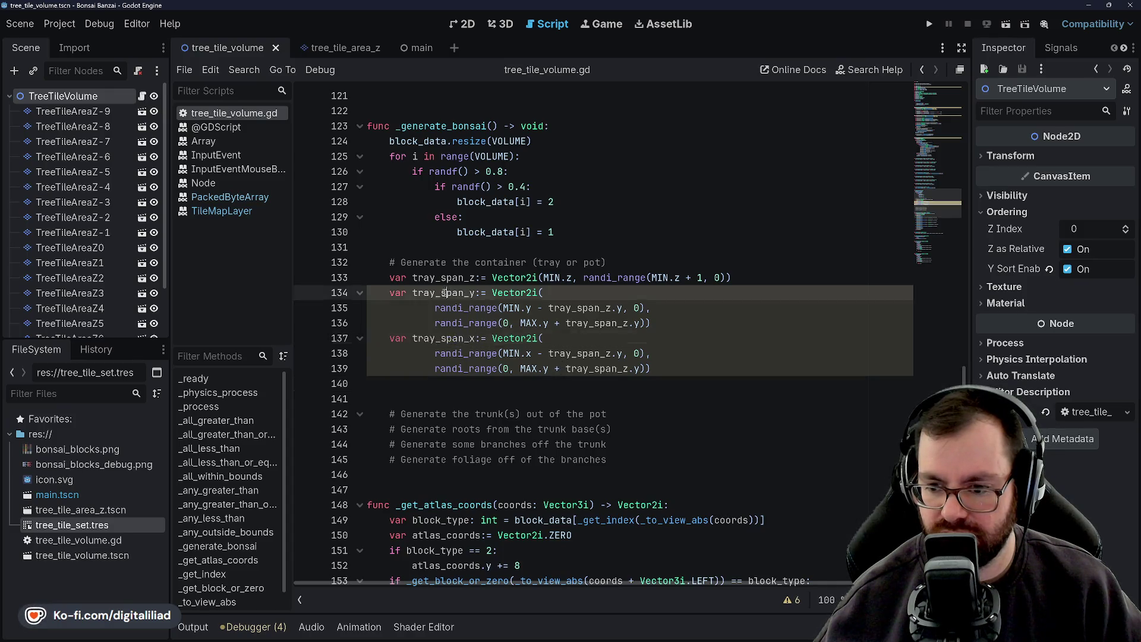
pyautogui.doubleClick(445, 339)
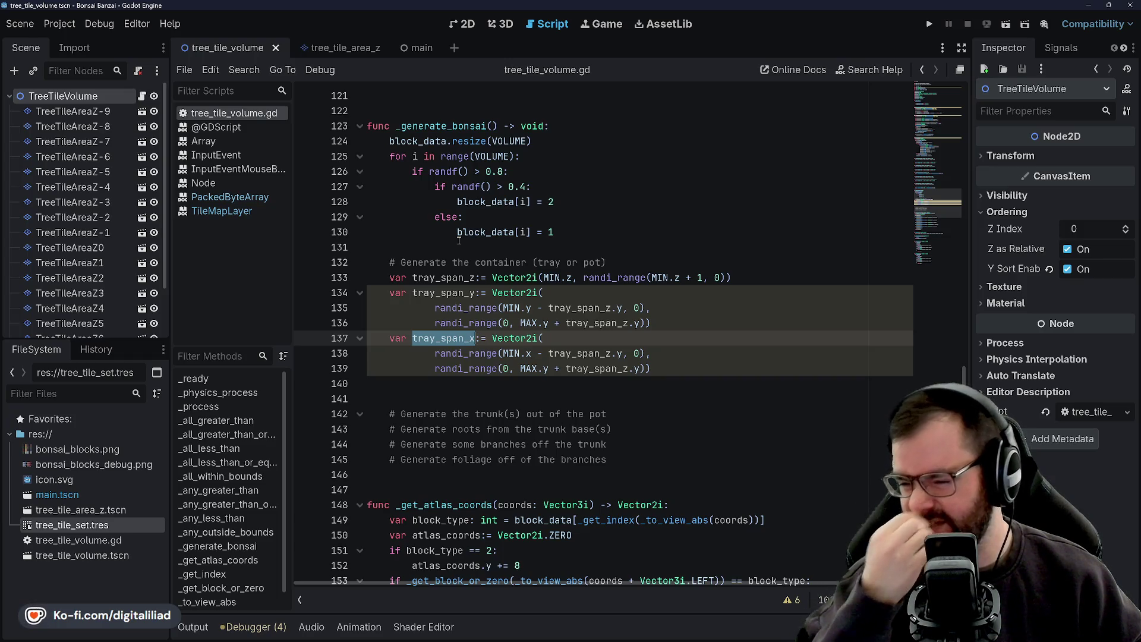
pyautogui.click(423, 385)
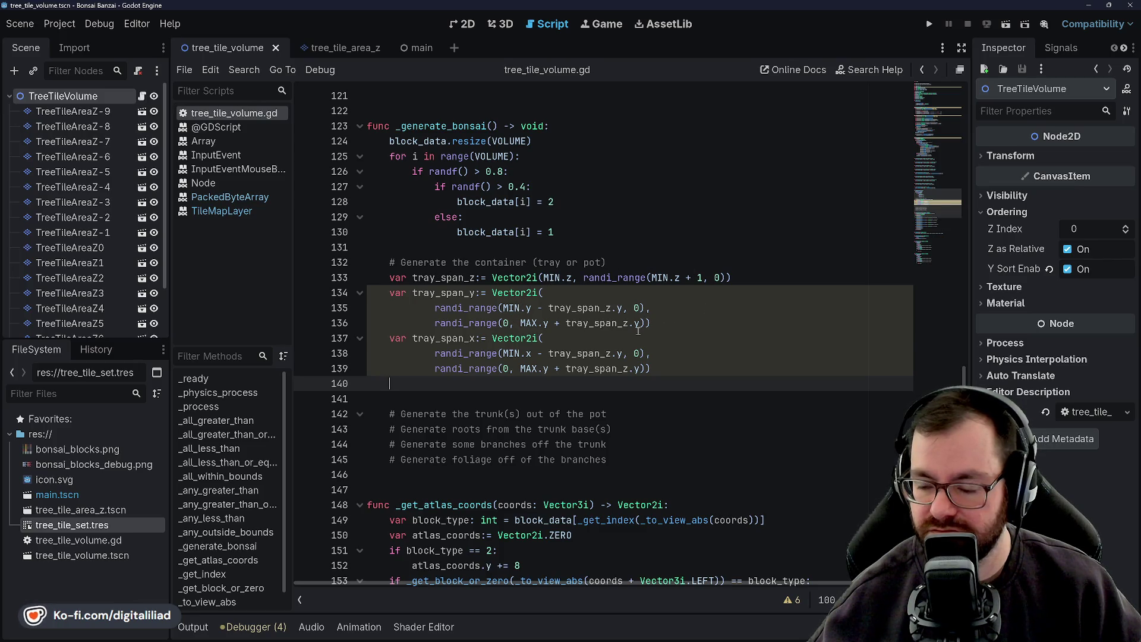
pyautogui.click(578, 292)
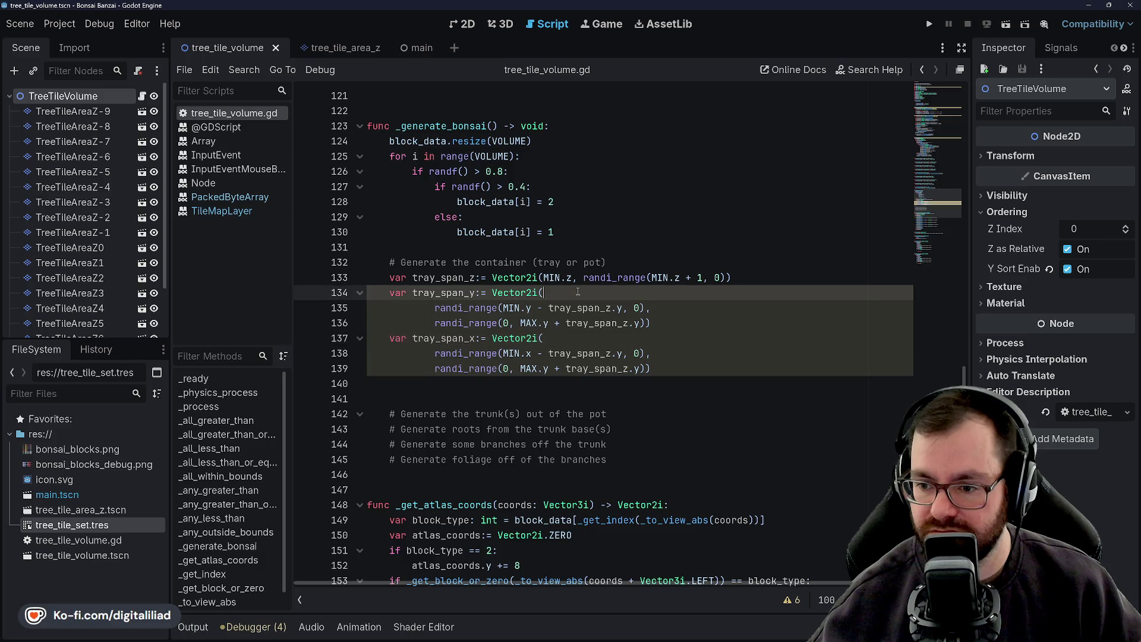
pyautogui.click(509, 338)
pyautogui.click(469, 293)
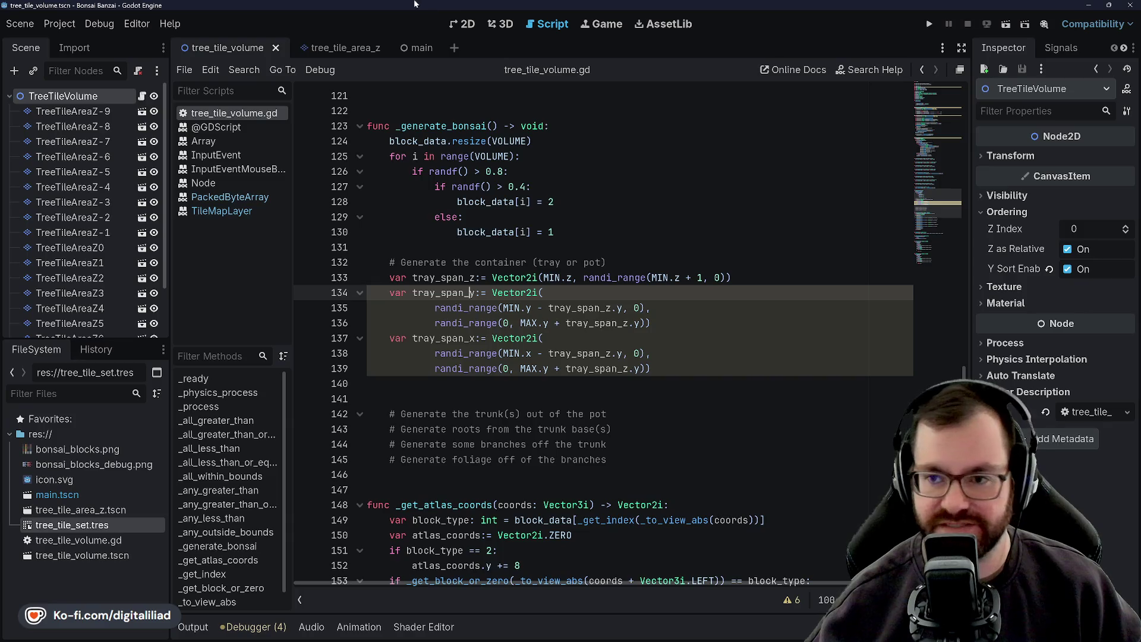
pyautogui.click(522, 232)
pyautogui.click(440, 246)
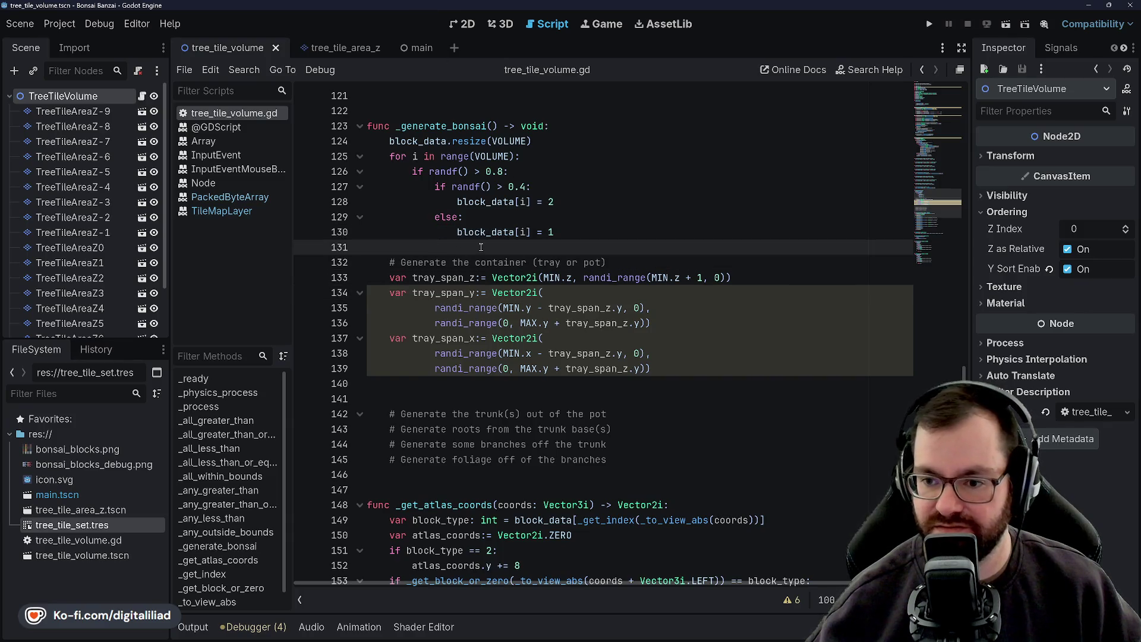
pyautogui.click(476, 354)
pyautogui.click(444, 387)
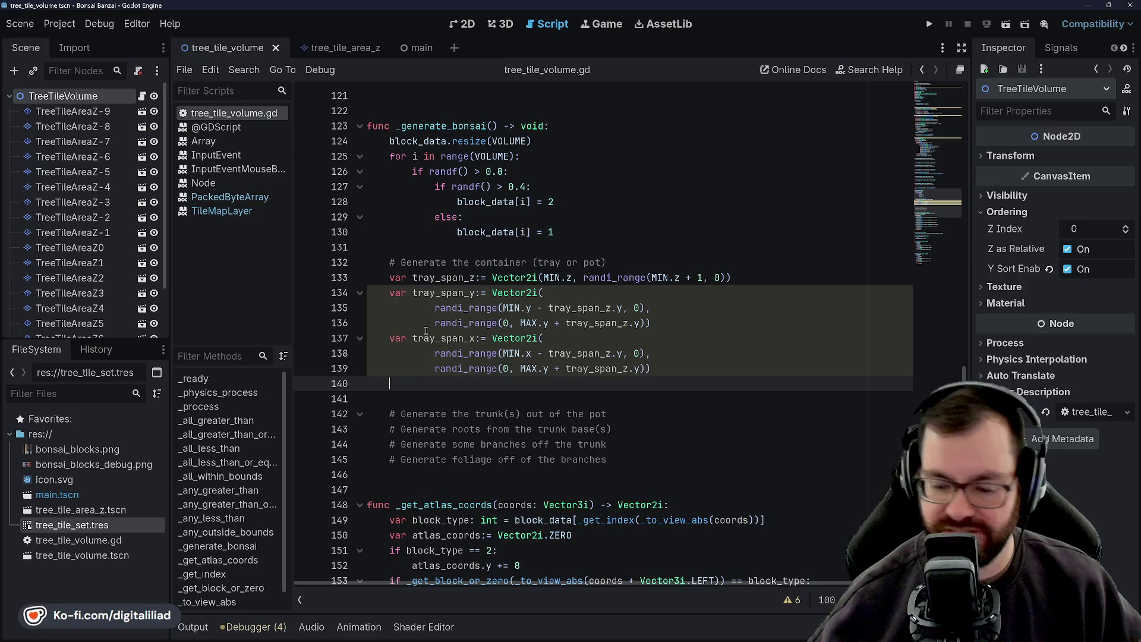
pyautogui.moveTo(426, 331)
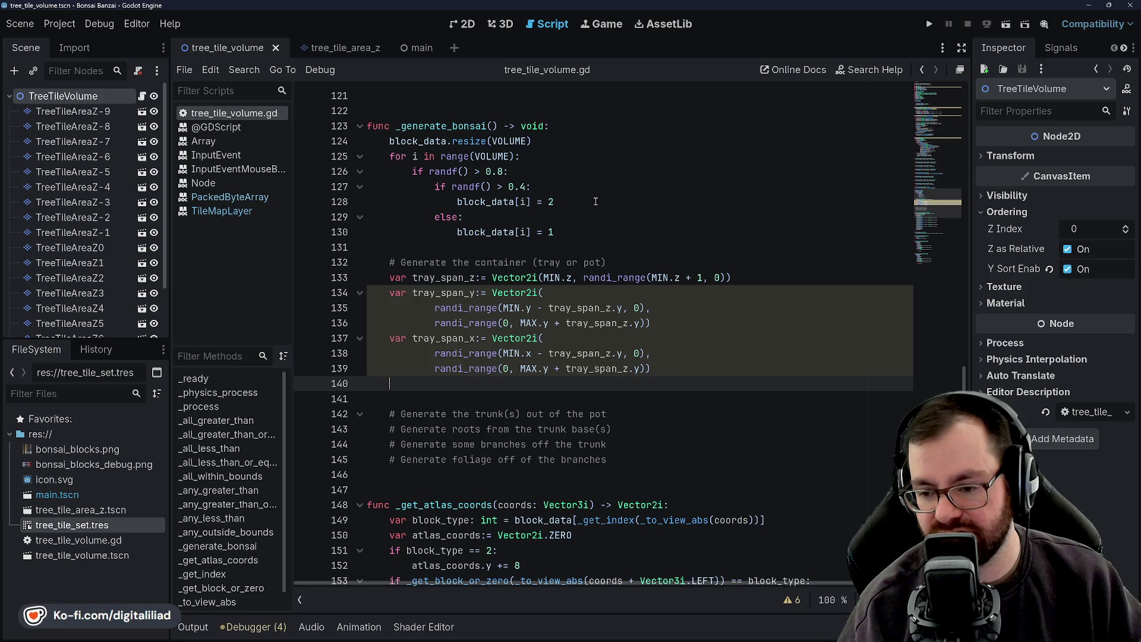
pyautogui.write('fo')
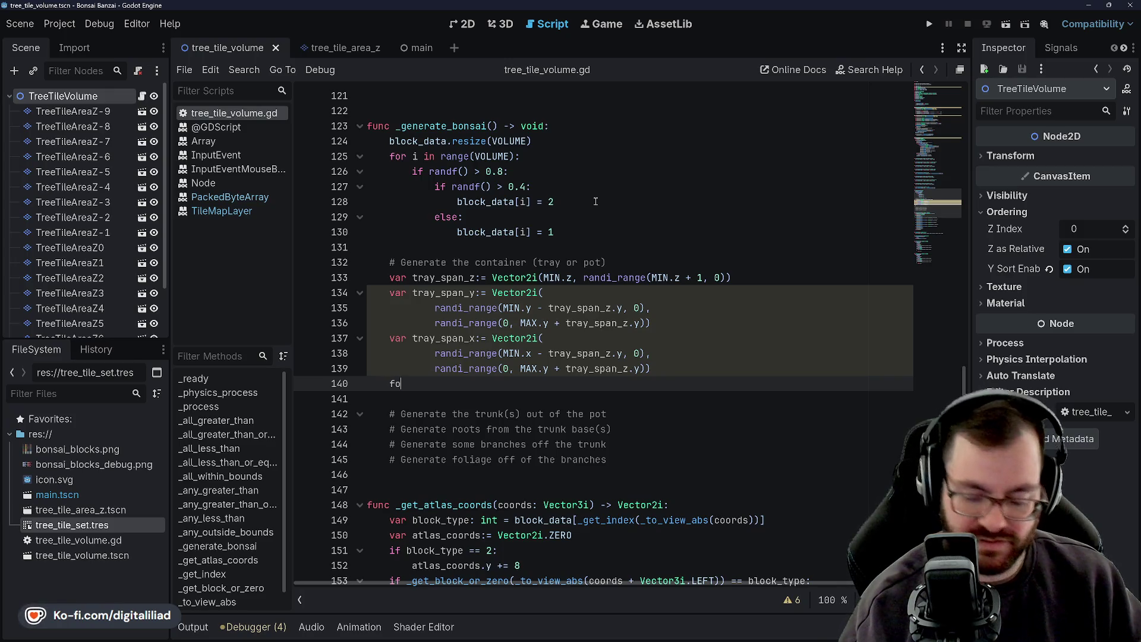
pyautogui.write('r y')
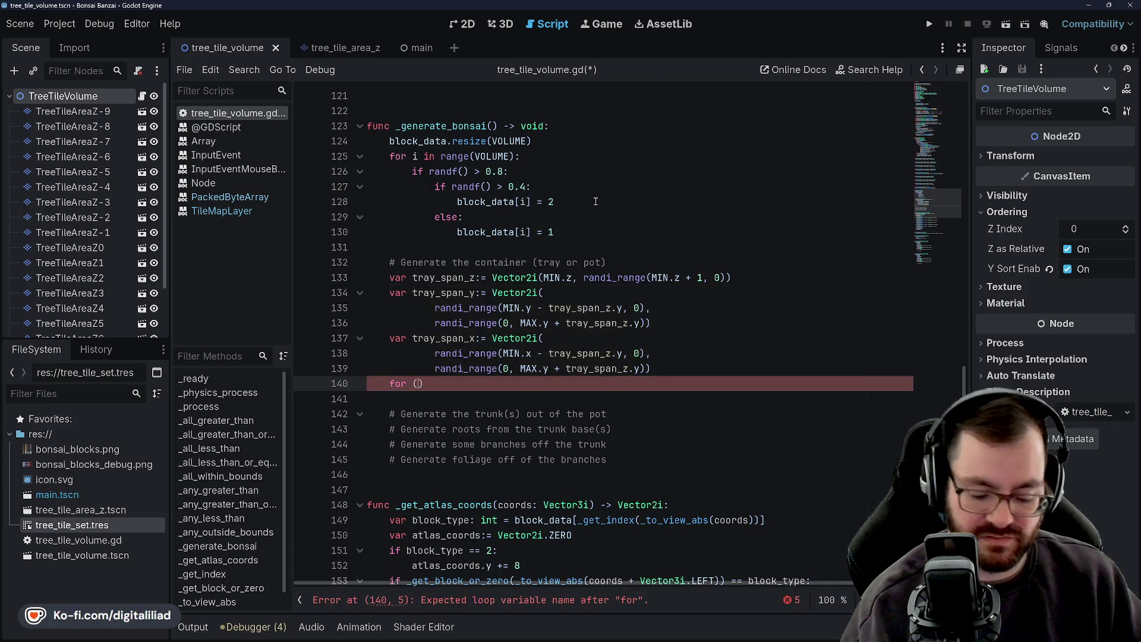
pyautogui.write(' i')
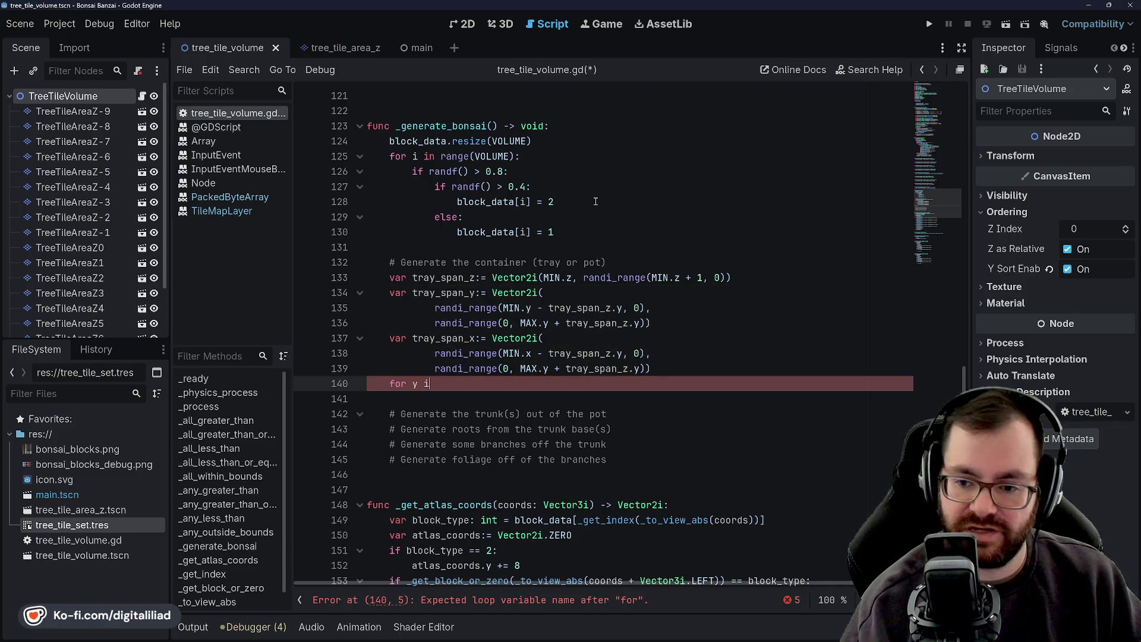
pyautogui.write('n range(')
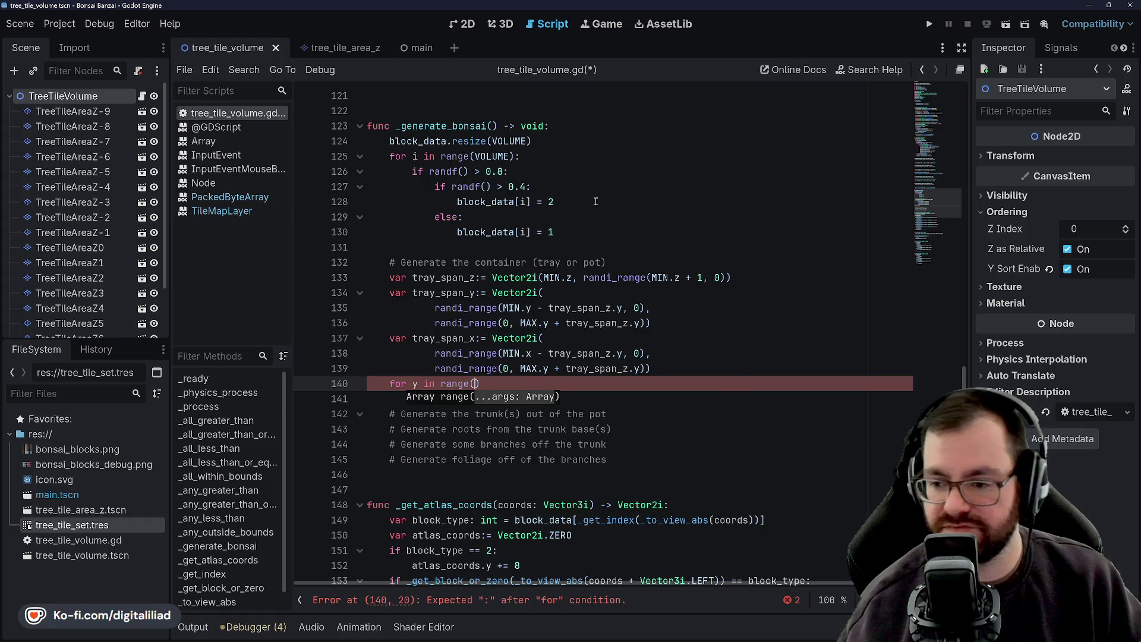
# Enter tray_span_y.x as the first range argument on line 140
pyautogui.moveTo(453, 384)
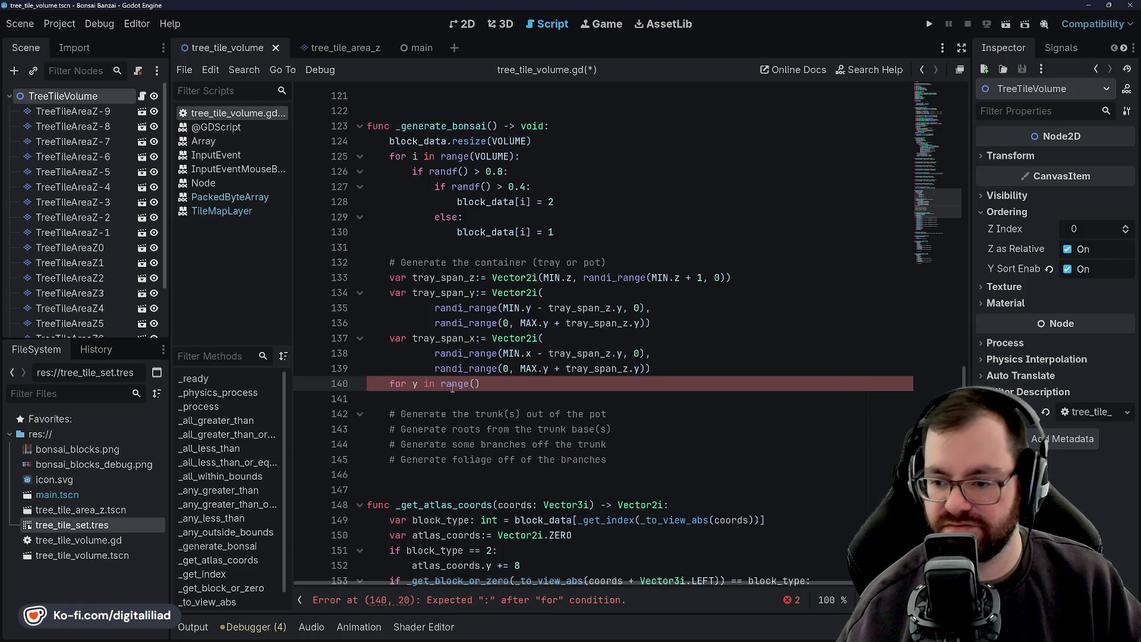
pyautogui.moveTo(469, 312)
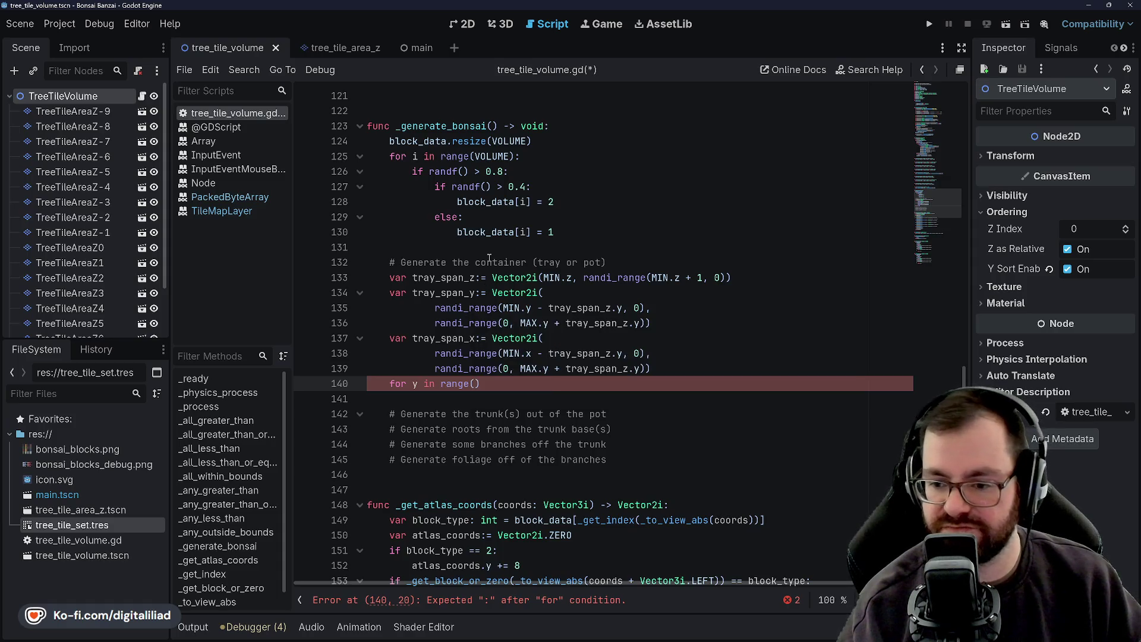
pyautogui.write('tray_span')
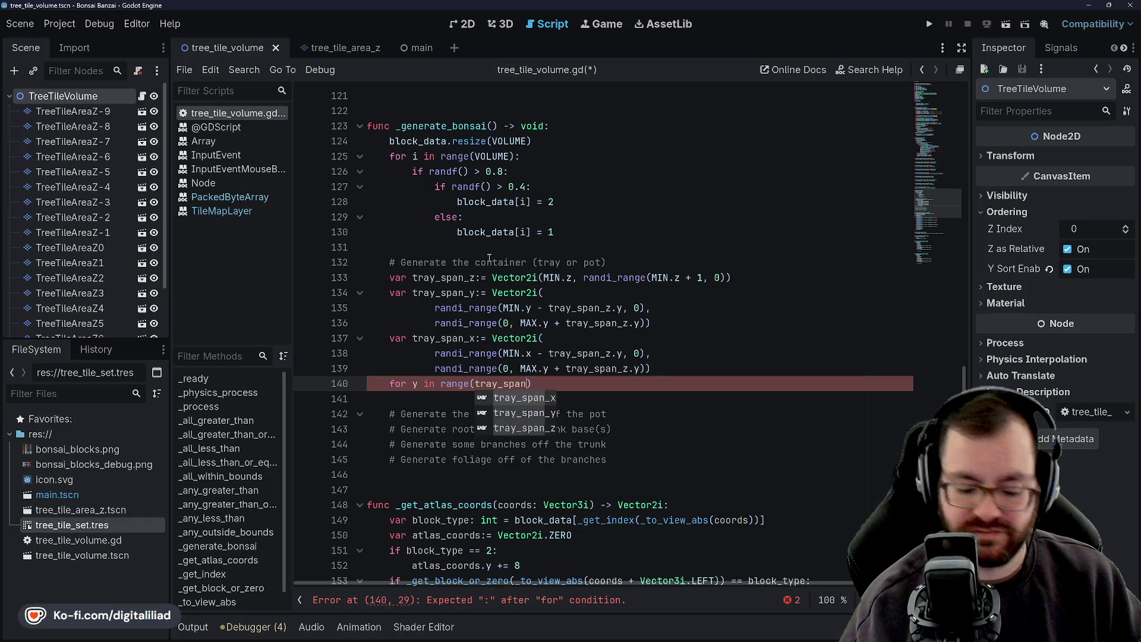
pyautogui.write('_y')
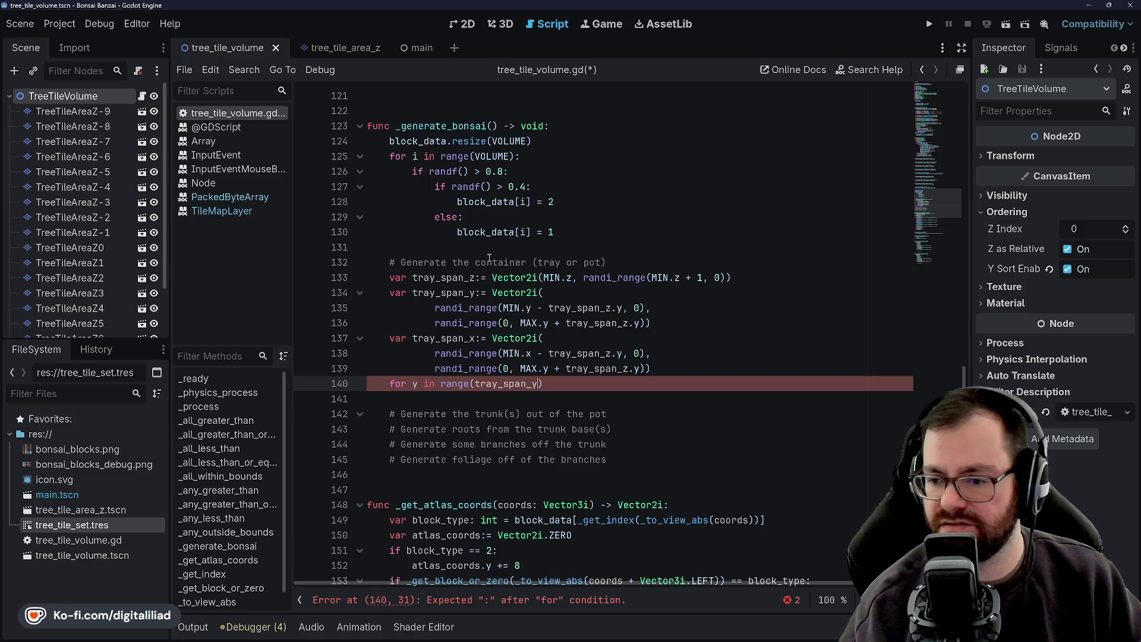
pyautogui.click(644, 324)
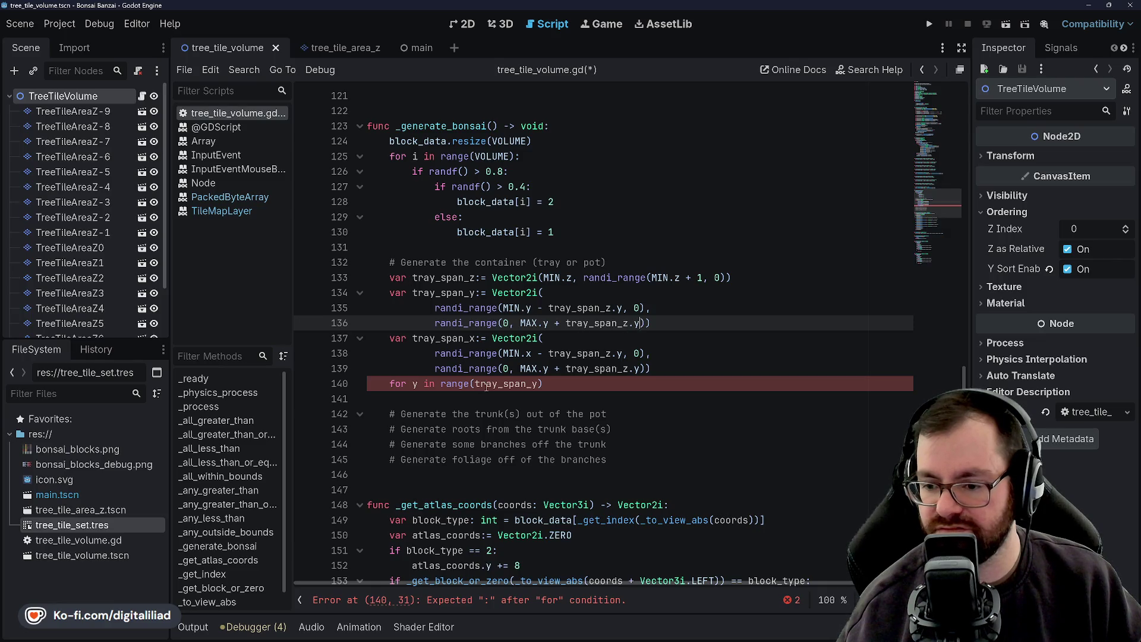
pyautogui.click(539, 385)
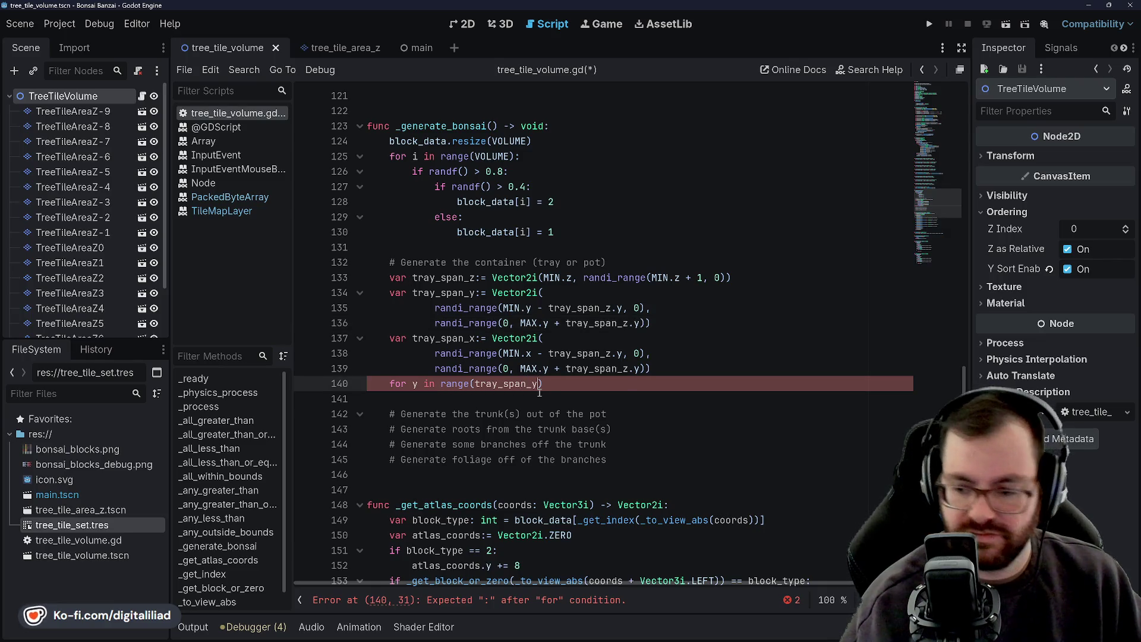
pyautogui.write('.x')
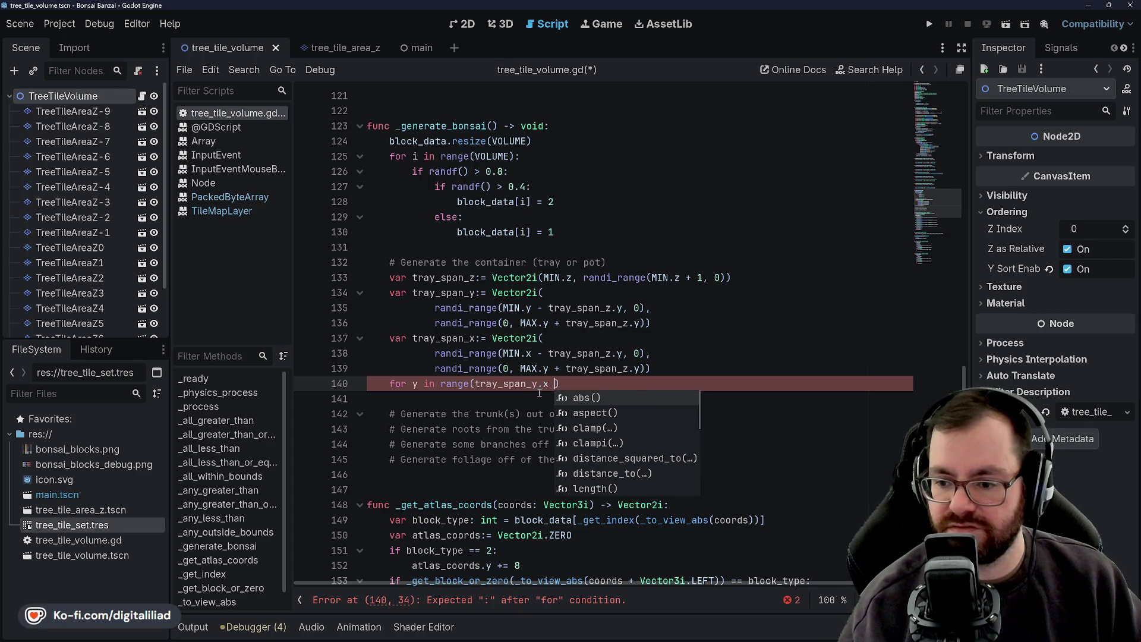
pyautogui.press('BackSpace')
# Finish the range with tray_span_y.y + 1, save, and start the loop body line
pyautogui.write('l')
pyautogui.write('tray_span')
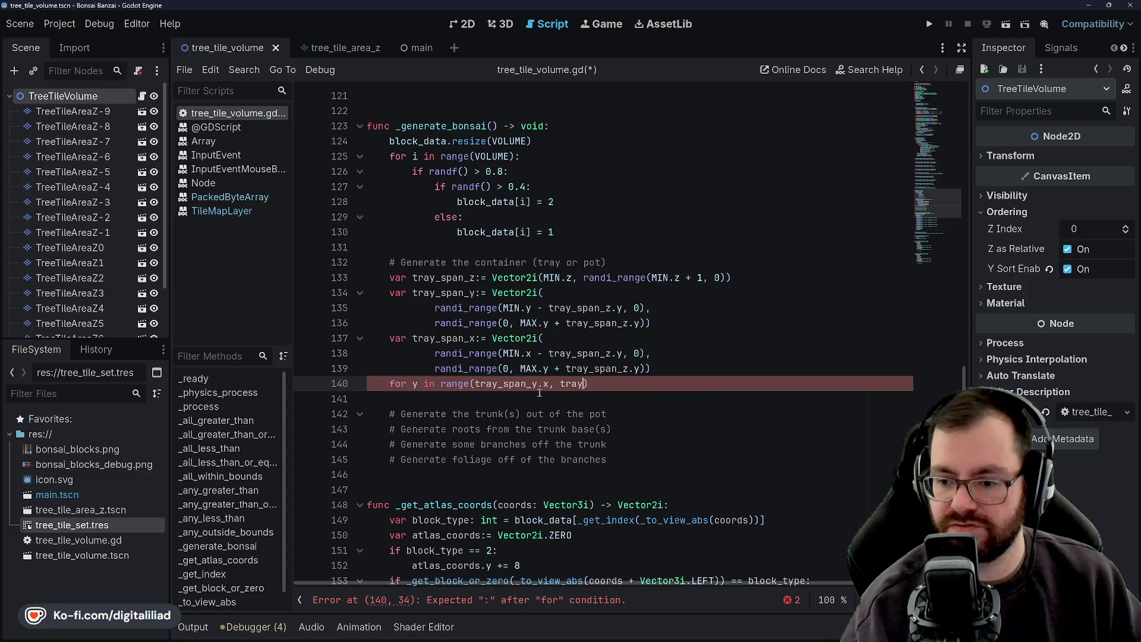
pyautogui.press('Down')
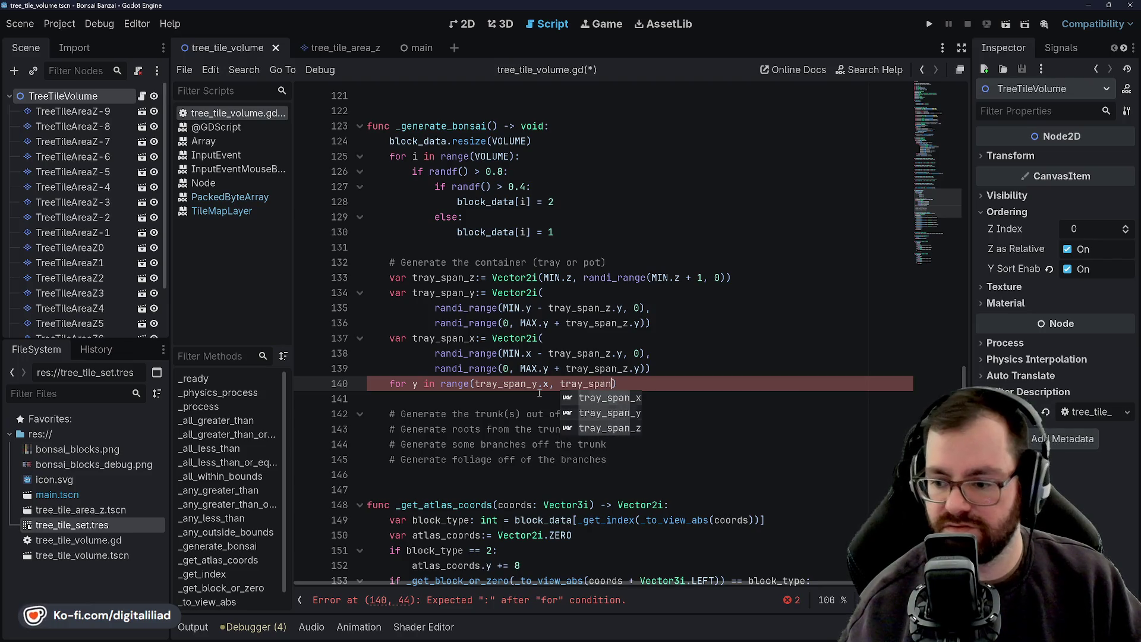
pyautogui.press('Return')
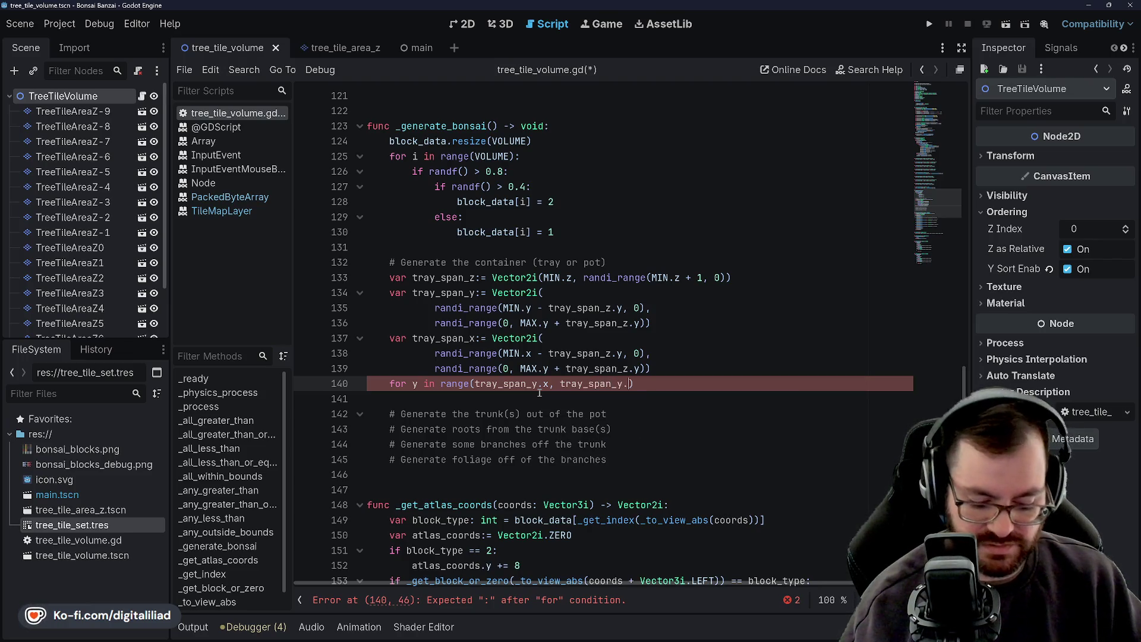
pyautogui.write('yu')
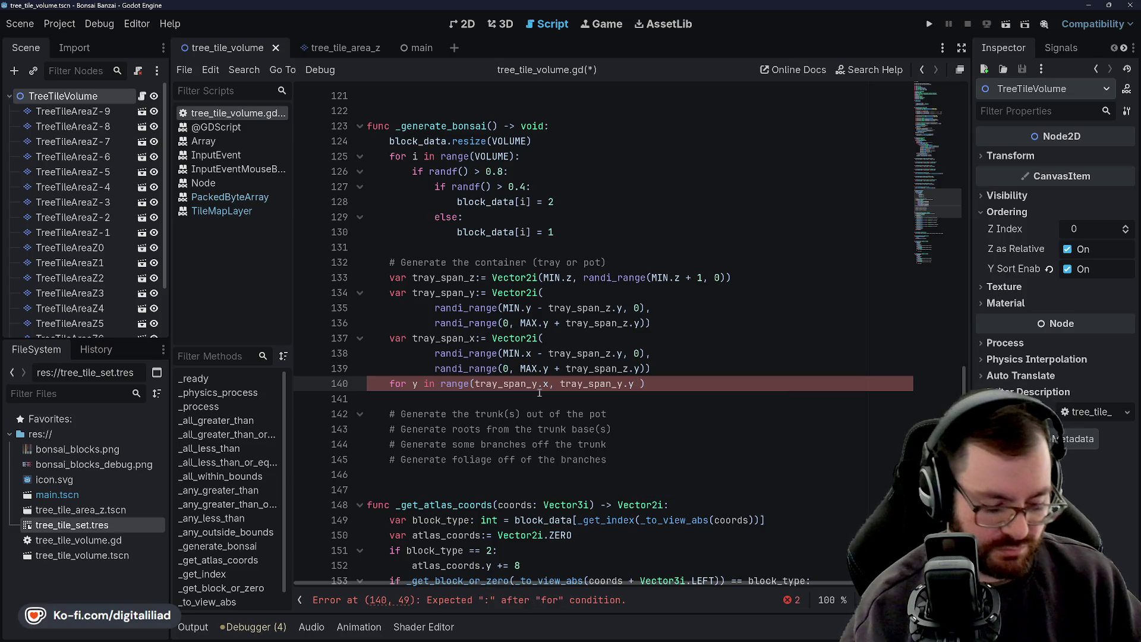
pyautogui.write('+ 1')
pyautogui.hotkey('ctrl', 's')
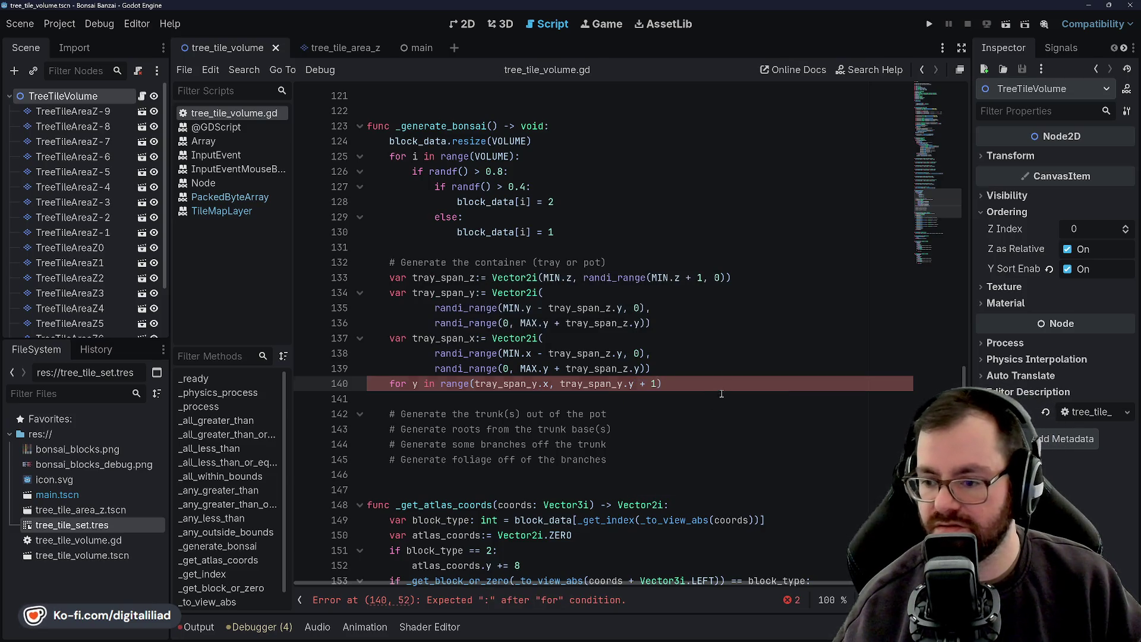
pyautogui.click(724, 379)
pyautogui.write(':')
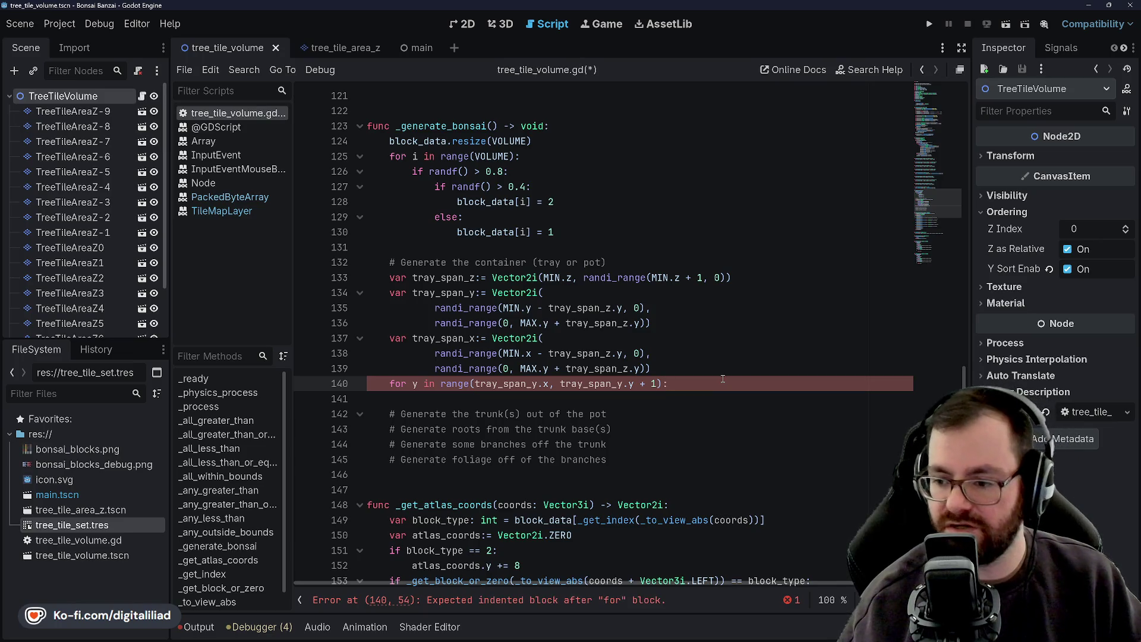
pyautogui.press('Return')
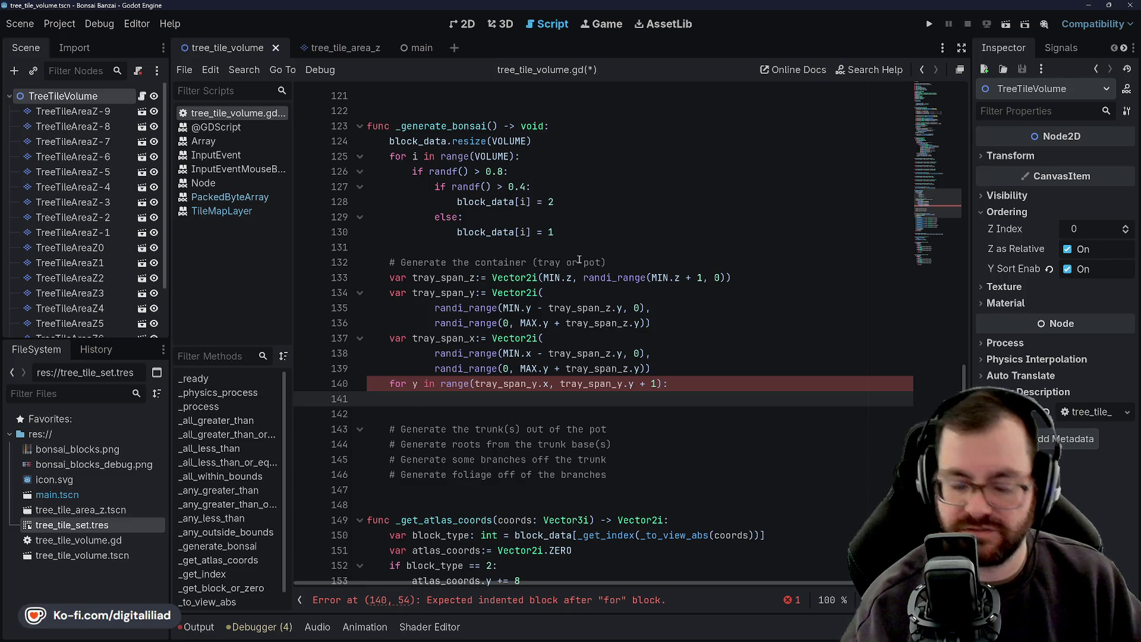
# Write block_data[_get_index(Vector3i())] as the y loop's body on line 141
pyautogui.write('block_data[')
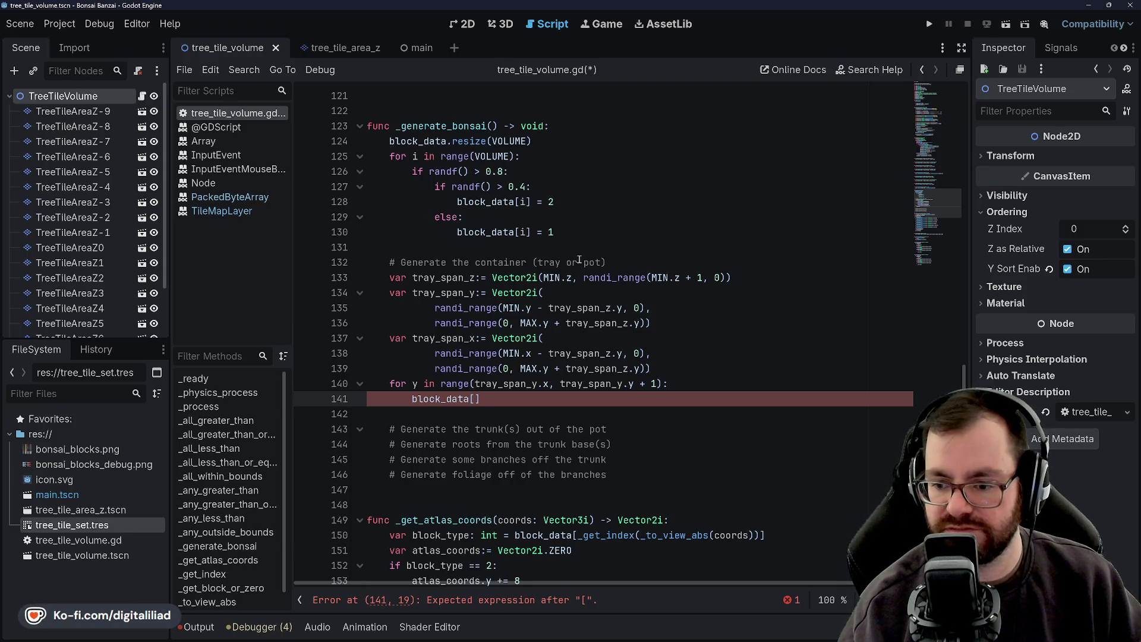
pyautogui.write('_')
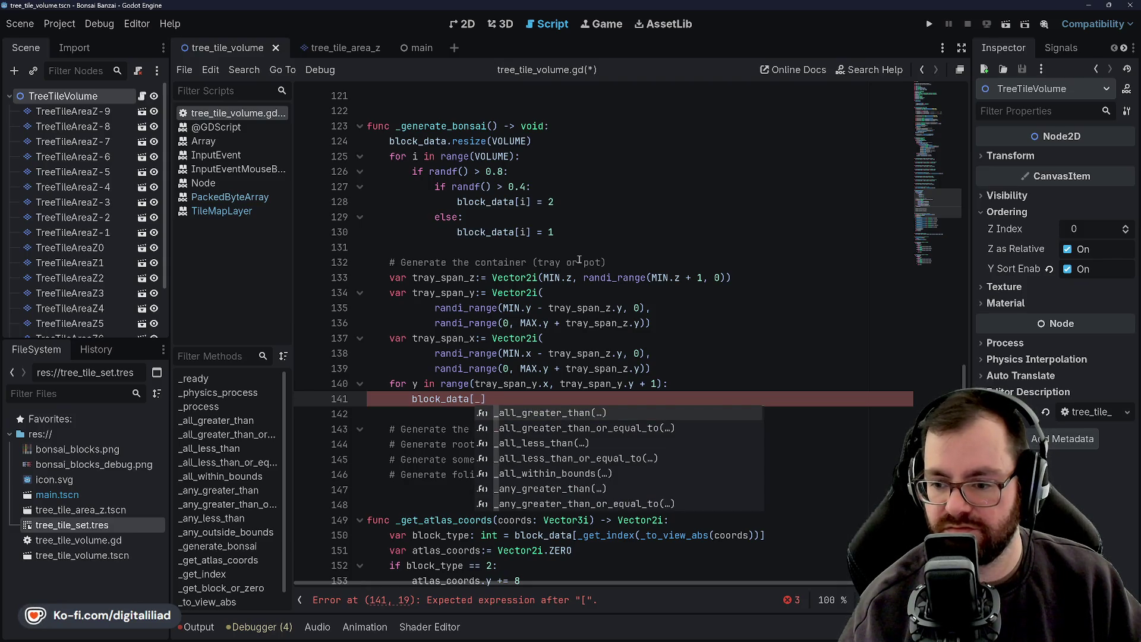
pyautogui.write('get_')
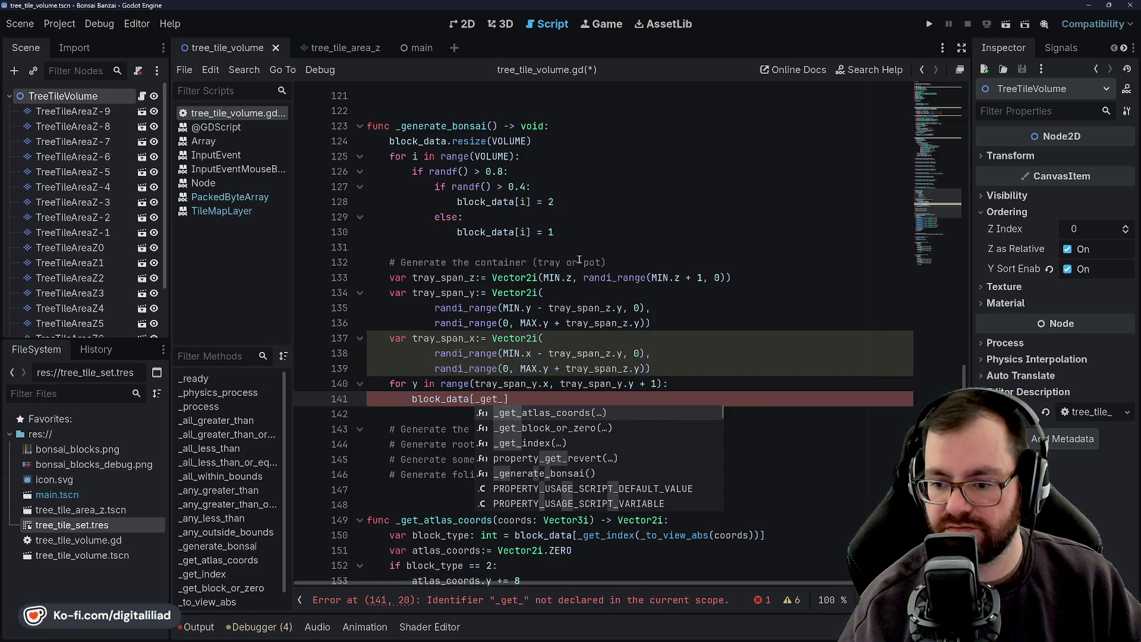
pyautogui.write('index')
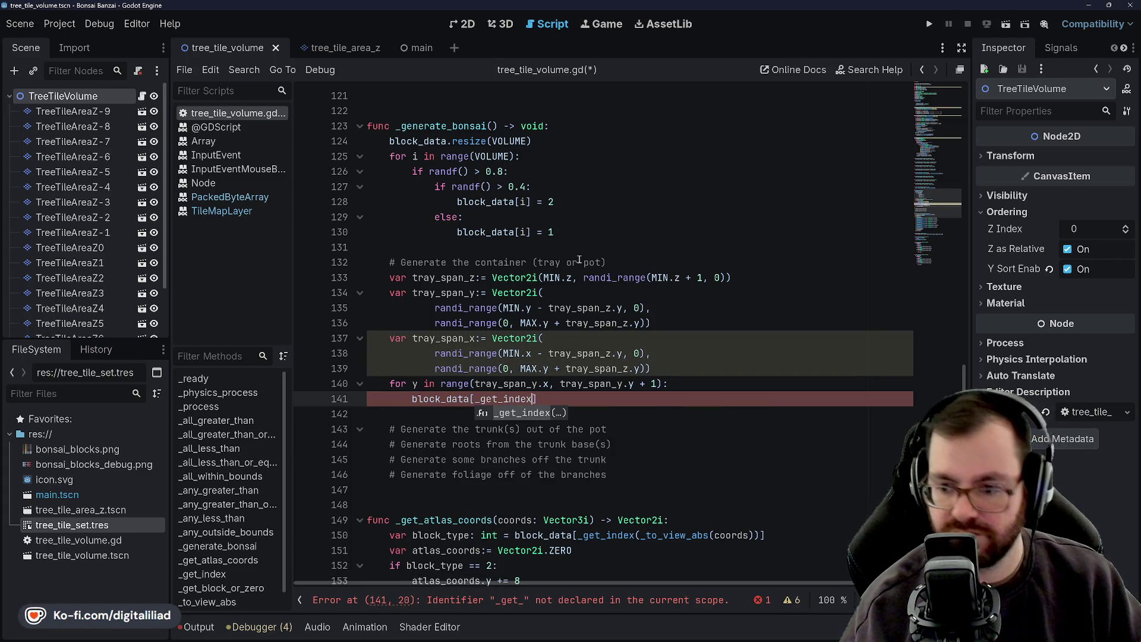
pyautogui.press('Return')
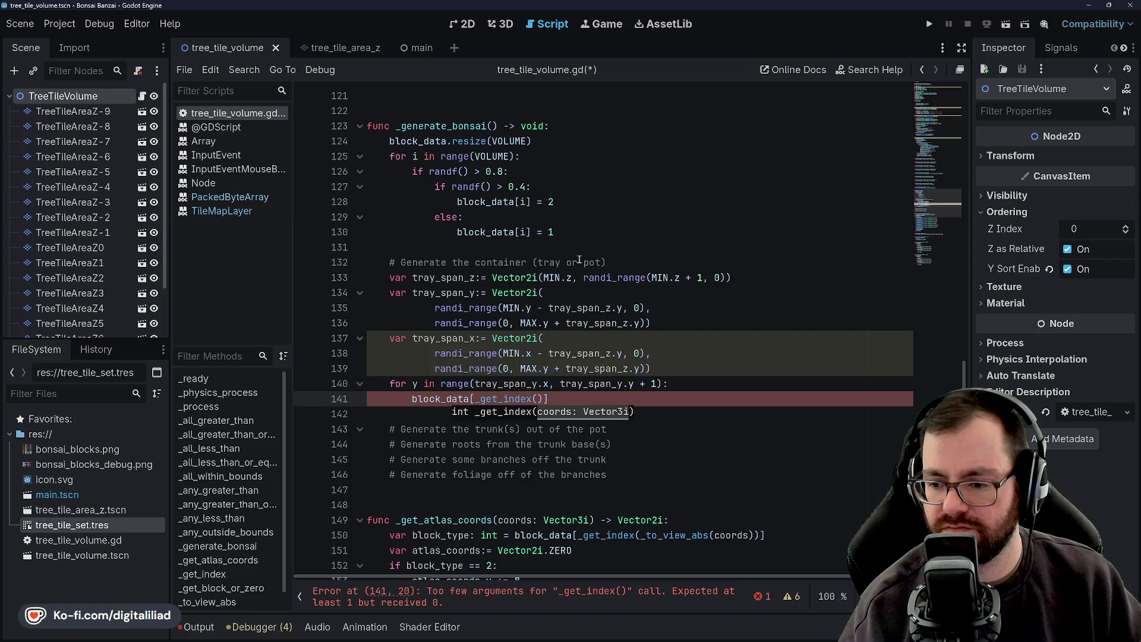
pyautogui.write('Vector34i')
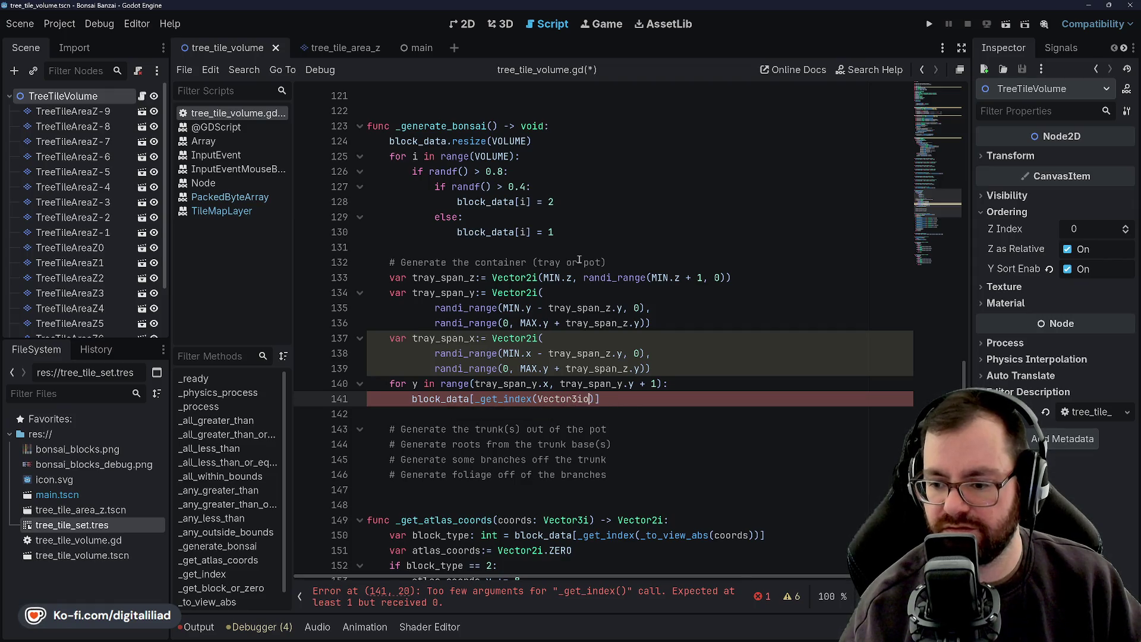
pyautogui.press('BackSpace')
pyautogui.write('(')
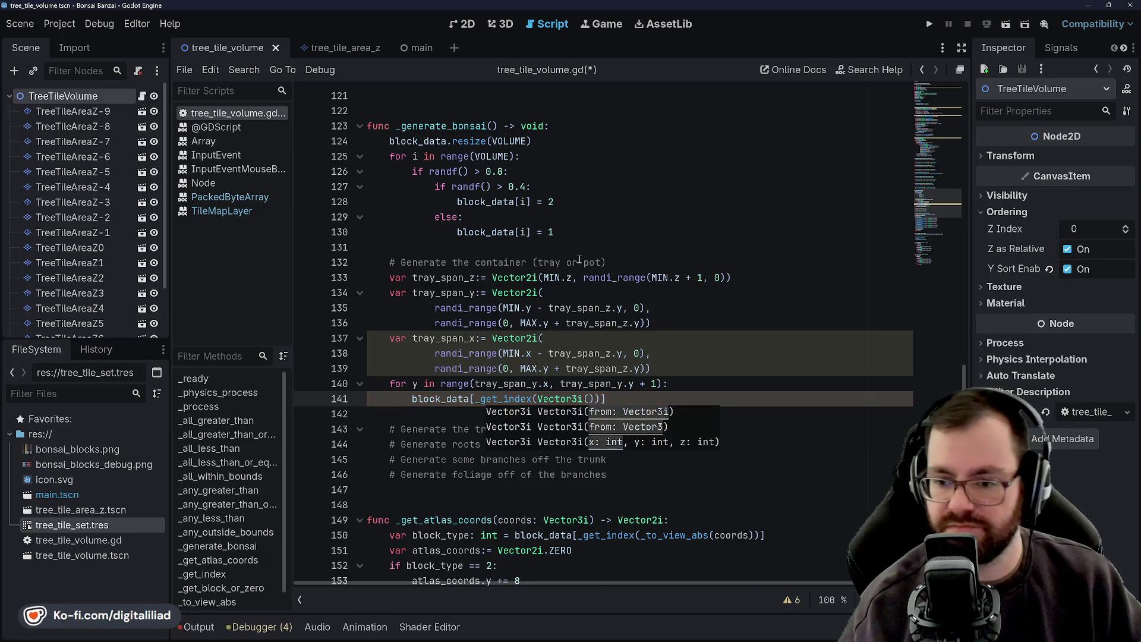
# Review the tray span definitions and randi_range uses, then add a blank line above the y loop
pyautogui.click(543, 278)
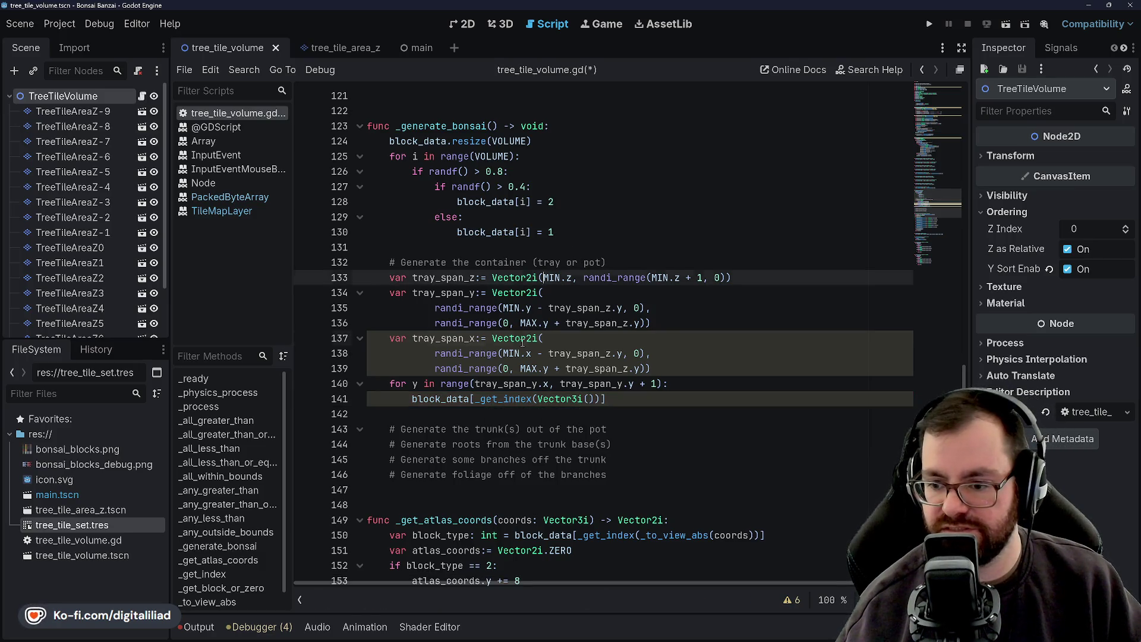
pyautogui.click(464, 371)
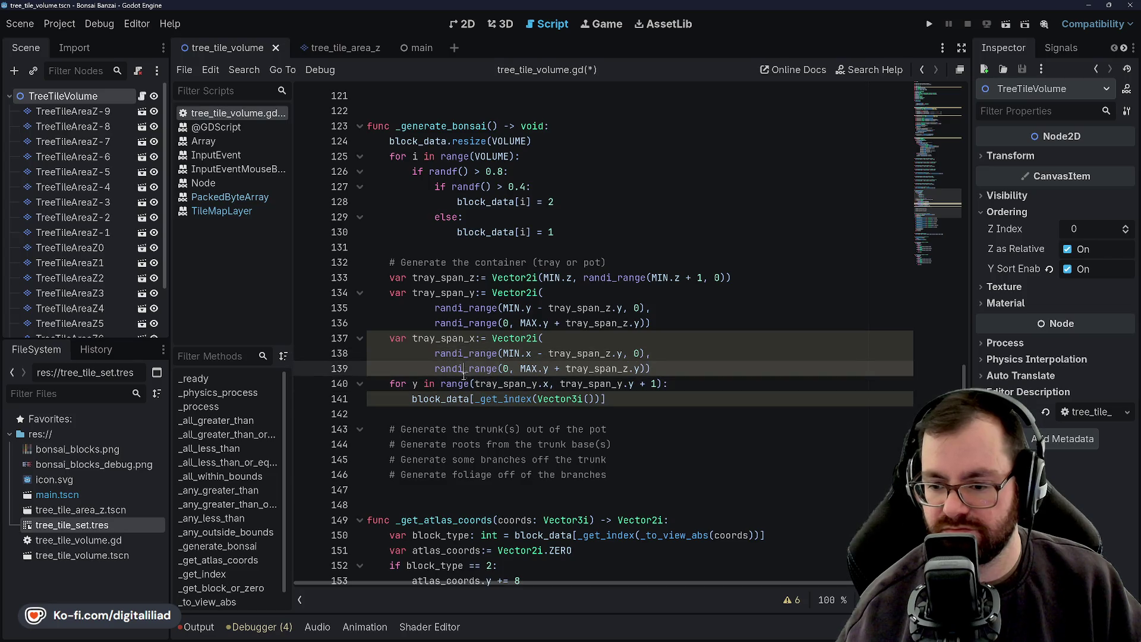
pyautogui.doubleClick(464, 371)
pyautogui.doubleClick(460, 382)
pyautogui.doubleClick(459, 373)
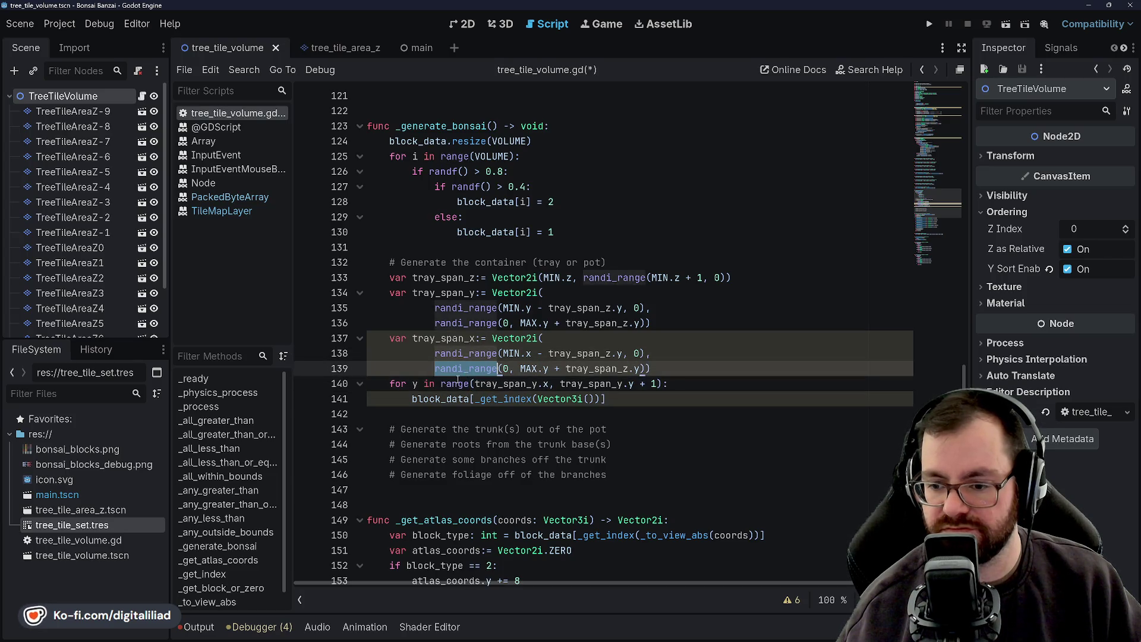
pyautogui.click(401, 386)
pyautogui.doubleClick(399, 383)
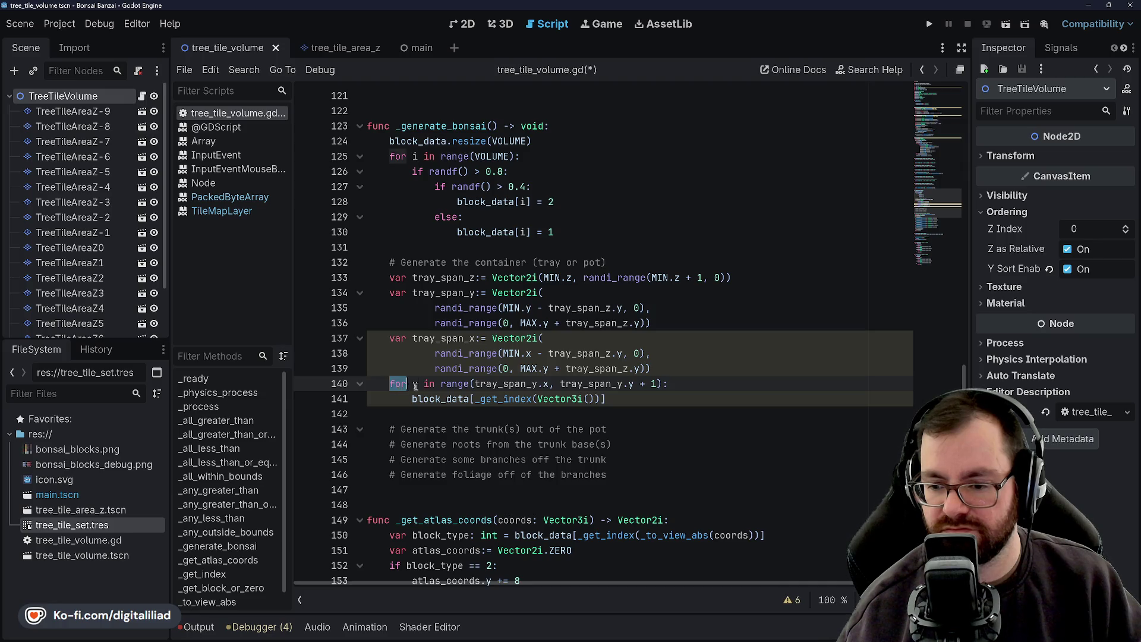
pyautogui.write('y')
pyautogui.click(419, 384)
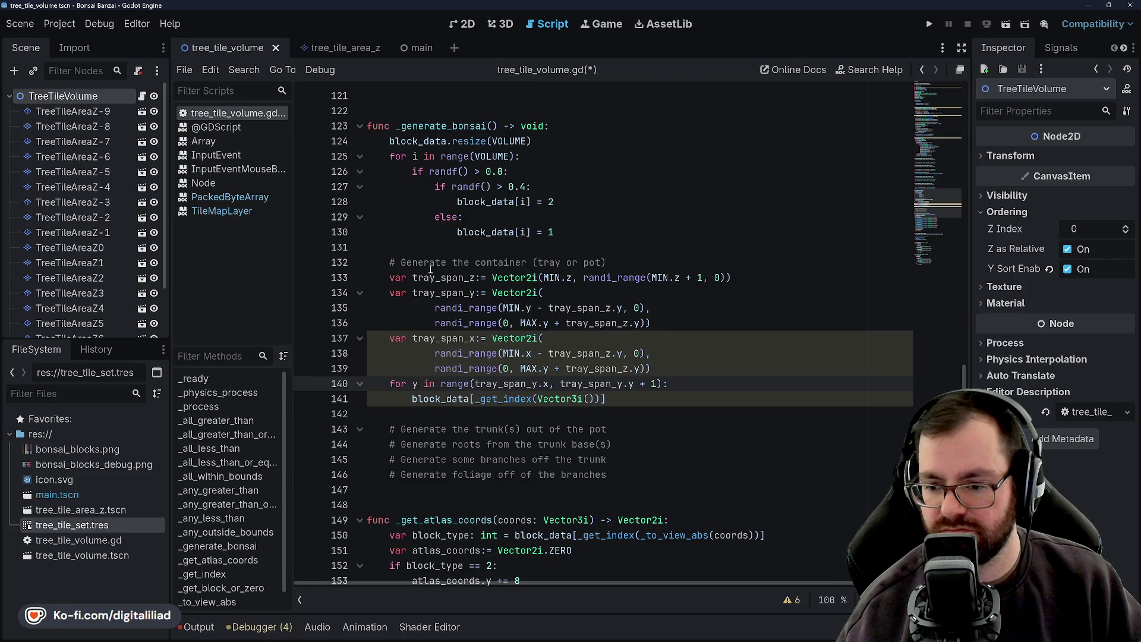
pyautogui.click(692, 368)
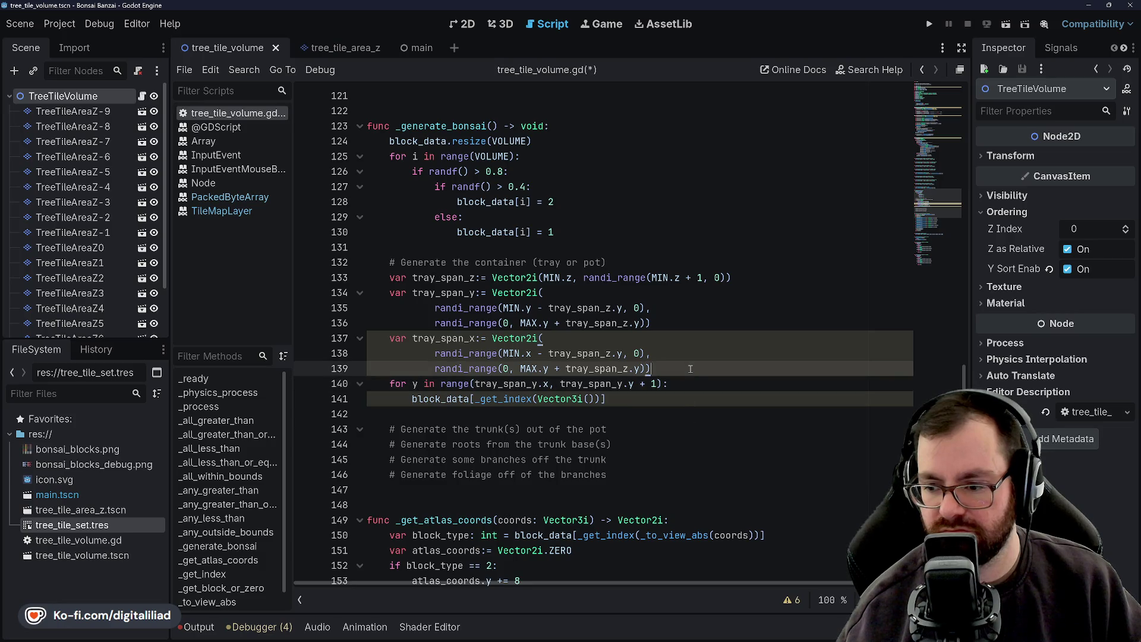
pyautogui.press('Return')
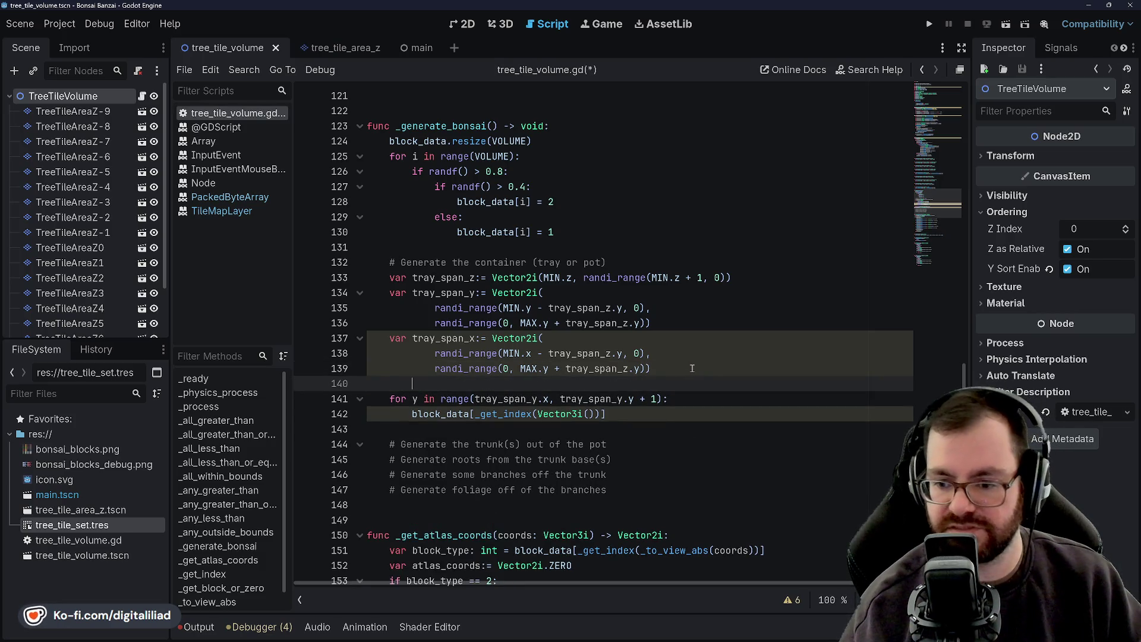
# Add a z loop header over range(tray_span_z.x, tray_span_z.y) above the y loop
pyautogui.write('for z')
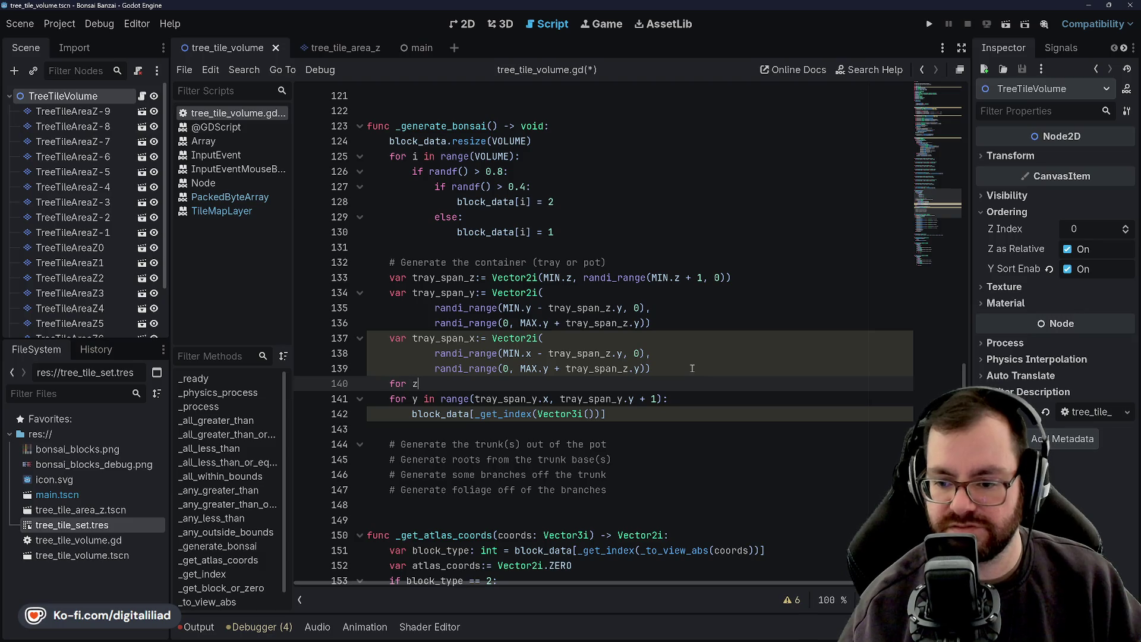
pyautogui.write(' in ranget')
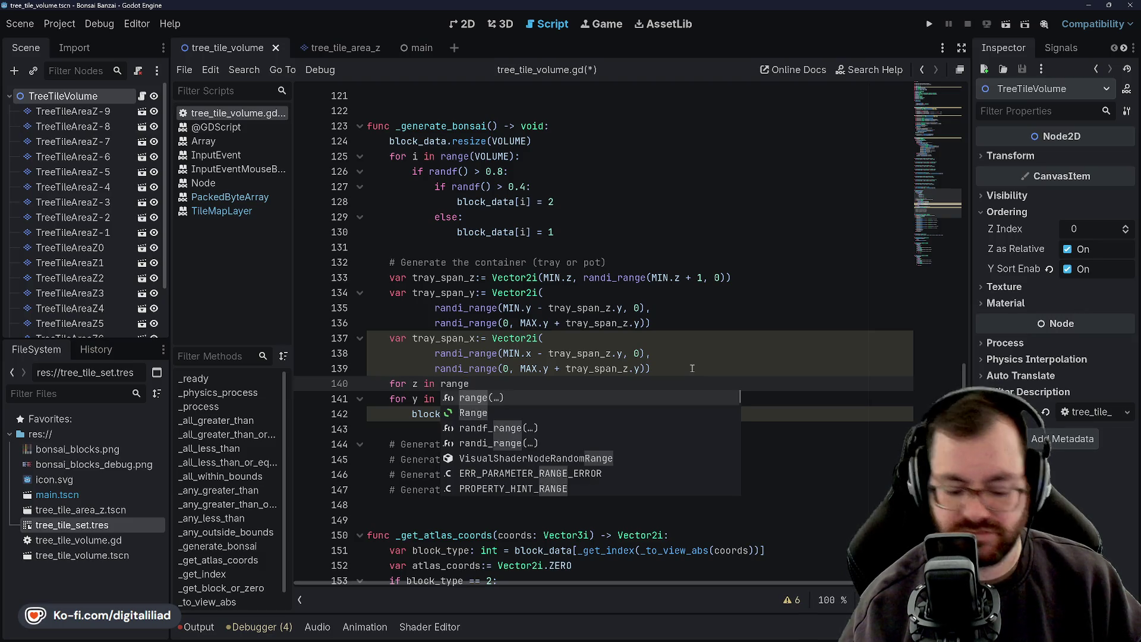
pyautogui.press('BackSpace')
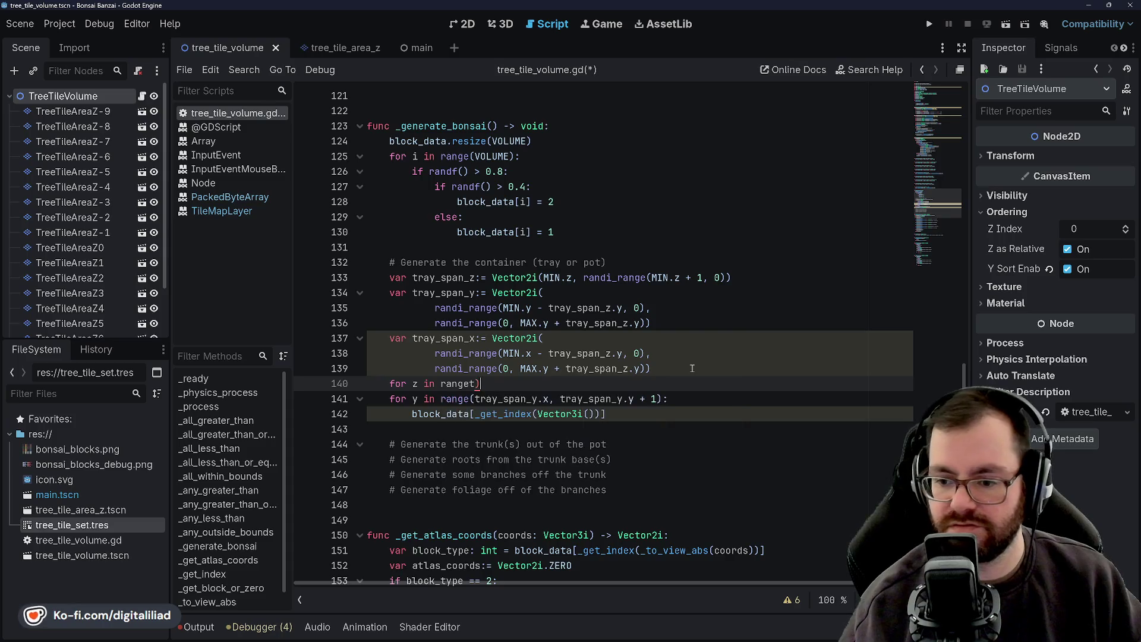
pyautogui.write(')')
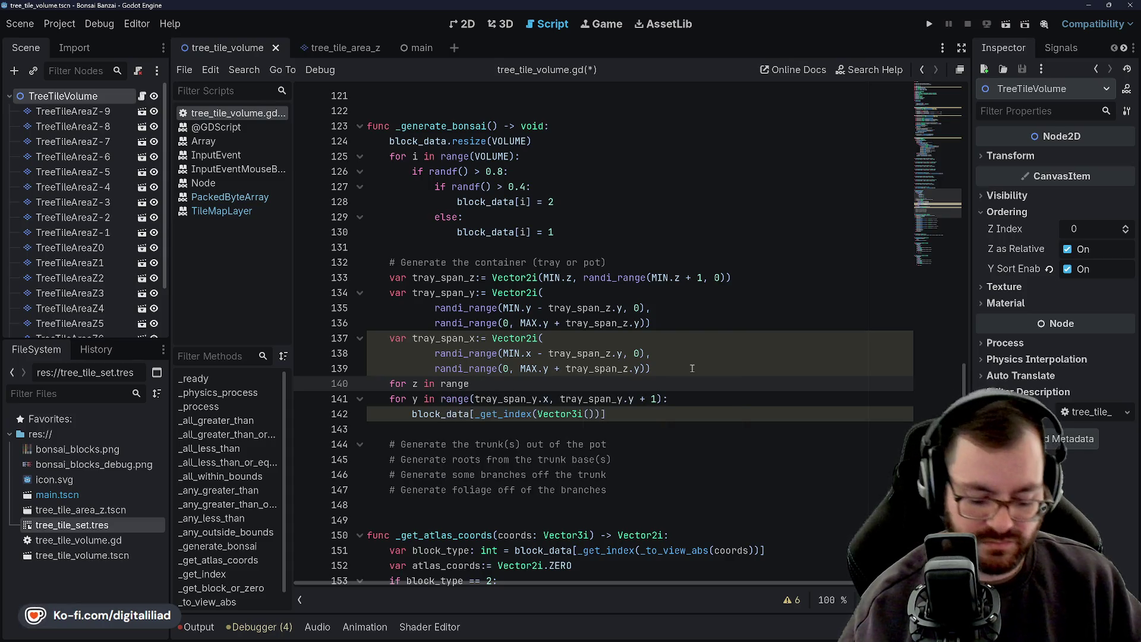
pyautogui.write('(tray')
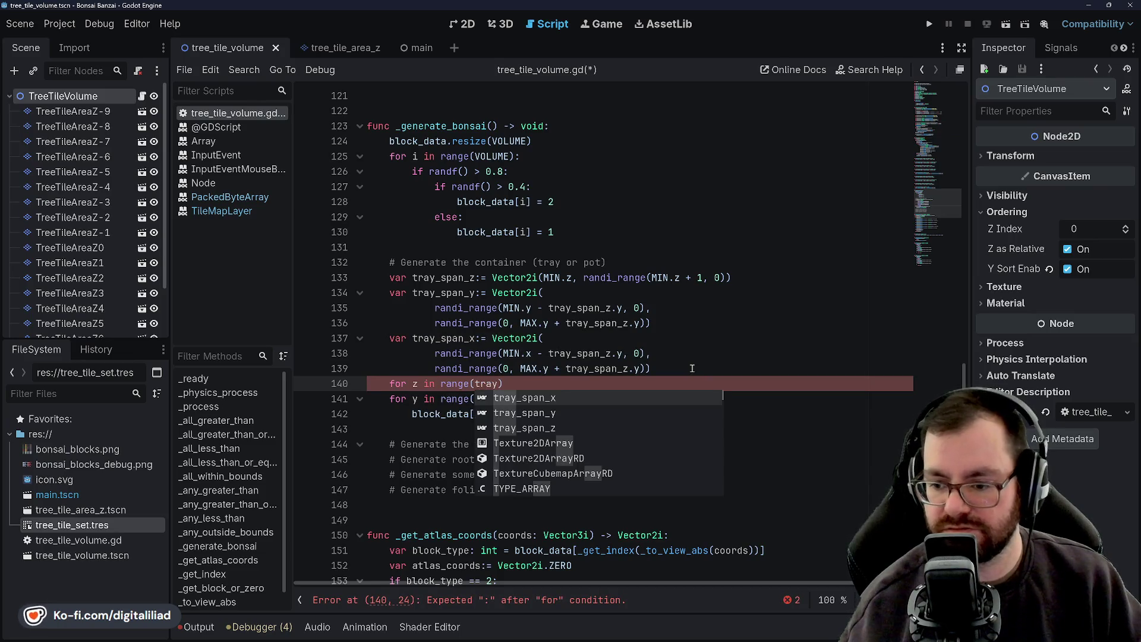
pyautogui.press('Down')
pyautogui.press('Down')
pyautogui.press('Return')
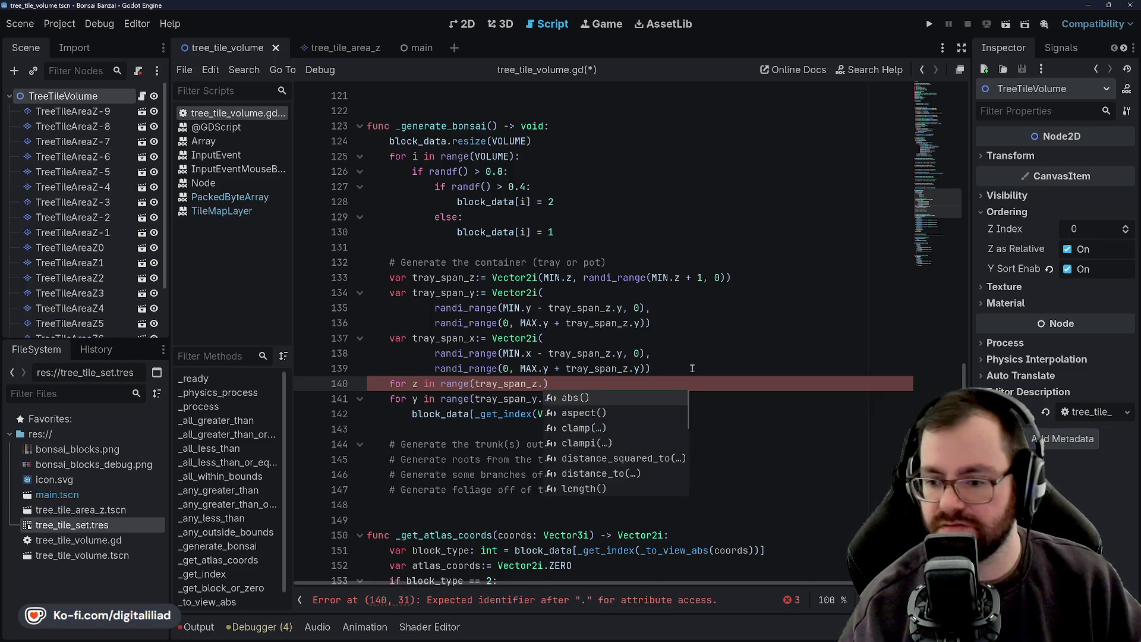
pyautogui.write('x')
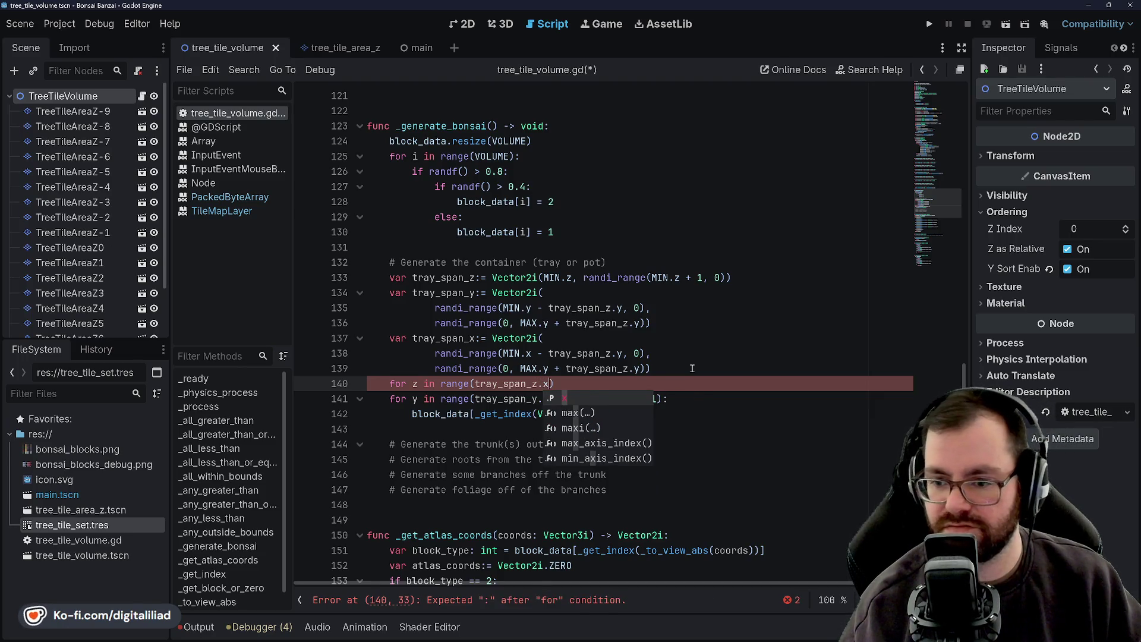
pyautogui.write(', tra')
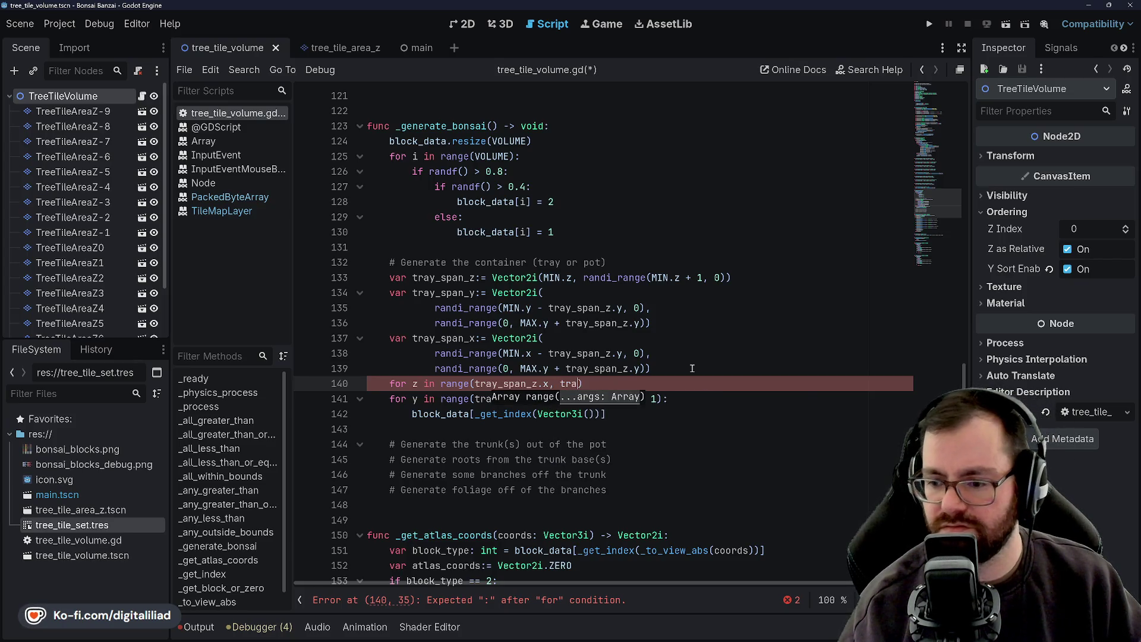
pyautogui.write('y')
pyautogui.press('Down')
pyautogui.press('Down')
pyautogui.press('Return')
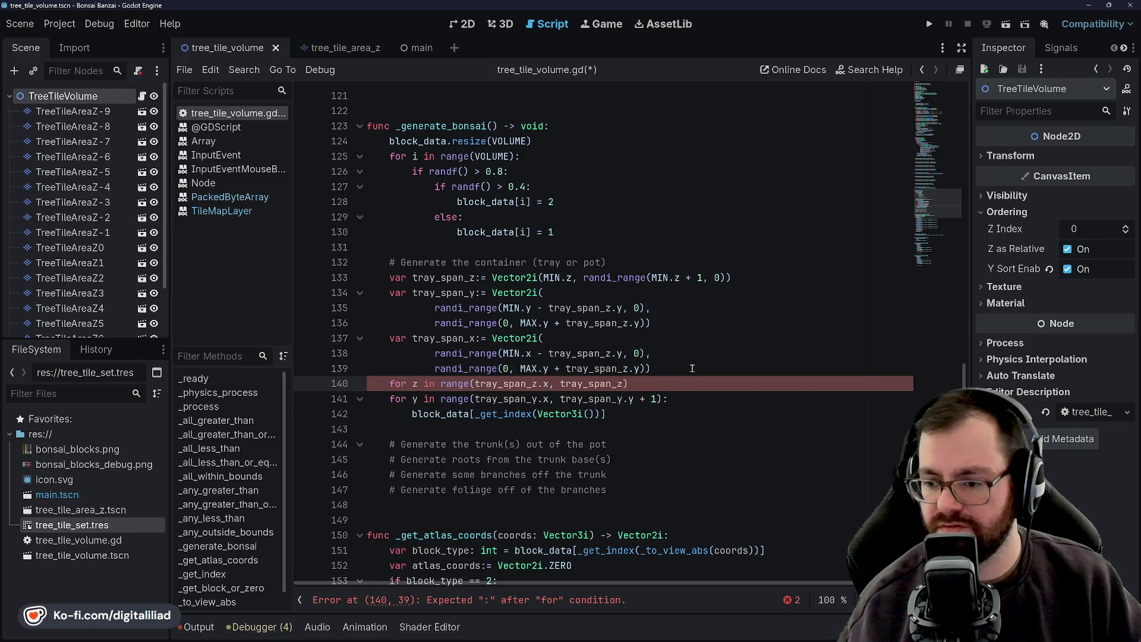
pyautogui.write('.y + `')
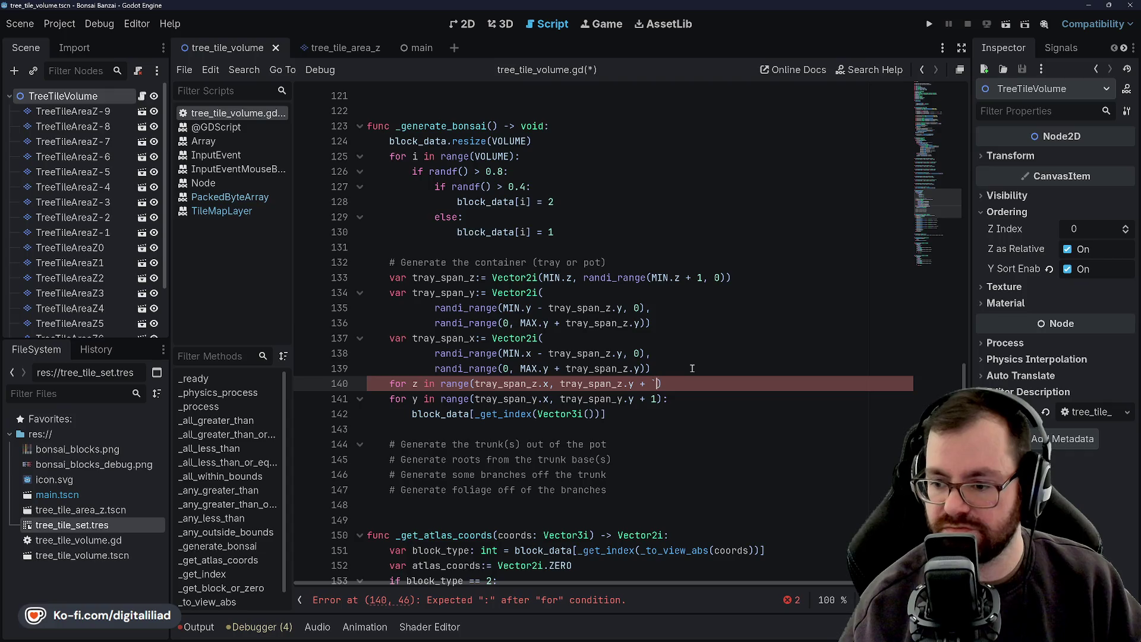
pyautogui.press('BackSpace')
pyautogui.write('1')
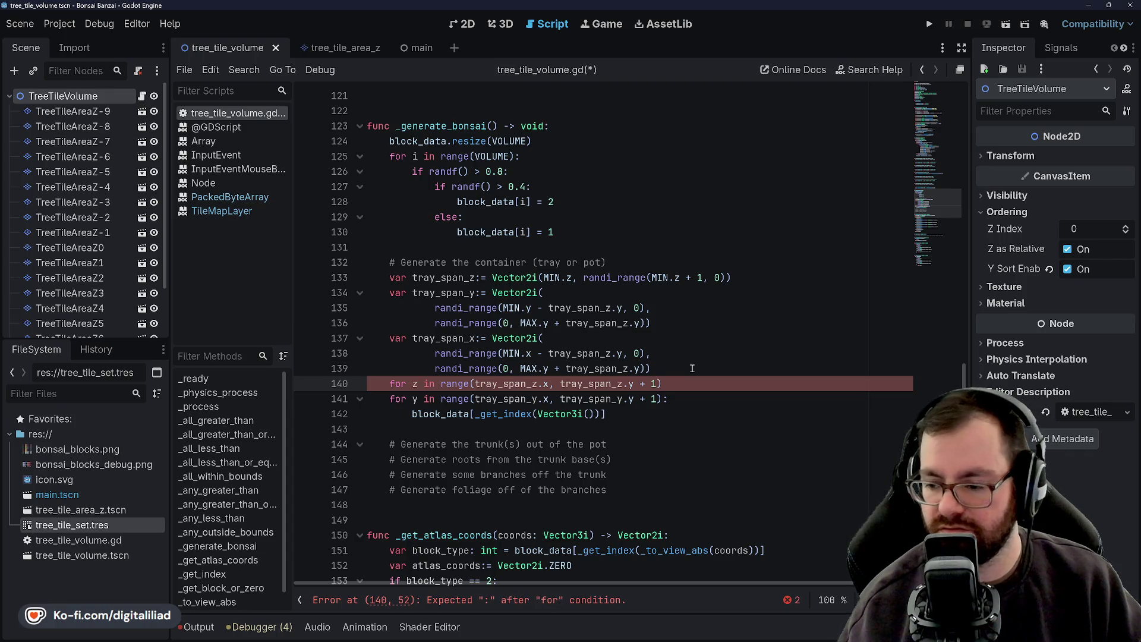
pyautogui.press('End')
pyautogui.press('Return')
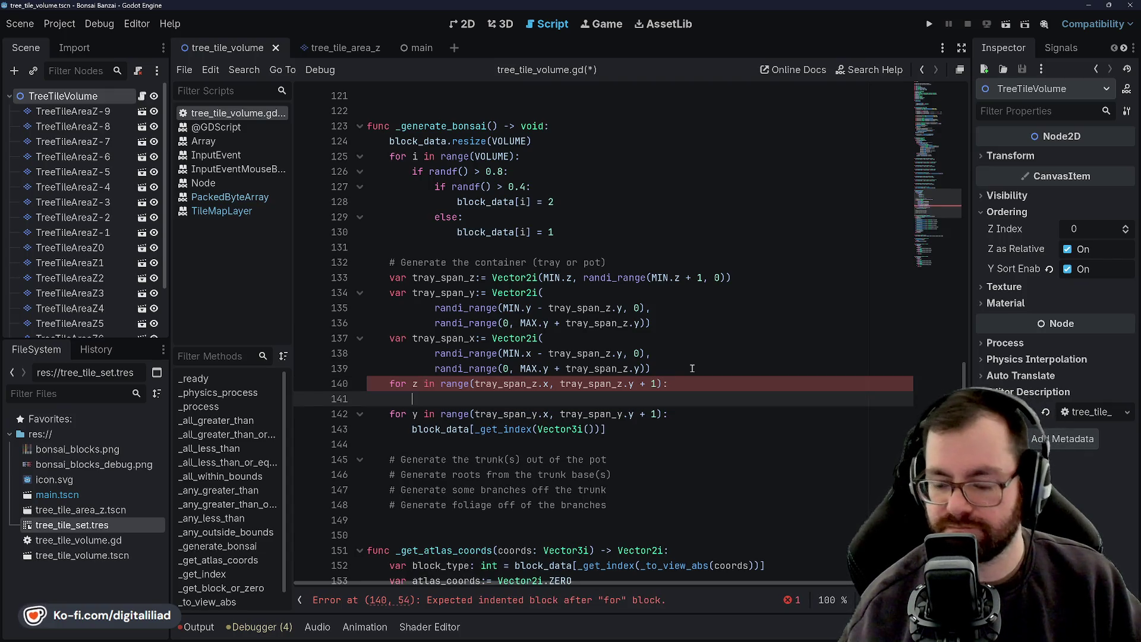
# Indent the y loop and its block_data body inside the z loop
pyautogui.hotkey('ctrl', 's')
pyautogui.click(426, 399)
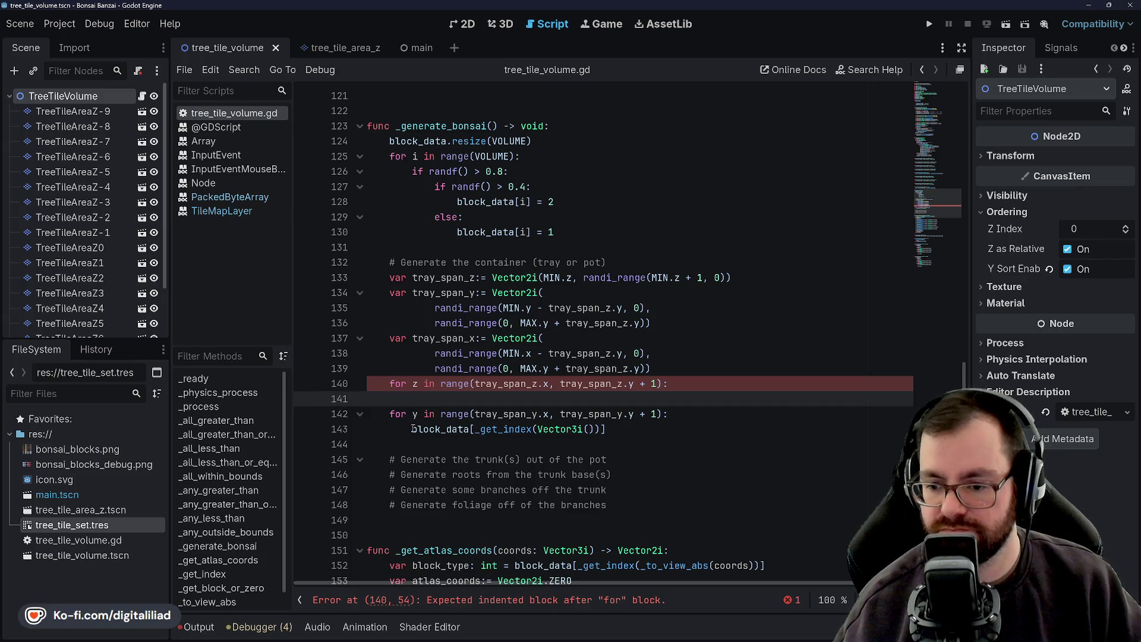
pyautogui.moveTo(413, 430); pyautogui.dragTo(655, 421)
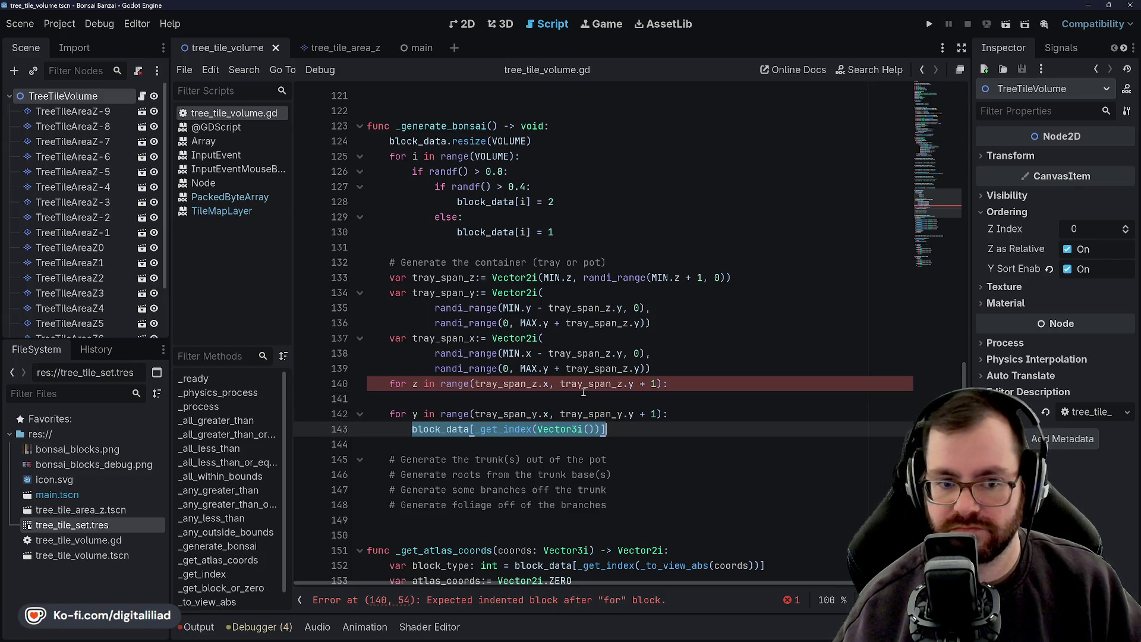
pyautogui.click(451, 400)
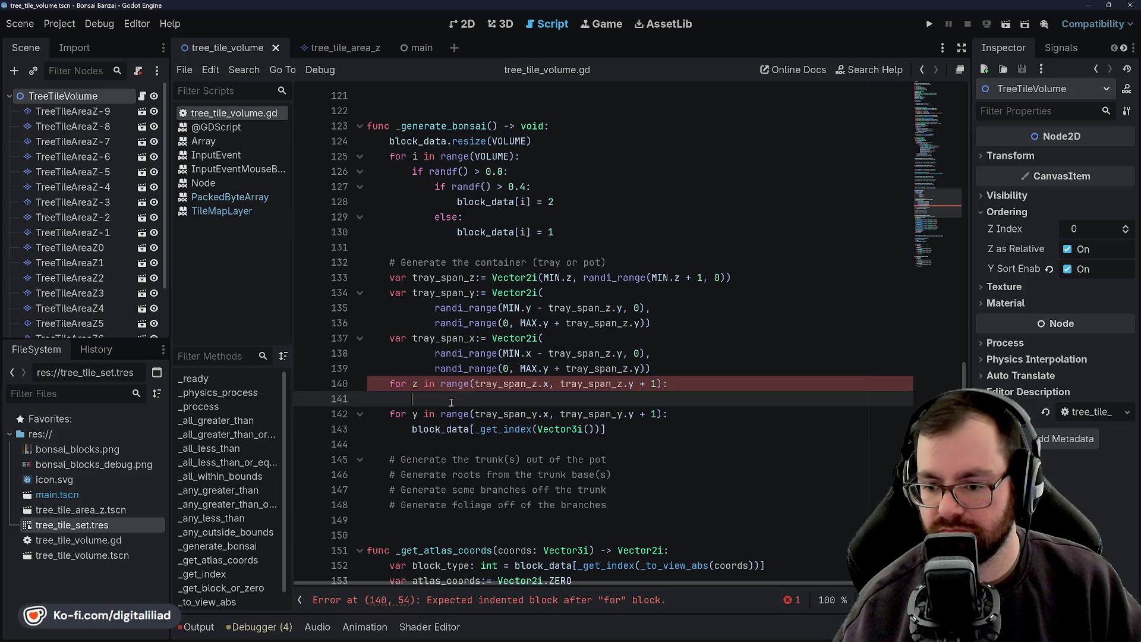
pyautogui.hotkey('shift', 'Down')
pyautogui.hotkey('shift', 'Down')
pyautogui.press('Tab')
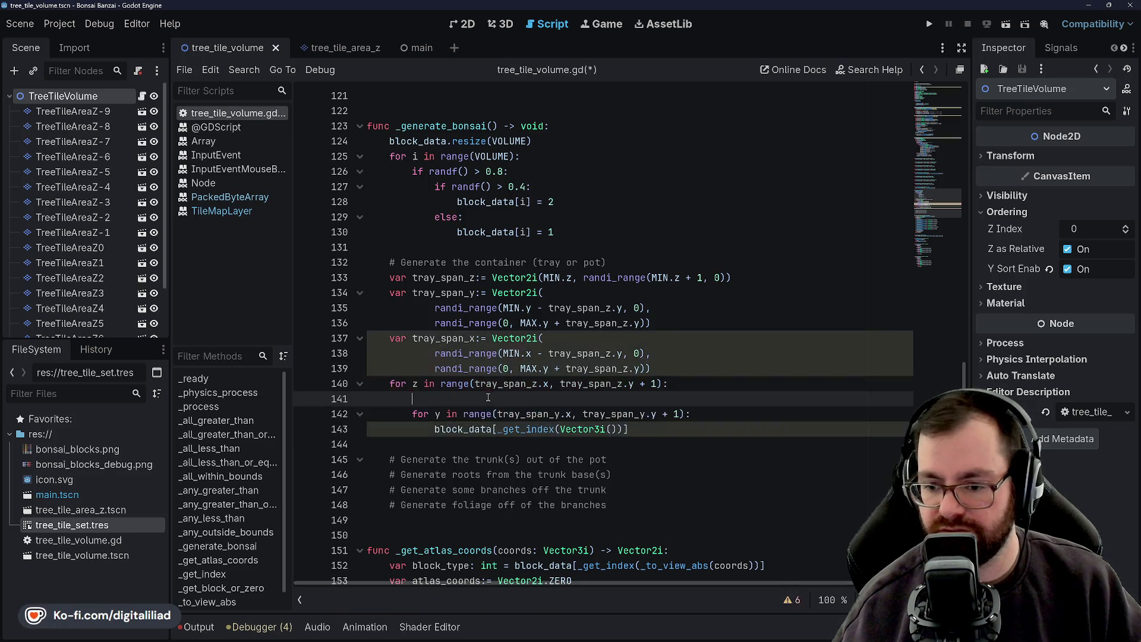
pyautogui.press('BackSpace')
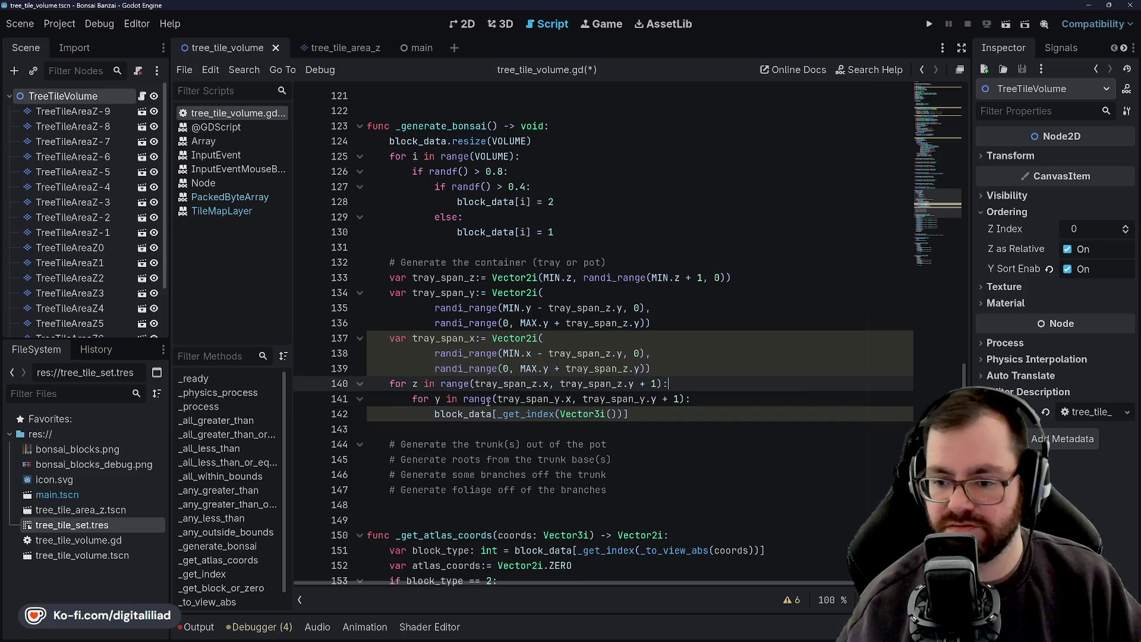
# Rename the inner loop variable to ly and save the script
pyautogui.click(435, 369)
pyautogui.click(437, 399)
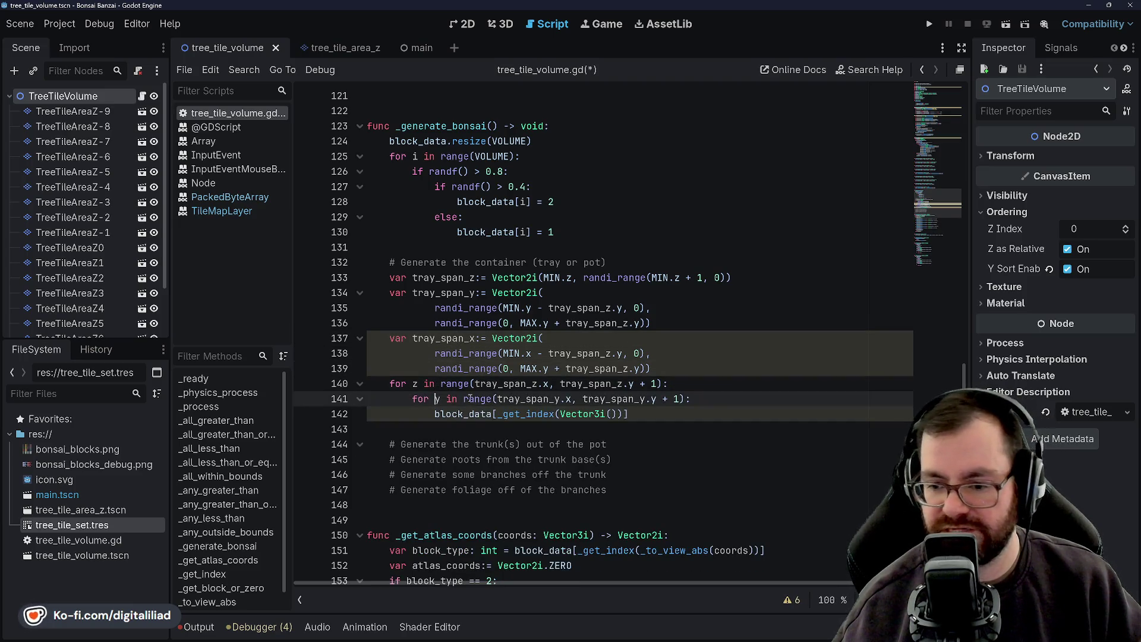
pyautogui.write('l')
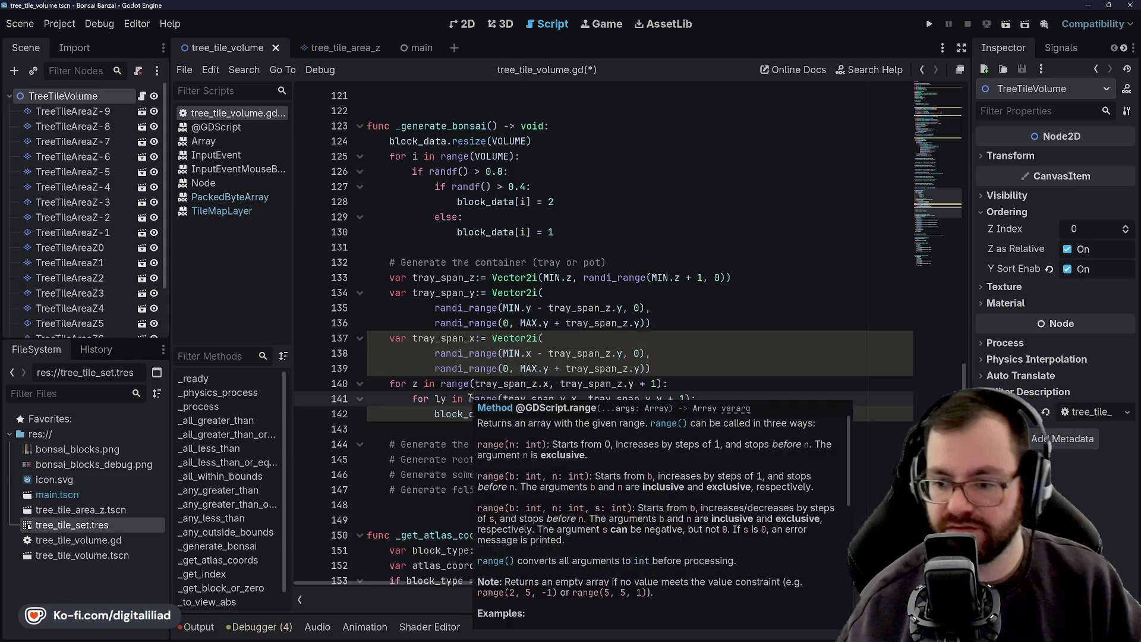
pyautogui.click(472, 385)
pyautogui.hotkey('ctrl', 's')
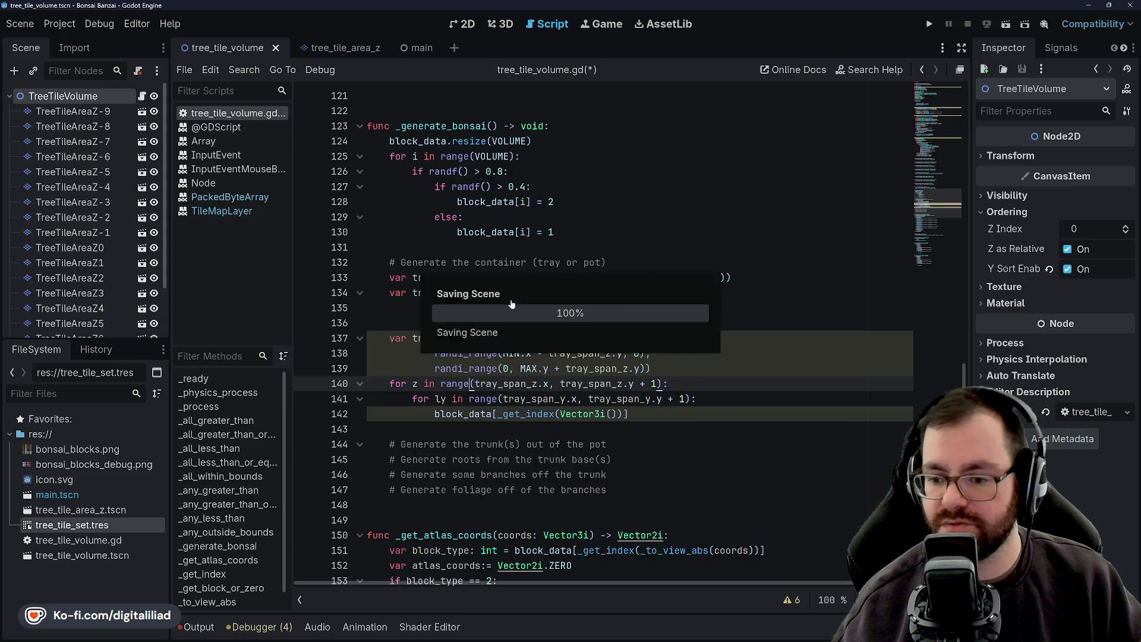
pyautogui.click(444, 398)
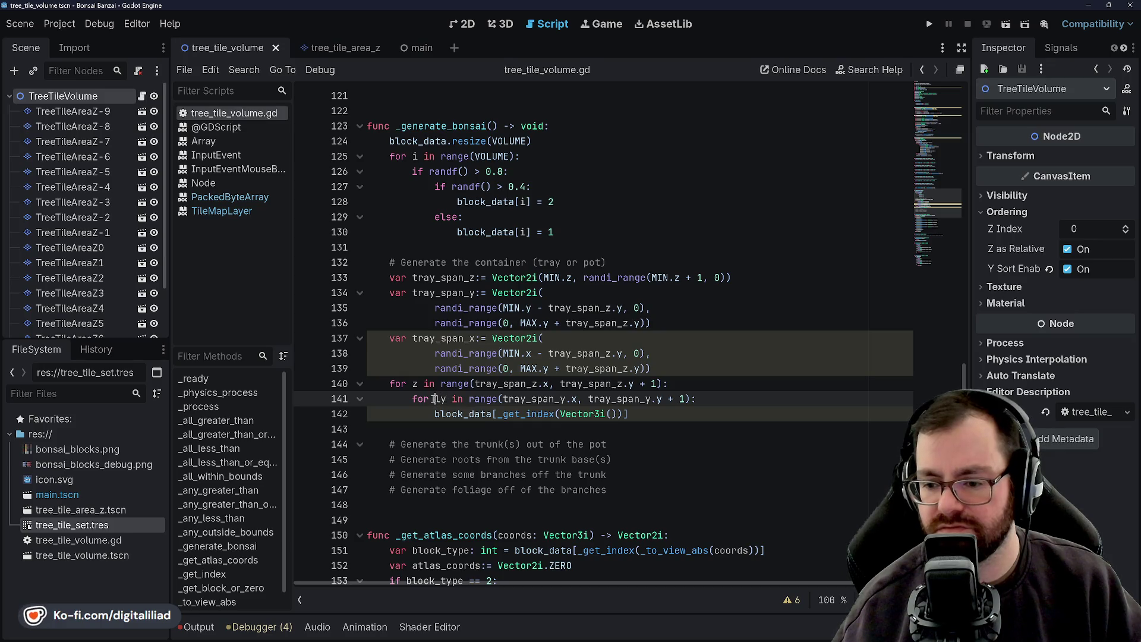
pyautogui.press('Up')
pyautogui.press('Down')
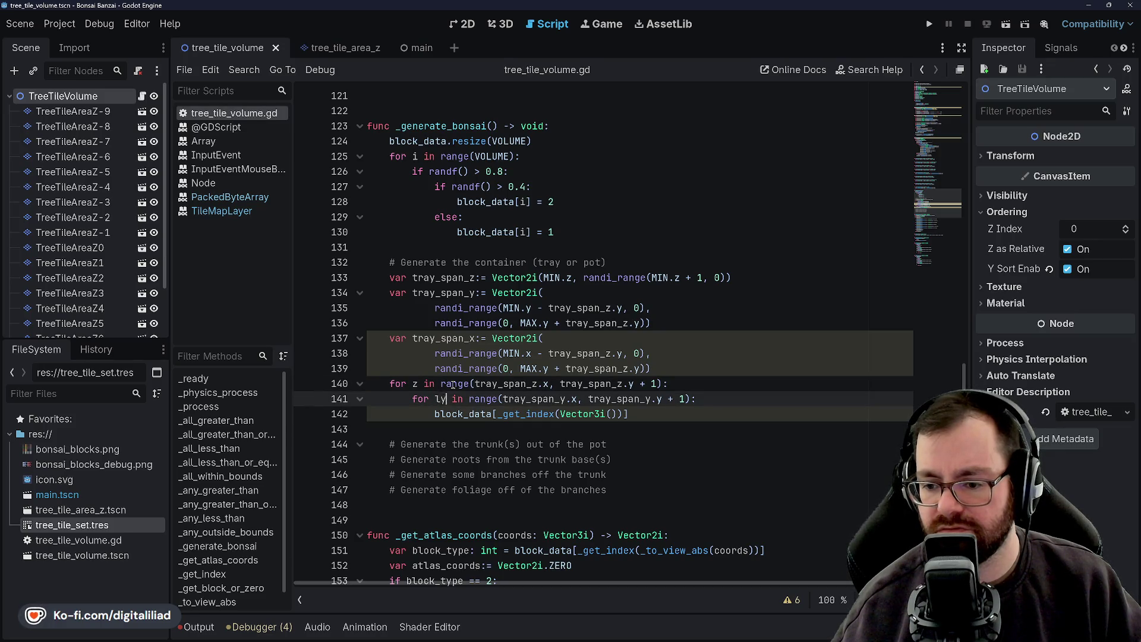
pyautogui.click(468, 414)
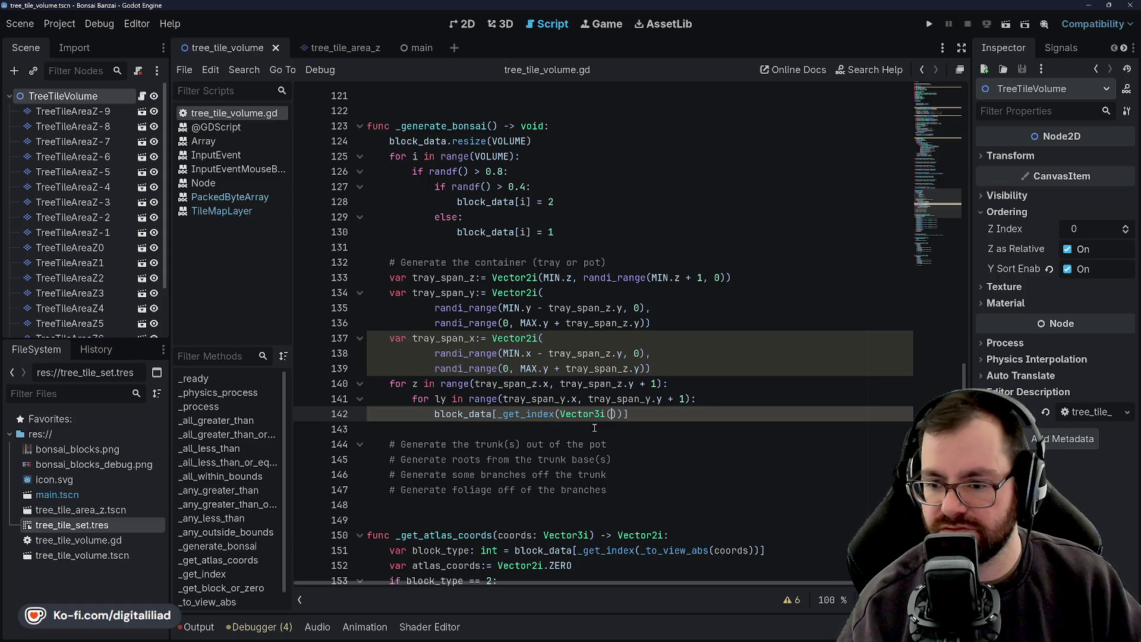
# Fill line 142's Vector3i with tray_span_x.x followed by the loop variables
pyautogui.write('tray')
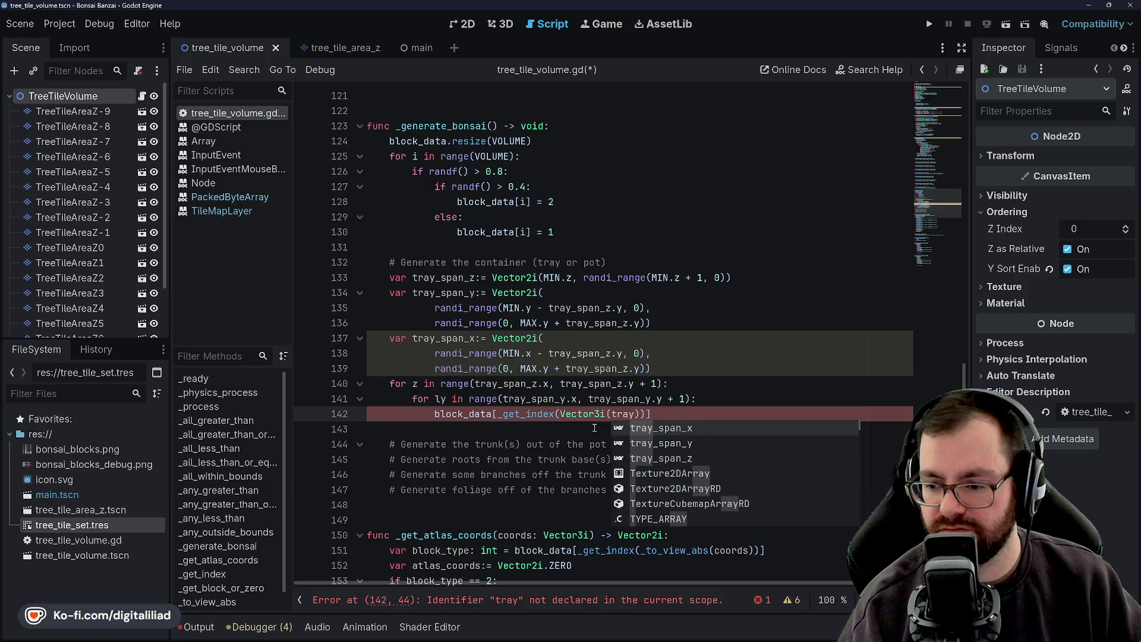
pyautogui.press('Return')
pyautogui.write('.x')
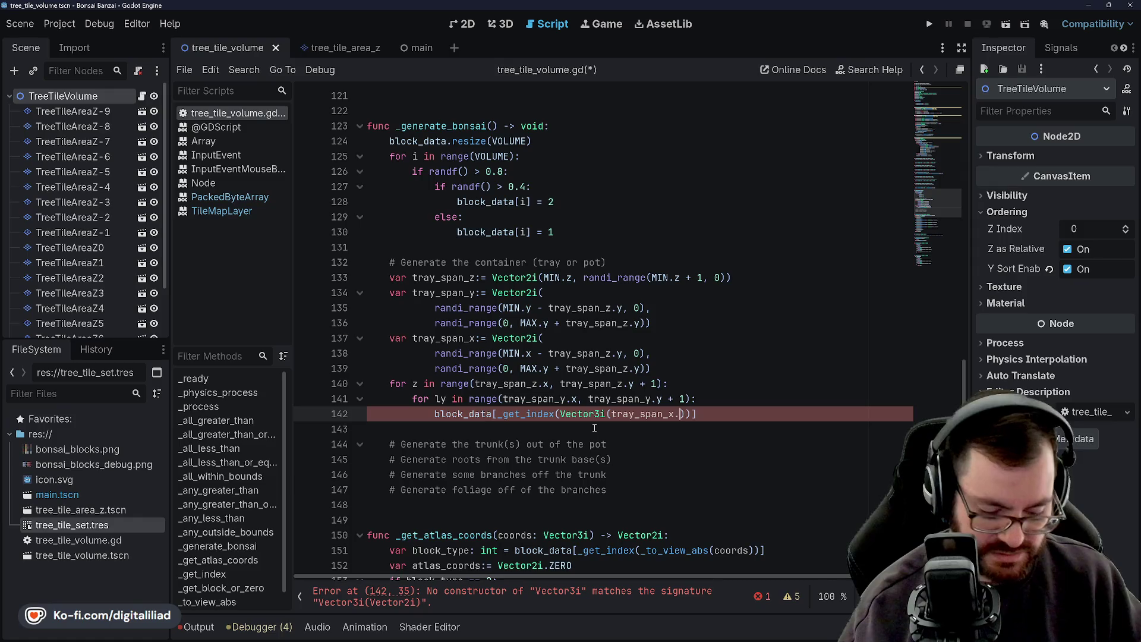
pyautogui.write(', tray')
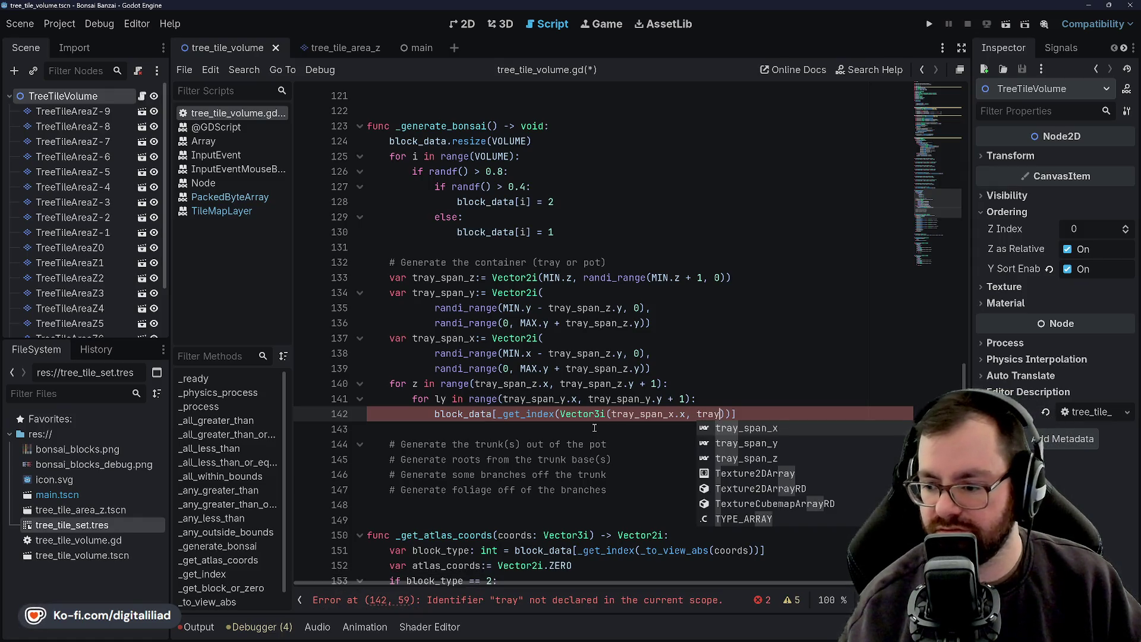
pyautogui.press('BackSpace')
pyautogui.press('BackSpace')
pyautogui.press('BackSpace')
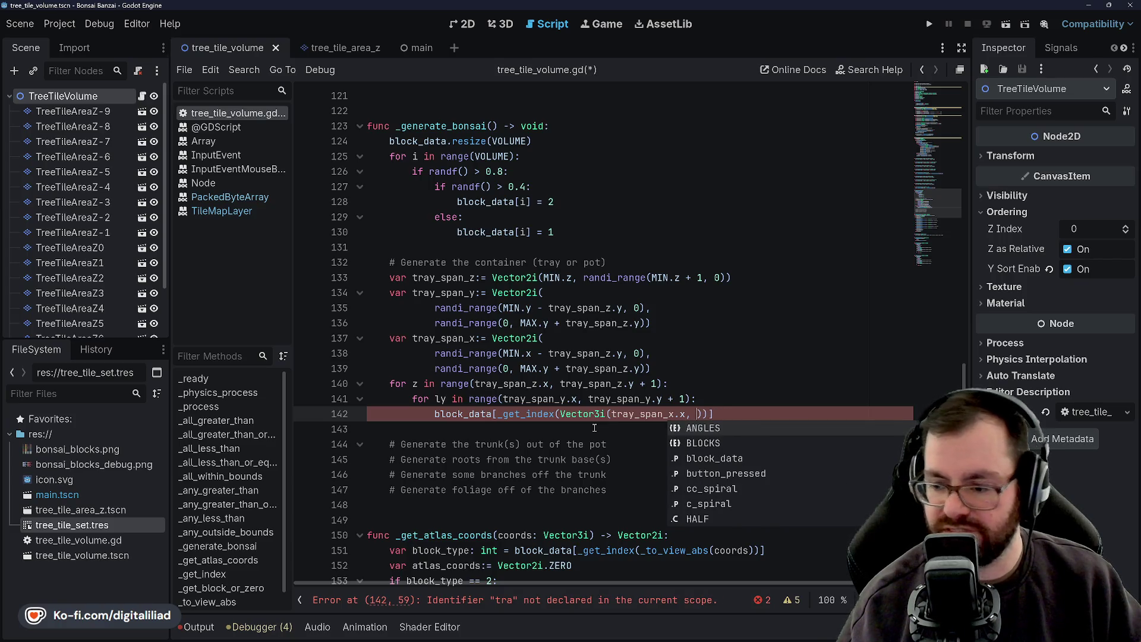
pyautogui.write('ly')
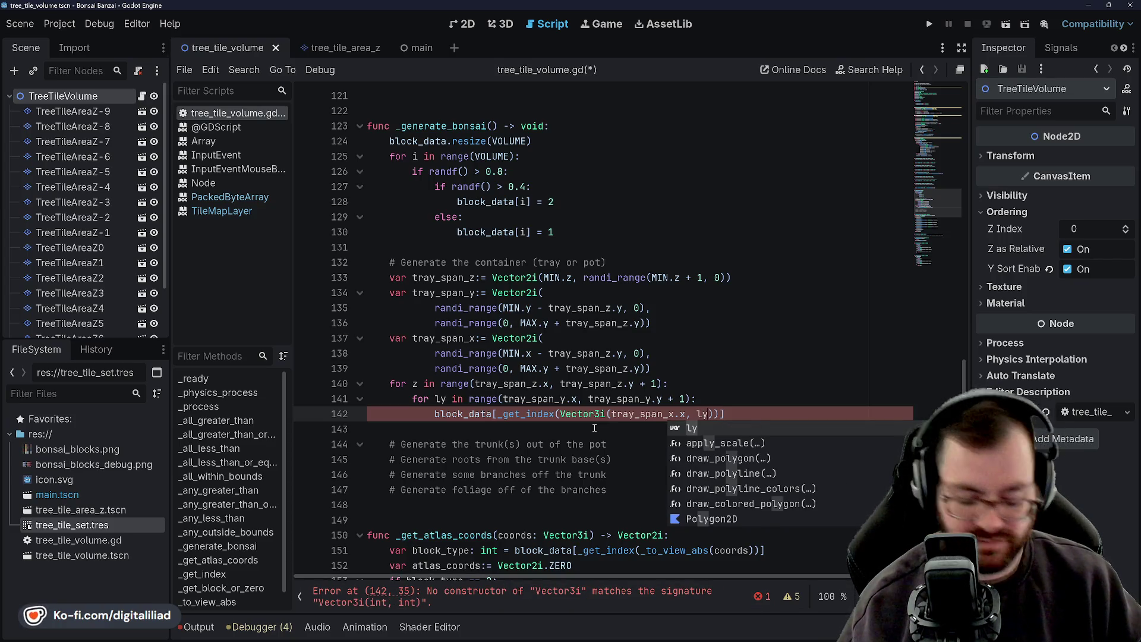
pyautogui.write(',')
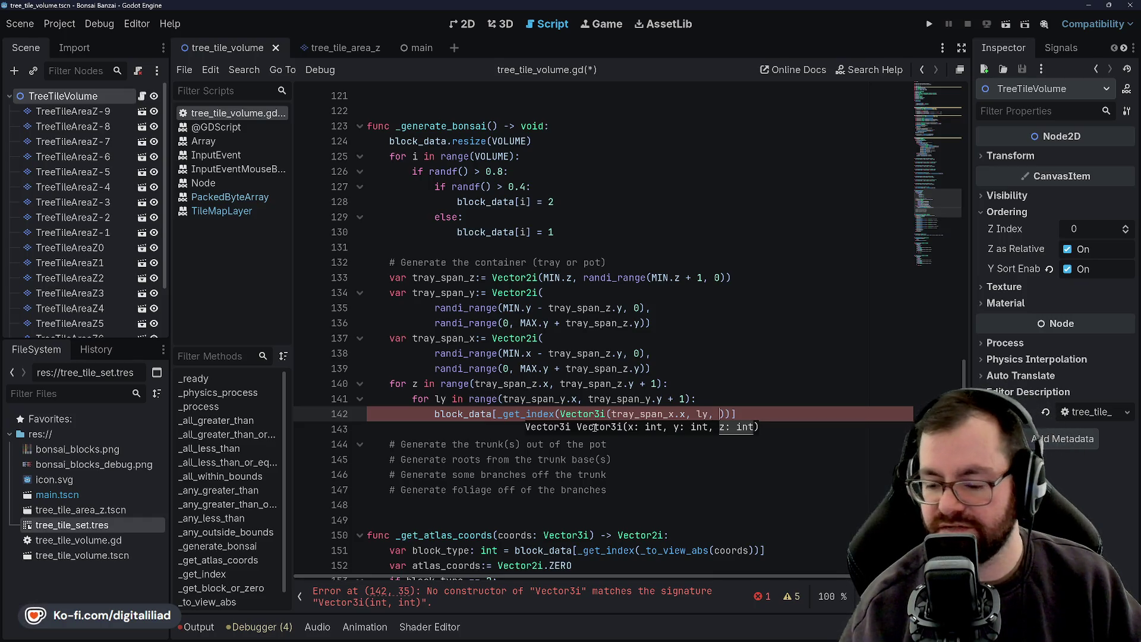
# Check the tray_span_x and tray_span_z declarations and save the renamed variable
pyautogui.click(462, 337)
pyautogui.click(452, 369)
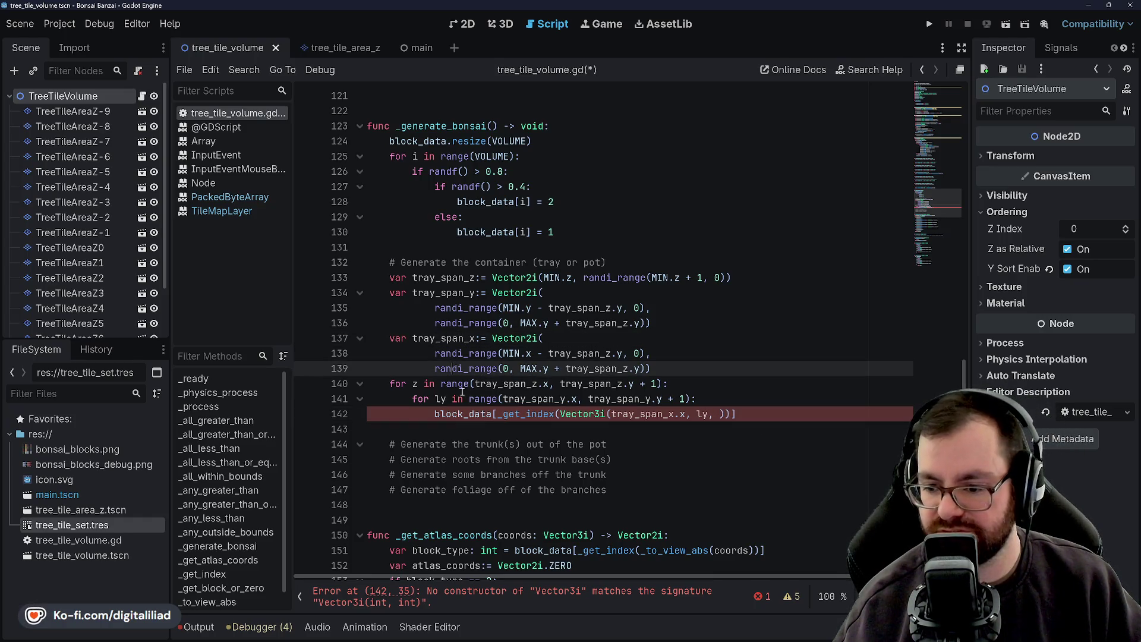
pyautogui.click(441, 399)
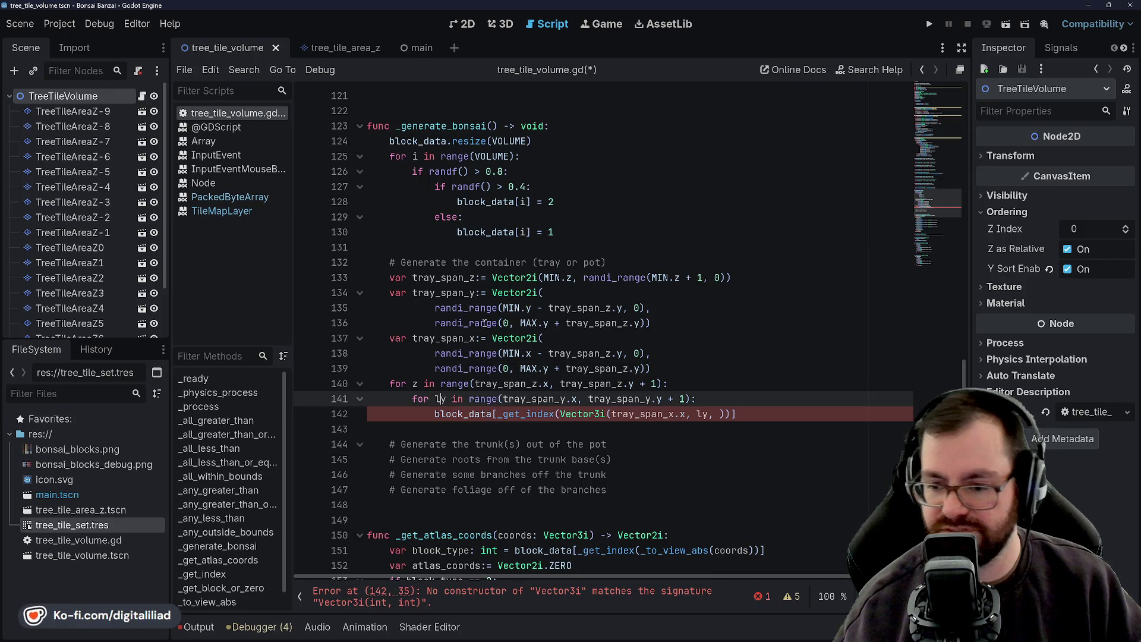
pyautogui.moveTo(485, 322)
pyautogui.click(456, 281)
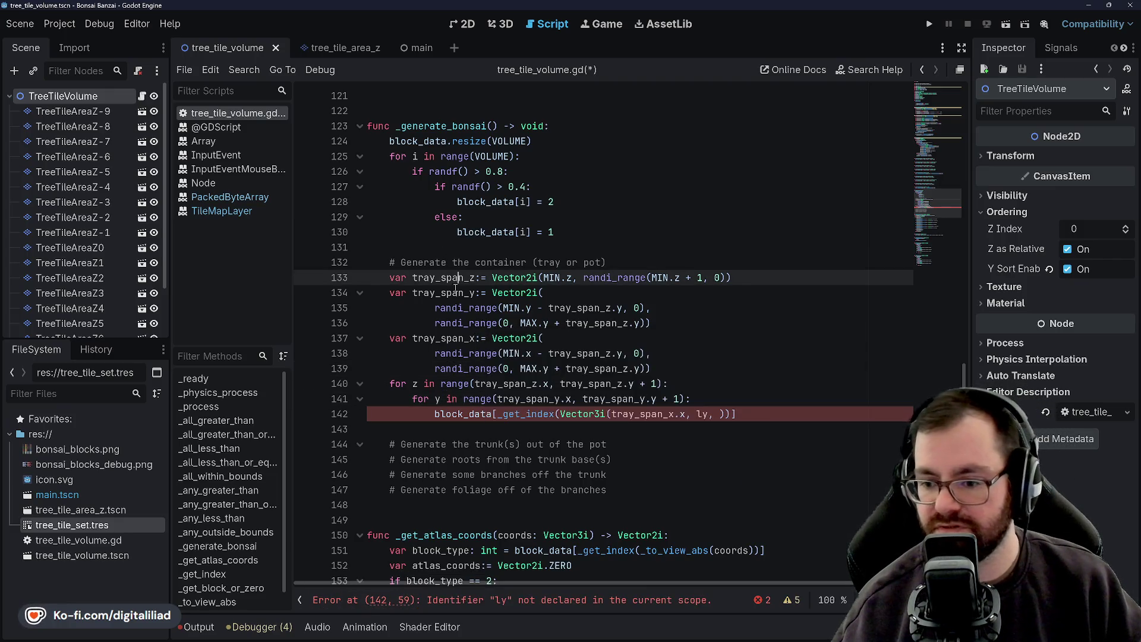
pyautogui.click(702, 415)
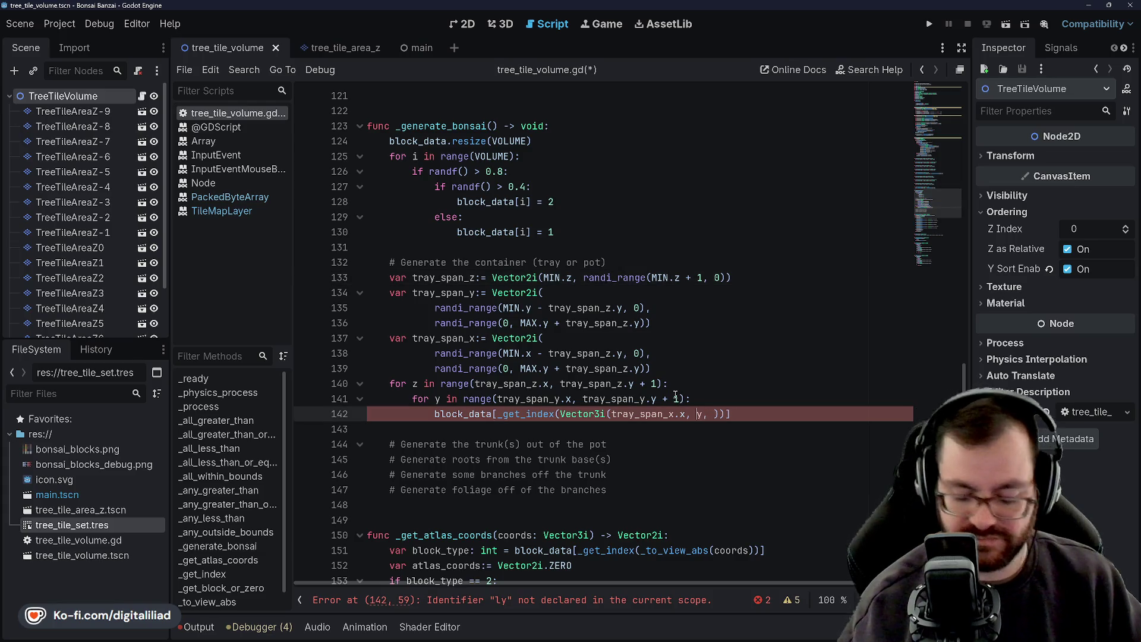
pyautogui.hotkey('ctrl', 's')
# Review the loop lines, add a new line below line 142, and select its block_data statement
pyautogui.click(544, 338)
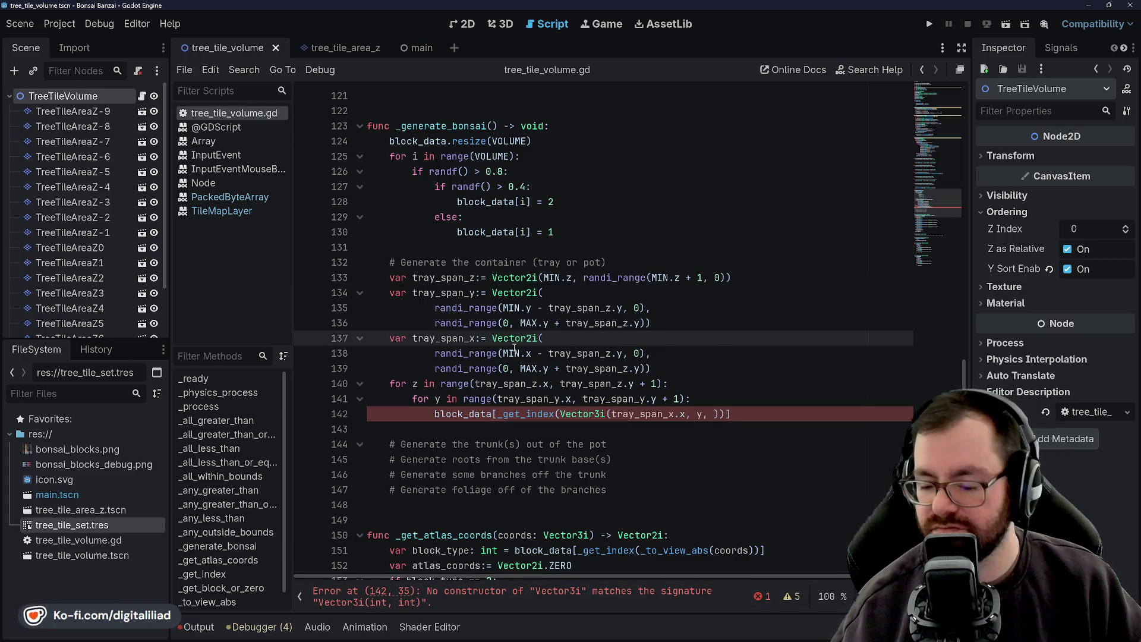
pyautogui.click(426, 399)
pyautogui.click(447, 415)
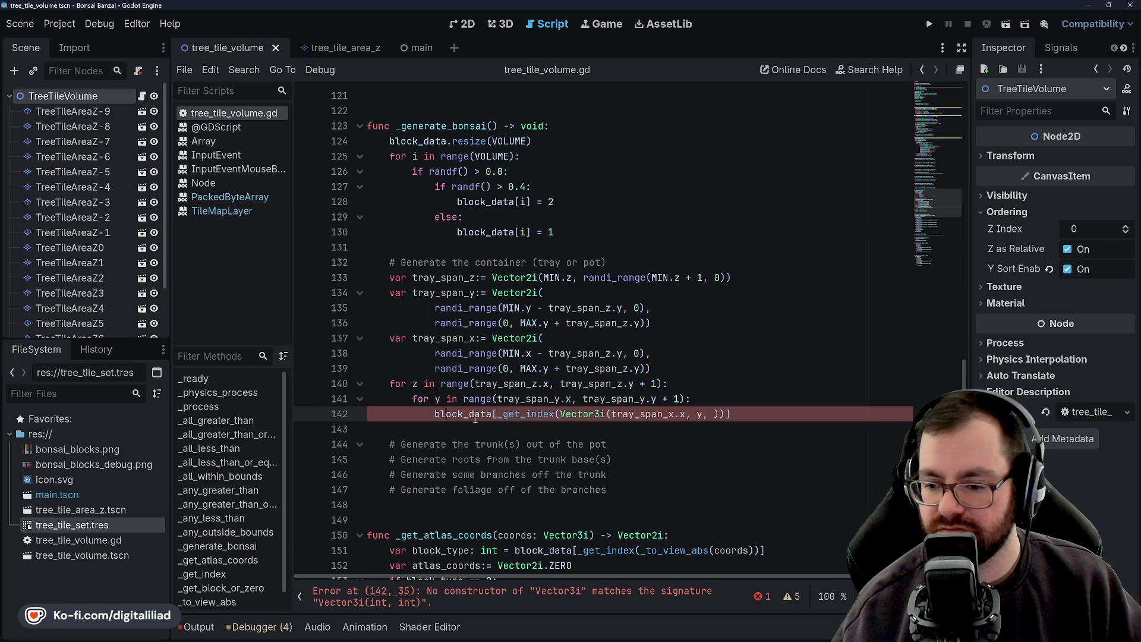
pyautogui.click(589, 401)
pyautogui.click(713, 414)
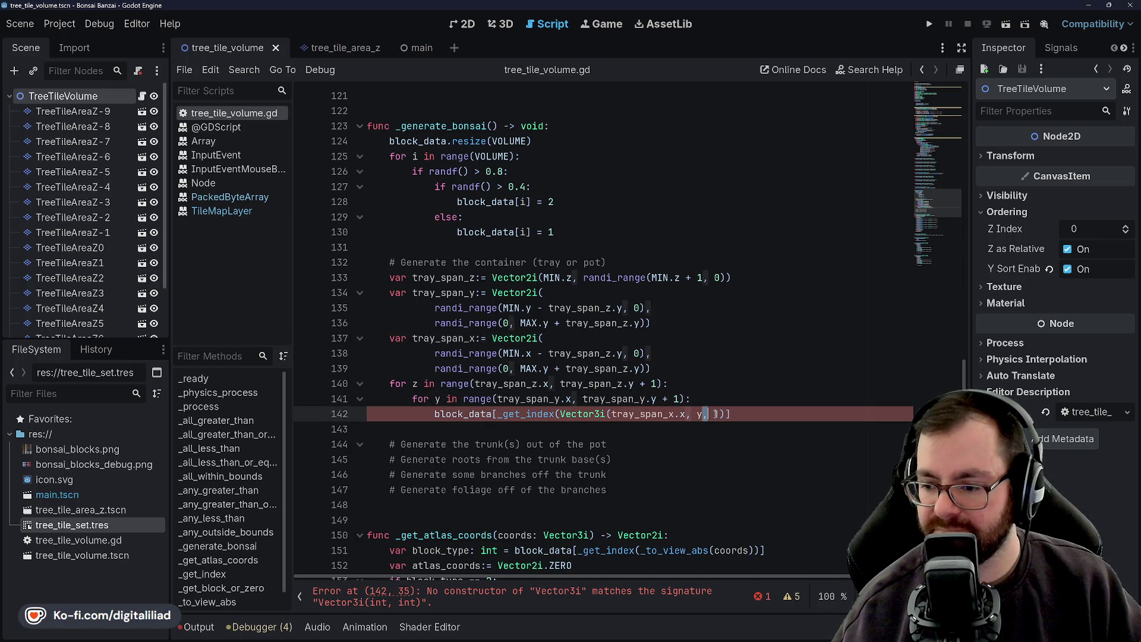
pyautogui.write('z')
pyautogui.click(742, 387)
pyautogui.click(804, 414)
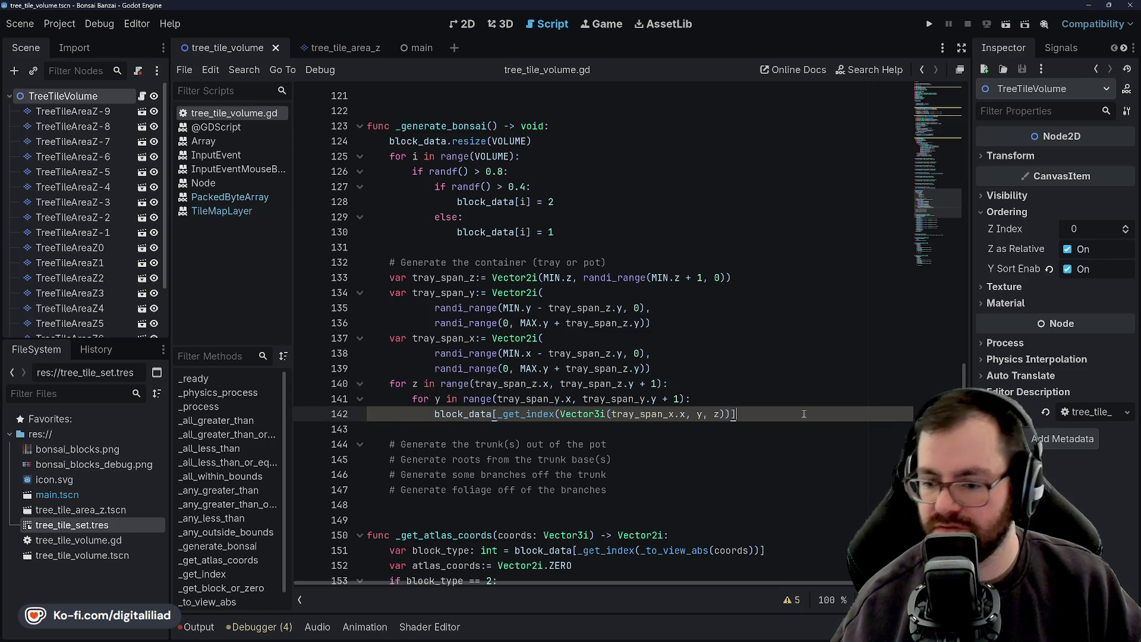
pyautogui.press('Return')
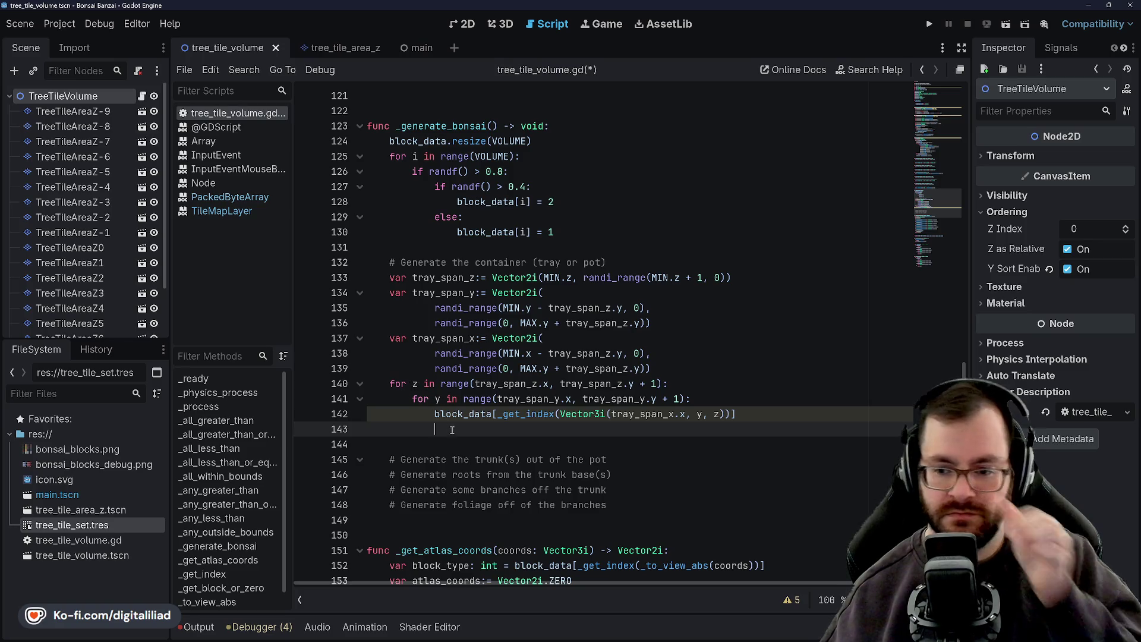
pyautogui.moveTo(434, 414); pyautogui.dragTo(753, 411)
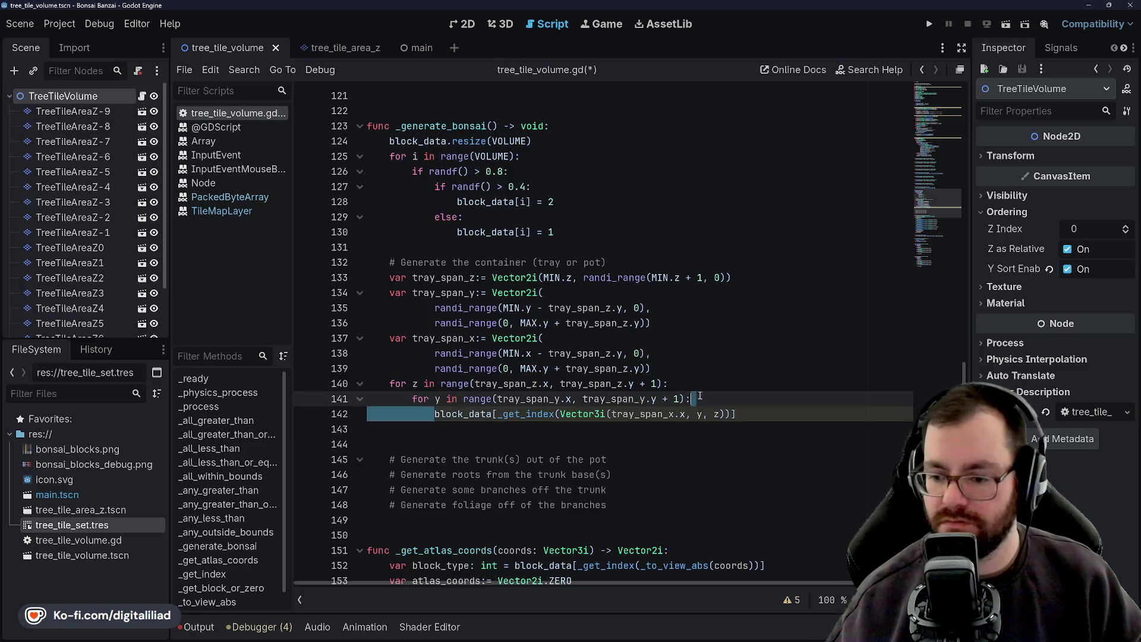
# Duplicate the block_data statement onto line 143 using tray_span_x.y, and save
pyautogui.hotkey('ctrl', 'c')
pyautogui.click(577, 431)
pyautogui.hotkey('ctrl', 'v')
pyautogui.press('Up')
pyautogui.press('Up')
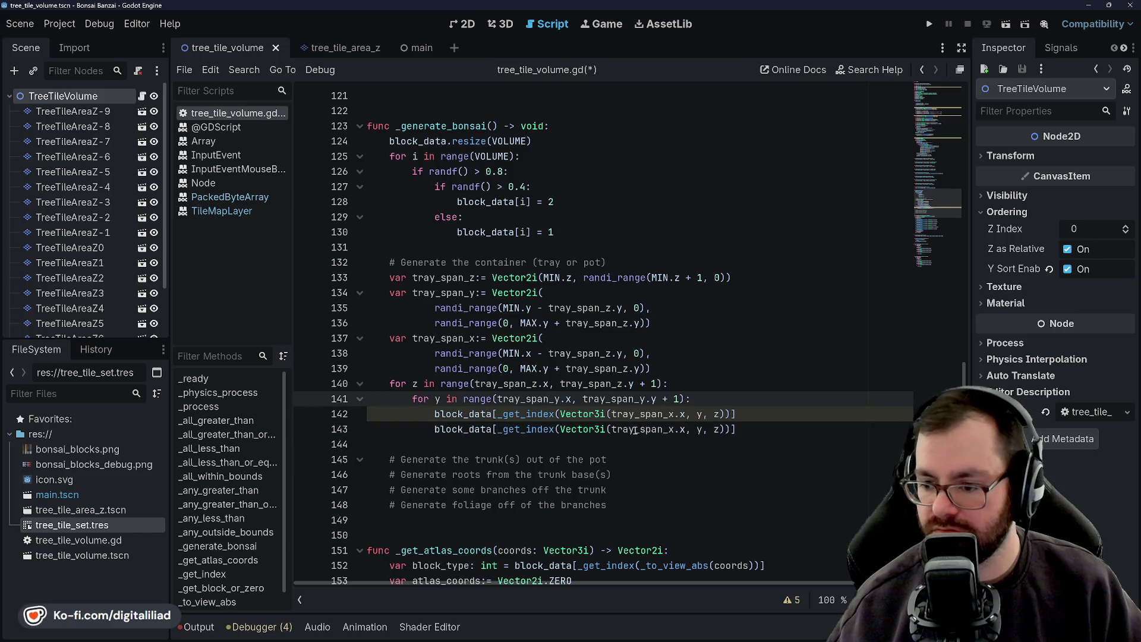
pyautogui.click(635, 431)
pyautogui.click(690, 430)
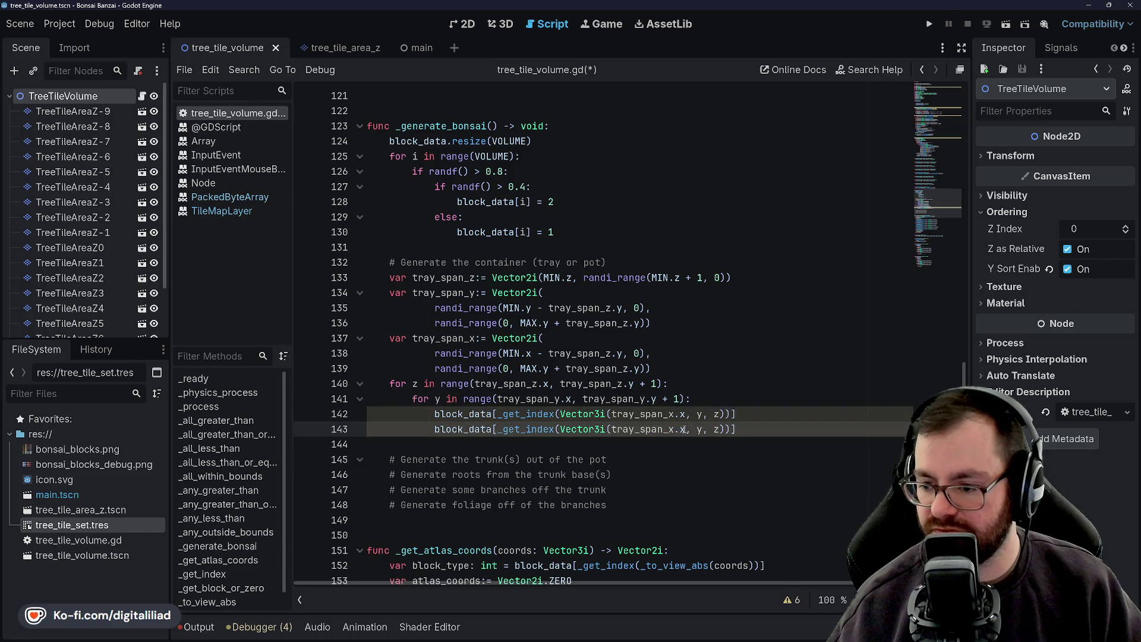
pyautogui.write('y')
pyautogui.click(713, 382)
pyautogui.hotkey('ctrl', 's')
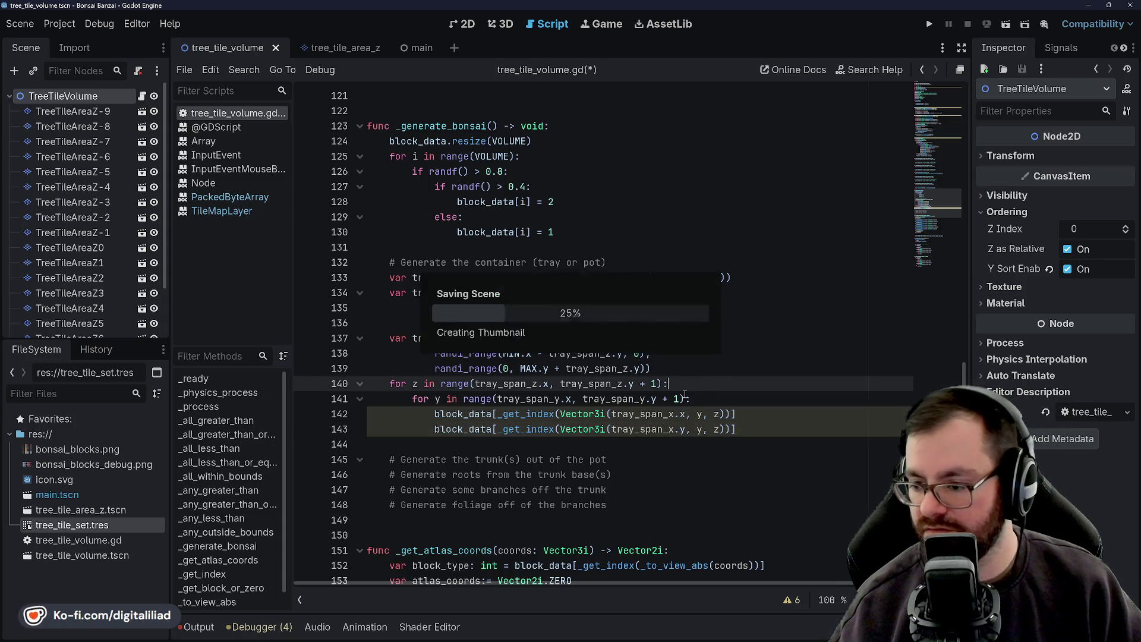
# Begin an assignment at the end of line 142 with autocompletion
pyautogui.click(794, 423)
pyautogui.click(708, 397)
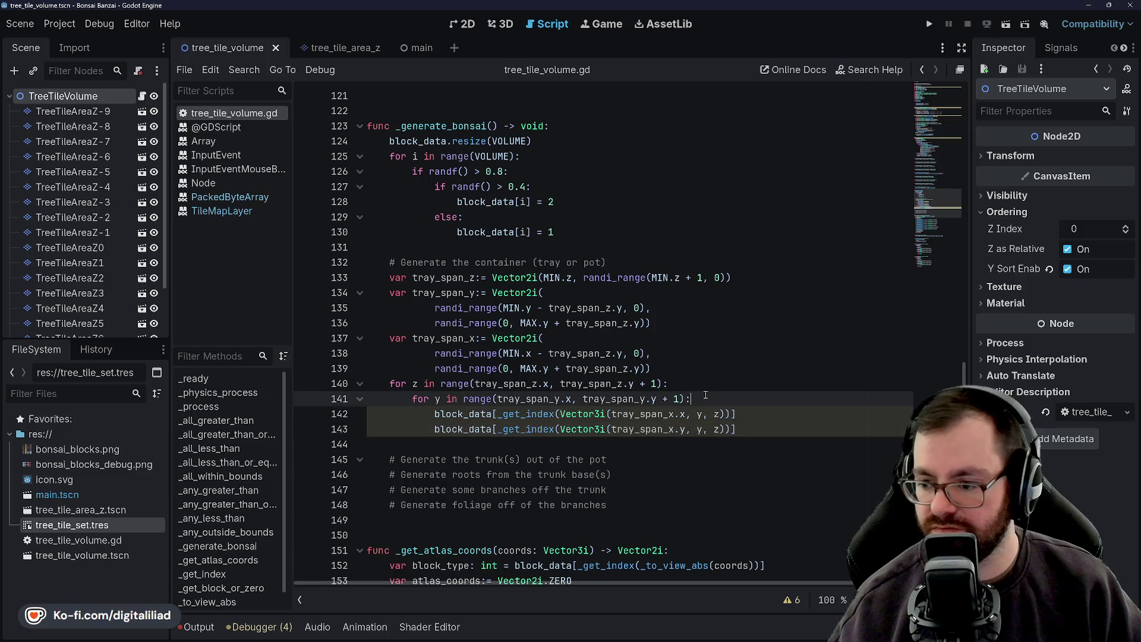
pyautogui.click(767, 429)
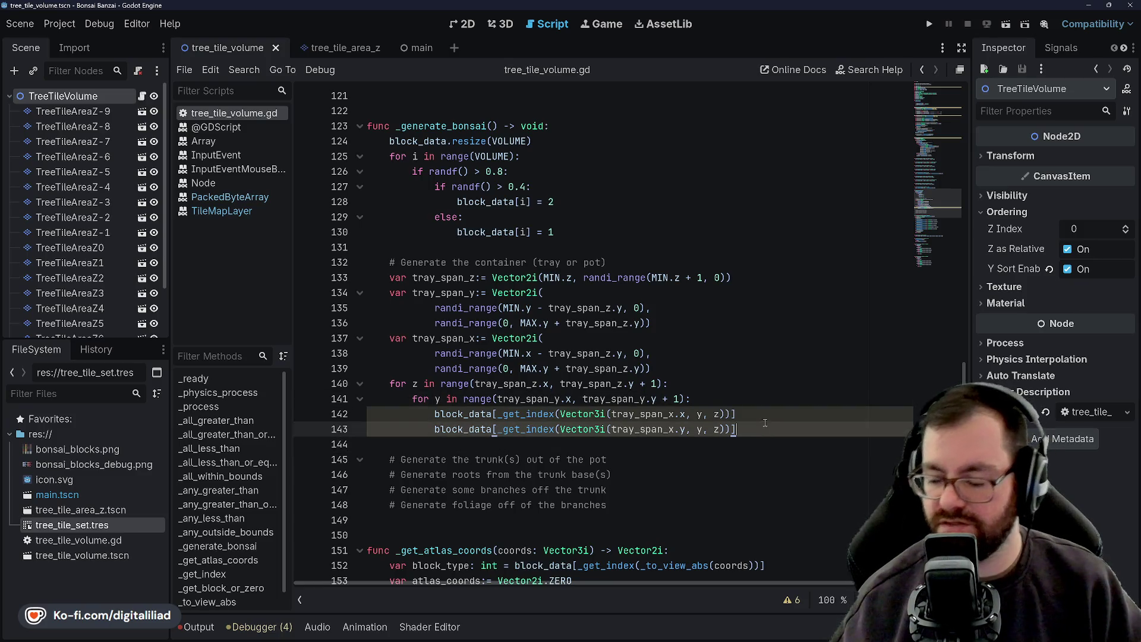
pyautogui.click(754, 411)
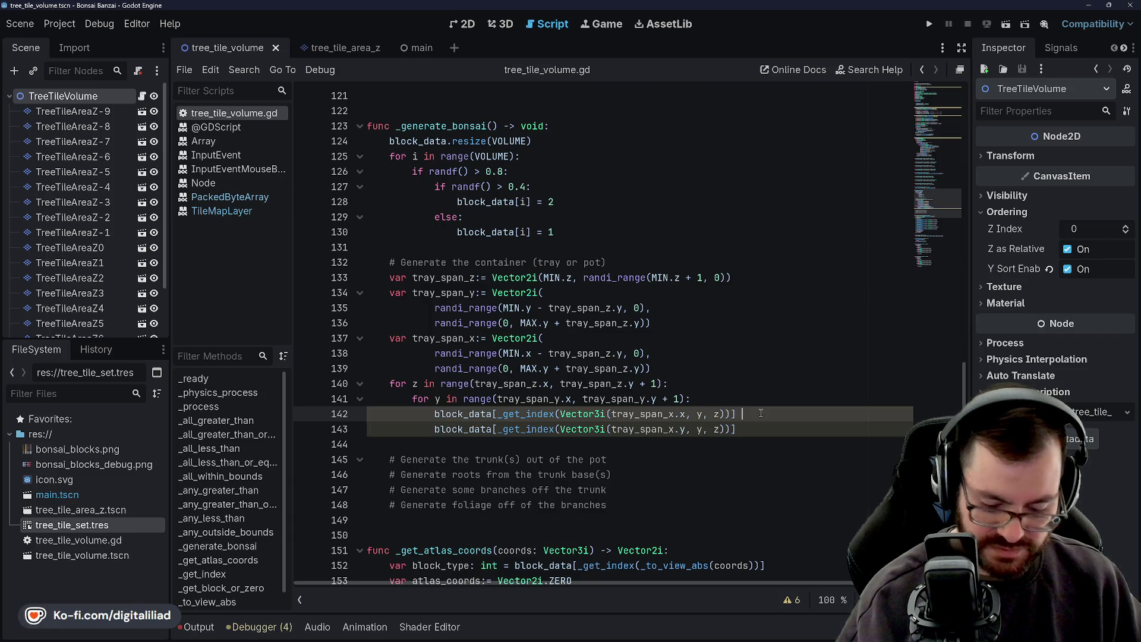
pyautogui.write('=')
pyautogui.hotkey('ctrl', 'space')
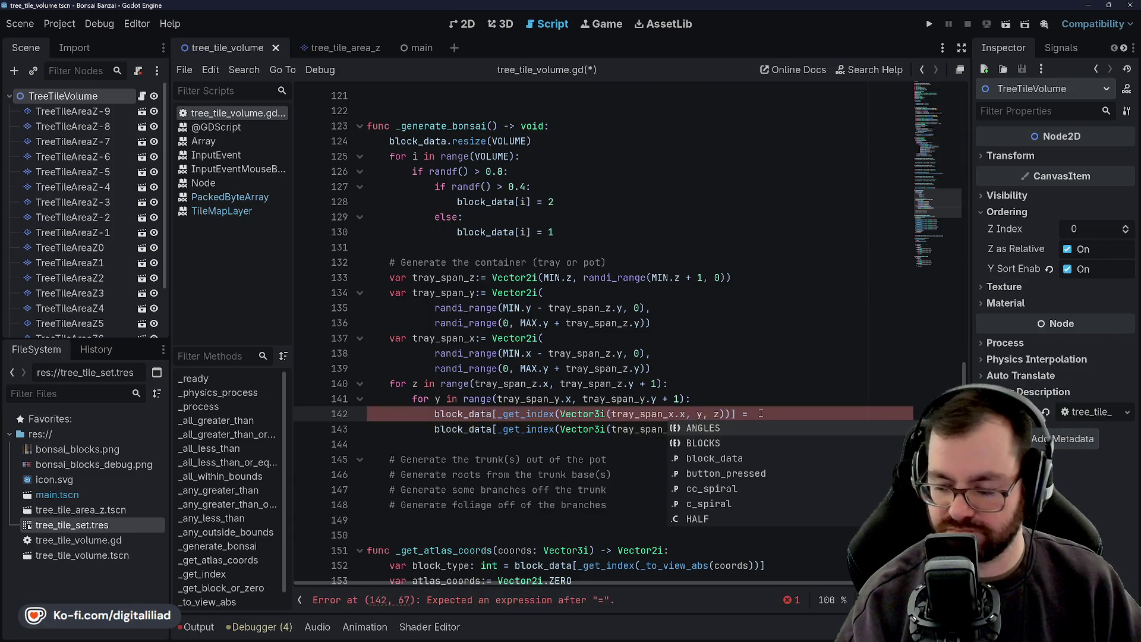
# Finish line 142's assignment with BLOCKS.POT from the autocomplete suggestions
pyautogui.write('AN')
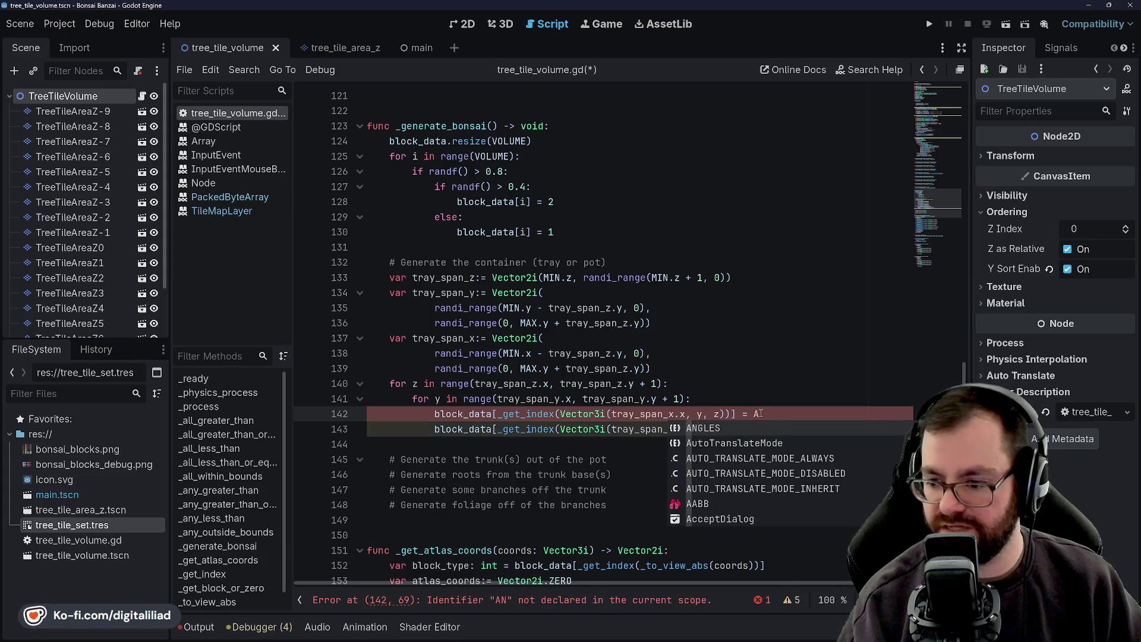
pyautogui.press('BackSpace')
pyautogui.press('BackSpace')
pyautogui.press('BackSpace')
pyautogui.write('BLO')
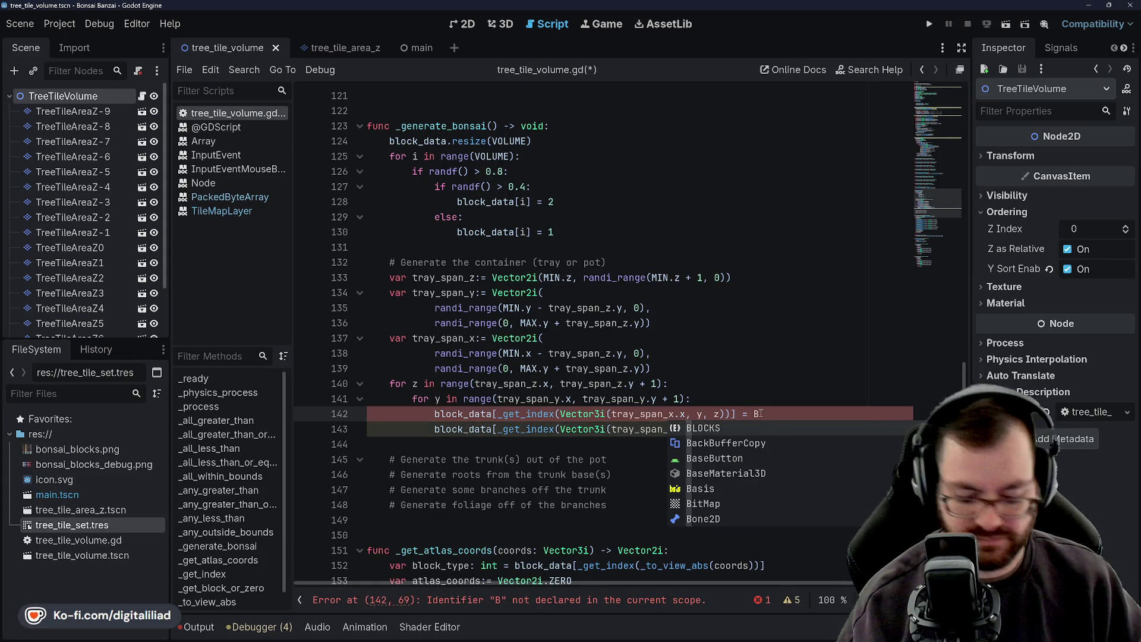
pyautogui.write('CKS.')
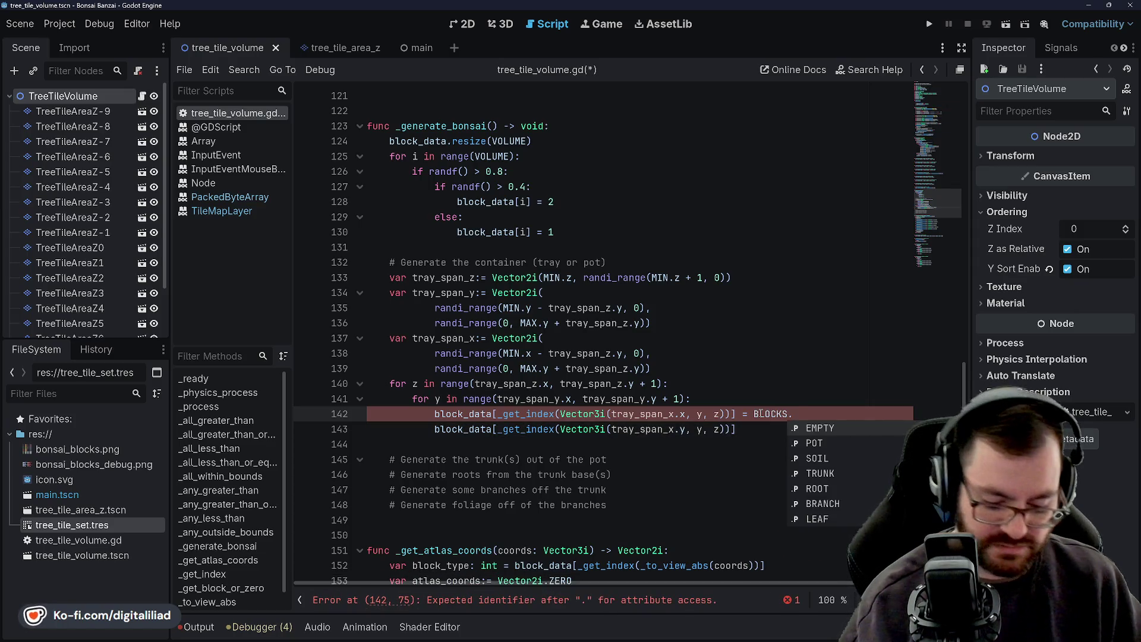
pyautogui.write('POT')
pyautogui.press('Return')
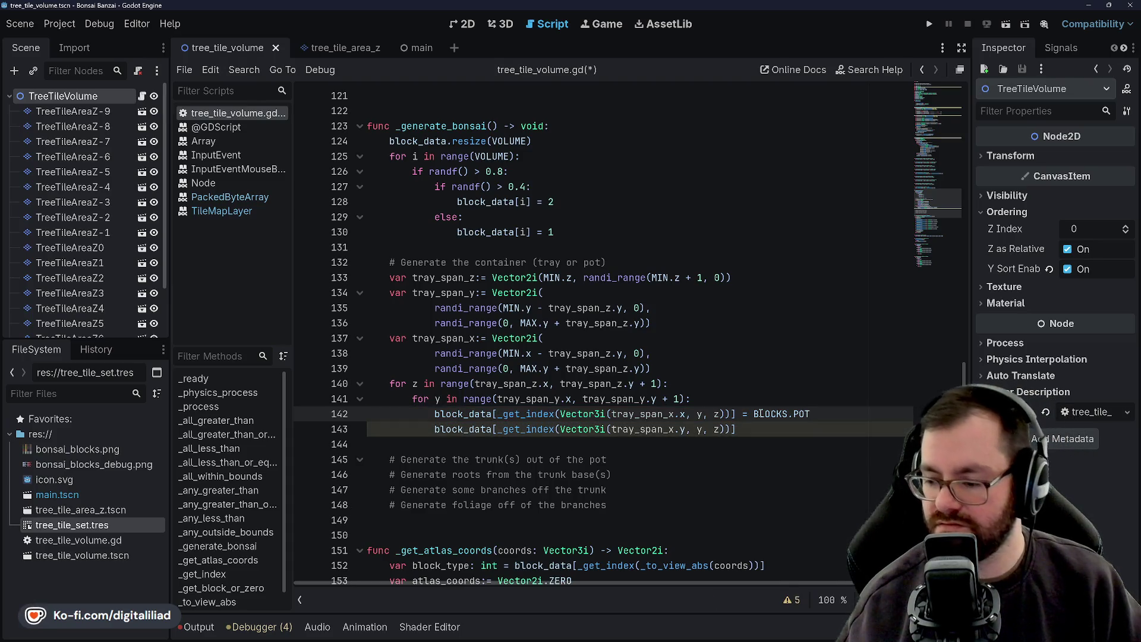
# Append '= BLOCKS.POT' to line 143 and save the script
pyautogui.click(798, 434)
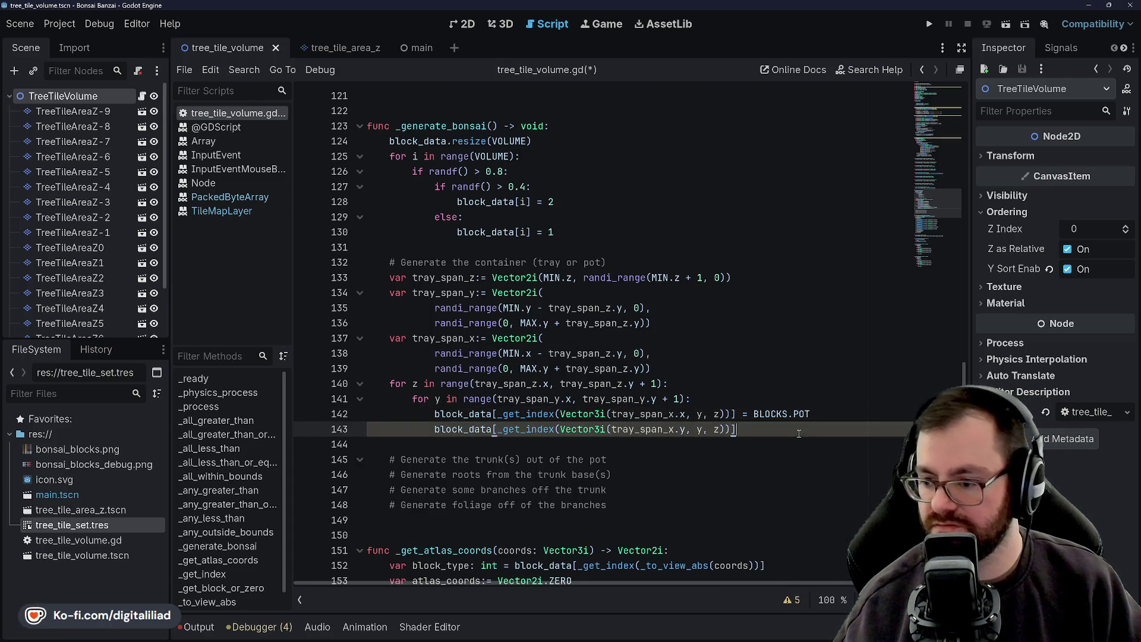
pyautogui.write(' =')
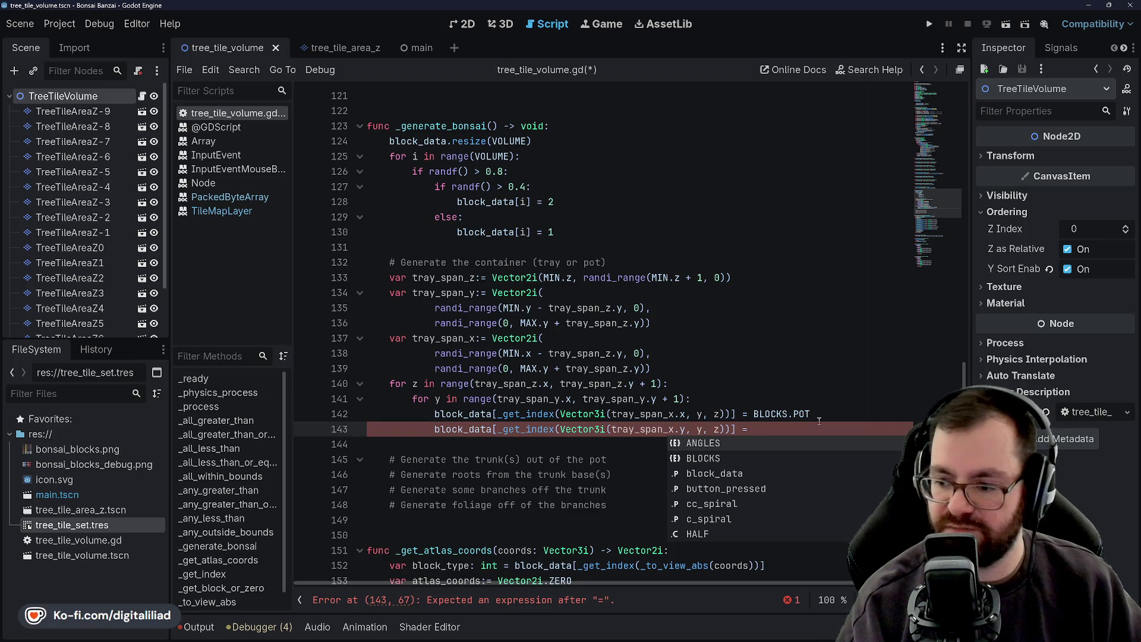
pyautogui.write(' B')
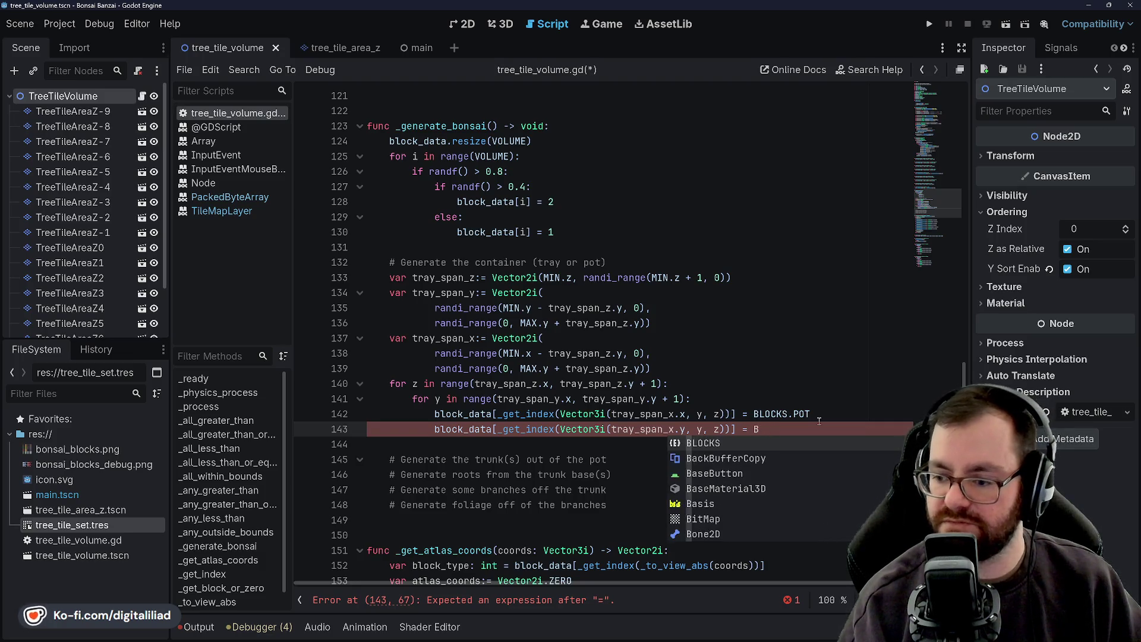
pyautogui.write('LOCKS')
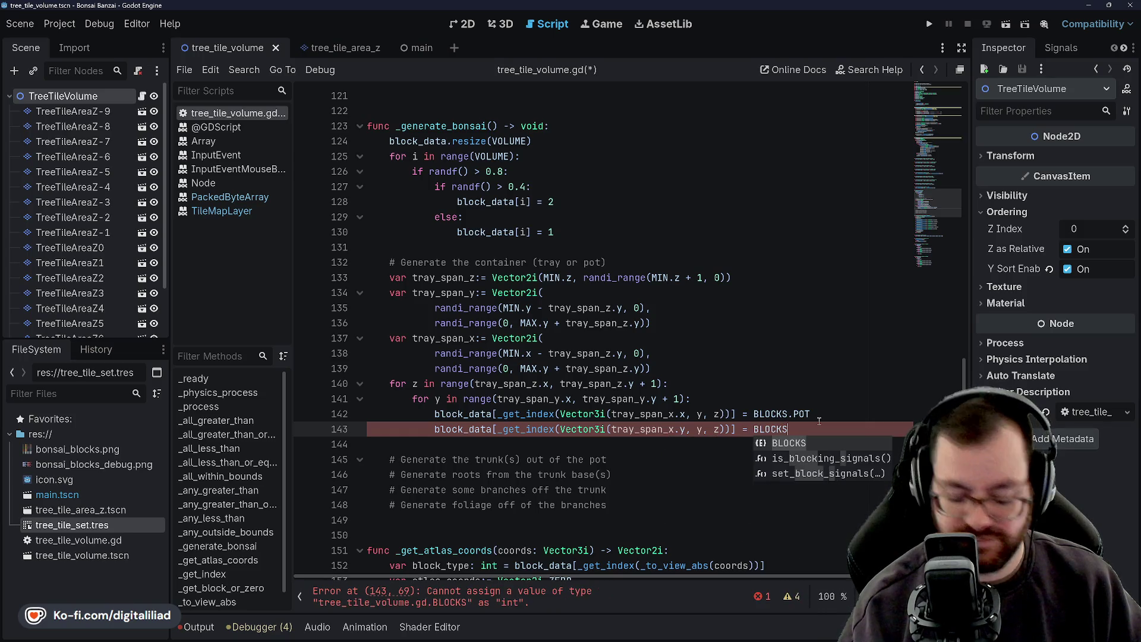
pyautogui.write('.POT')
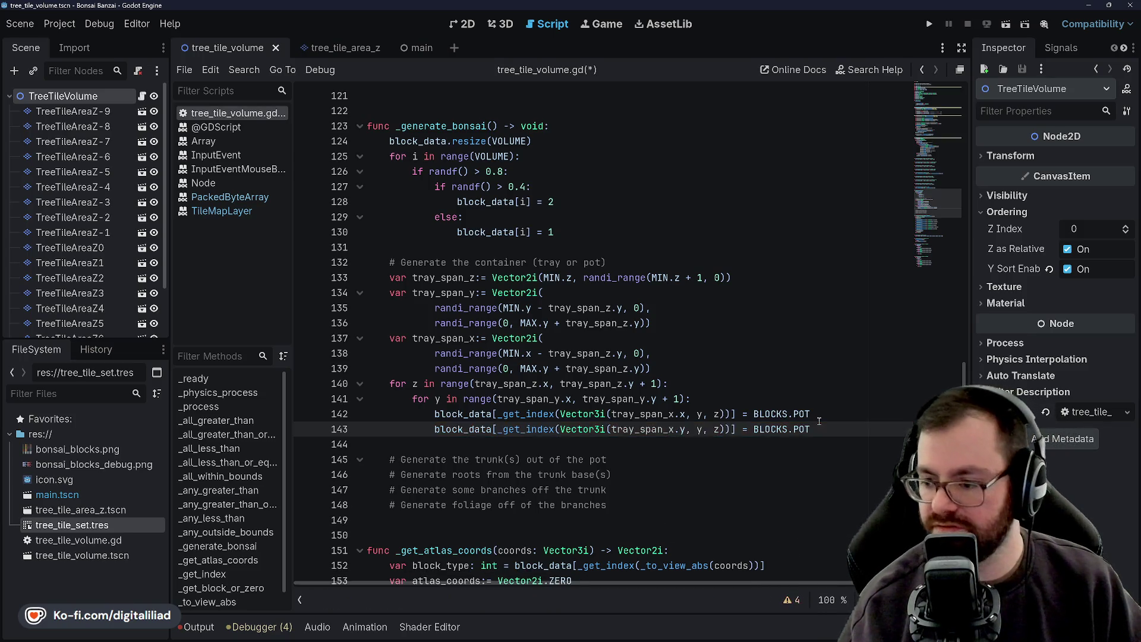
pyautogui.hotkey('ctrl', 's')
pyautogui.click(770, 370)
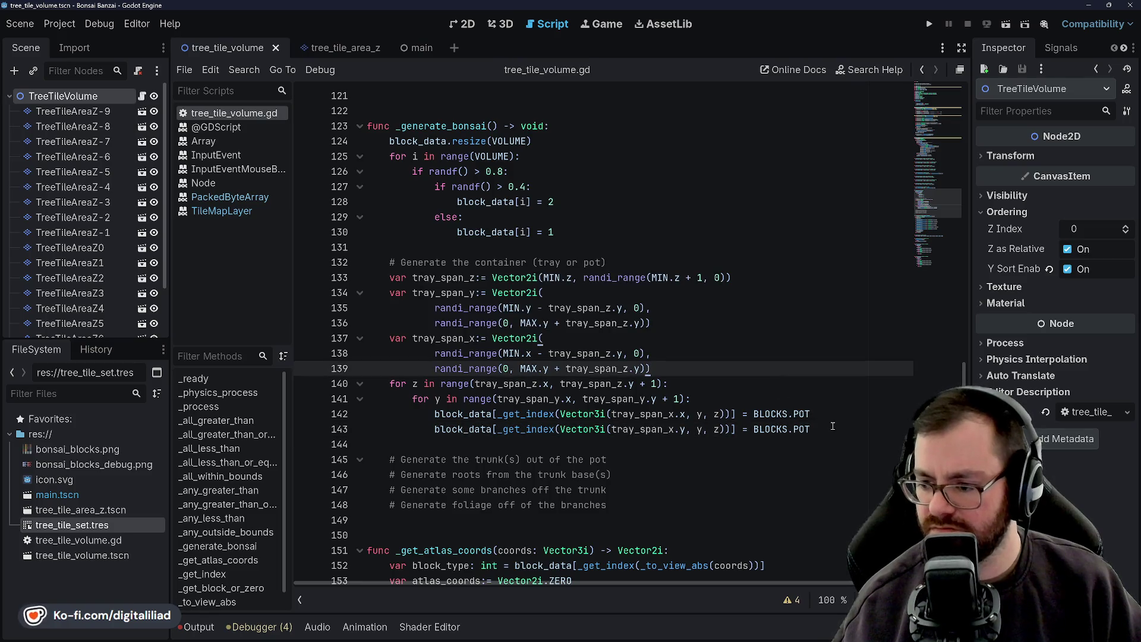
# Copy the y loop on lines 141–143 and paste a duplicate on a new line below line 143
pyautogui.moveTo(833, 426)
pyautogui.mouseDown()
pyautogui.moveTo(630, 397)
pyautogui.moveTo(367, 400)
pyautogui.moveTo(415, 401)
pyautogui.mouseUp()
pyautogui.hotkey('ctrl', 'c')
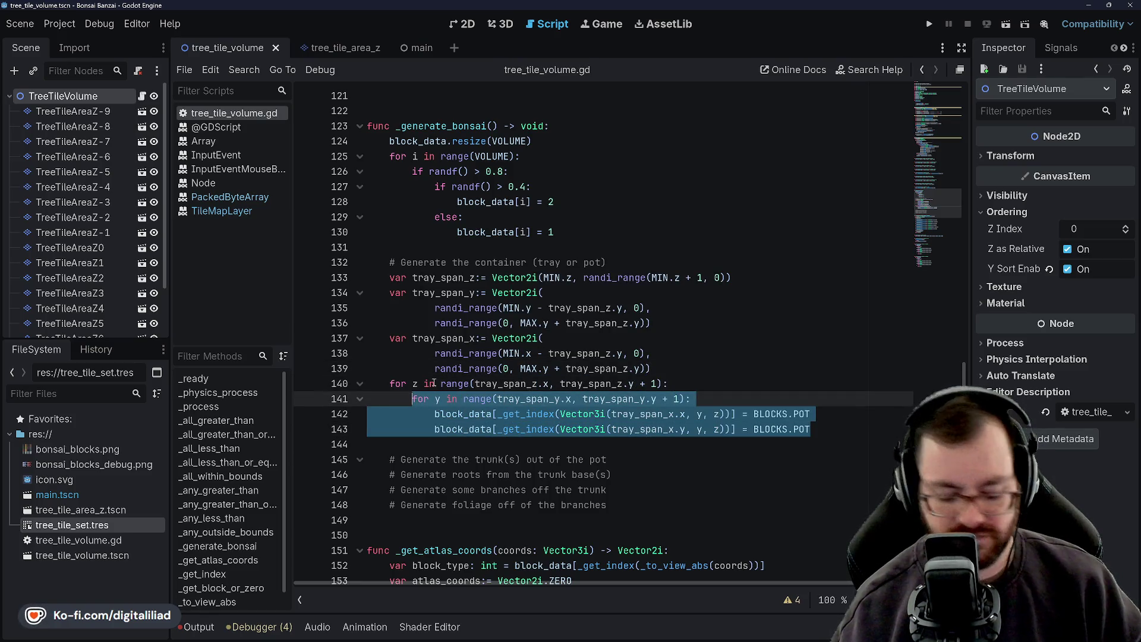
pyautogui.scroll(-1, 595, 380)
pyautogui.click(844, 370)
pyautogui.click(859, 397)
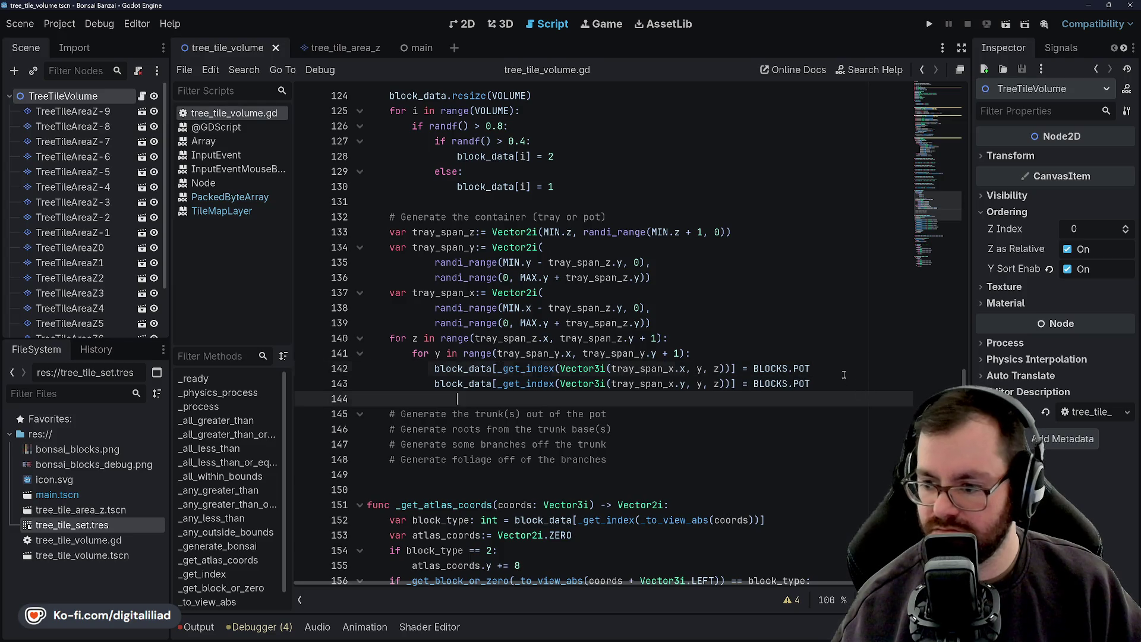
pyautogui.click(840, 384)
pyautogui.press('Return')
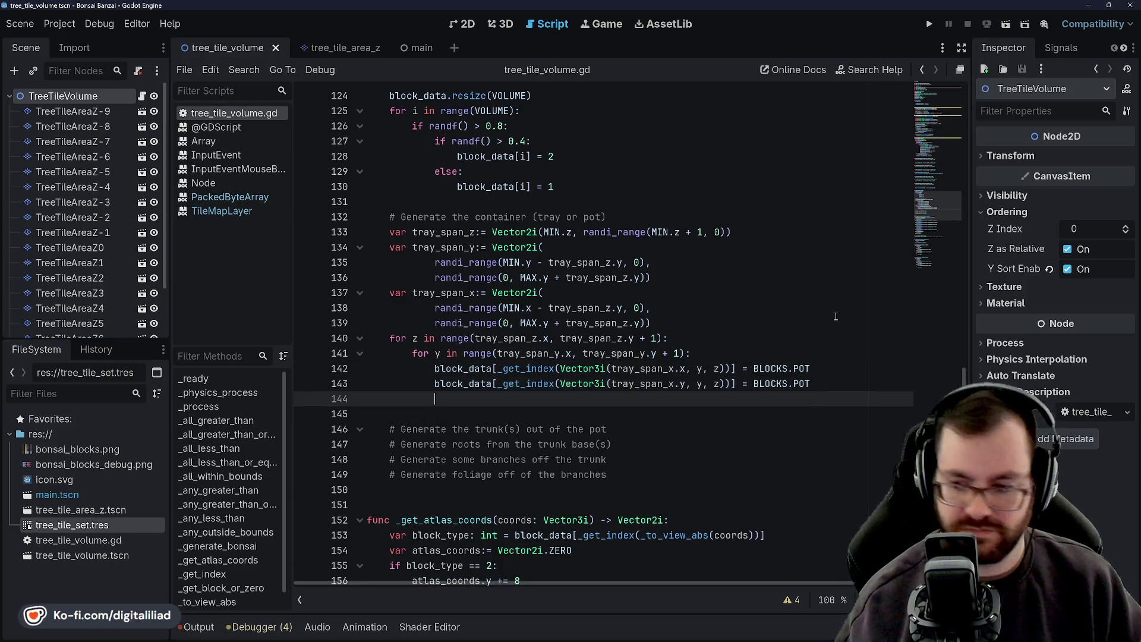
pyautogui.hotkey('ctrl', 'v')
pyautogui.click(604, 189)
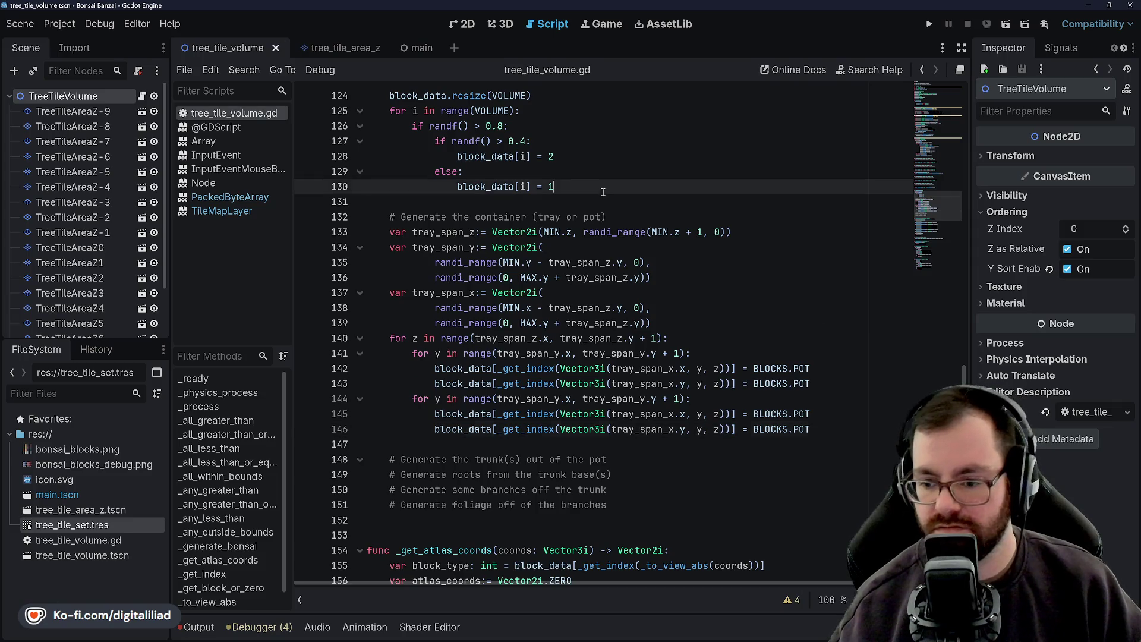
# Change line 144's loop range bound from tray_span_y to tray_span_x and save
pyautogui.click(439, 399)
pyautogui.write('x')
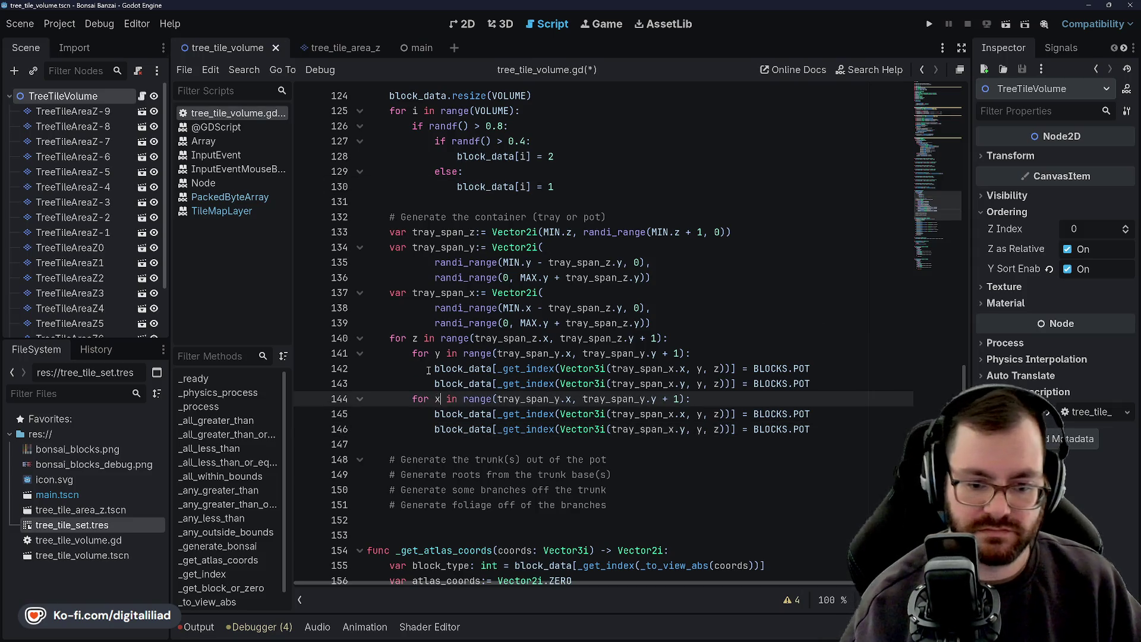
pyautogui.click(474, 322)
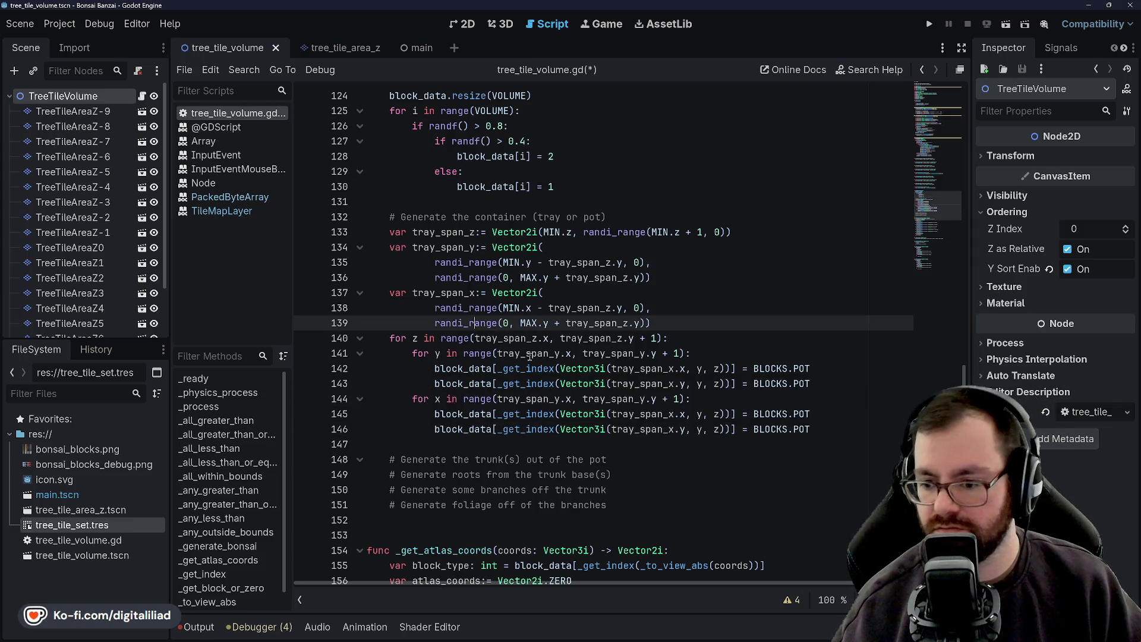
pyautogui.click(566, 399)
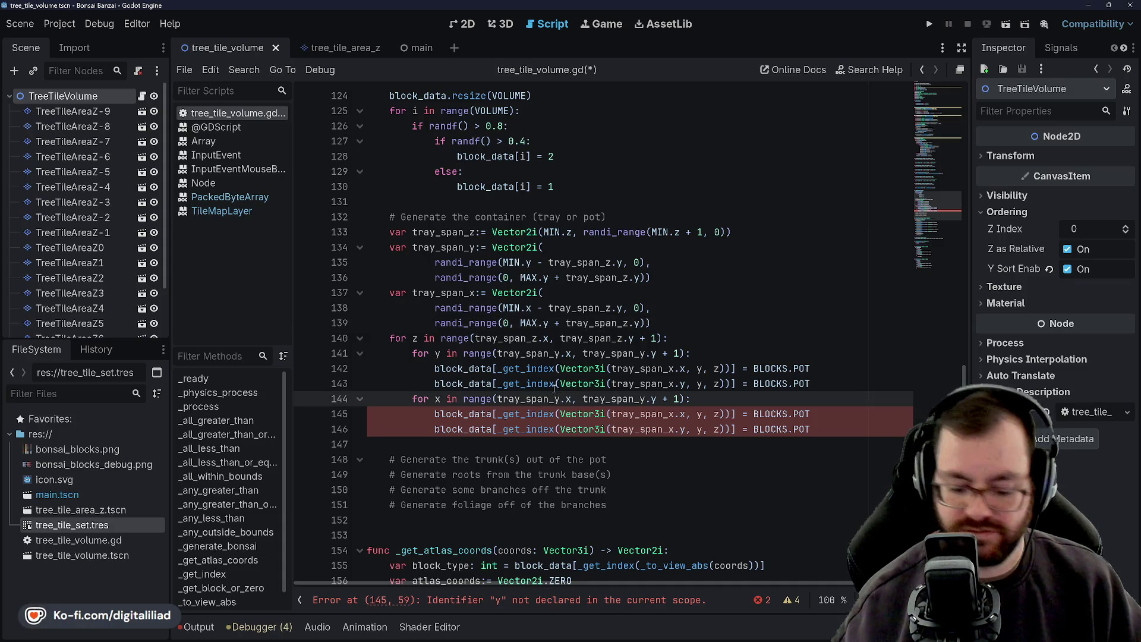
pyautogui.write('x')
pyautogui.click(561, 383)
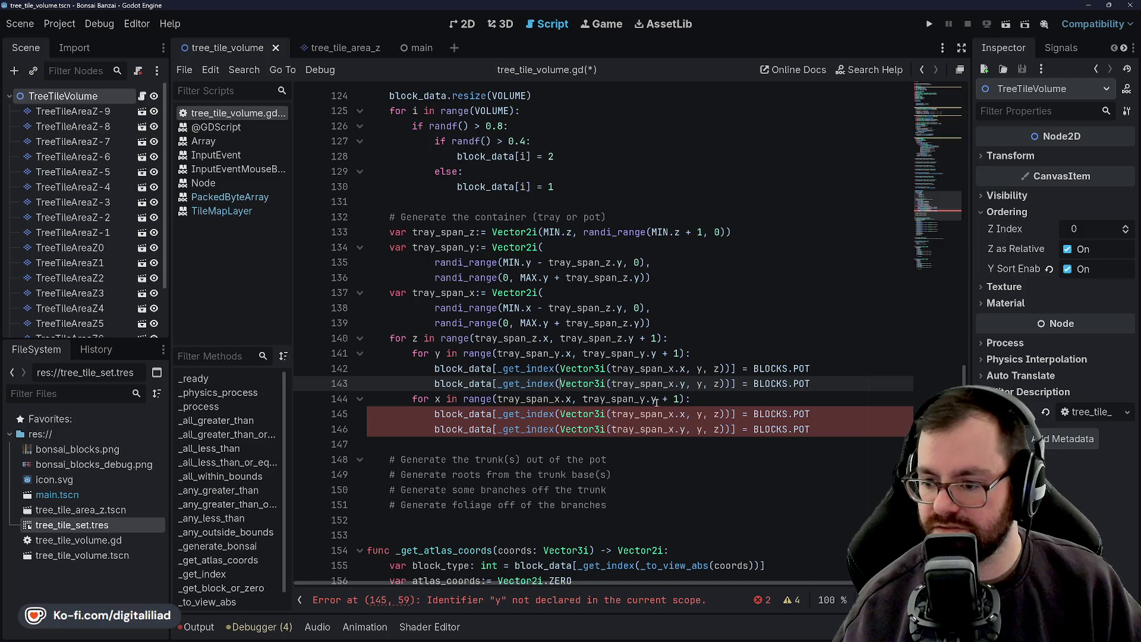
pyautogui.click(655, 400)
pyautogui.press('BackSpace')
pyautogui.press('BackSpace')
pyautogui.press('BackSpace')
pyautogui.write('x')
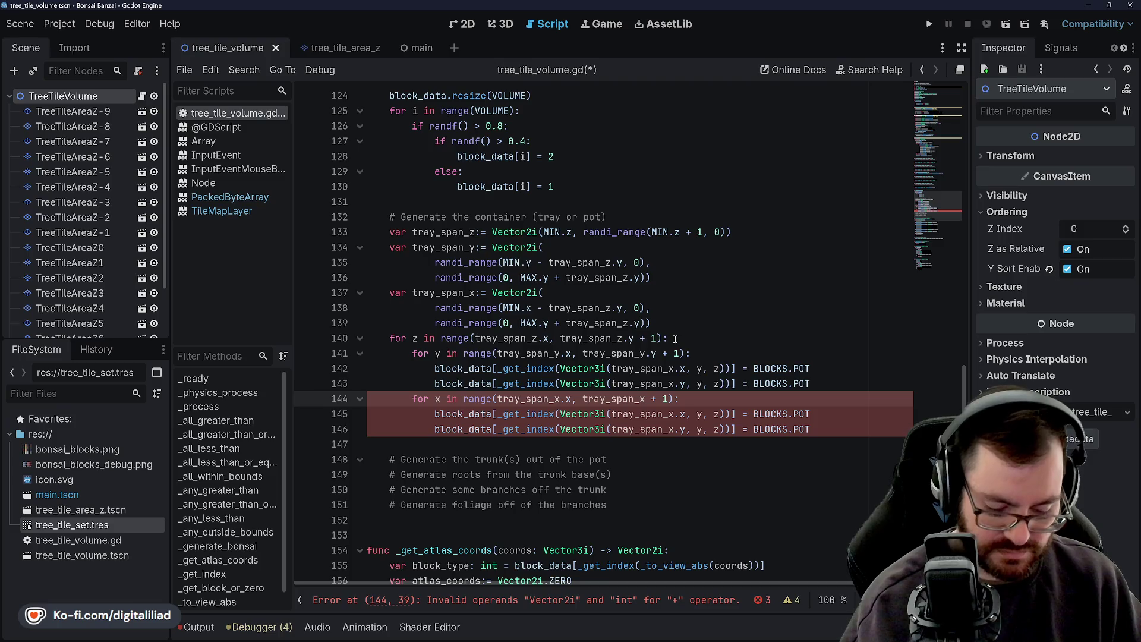
pyautogui.write('.y')
pyautogui.hotkey('ctrl', 's')
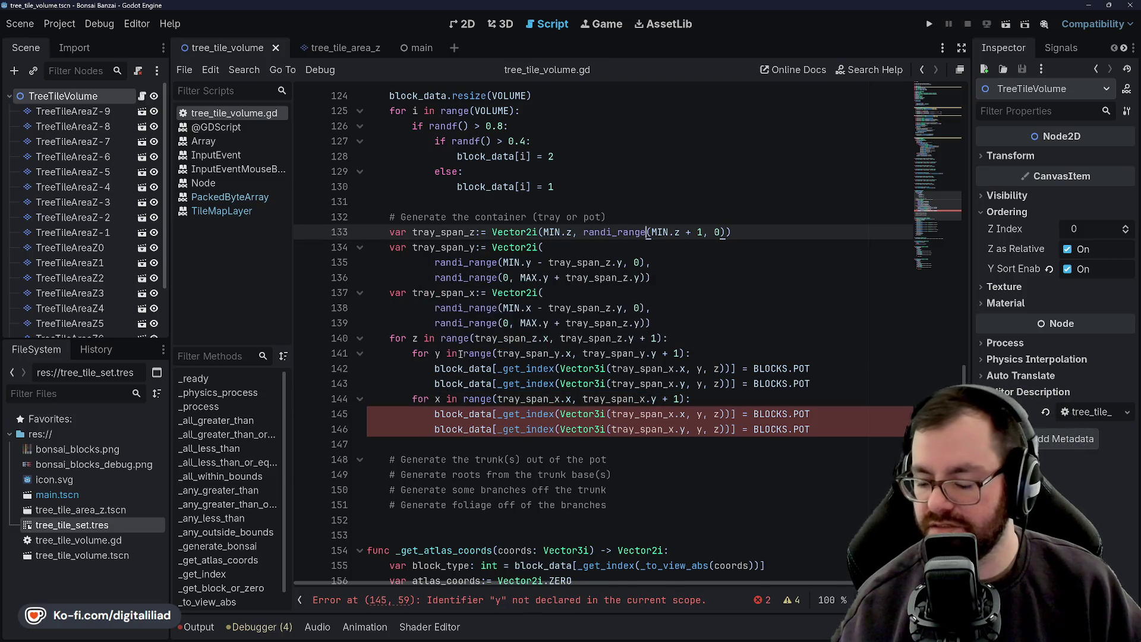
# Replace tray_span_x.x and tray_span_x.y with x in the Vector3i indices on lines 145–146
pyautogui.click(470, 354)
pyautogui.press('Down')
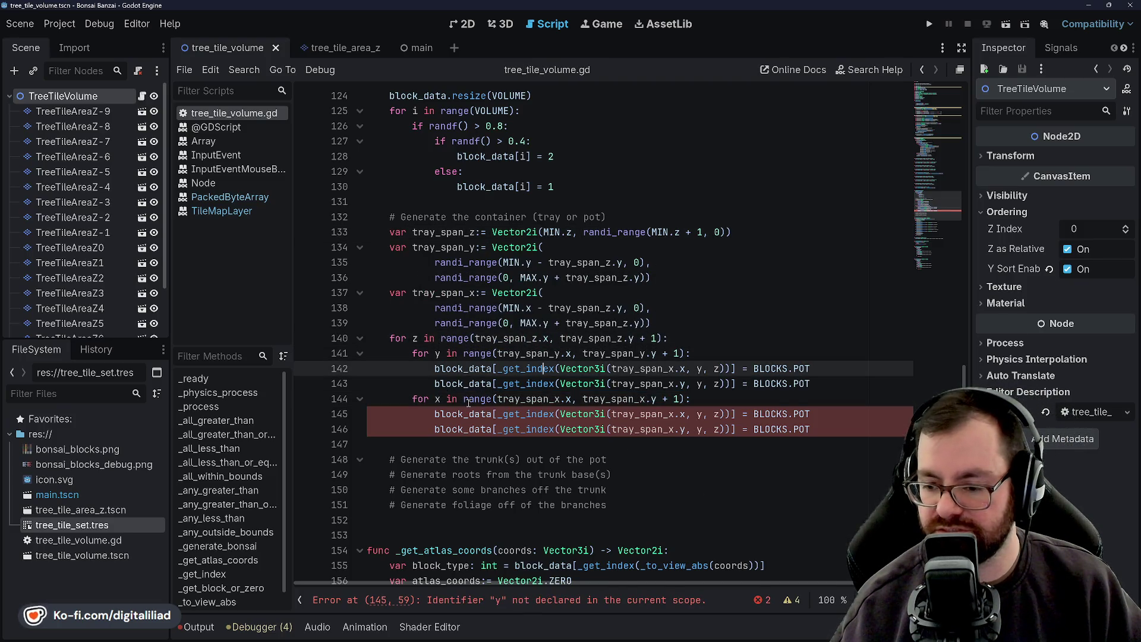
pyautogui.moveTo(469, 404)
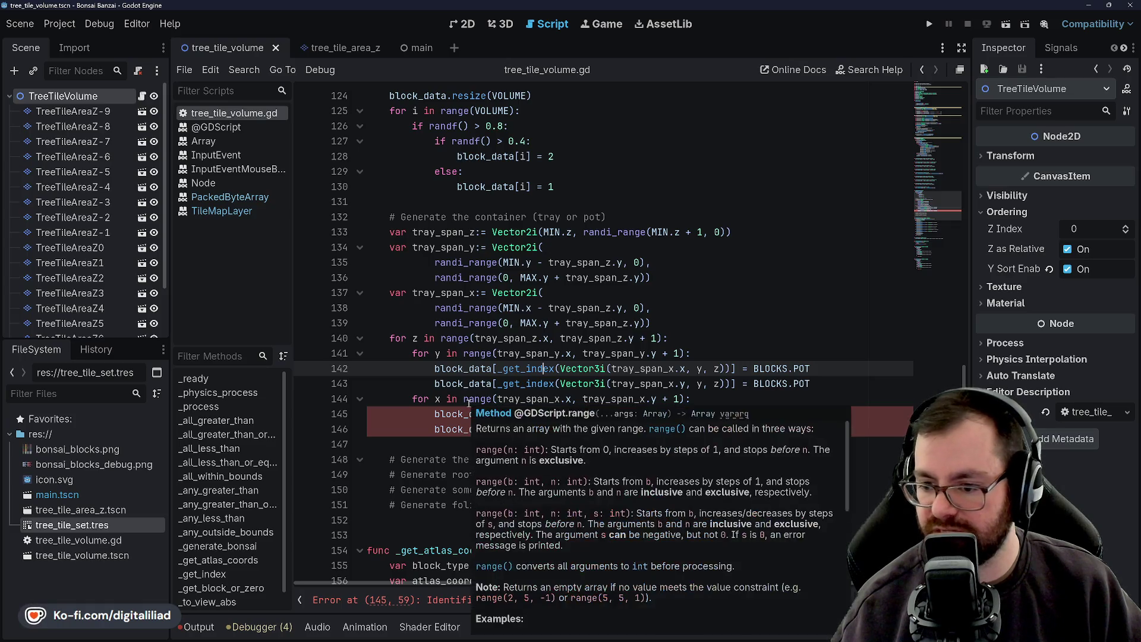
pyautogui.click(556, 354)
pyautogui.click(477, 402)
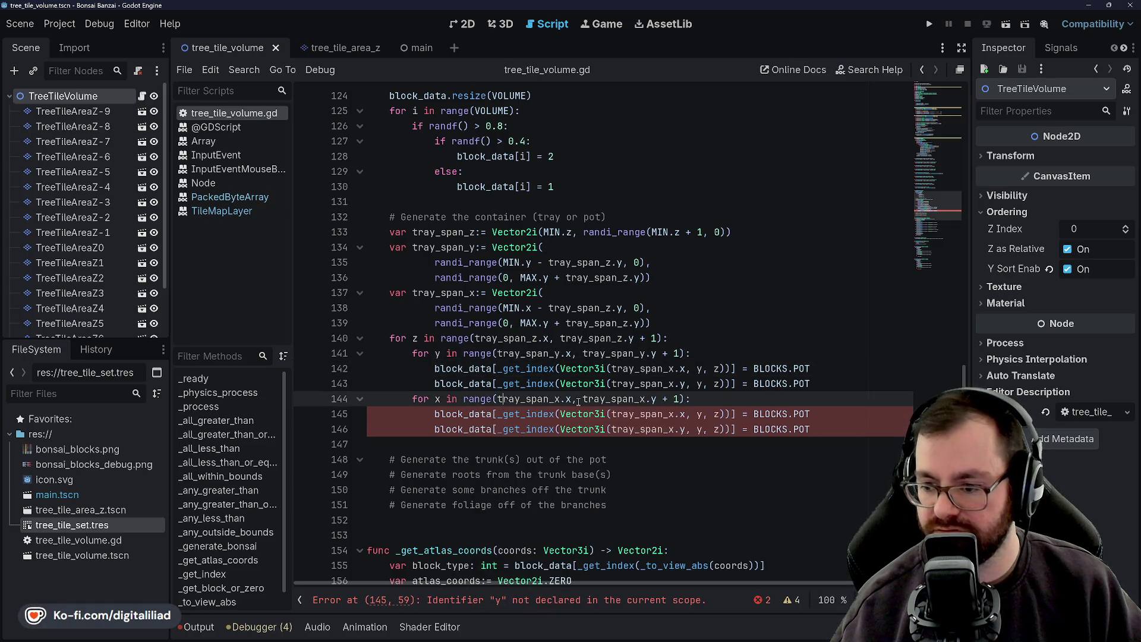
pyautogui.click(672, 415)
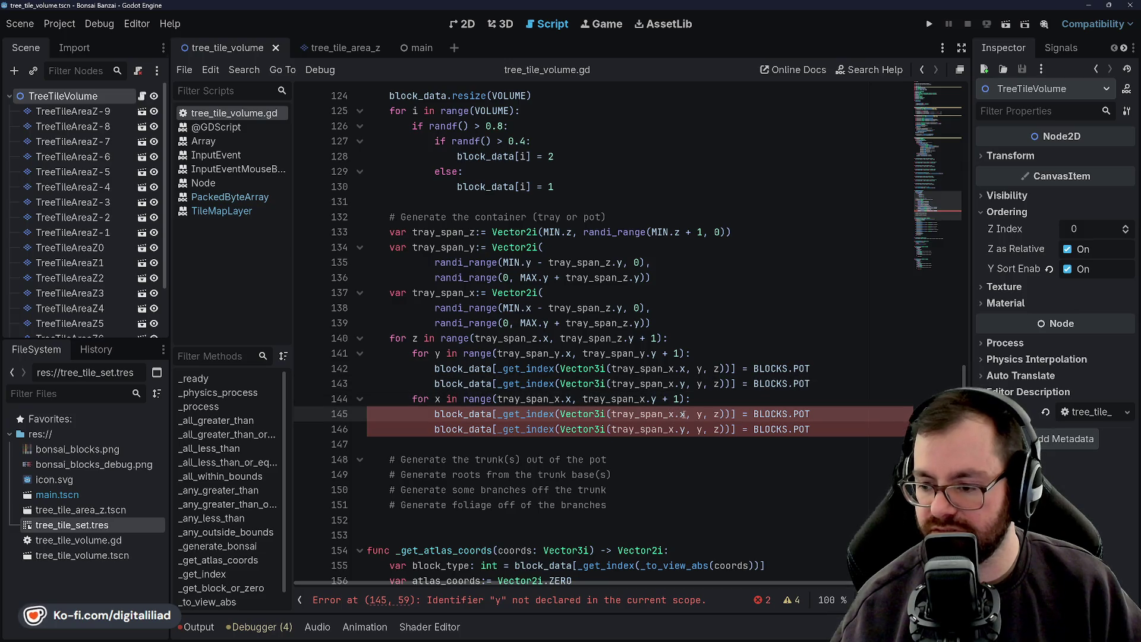
pyautogui.moveTo(685, 414); pyautogui.dragTo(612, 415)
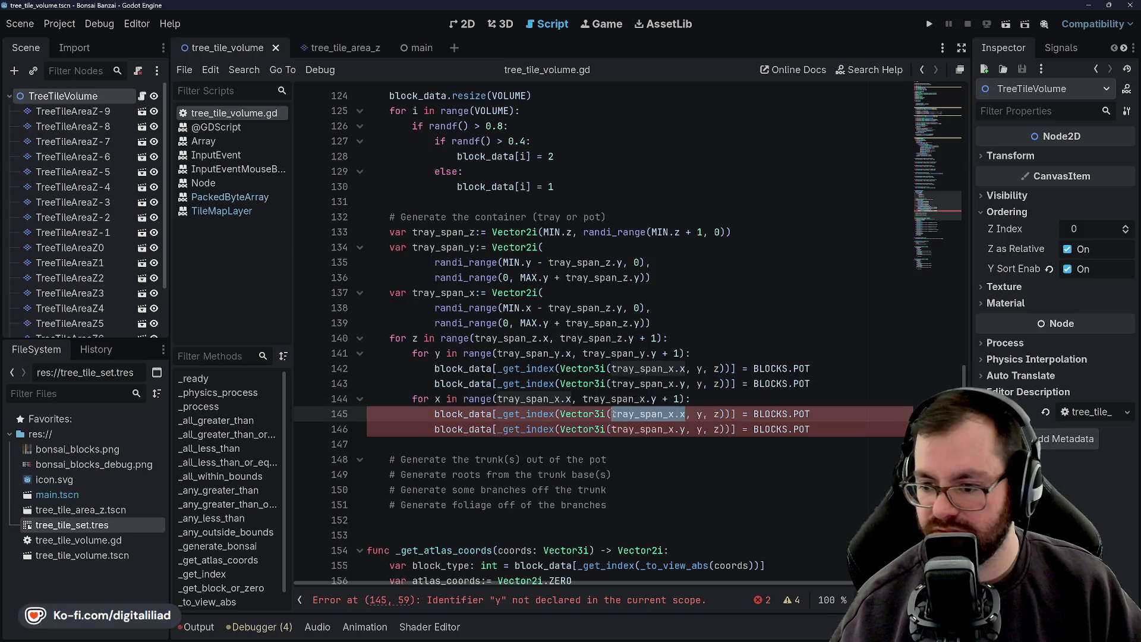
pyautogui.write('x')
pyautogui.press('Escape')
pyautogui.press('Up')
pyautogui.press('Up')
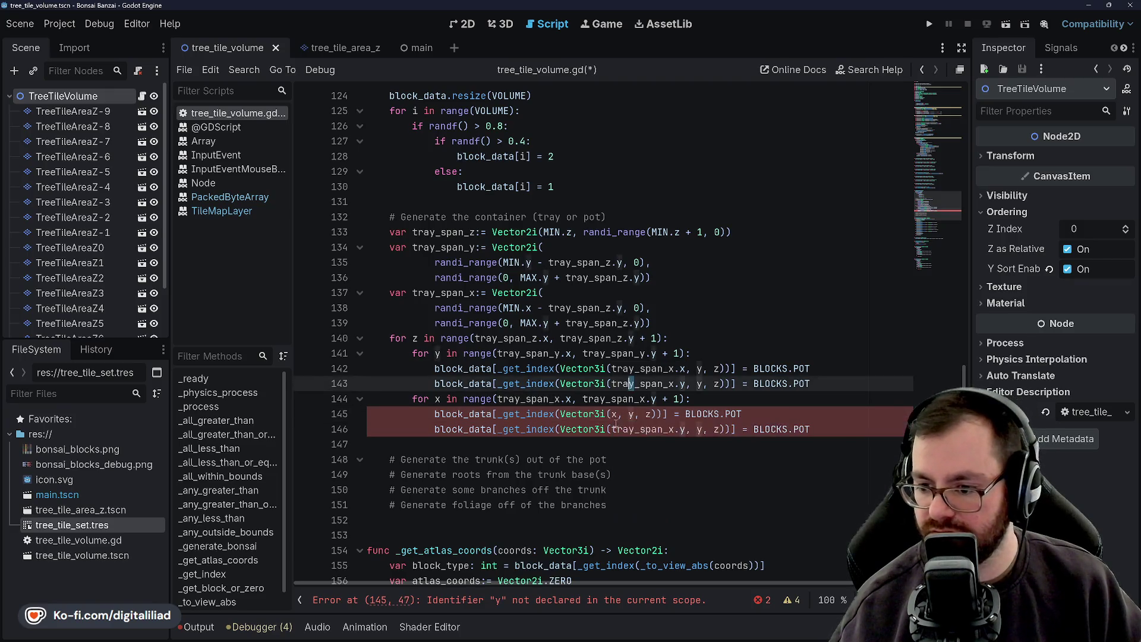
pyautogui.moveTo(616, 429); pyautogui.dragTo(679, 429)
pyautogui.write('x')
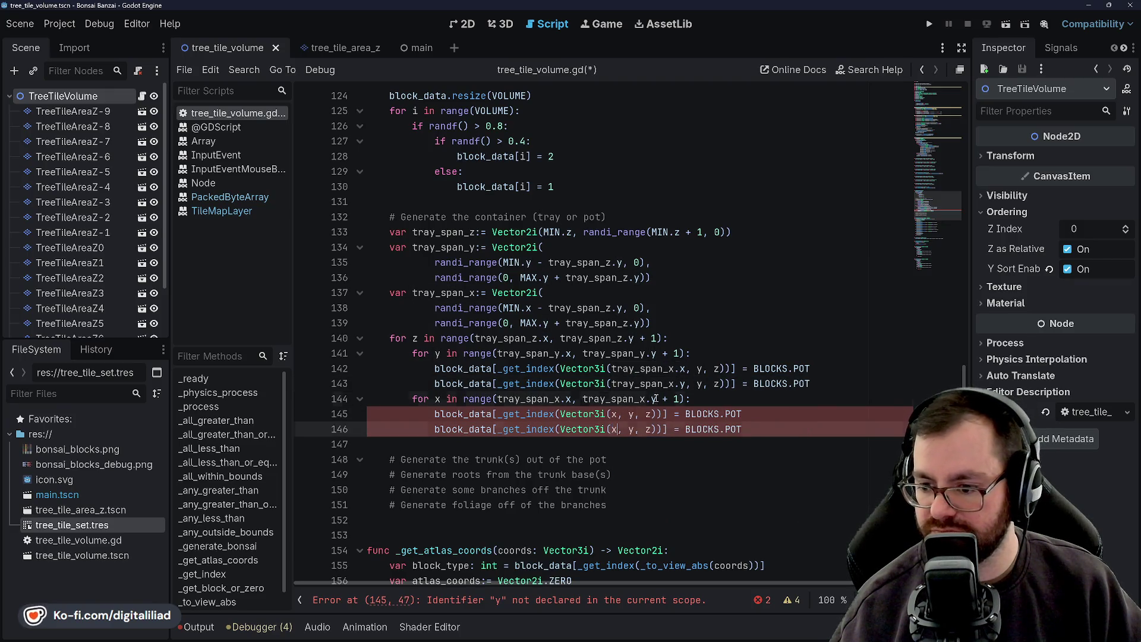
pyautogui.doubleClick(632, 414)
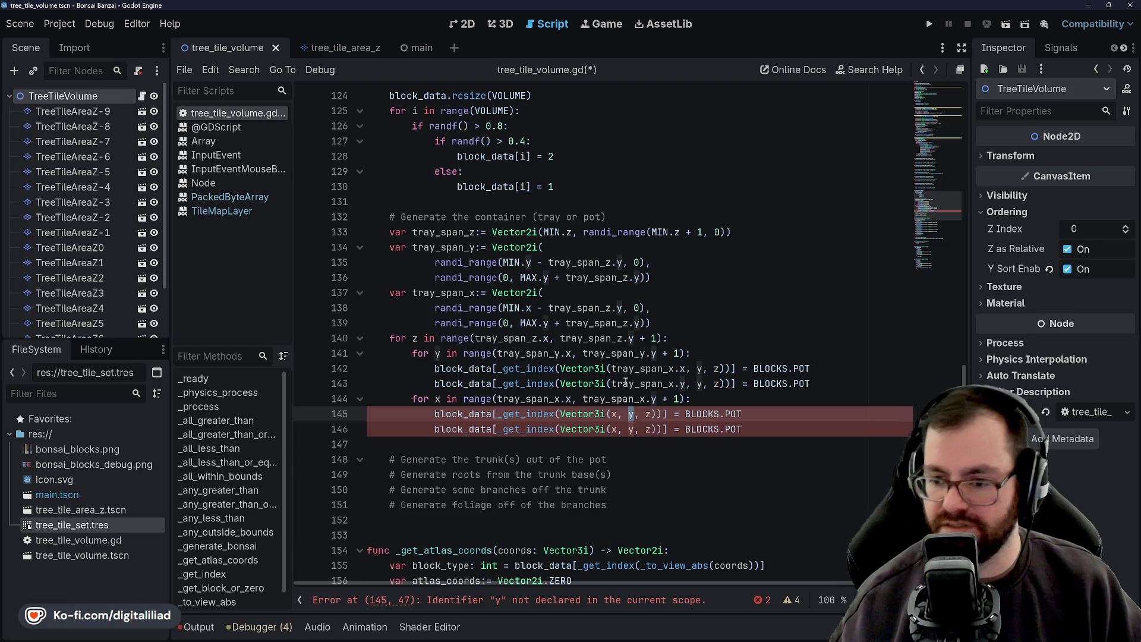
# Set line 145's y coordinate to tray_span_y.x
pyautogui.moveTo(626, 383)
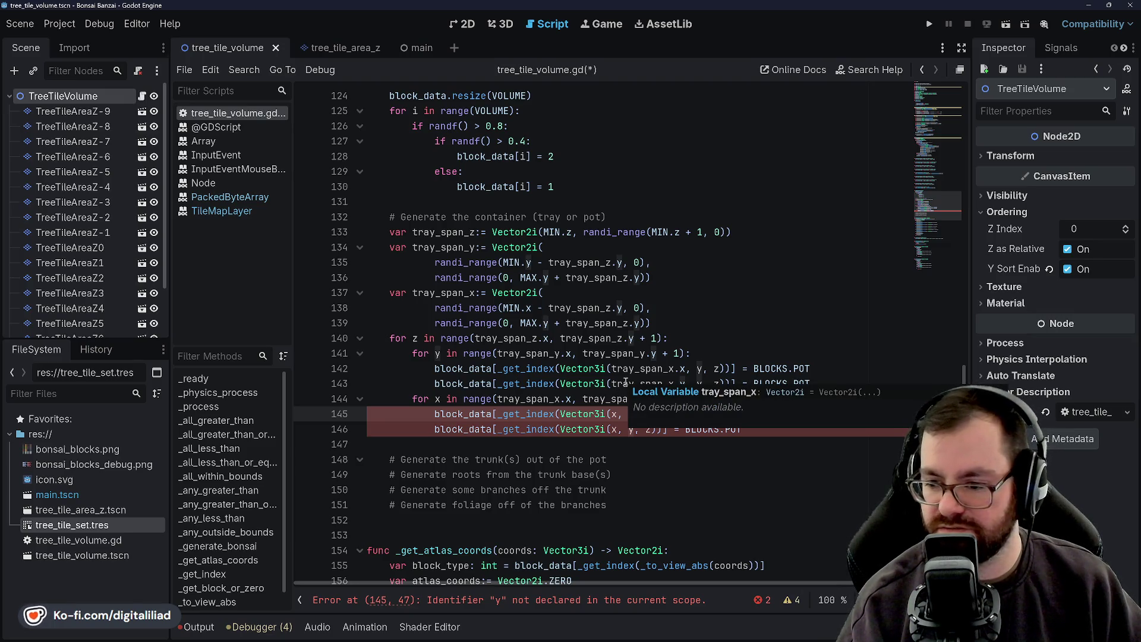
pyautogui.write('tray_span_y.x, z))] = BLOCKS.POT')
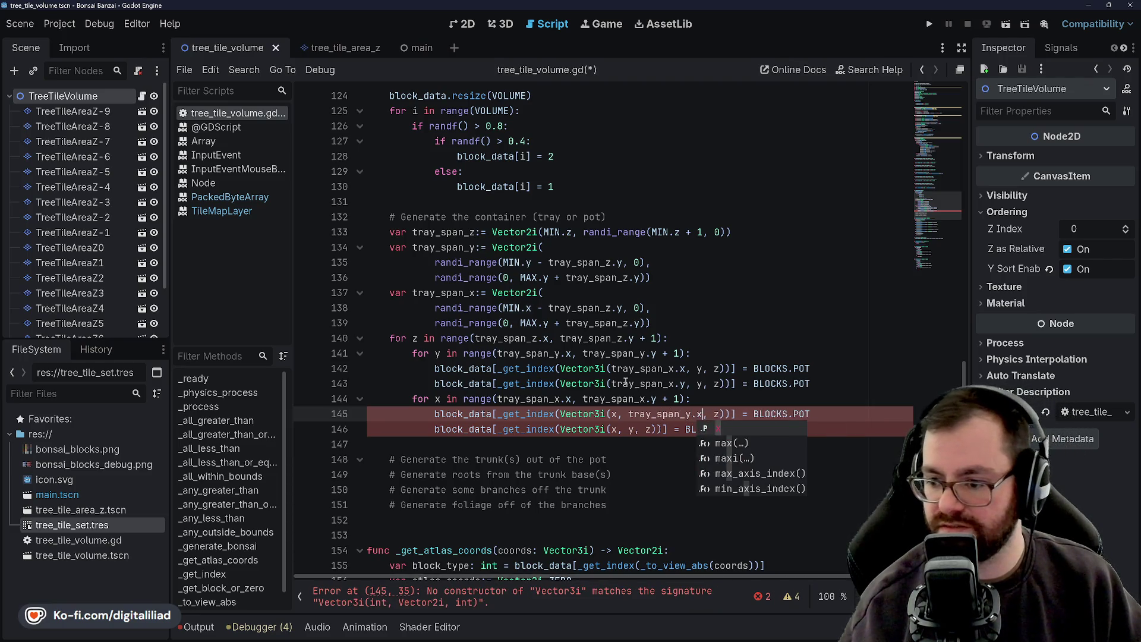
pyautogui.write('x')
pyautogui.click(652, 383)
# Set line 146's y coordinate to tray_span_y.y and save the script
pyautogui.click(654, 411)
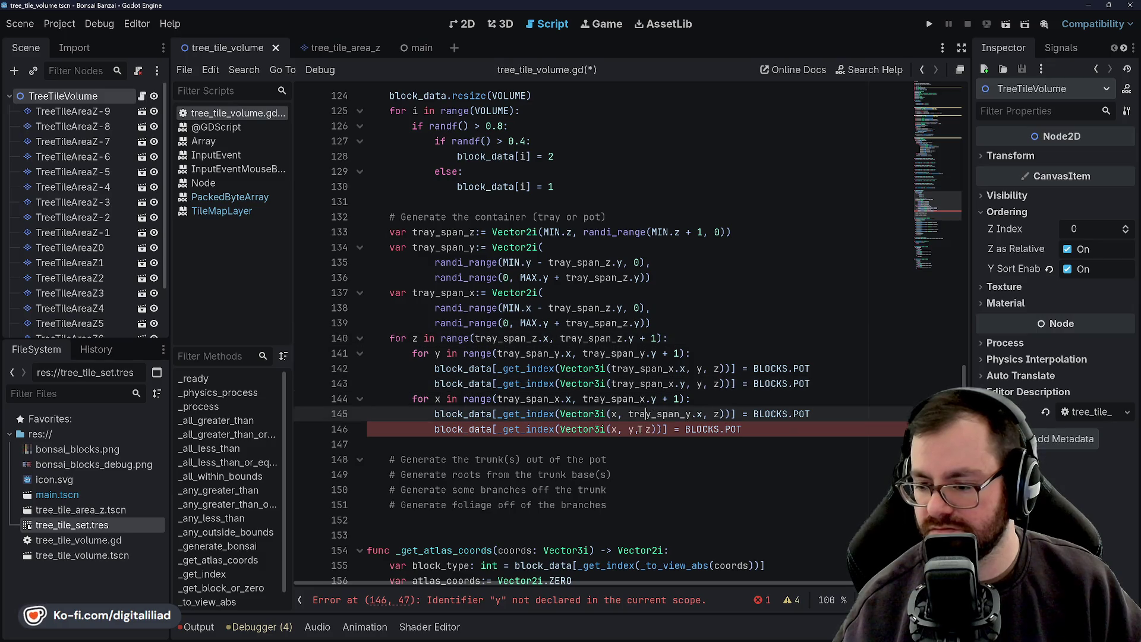
pyautogui.click(630, 429)
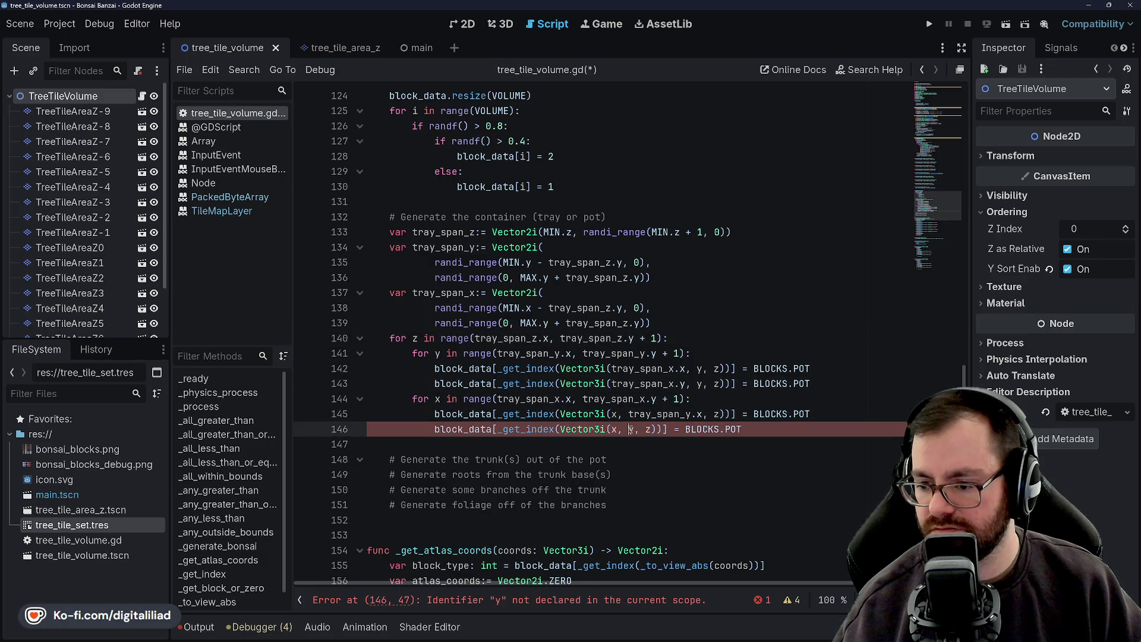
pyautogui.doubleClick(631, 429)
pyautogui.write('tray_spa')
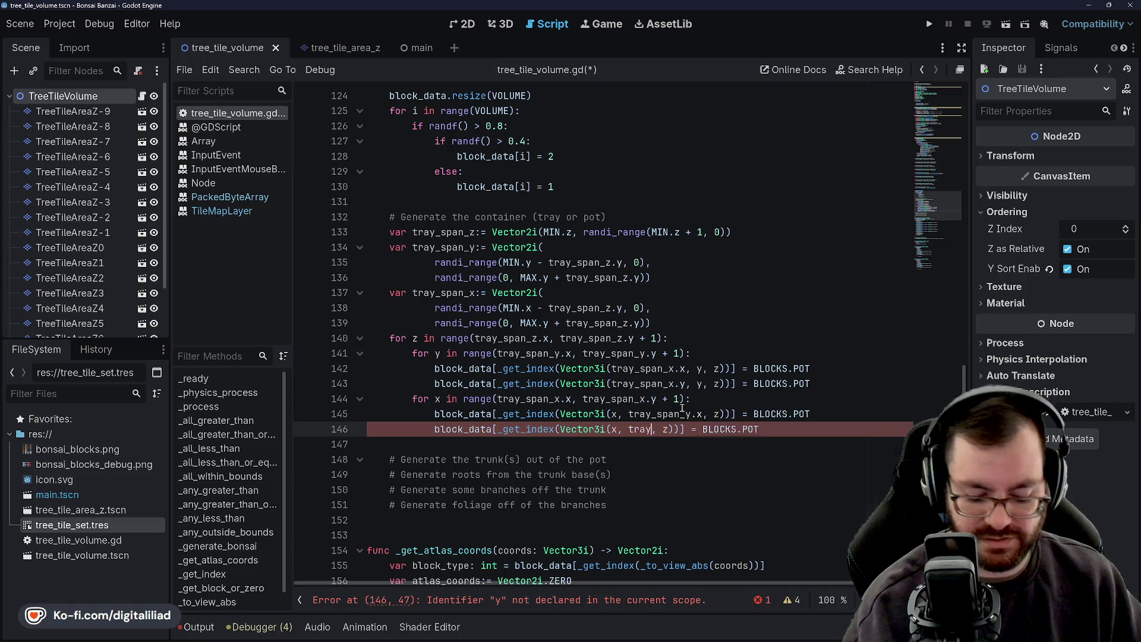
pyautogui.press('Down')
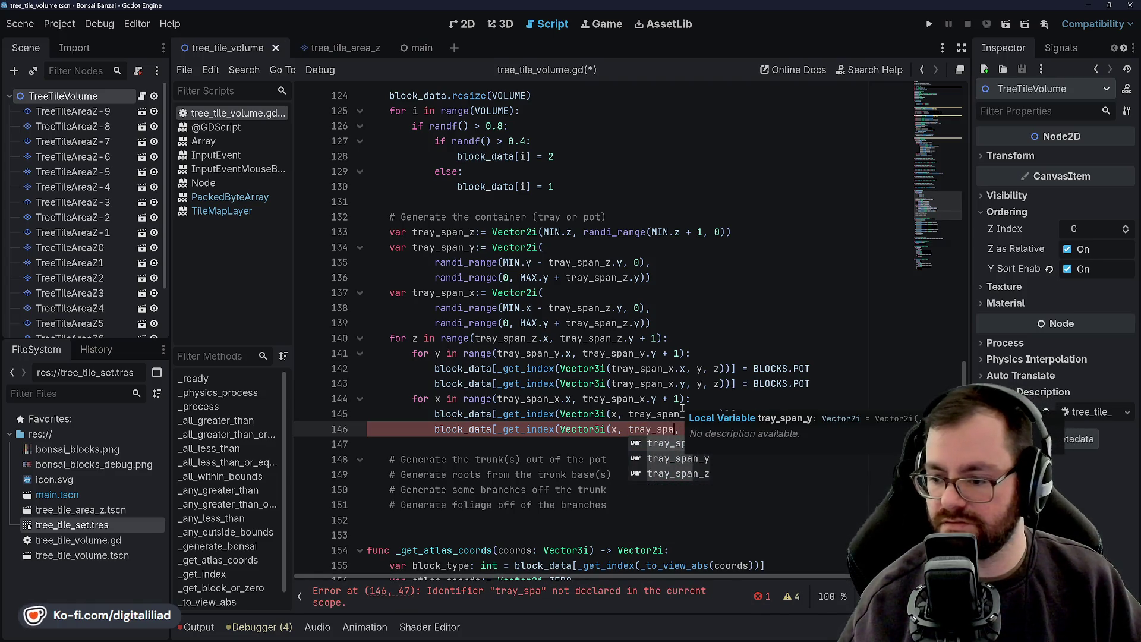
pyautogui.press('Return')
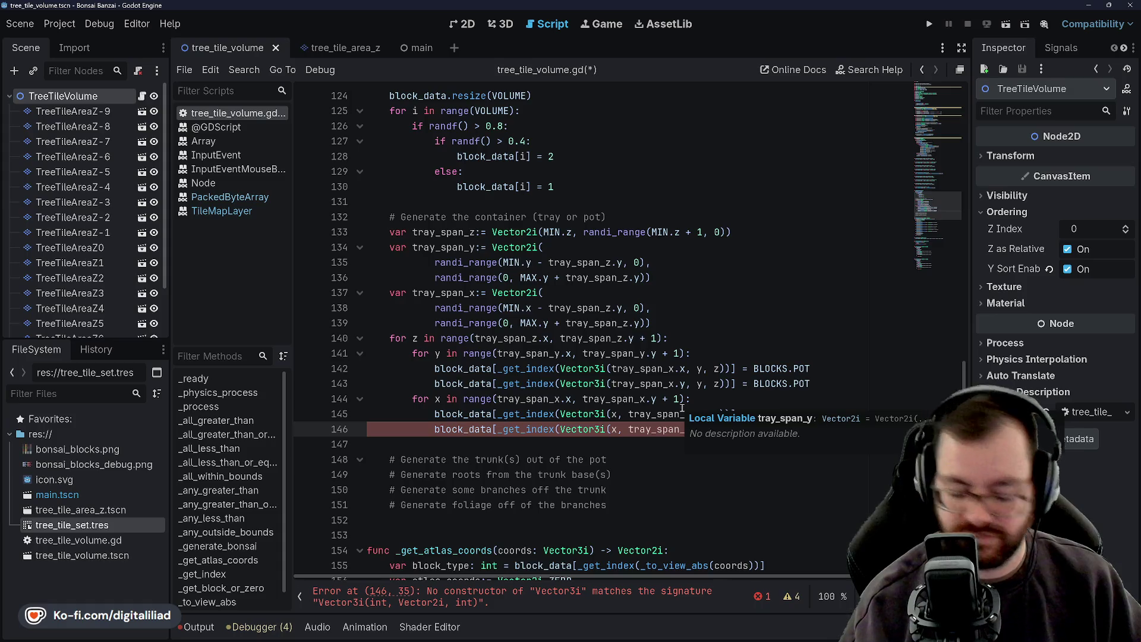
pyautogui.write('.y')
pyautogui.click(768, 281)
pyautogui.hotkey('ctrl', 's')
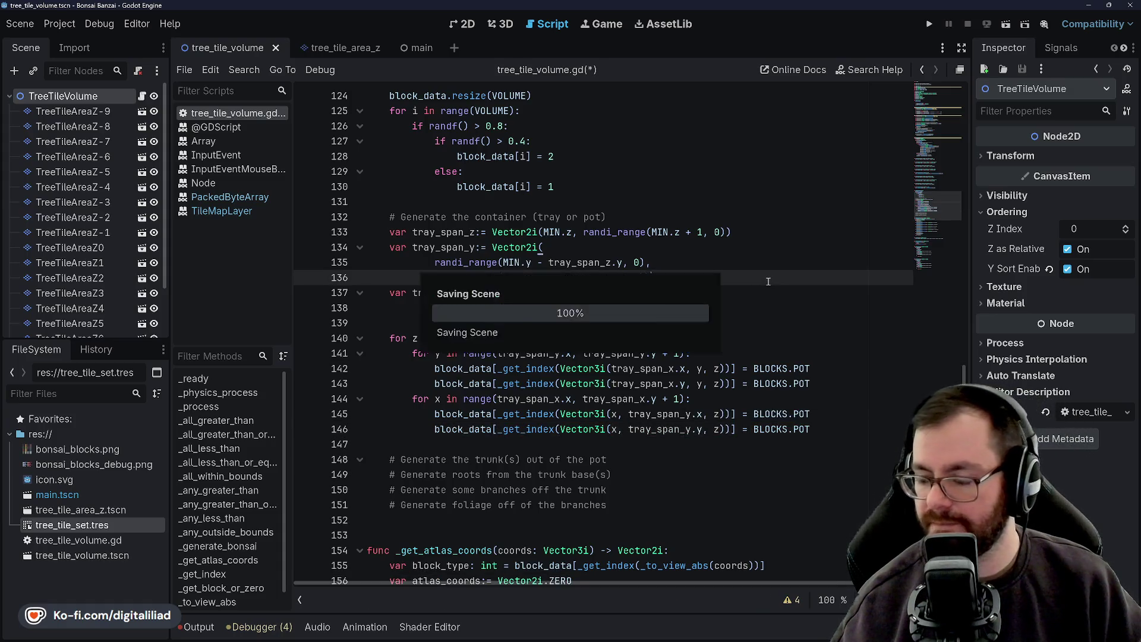
# Select lines 124–130 and comment out the random block_data fill with Ctrl+K
pyautogui.scroll(-1, 768, 281)
pyautogui.click(504, 396)
pyautogui.scroll(3, 504, 349)
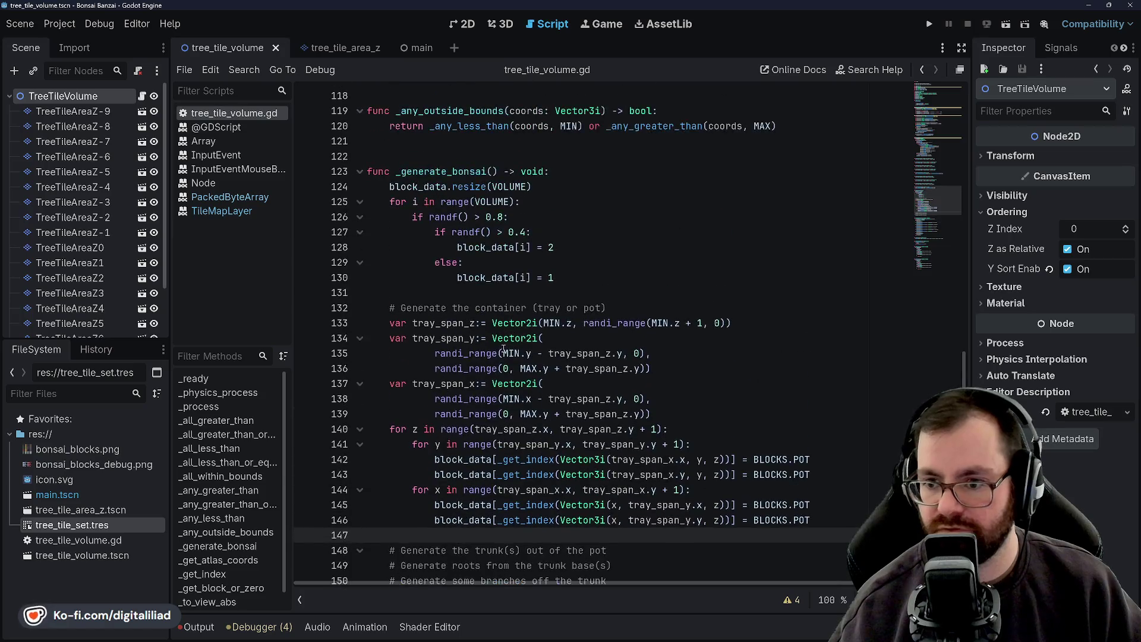
pyautogui.scroll(1, 505, 350)
pyautogui.moveTo(559, 322)
pyautogui.mouseDown()
pyautogui.moveTo(457, 323)
pyautogui.moveTo(383, 235)
pyautogui.mouseUp()
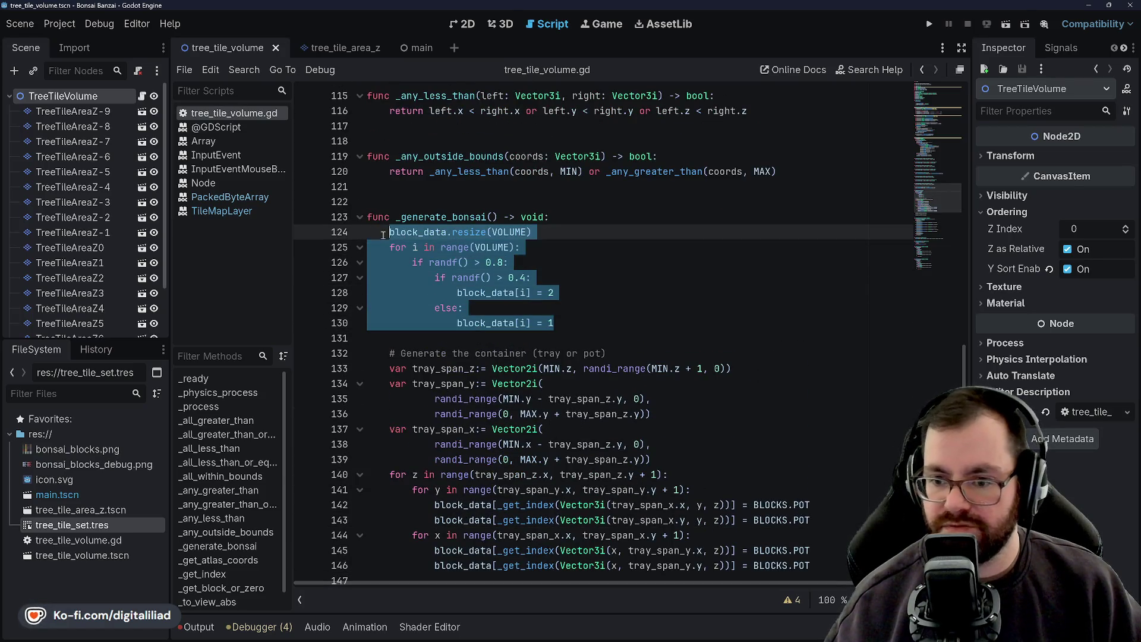
pyautogui.hotkey('ctrl', 'k')
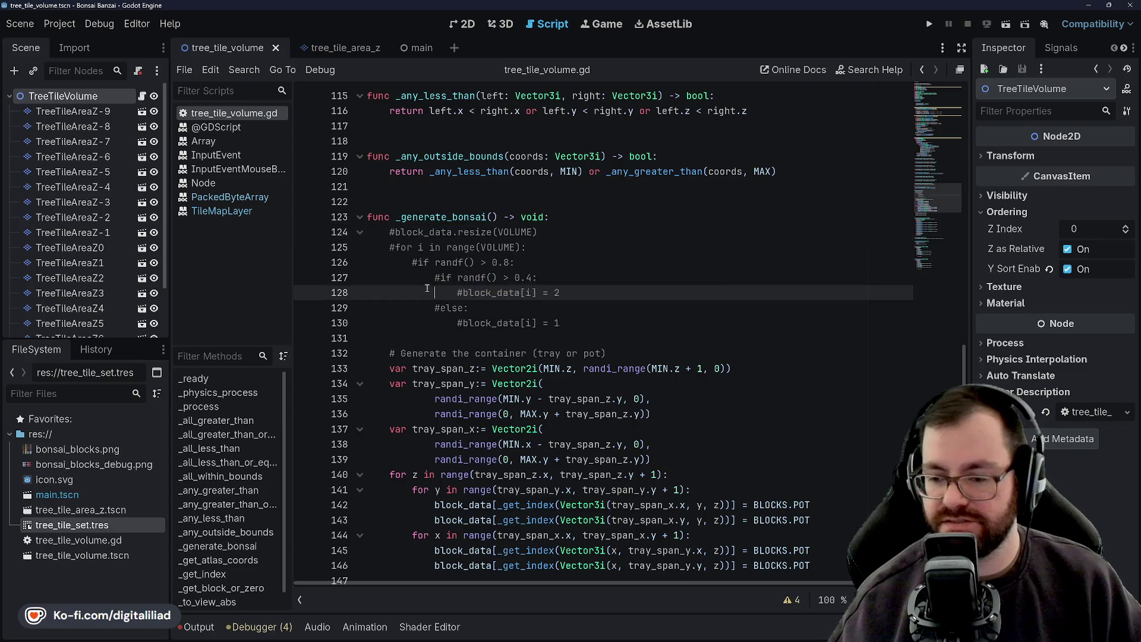
pyautogui.click(435, 293)
pyautogui.click(565, 275)
pyautogui.scroll(-2, 581, 268)
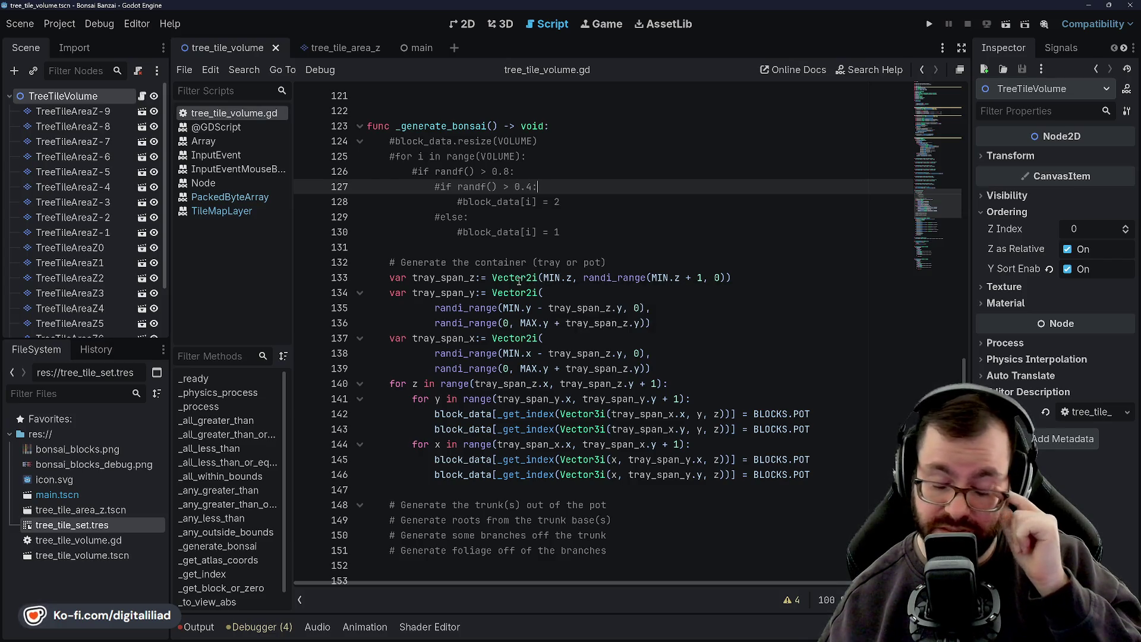
pyautogui.moveTo(517, 281)
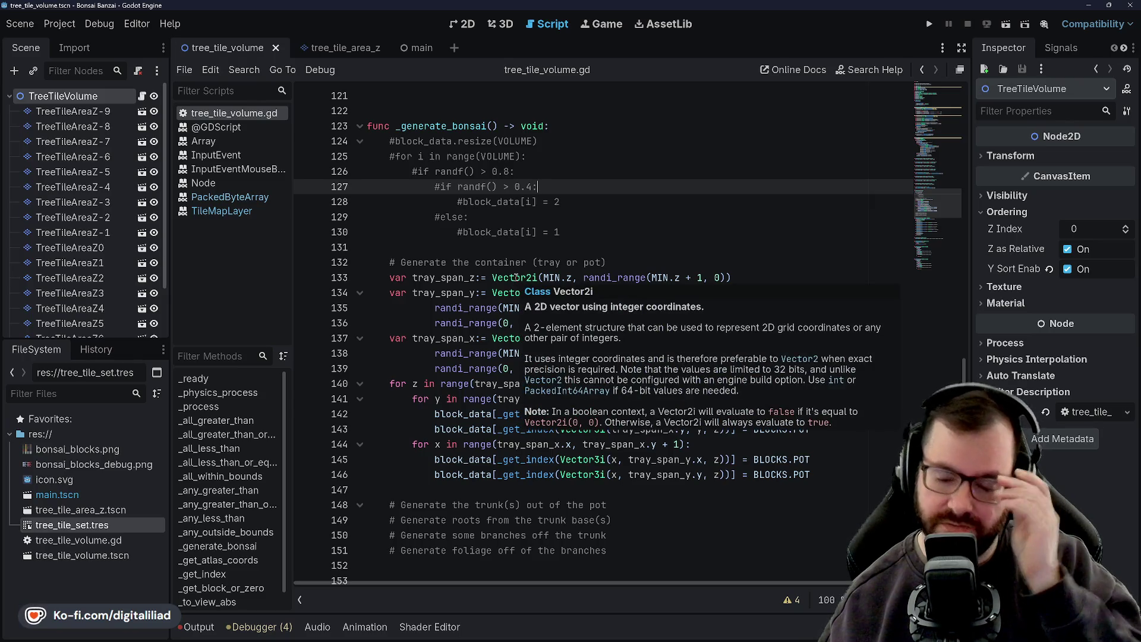
pyautogui.scroll(10, 518, 281)
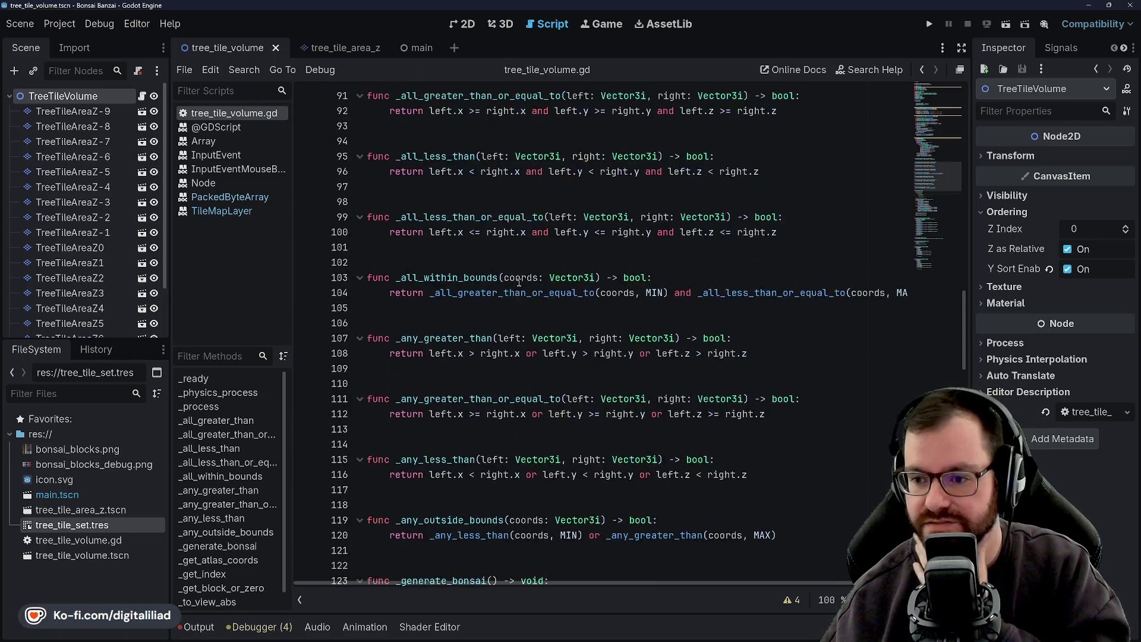
pyautogui.scroll(10, 519, 283)
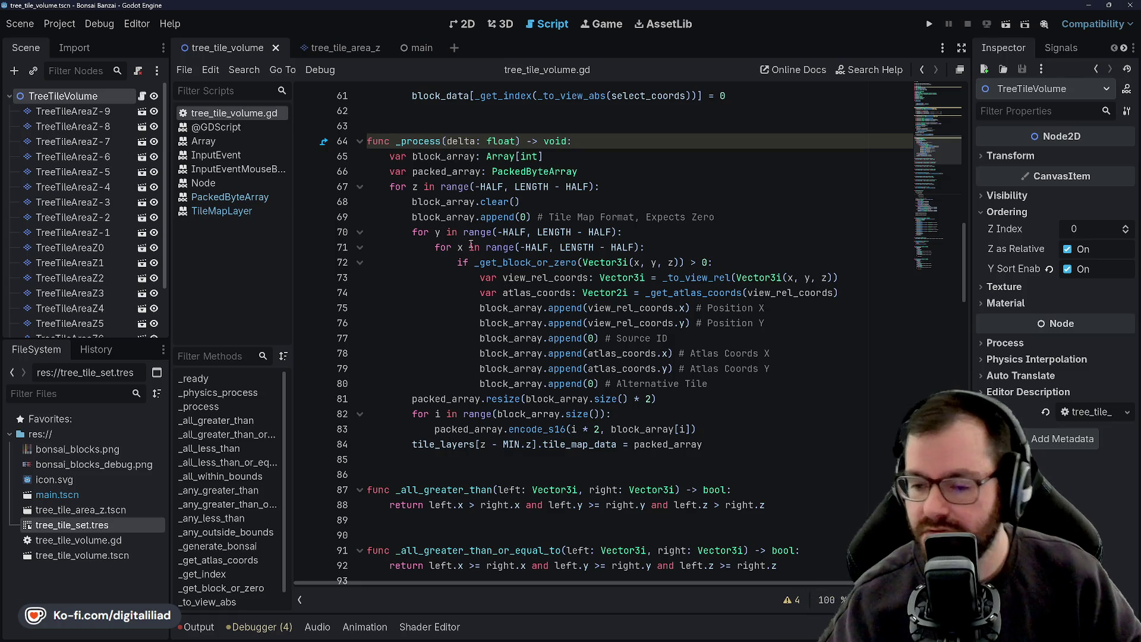
# Preview bonsai_blocks.png, briefly comparing bonsai_blocks_debug.png, then switch to Aseprite
pyautogui.click(116, 450)
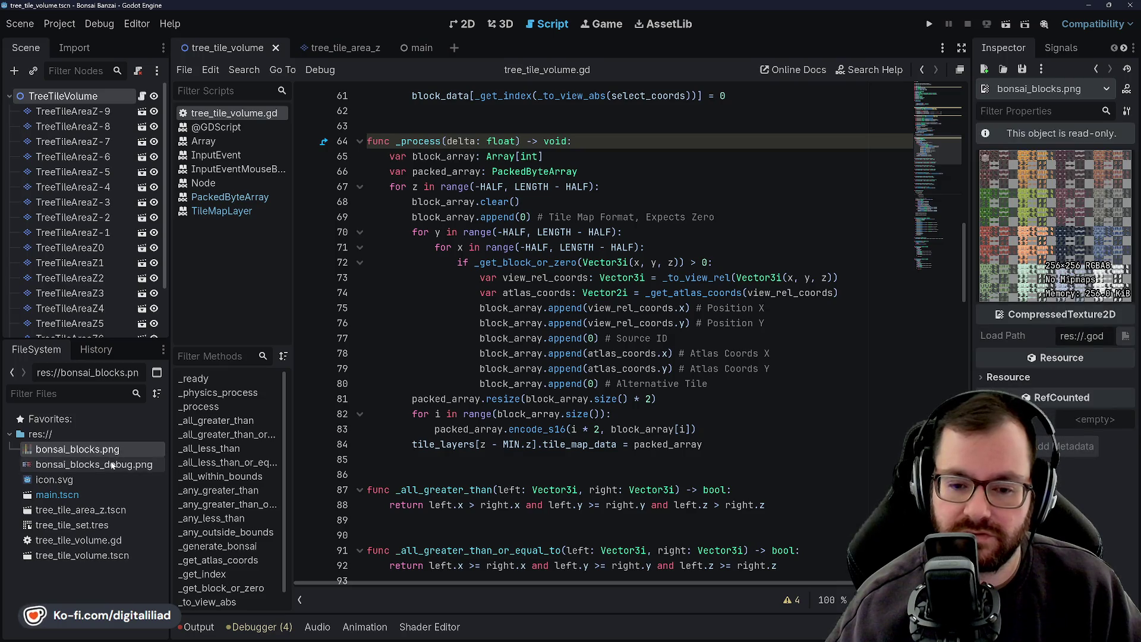
pyautogui.click(111, 466)
pyautogui.click(111, 452)
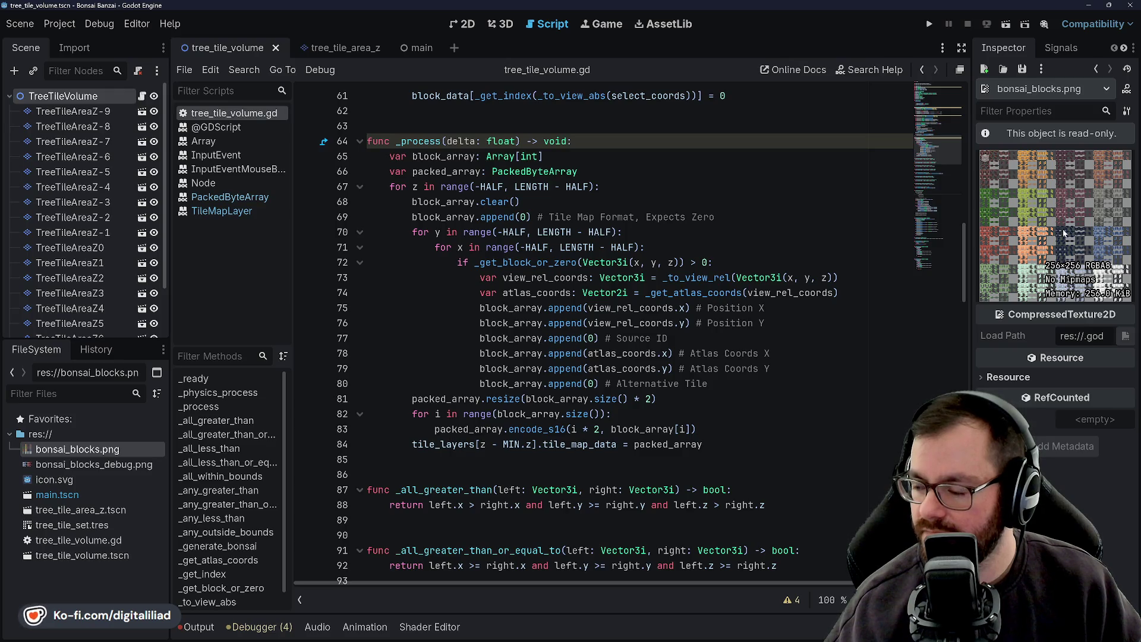
pyautogui.moveTo(862, 641)
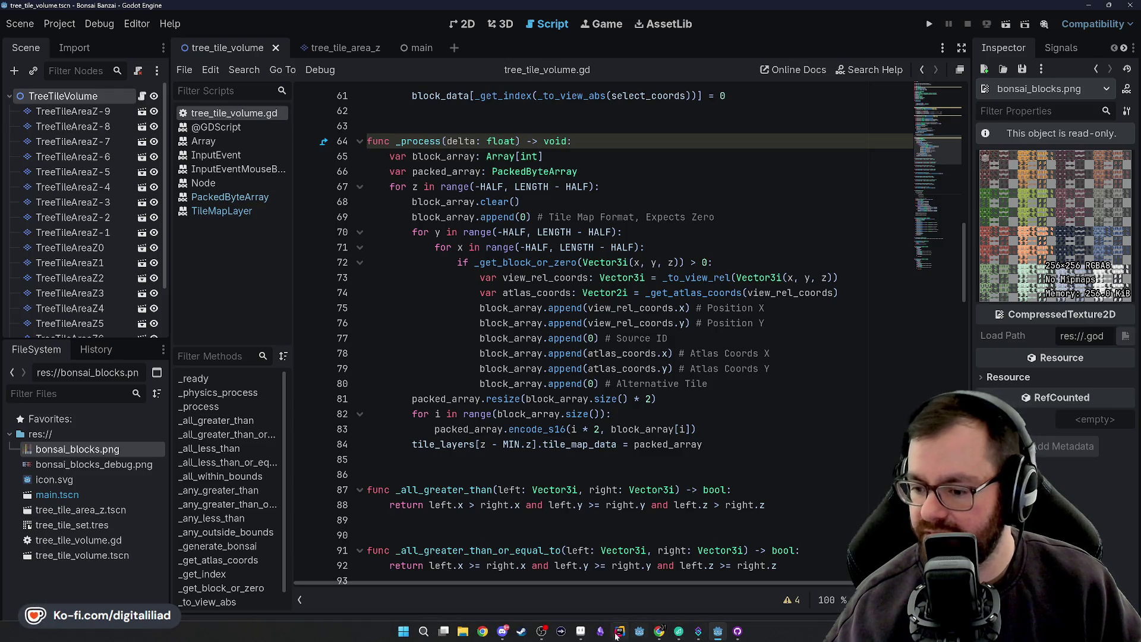
pyautogui.click(581, 631)
# Pan the atlas canvas to bring the top row of colour groups fully into view
pyautogui.scroll(-2, 477, 357)
pyautogui.scroll(5, 477, 376)
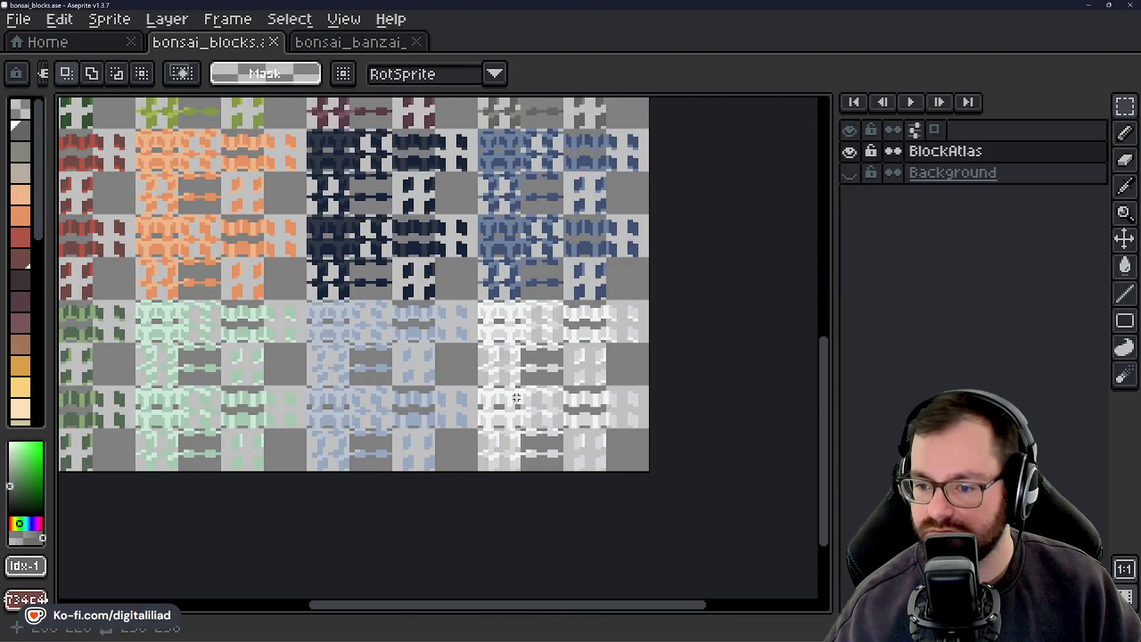
pyautogui.moveTo(476, 376)
pyautogui.mouseDown()
pyautogui.moveTo(454, 369)
pyautogui.moveTo(501, 403)
pyautogui.mouseUp()
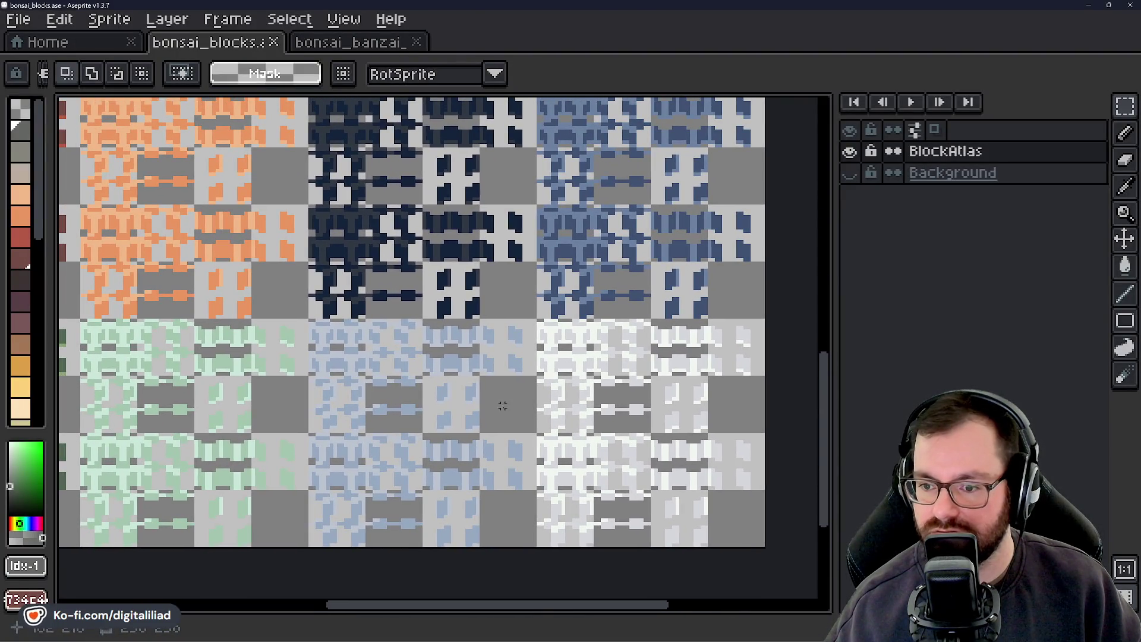
pyautogui.moveTo(520, 324)
pyautogui.mouseDown()
pyautogui.moveTo(553, 390)
pyautogui.moveTo(573, 308)
pyautogui.mouseUp()
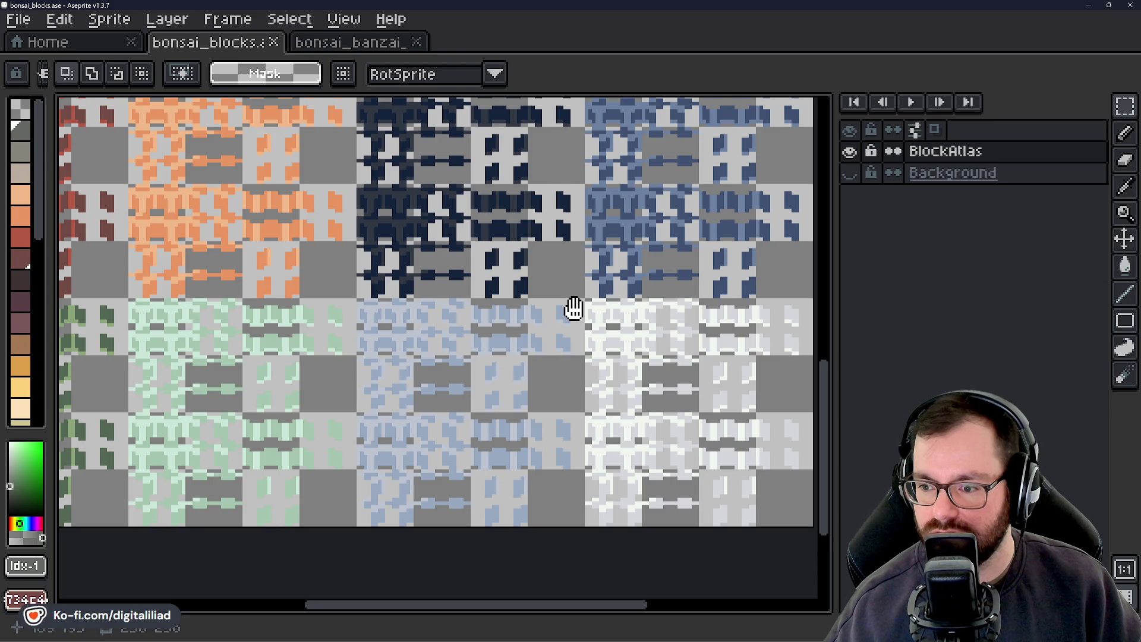
pyautogui.moveTo(573, 308); pyautogui.dragTo(571, 371)
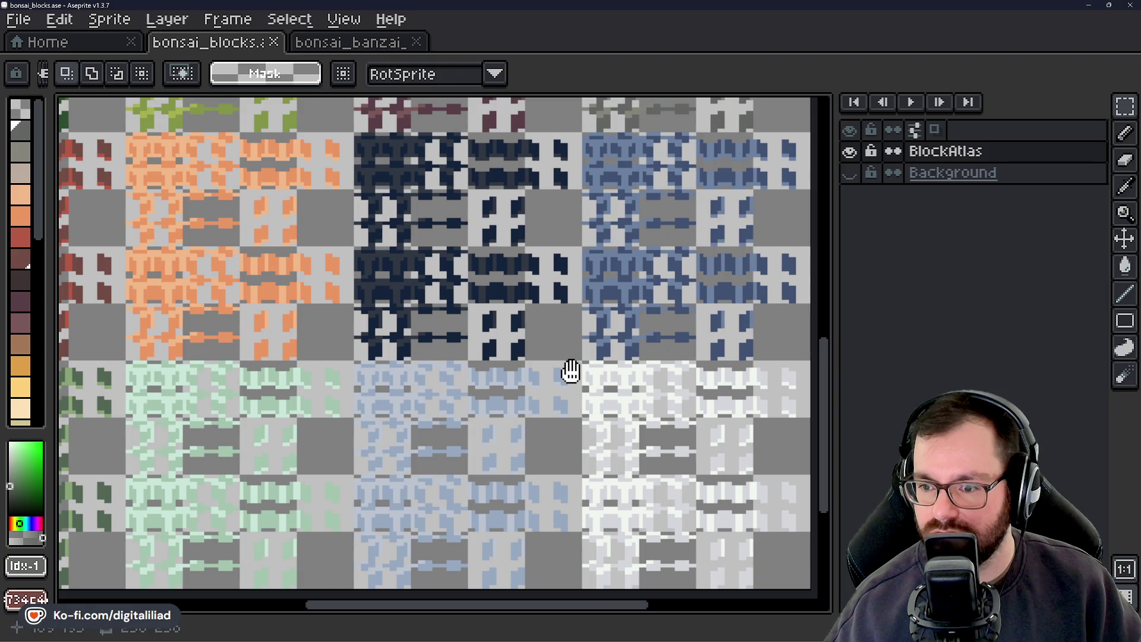
pyautogui.moveTo(571, 371)
pyautogui.mouseDown()
pyautogui.moveTo(581, 349)
pyautogui.moveTo(550, 458)
pyautogui.mouseUp()
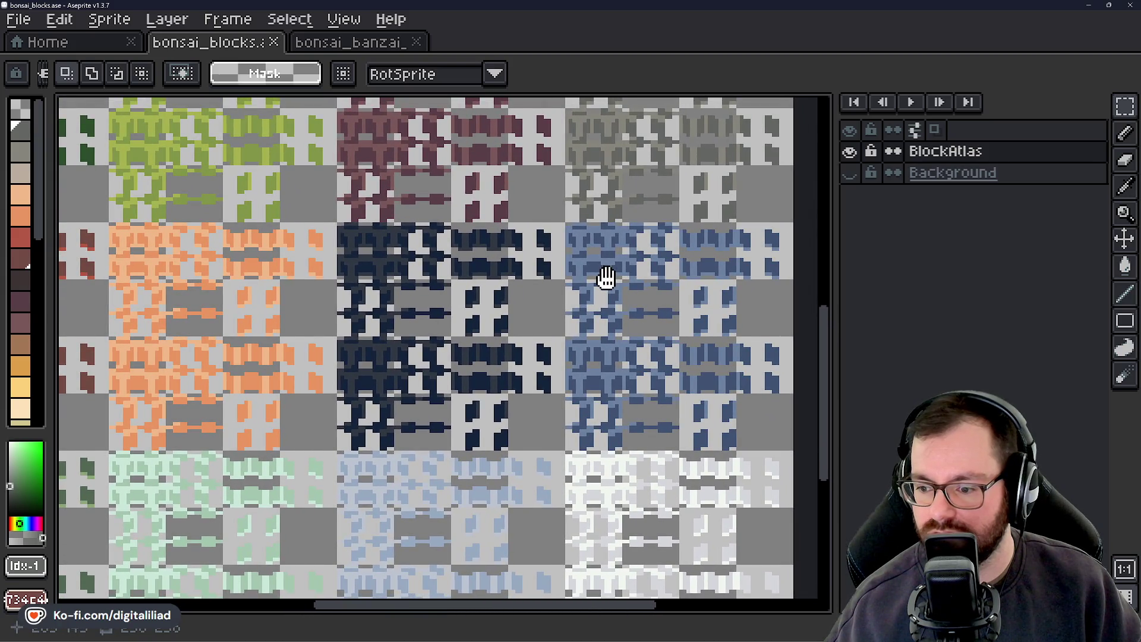
pyautogui.moveTo(606, 277)
pyautogui.mouseDown()
pyautogui.moveTo(583, 364)
pyautogui.moveTo(587, 304)
pyautogui.mouseUp()
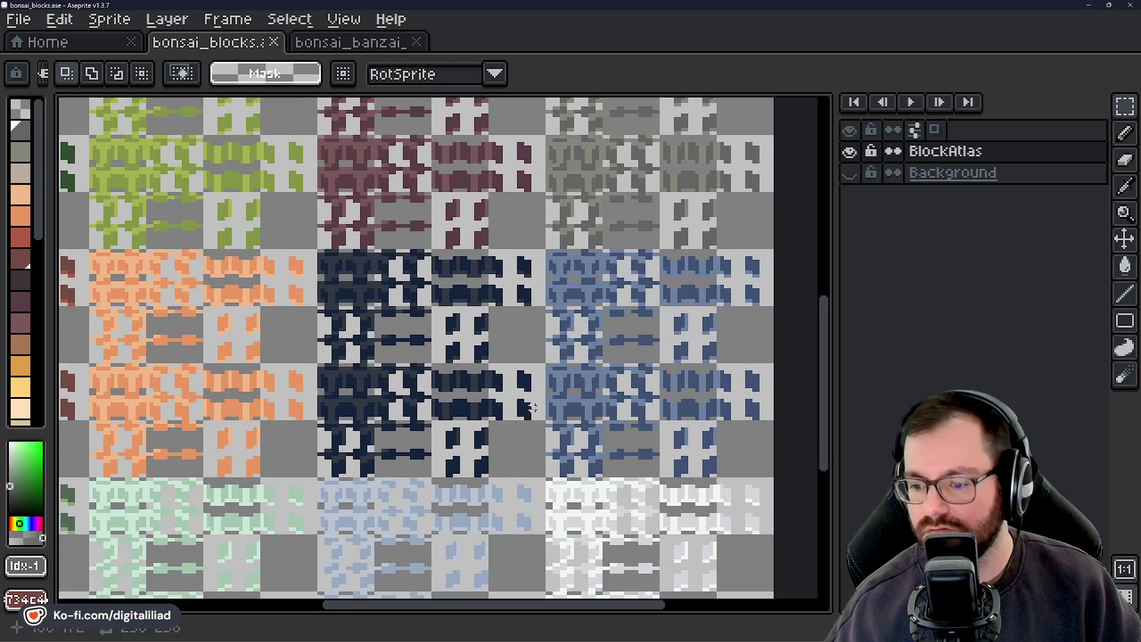
# With the Pencil and the beige swatch, paint a tan pixel into the grey tile
pyautogui.press('i')
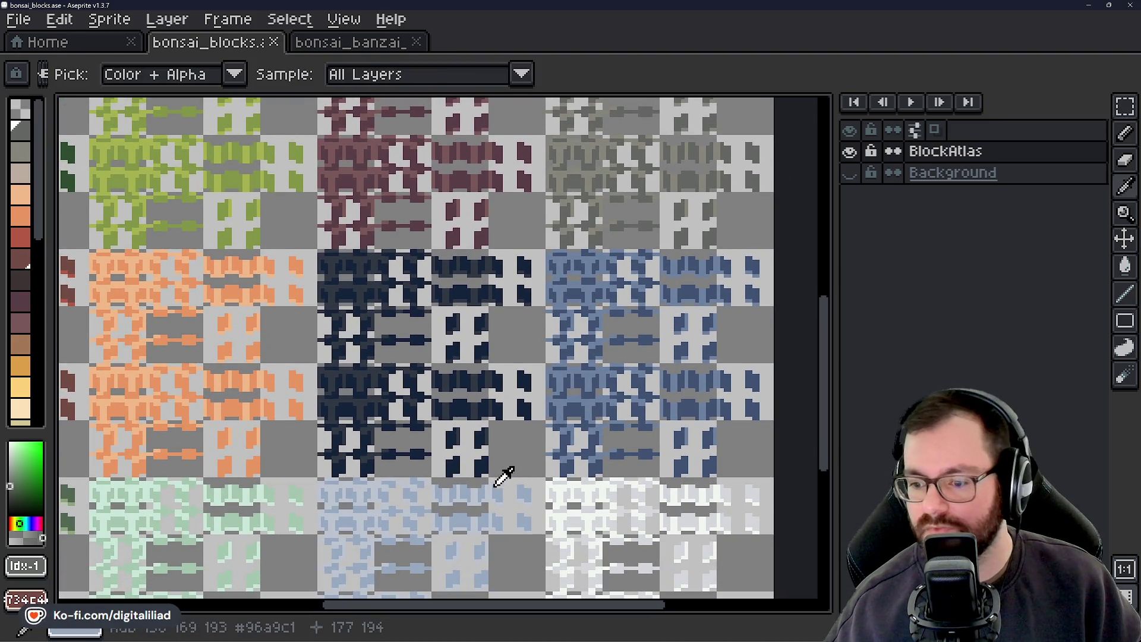
pyautogui.click(500, 479)
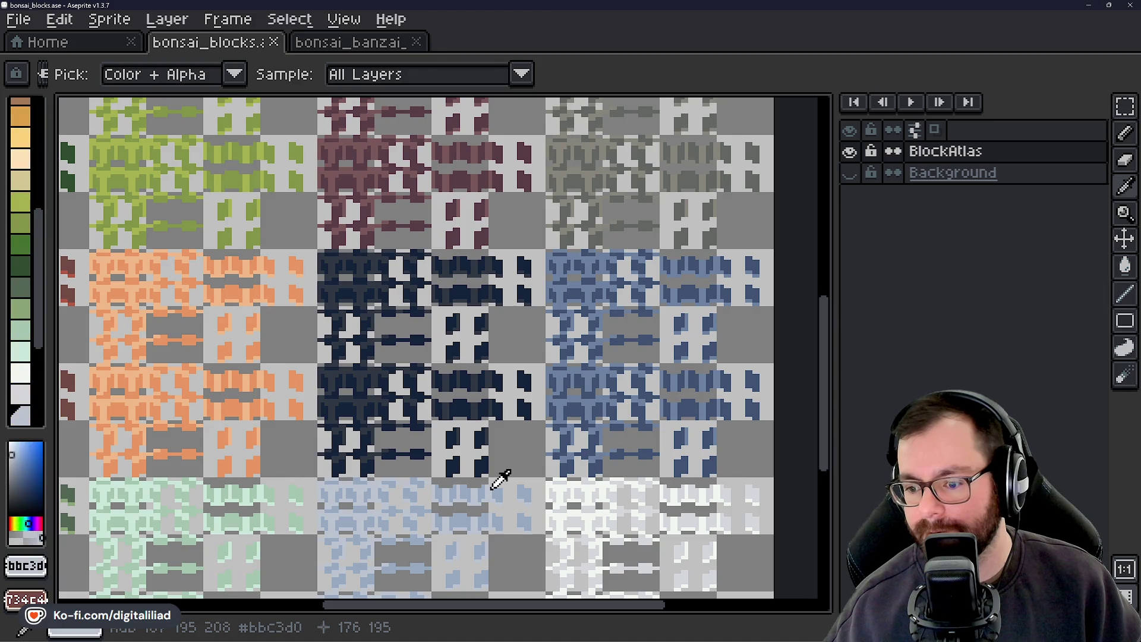
pyautogui.press('m')
pyautogui.scroll(4, 569, 174)
pyautogui.press('b')
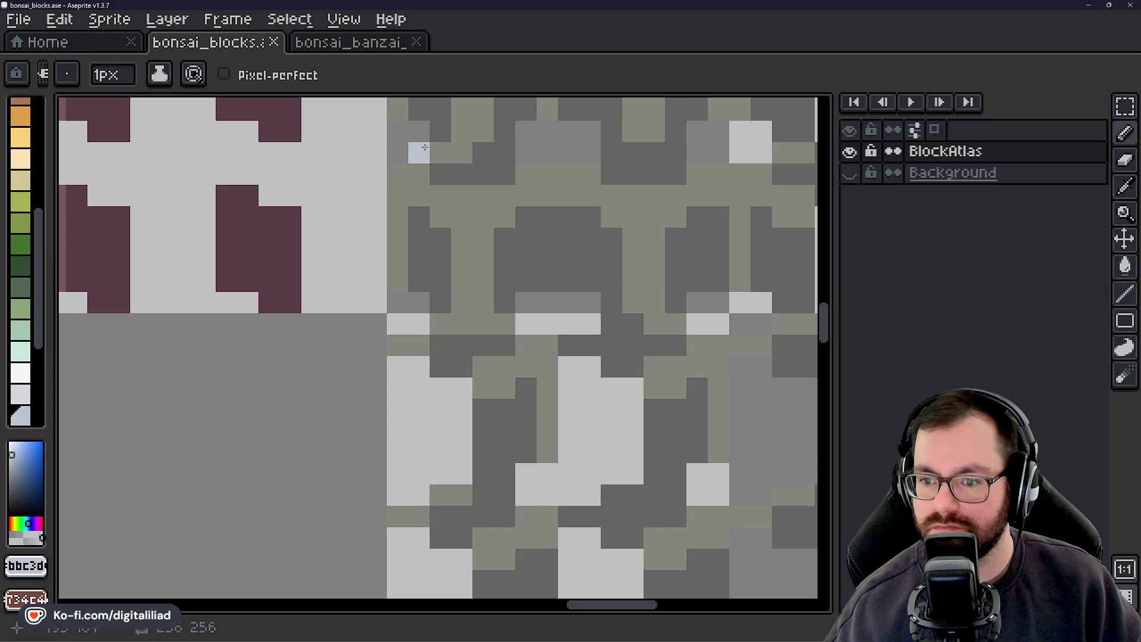
pyautogui.scroll(-5, 425, 147)
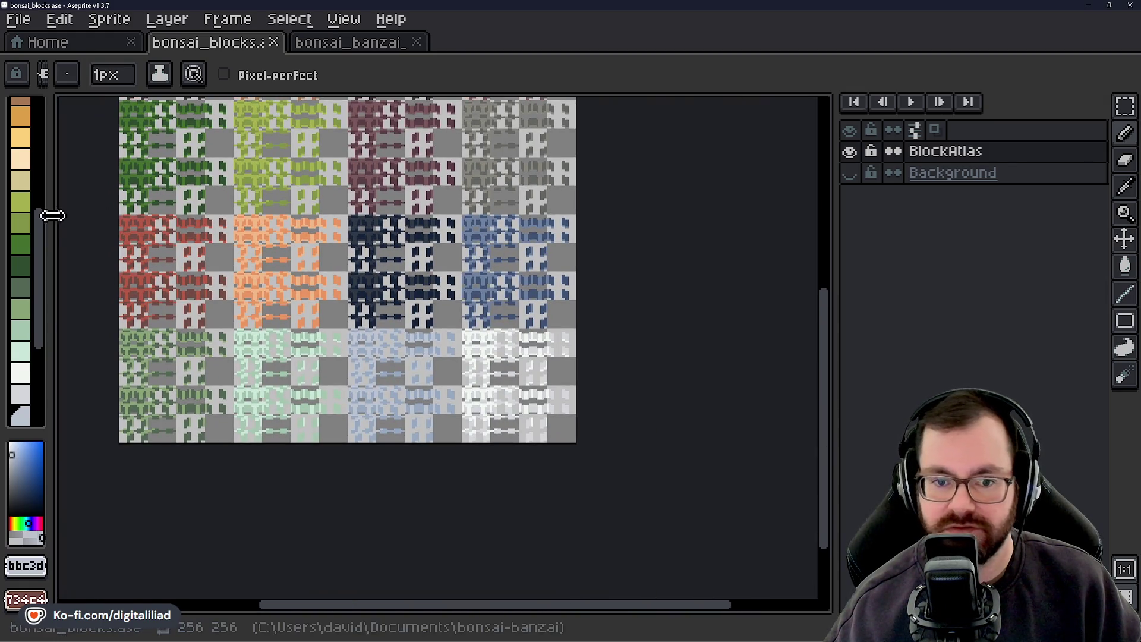
pyautogui.scroll(5, 35, 219)
pyautogui.click(21, 172)
pyautogui.scroll(2, 546, 144)
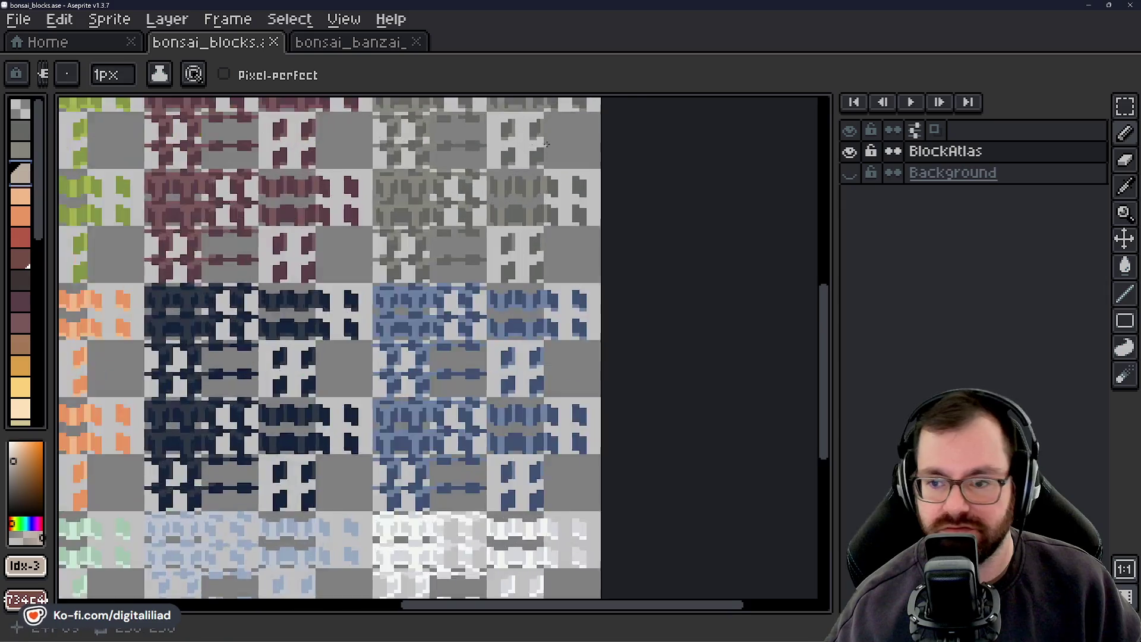
pyautogui.scroll(2, 546, 144)
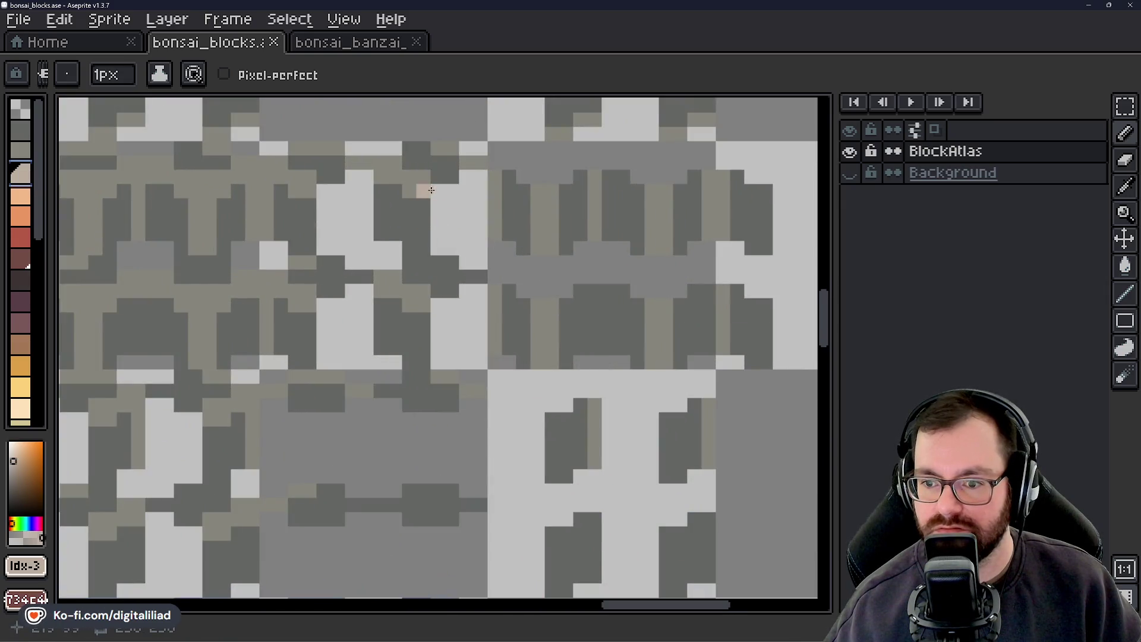
pyautogui.scroll(-5, 437, 192)
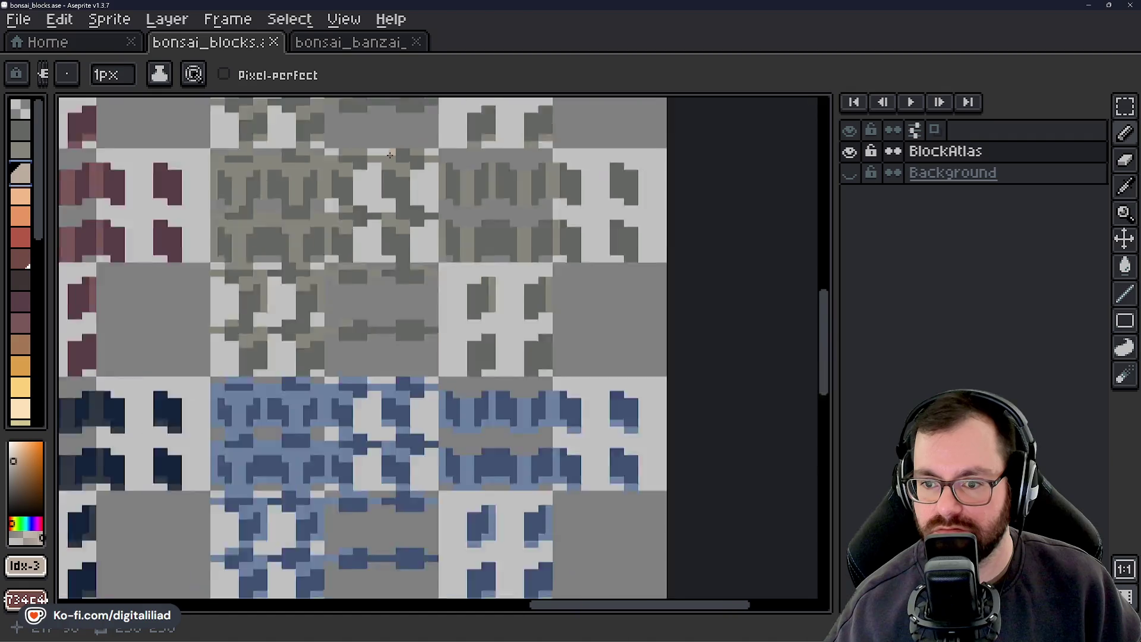
pyautogui.scroll(3, 513, 286)
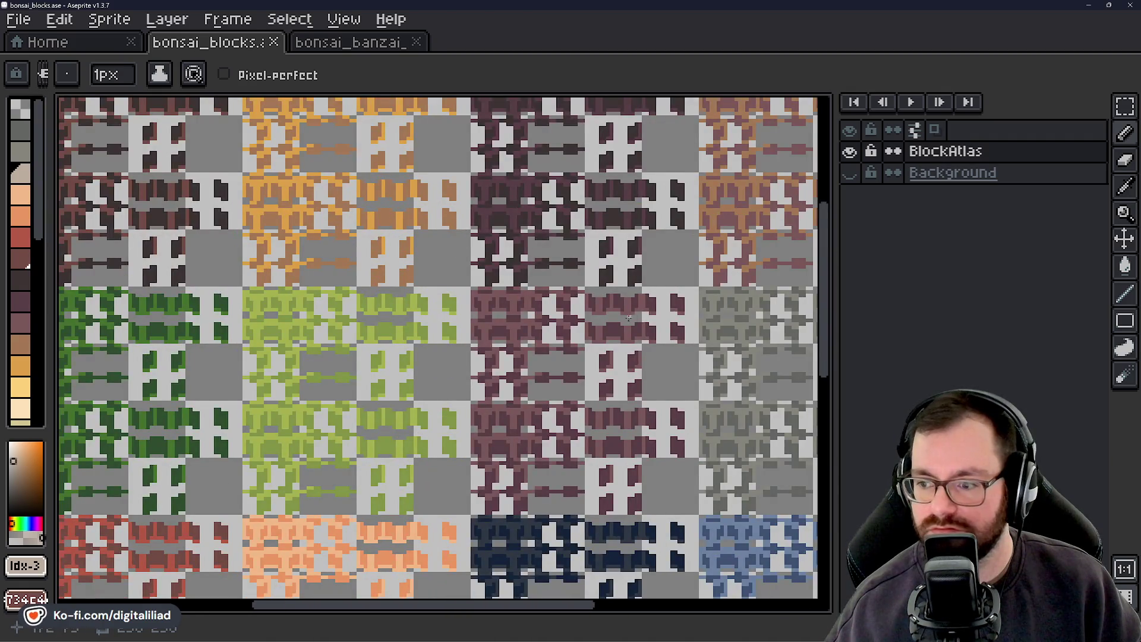
pyautogui.scroll(1, 512, 286)
pyautogui.scroll(-1, 509, 302)
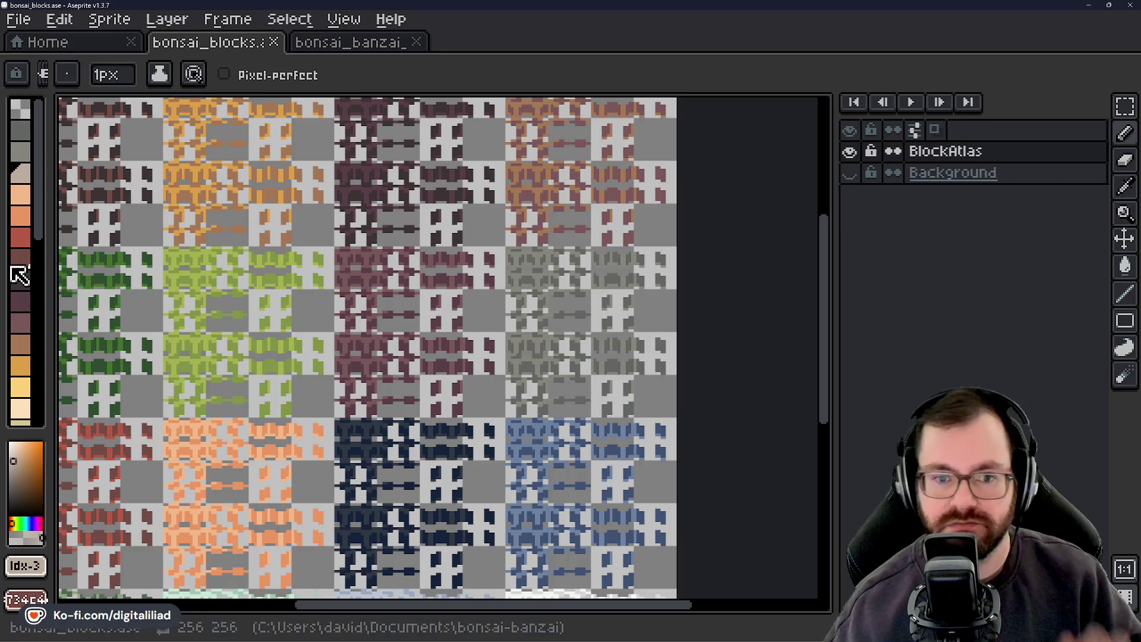
pyautogui.scroll(-4, 20, 271)
pyautogui.scroll(3, 24, 270)
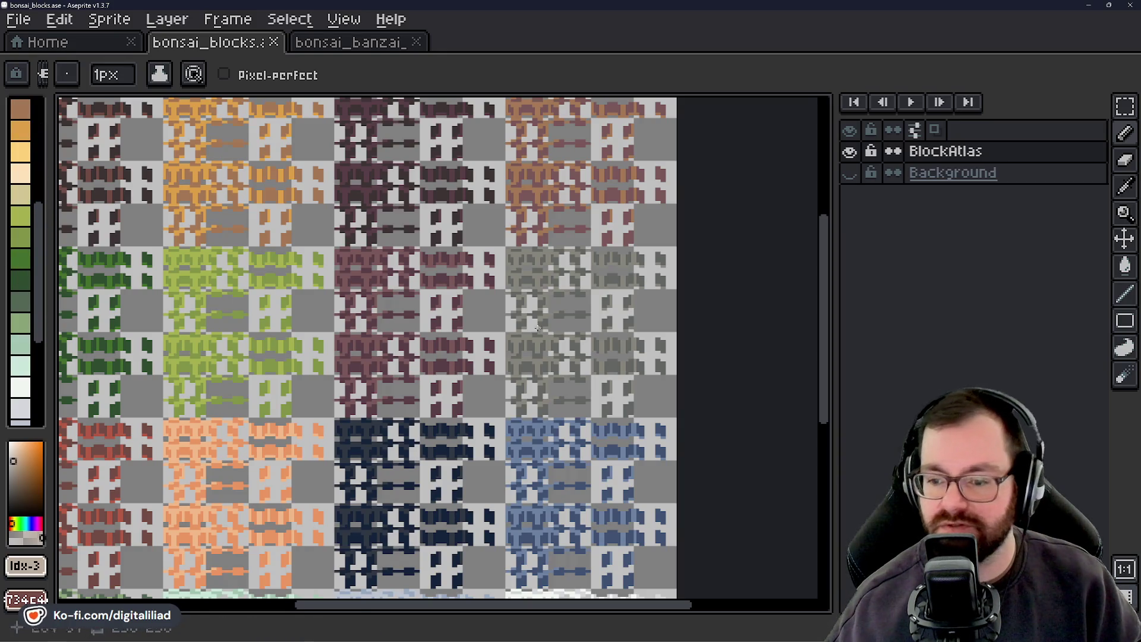
pyautogui.scroll(-4, 521, 390)
pyautogui.scroll(3, 522, 390)
pyautogui.scroll(1, 522, 390)
pyautogui.click(492, 252)
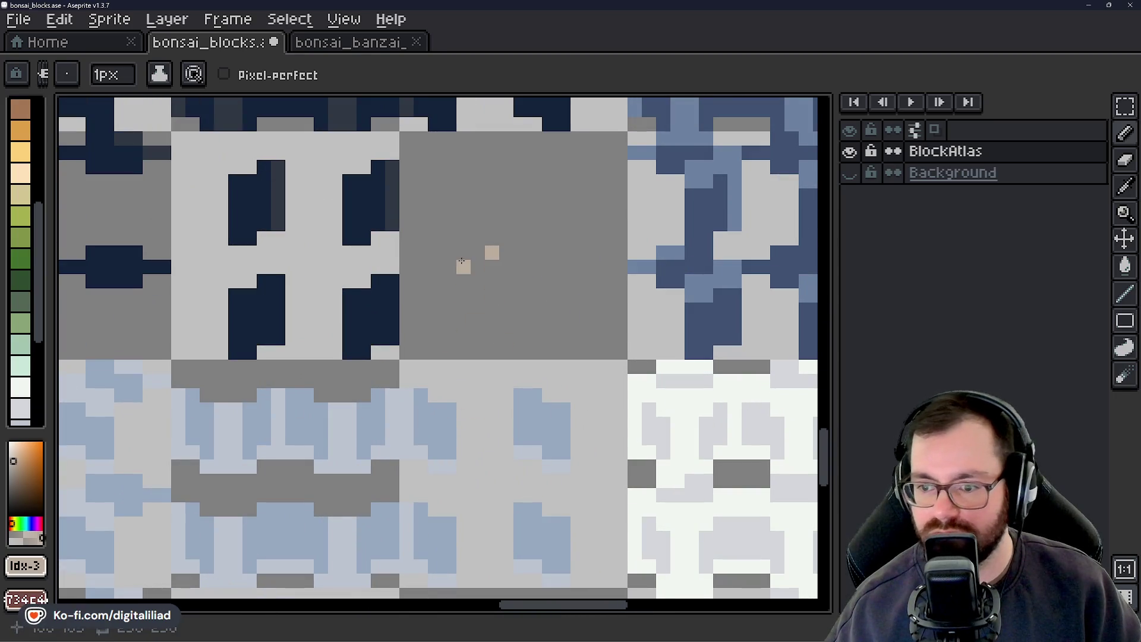
# Add more tan pixels to the grey tile, then draw and undo a pale-yellow strip
pyautogui.click(467, 280)
pyautogui.moveTo(482, 279)
pyautogui.mouseDown()
pyautogui.moveTo(454, 307)
pyautogui.moveTo(469, 250)
pyautogui.moveTo(440, 309)
pyautogui.mouseUp()
pyautogui.click(21, 191)
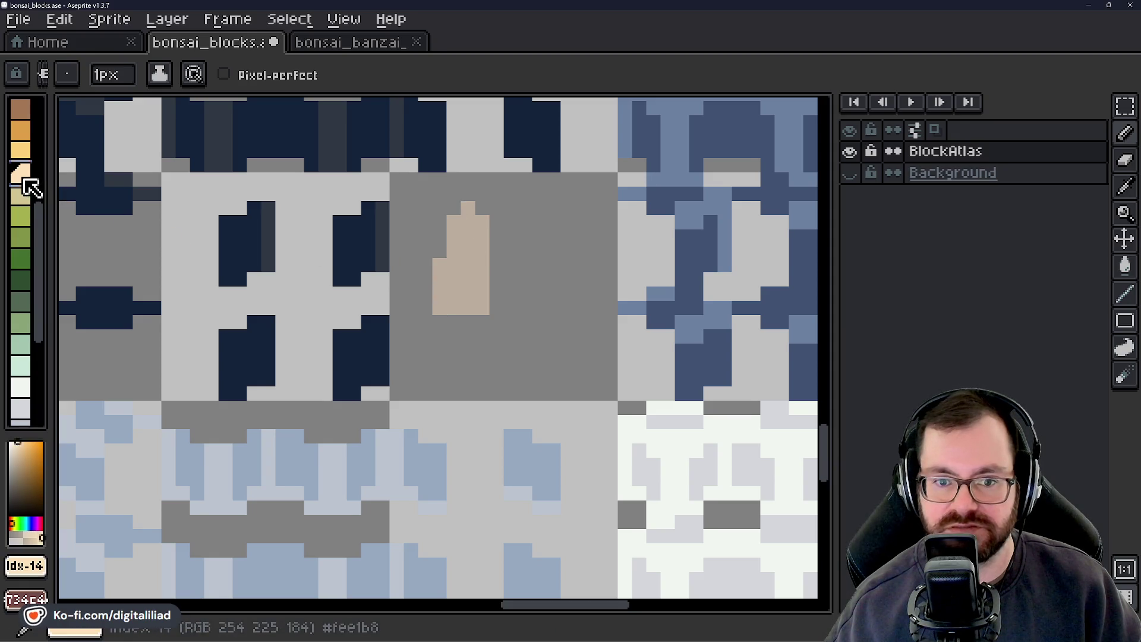
pyautogui.moveTo(496, 252)
pyautogui.mouseDown()
pyautogui.moveTo(495, 294)
pyautogui.moveTo(496, 237)
pyautogui.moveTo(511, 294)
pyautogui.mouseUp()
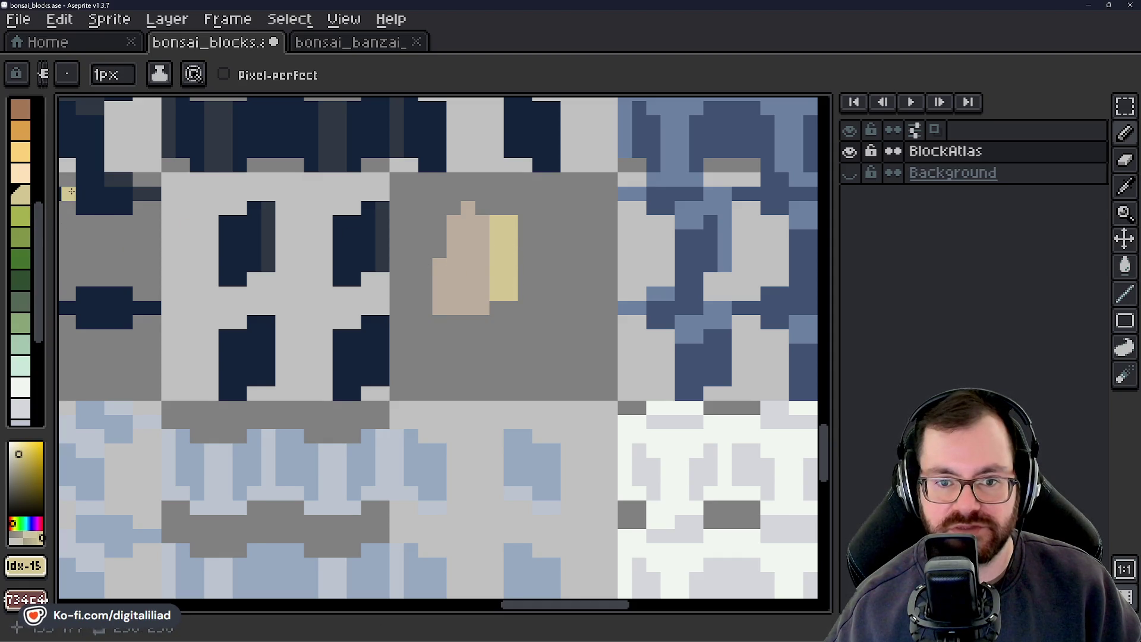
pyautogui.press('v')
pyautogui.hotkey('ctrl', 'z')
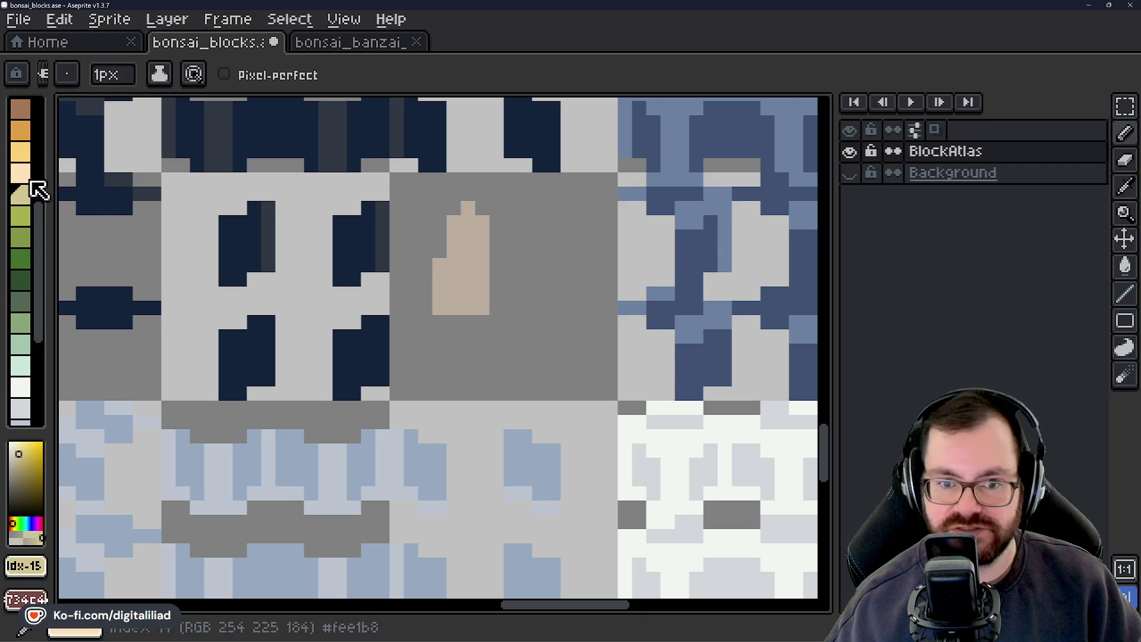
# Paint a peach patch over the tan shape and extend it downward
pyautogui.click(21, 174)
pyautogui.press('b')
pyautogui.moveTo(497, 236)
pyautogui.mouseDown()
pyautogui.moveTo(489, 244)
pyautogui.moveTo(502, 331)
pyautogui.moveTo(470, 344)
pyautogui.mouseUp()
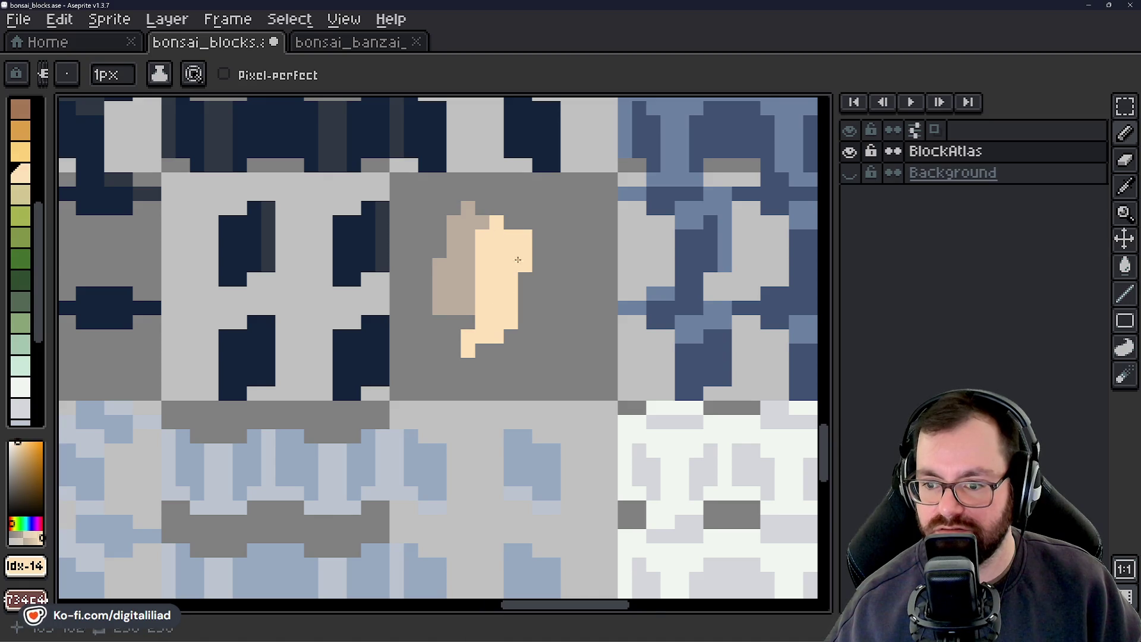
pyautogui.scroll(-3, 470, 345)
pyautogui.moveTo(523, 232); pyautogui.dragTo(520, 384)
pyautogui.scroll(-2, 520, 384)
pyautogui.scroll(1, 537, 310)
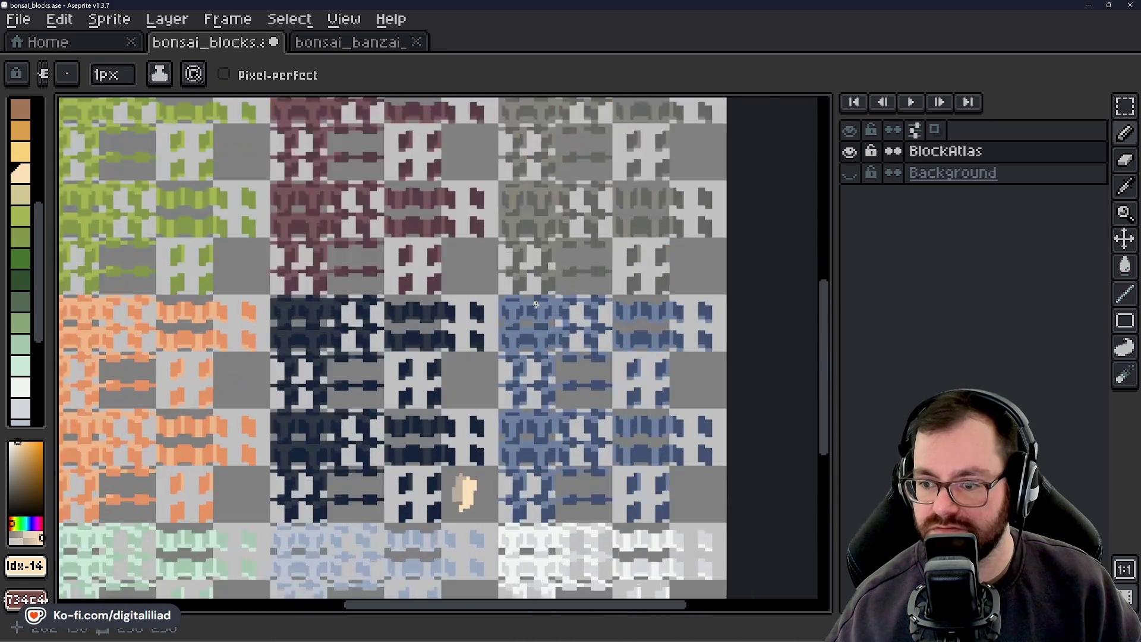
pyautogui.scroll(-1, 521, 228)
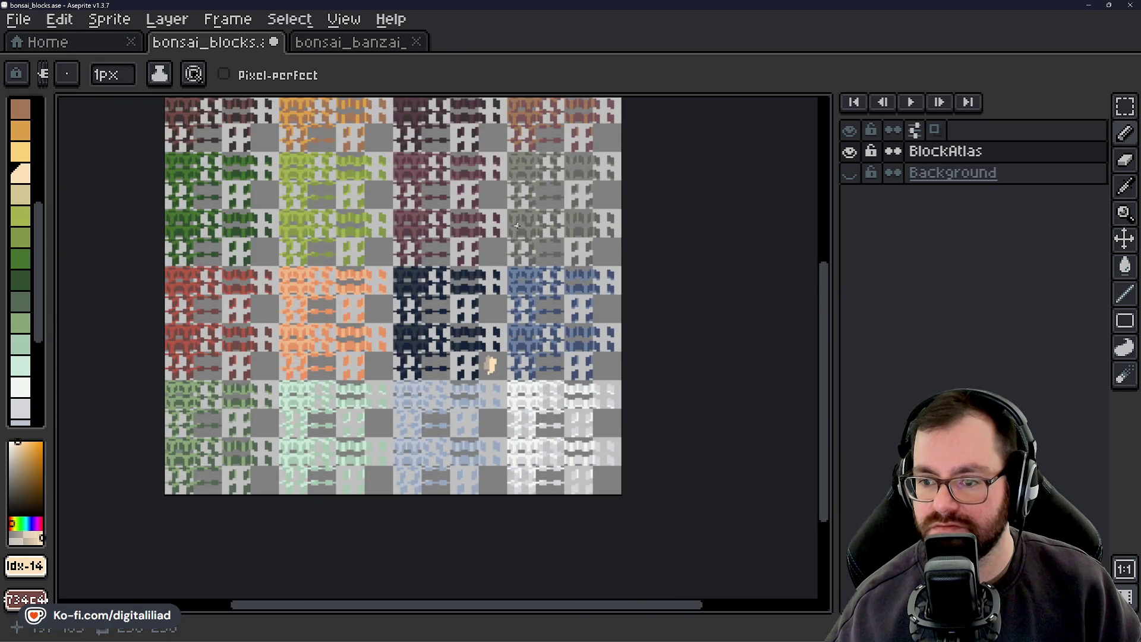
pyautogui.scroll(1, 517, 226)
pyautogui.scroll(1, 604, 339)
pyautogui.scroll(-1, 604, 338)
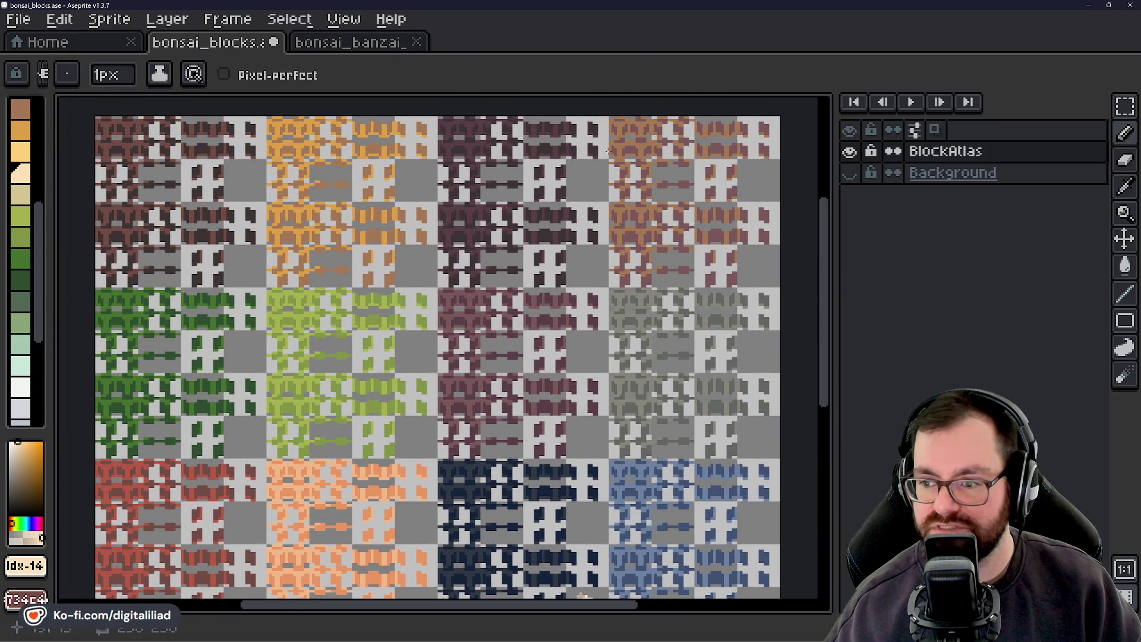
# Pan across the atlas to view the pale green, light blue and white rows
pyautogui.moveTo(584, 595); pyautogui.dragTo(547, 360)
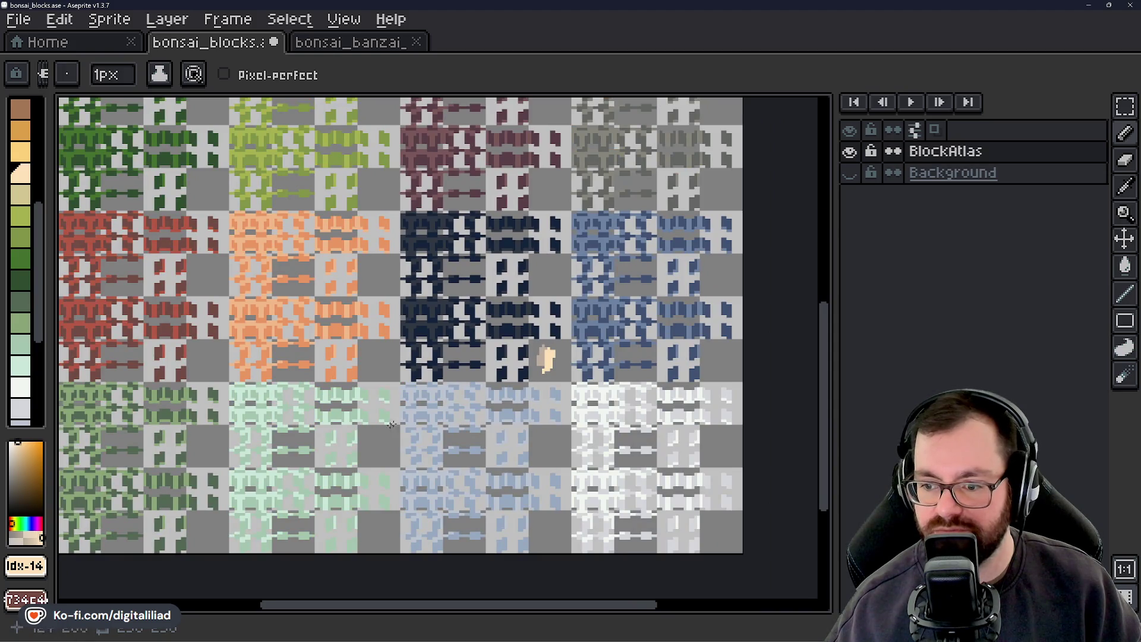
pyautogui.moveTo(392, 424)
pyautogui.mouseDown()
pyautogui.moveTo(495, 321)
pyautogui.moveTo(443, 409)
pyautogui.mouseUp()
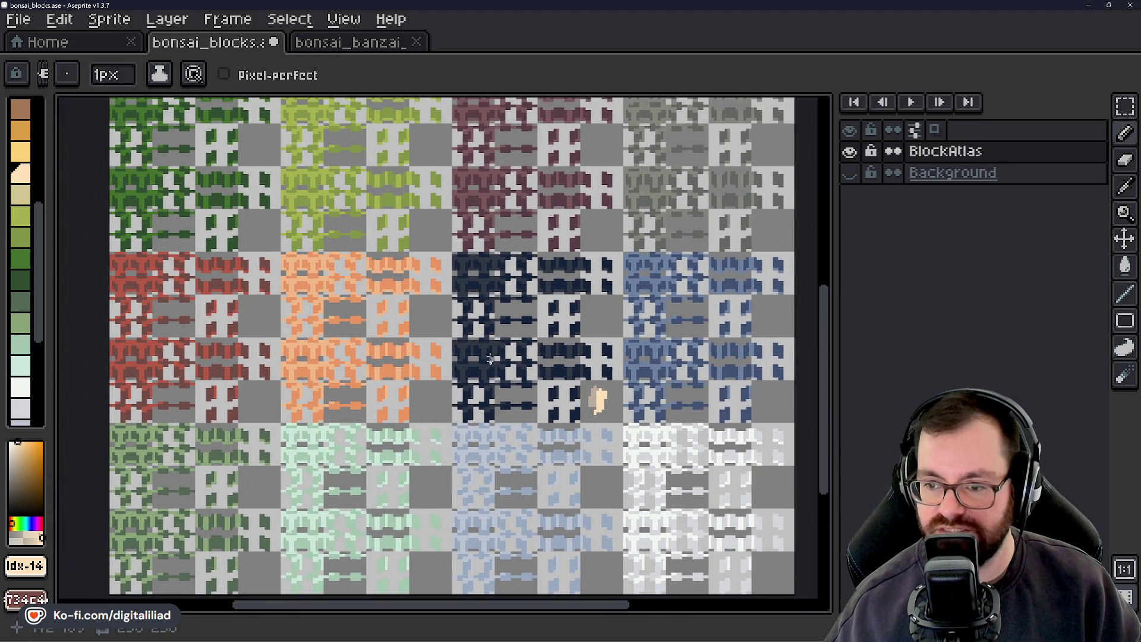
pyautogui.moveTo(451, 239); pyautogui.dragTo(476, 359)
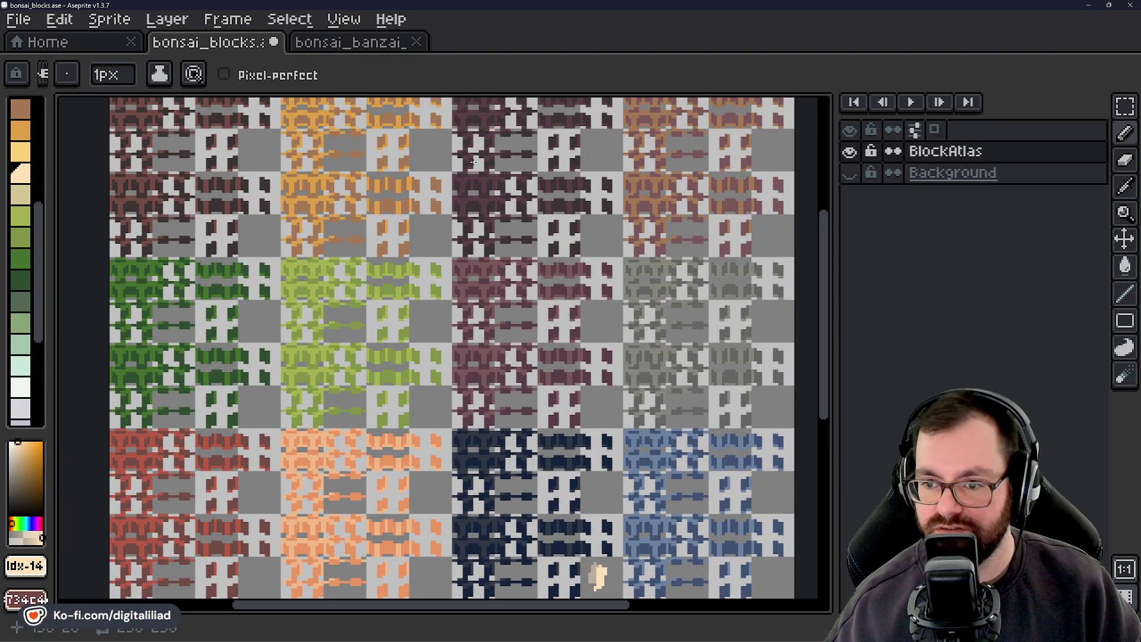
pyautogui.moveTo(474, 162); pyautogui.dragTo(417, 240)
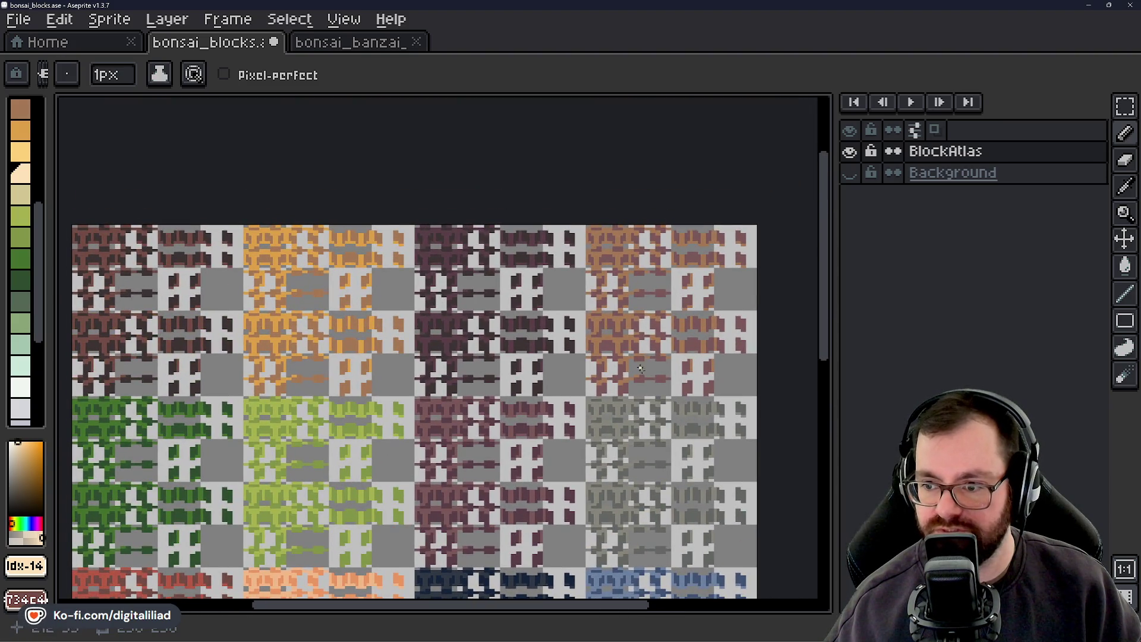
pyautogui.moveTo(641, 369)
pyautogui.mouseDown()
pyautogui.moveTo(642, 298)
pyautogui.moveTo(512, 333)
pyautogui.moveTo(507, 373)
pyautogui.moveTo(448, 275)
pyautogui.moveTo(451, 199)
pyautogui.mouseUp()
pyautogui.moveTo(562, 390)
pyautogui.mouseDown()
pyautogui.moveTo(588, 274)
pyautogui.moveTo(683, 395)
pyautogui.moveTo(612, 416)
pyautogui.moveTo(535, 390)
pyautogui.moveTo(522, 491)
pyautogui.moveTo(541, 288)
pyautogui.moveTo(523, 219)
pyautogui.moveTo(472, 220)
pyautogui.mouseUp()
# Choose the blue swatch (index 29) from the palette as the drawing colour
pyautogui.scroll(2, 451, 256)
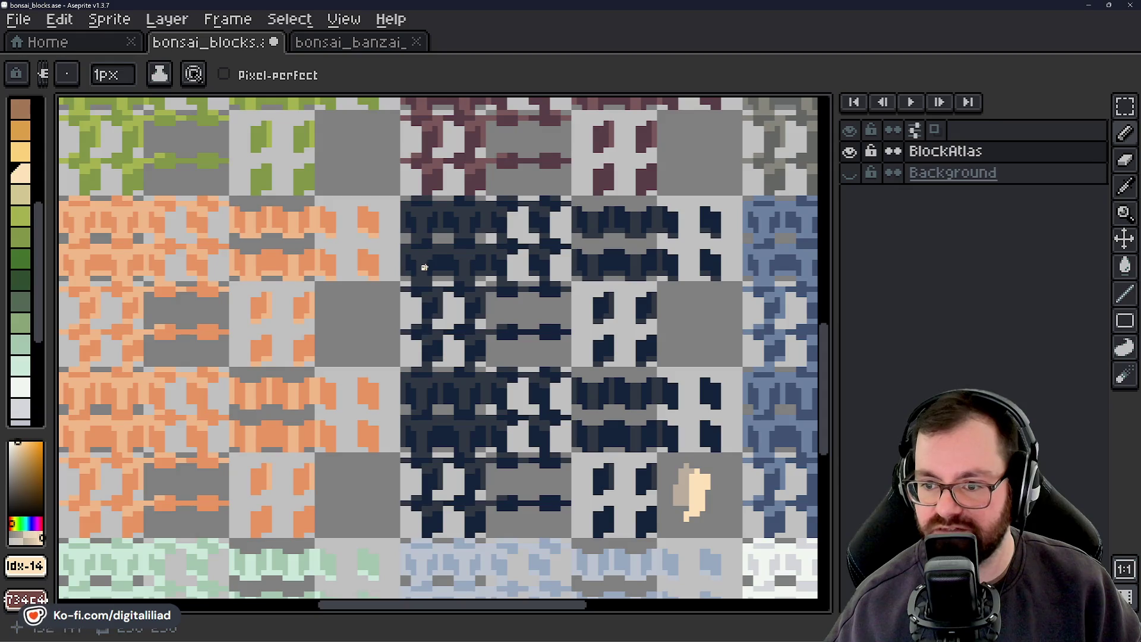
pyautogui.hscroll(3, 431, 232)
pyautogui.scroll(4, 534, 258)
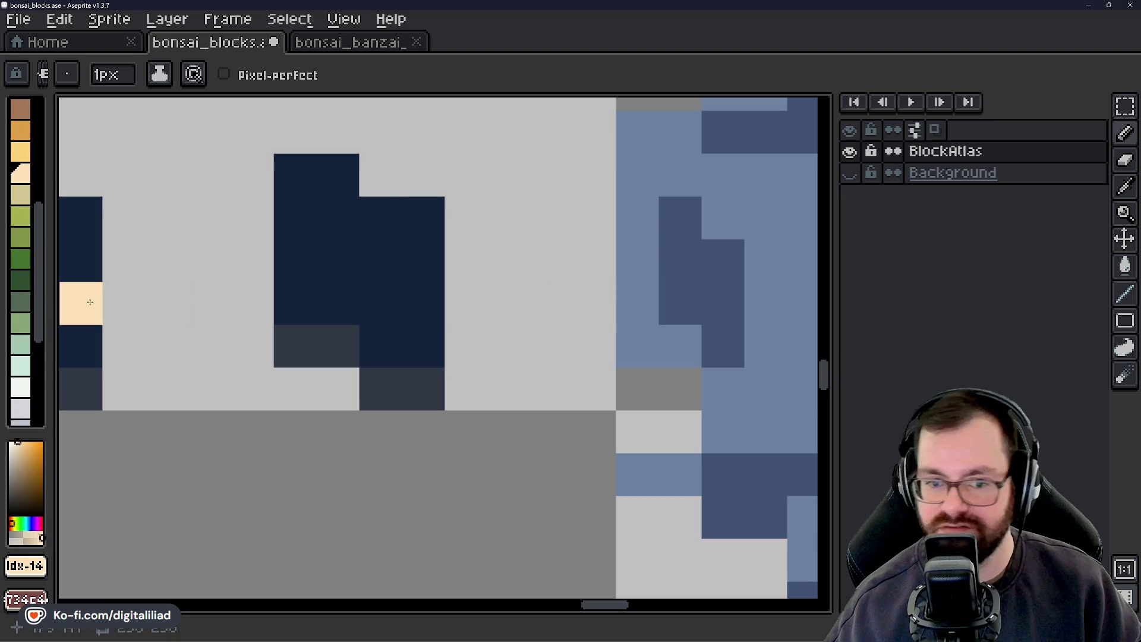
pyautogui.scroll(-5, 33, 327)
pyautogui.click(25, 309)
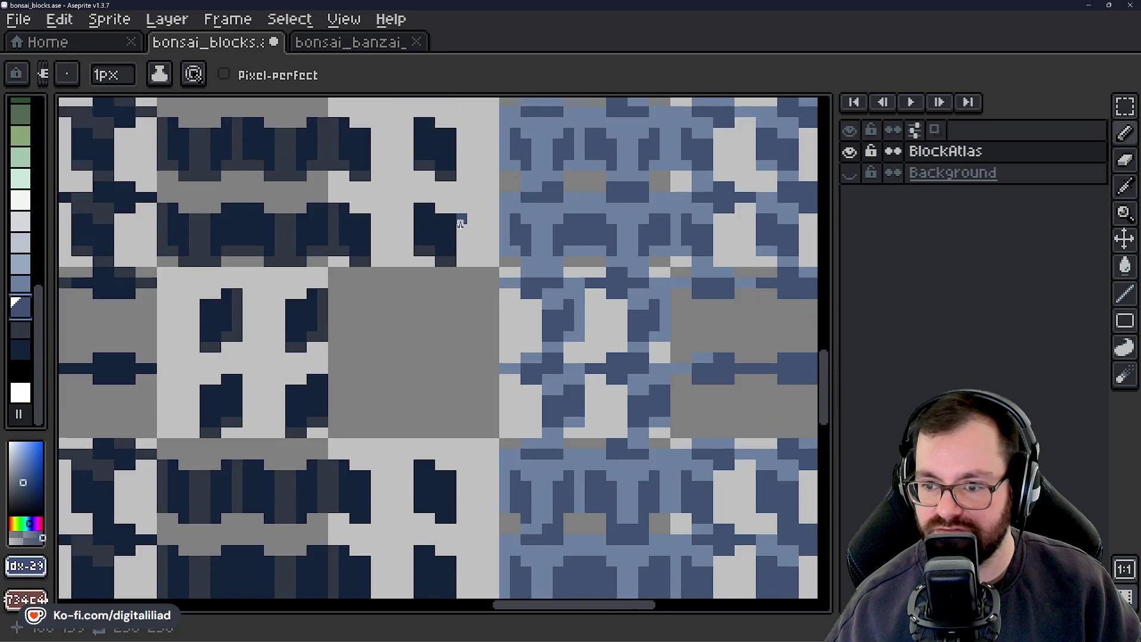
# Pan and zoom over the navy, blue, light, green and red groups to inspect the tiles
pyautogui.scroll(-3, 470, 321)
pyautogui.moveTo(488, 333); pyautogui.dragTo(514, 294)
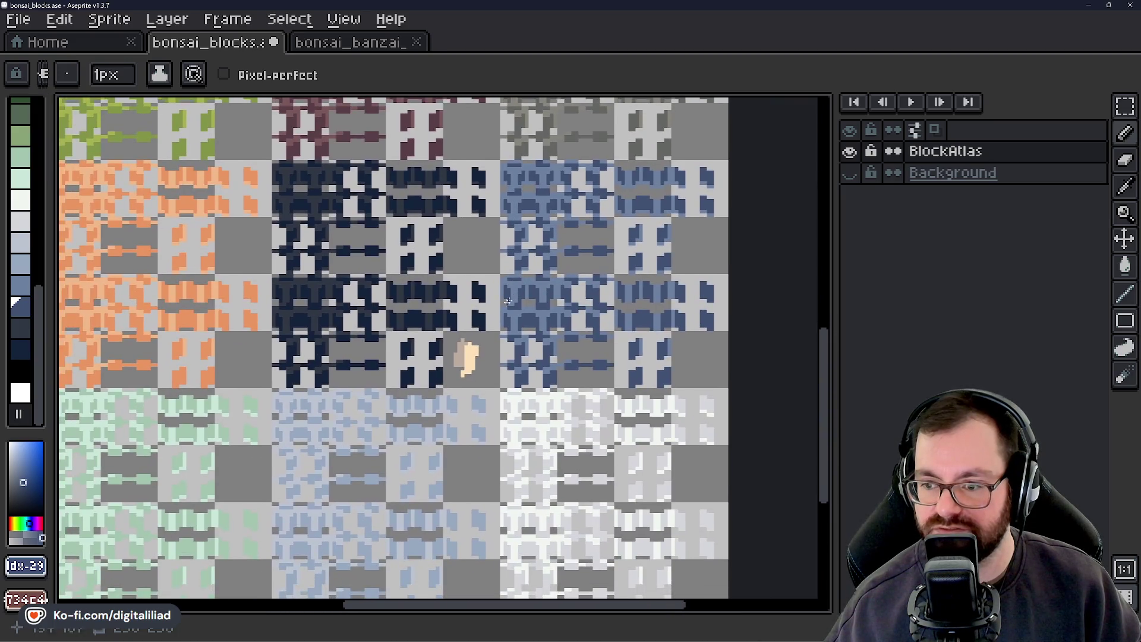
pyautogui.moveTo(486, 403); pyautogui.dragTo(487, 365)
pyautogui.scroll(4, 376, 385)
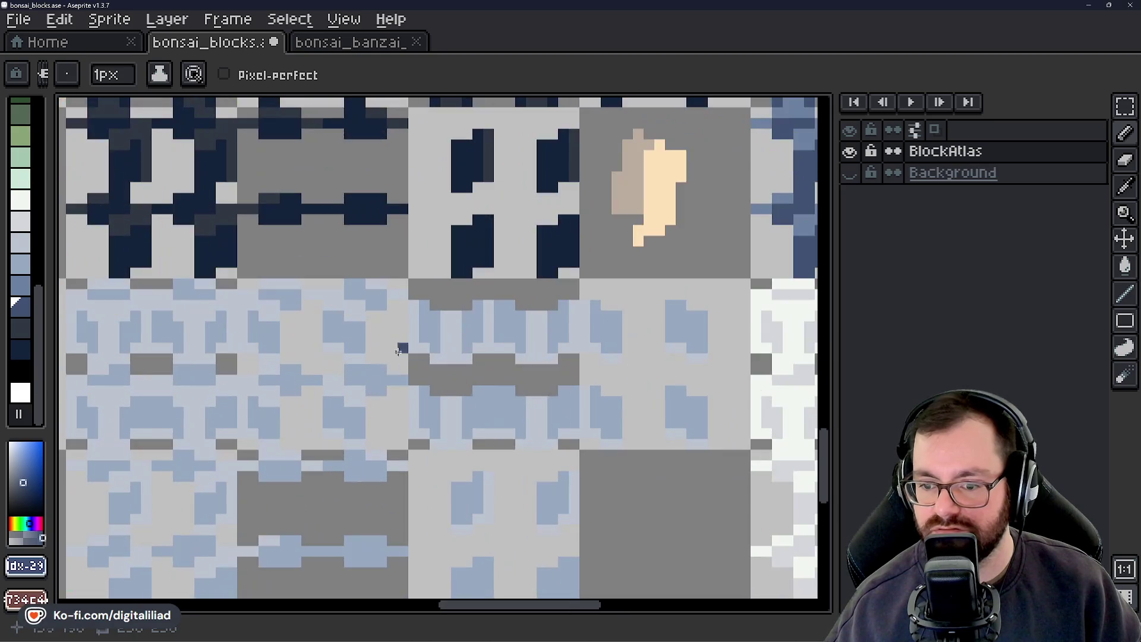
pyautogui.scroll(-2, 344, 400)
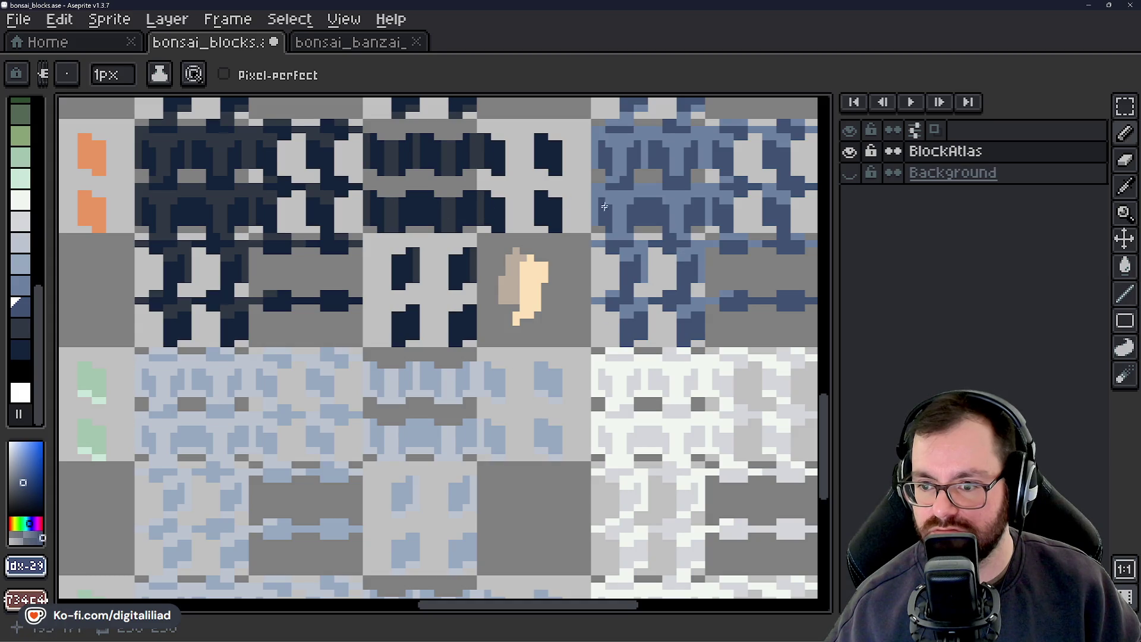
pyautogui.scroll(-1, 605, 206)
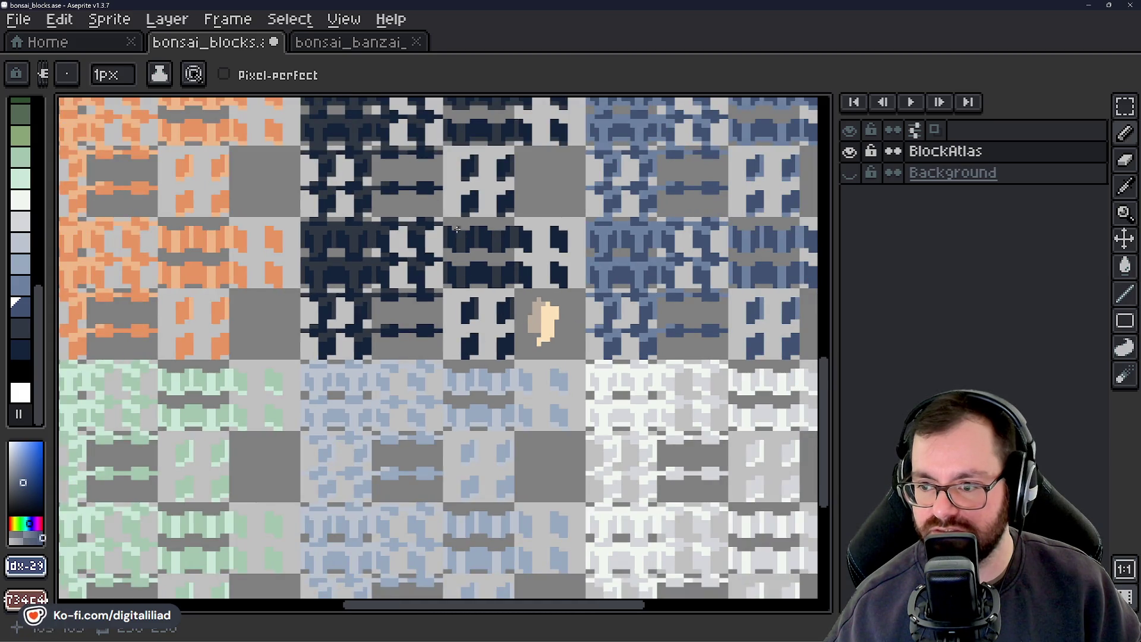
pyautogui.moveTo(457, 229); pyautogui.dragTo(410, 155)
pyautogui.moveTo(545, 316)
pyautogui.mouseDown()
pyautogui.moveTo(387, 319)
pyautogui.moveTo(639, 365)
pyautogui.moveTo(589, 467)
pyautogui.moveTo(552, 471)
pyautogui.mouseUp()
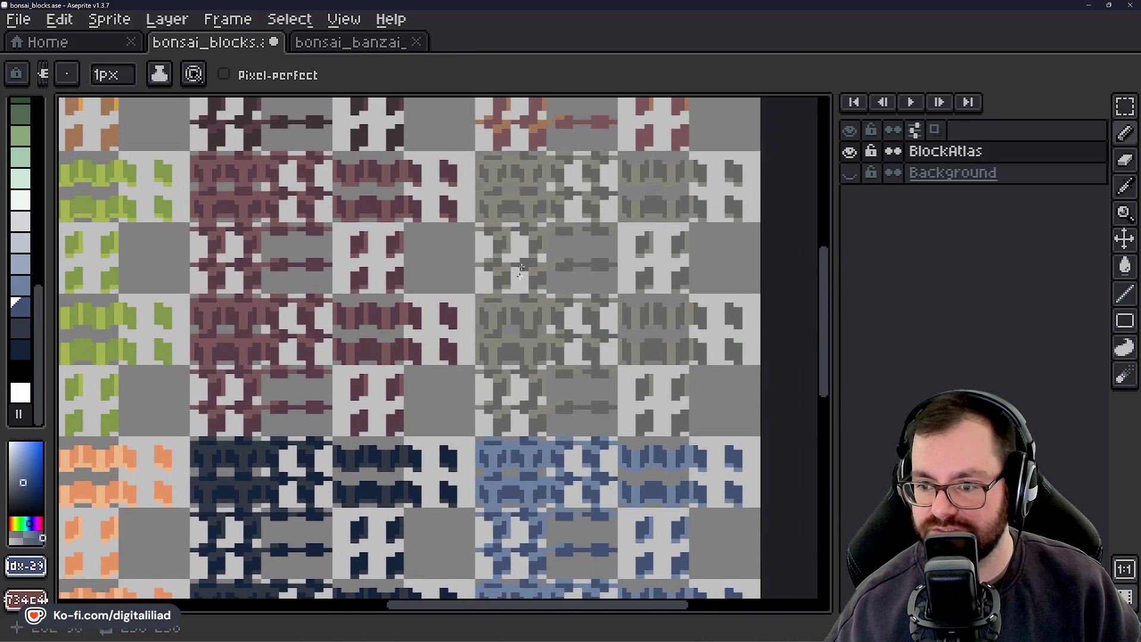
pyautogui.moveTo(520, 271); pyautogui.dragTo(484, 343)
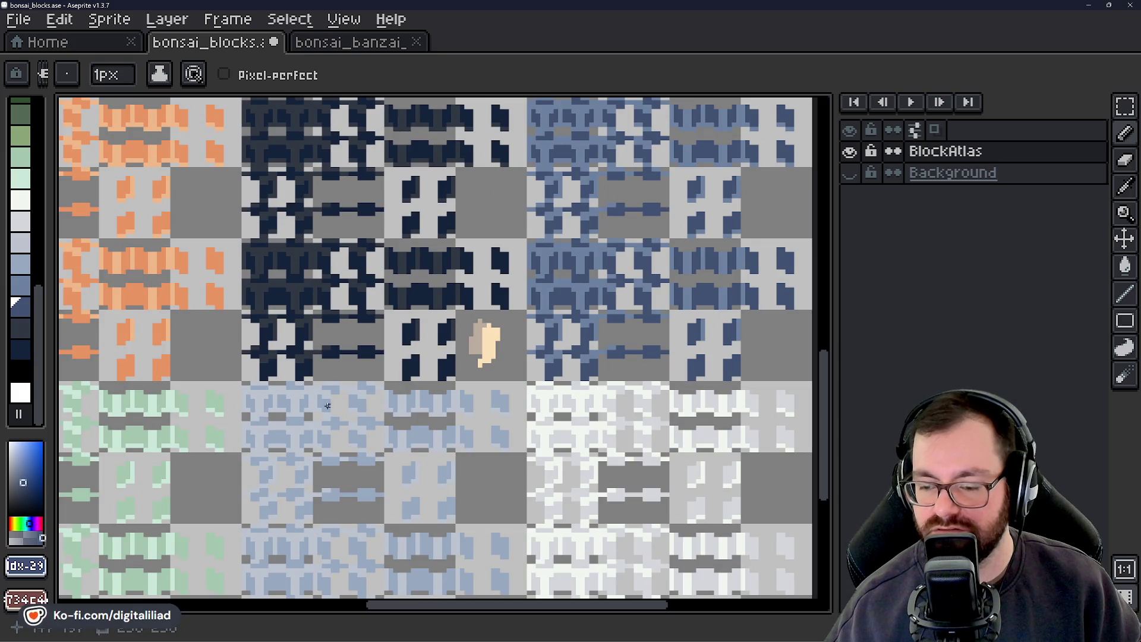
pyautogui.scroll(5, 622, 294)
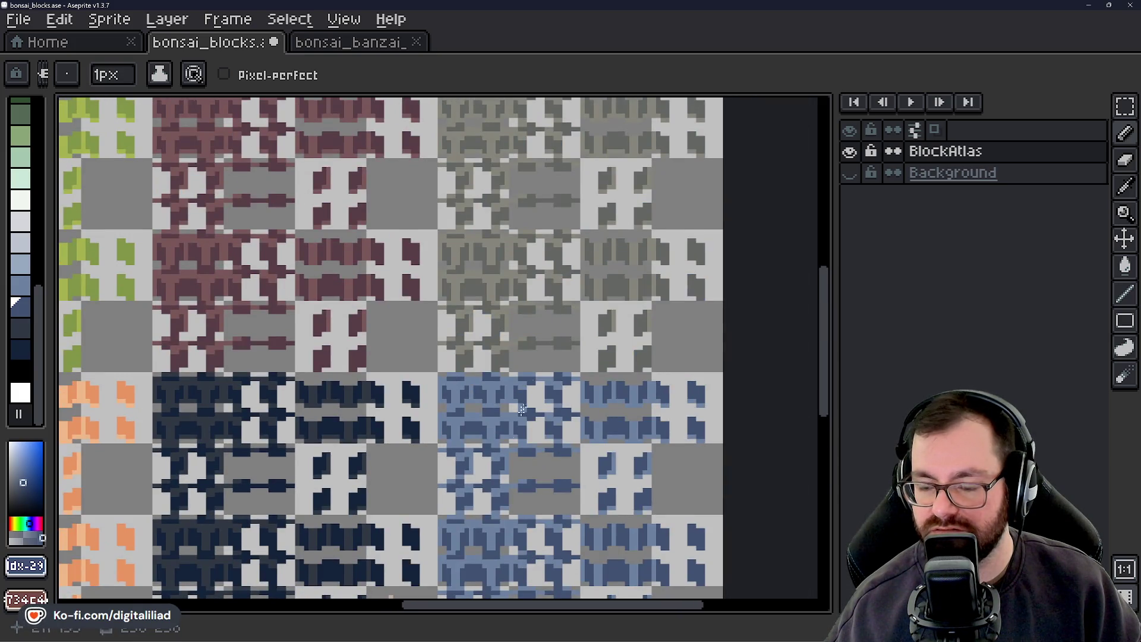
pyautogui.moveTo(522, 410); pyautogui.dragTo(579, 183)
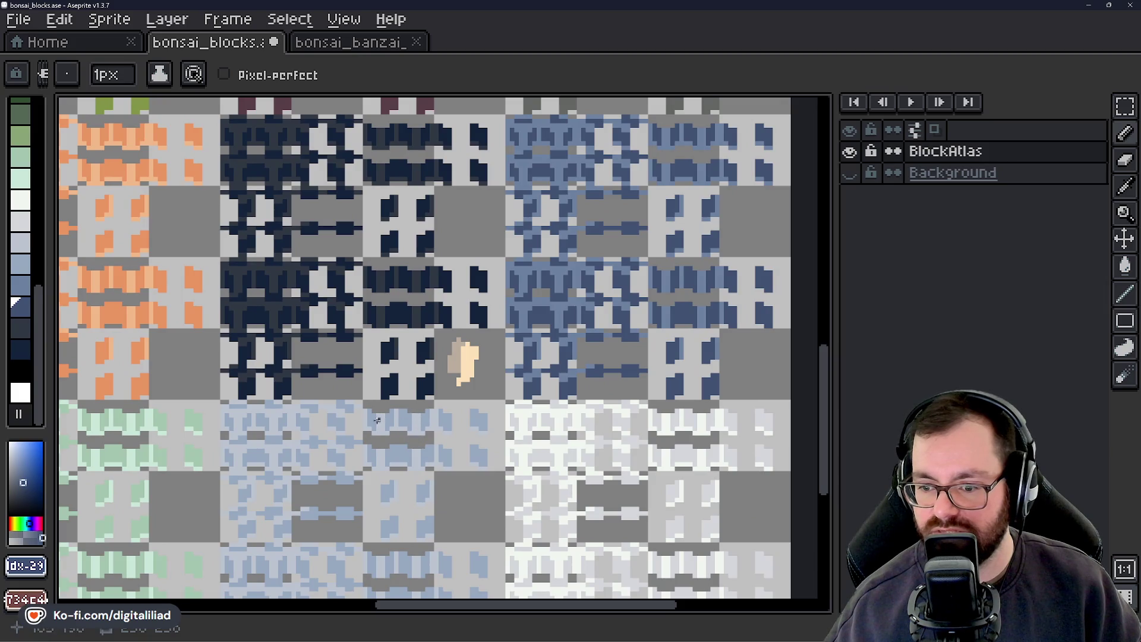
pyautogui.moveTo(614, 259)
pyautogui.mouseDown()
pyautogui.moveTo(535, 497)
pyautogui.moveTo(551, 284)
pyautogui.moveTo(636, 224)
pyautogui.mouseUp()
pyautogui.scroll(-2, 586, 279)
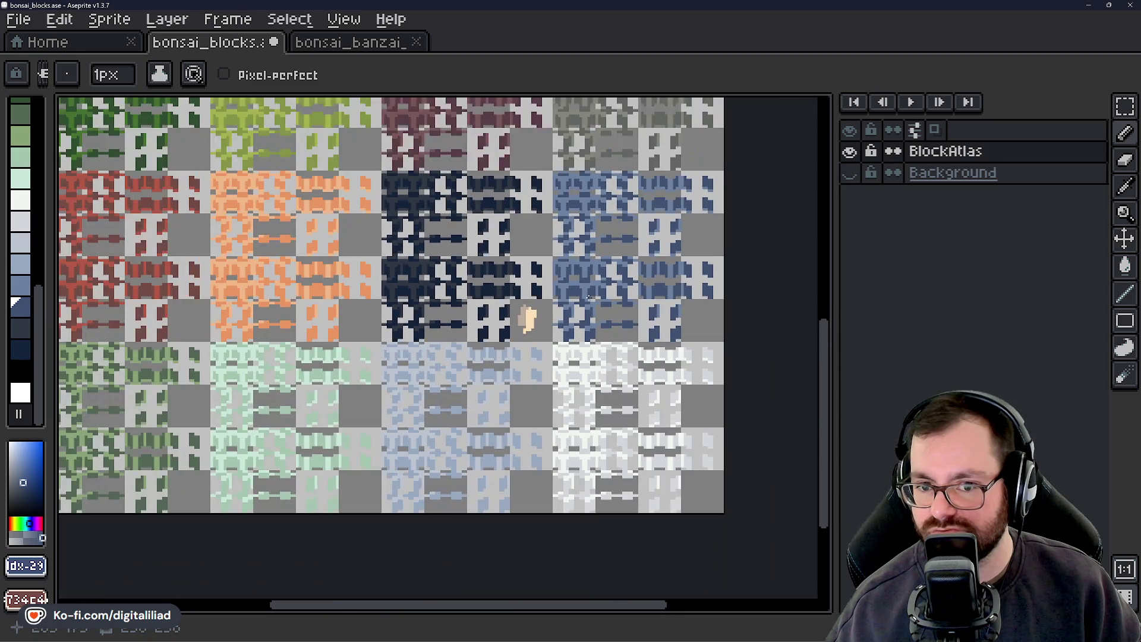
pyautogui.moveTo(586, 278)
pyautogui.mouseDown()
pyautogui.moveTo(575, 358)
pyautogui.moveTo(530, 477)
pyautogui.mouseUp()
pyautogui.scroll(3, 544, 359)
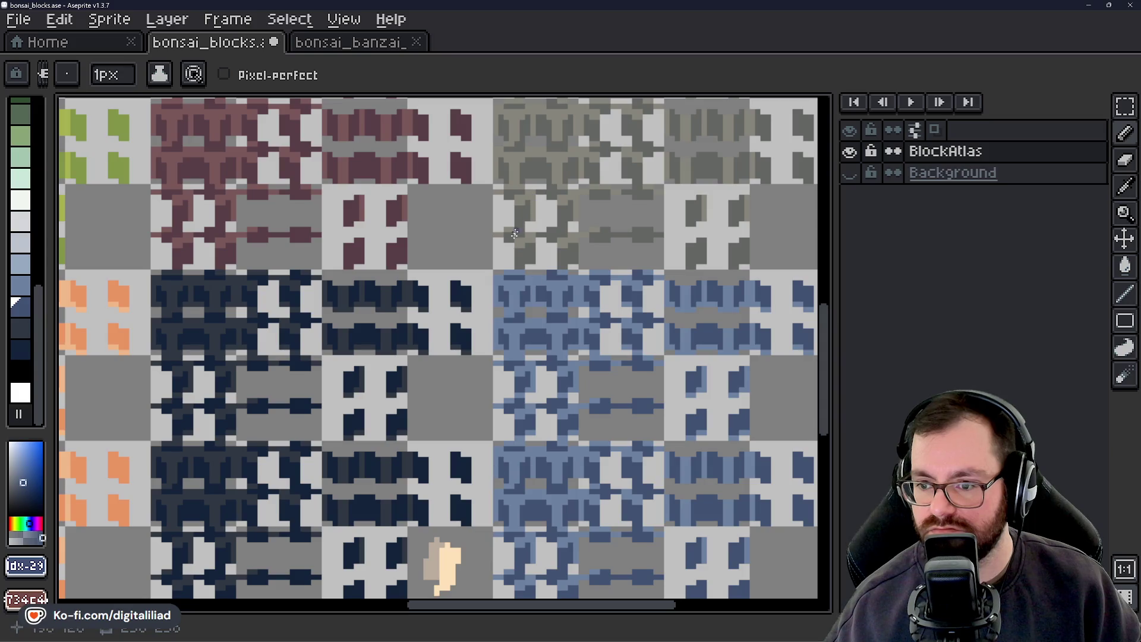
pyautogui.scroll(-1, 489, 378)
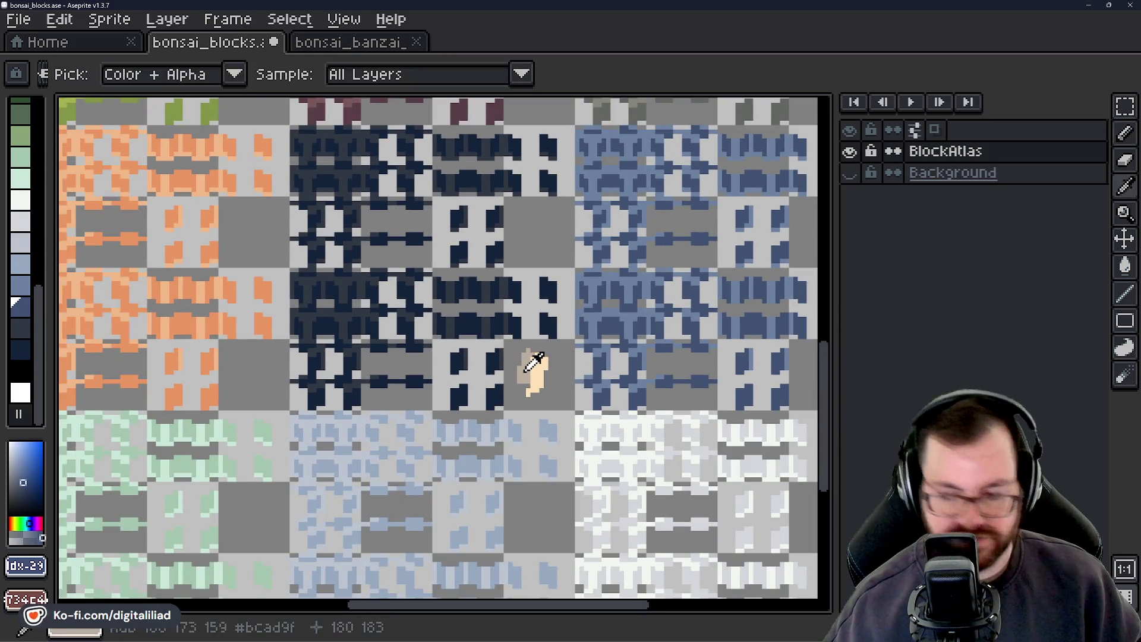
# Pick up the peach colour and paint a small peach patch on the greyish tile
pyautogui.keyDown('alt'); pyautogui.click(530, 371); pyautogui.keyUp('alt')
pyautogui.scroll(3, 562, 283)
pyautogui.scroll(3, 563, 283)
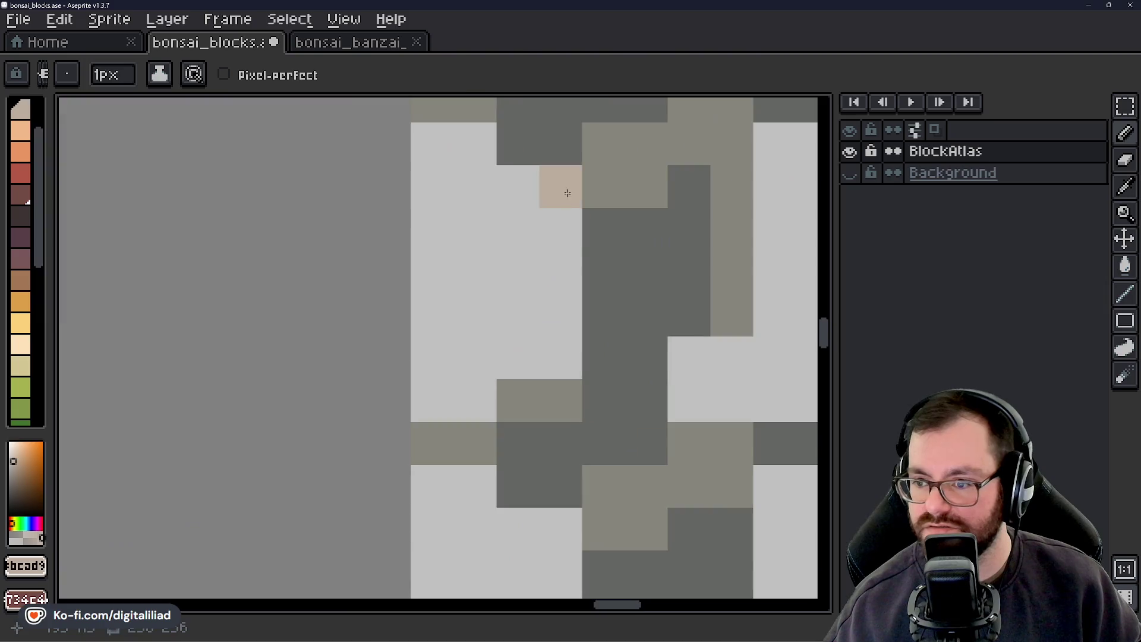
pyautogui.moveTo(560, 187)
pyautogui.mouseDown()
pyautogui.moveTo(494, 230)
pyautogui.moveTo(520, 265)
pyautogui.moveTo(529, 230)
pyautogui.moveTo(550, 315)
pyautogui.mouseUp()
pyautogui.scroll(-5, 427, 243)
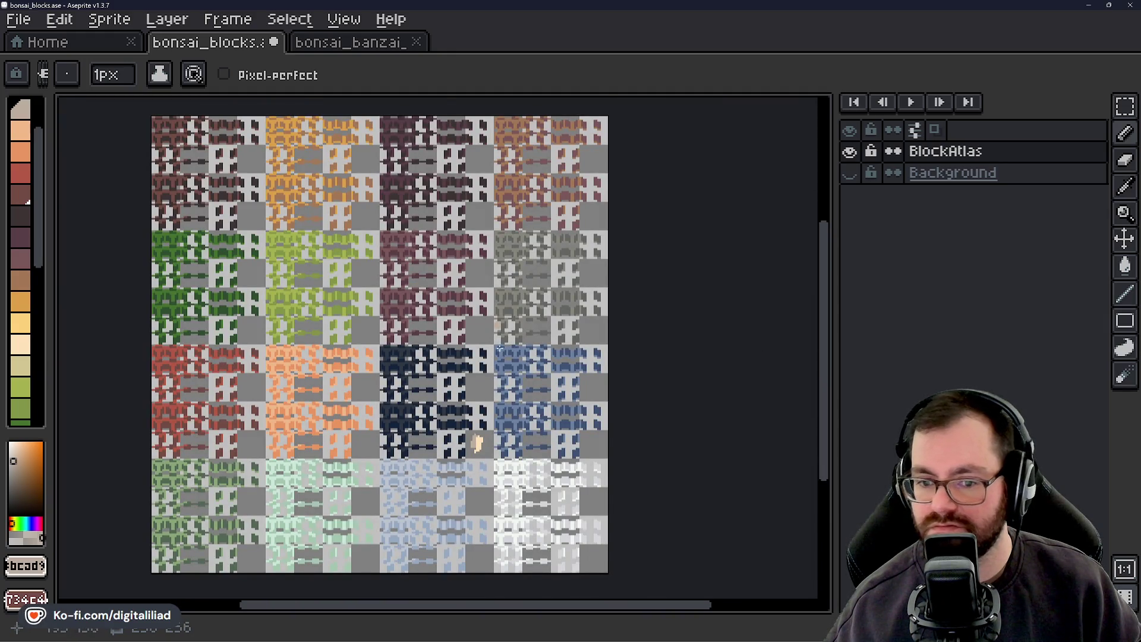
# Switch the drawing colour from beige to orange and paint an orange pixel on the grey tile
pyautogui.scroll(1, 516, 306)
pyautogui.scroll(2, 30, 213)
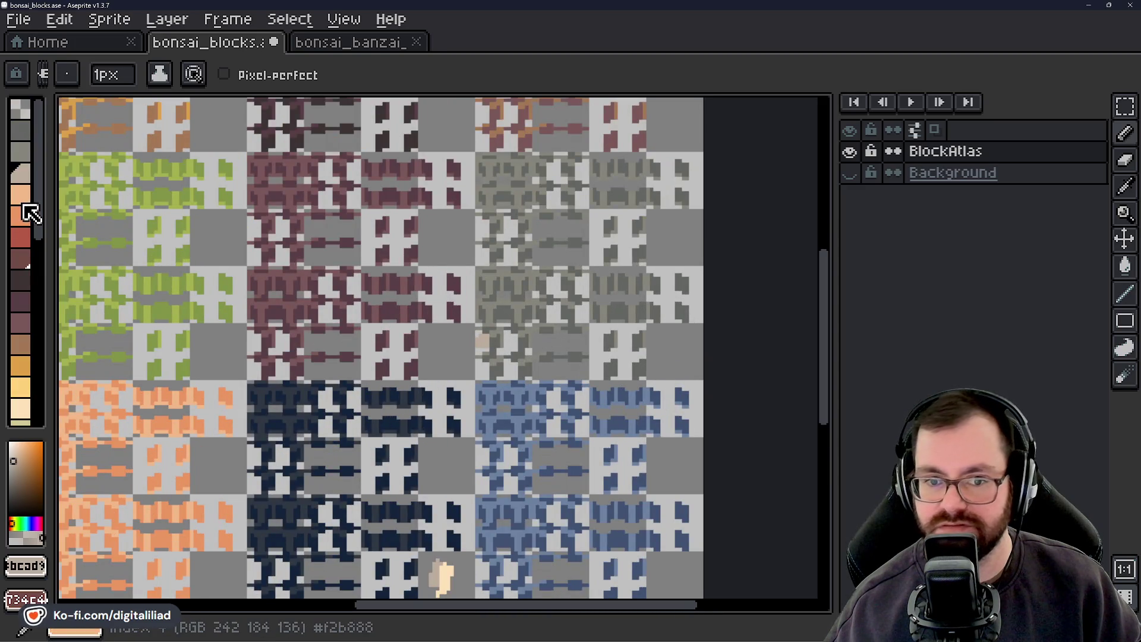
pyautogui.scroll(3, 423, 338)
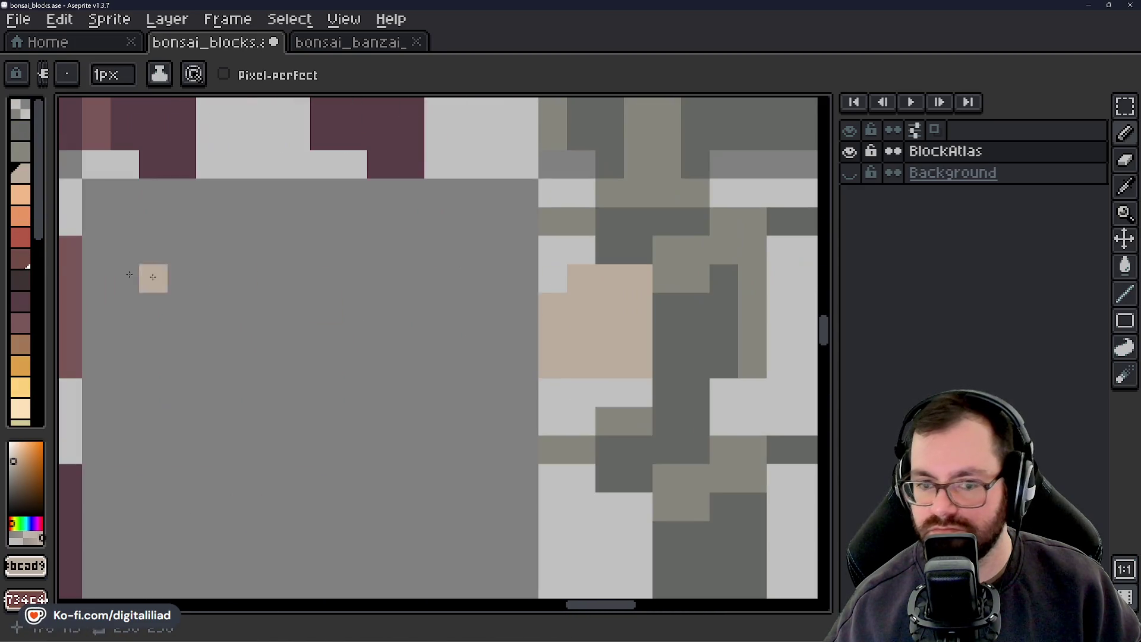
pyautogui.click(21, 176)
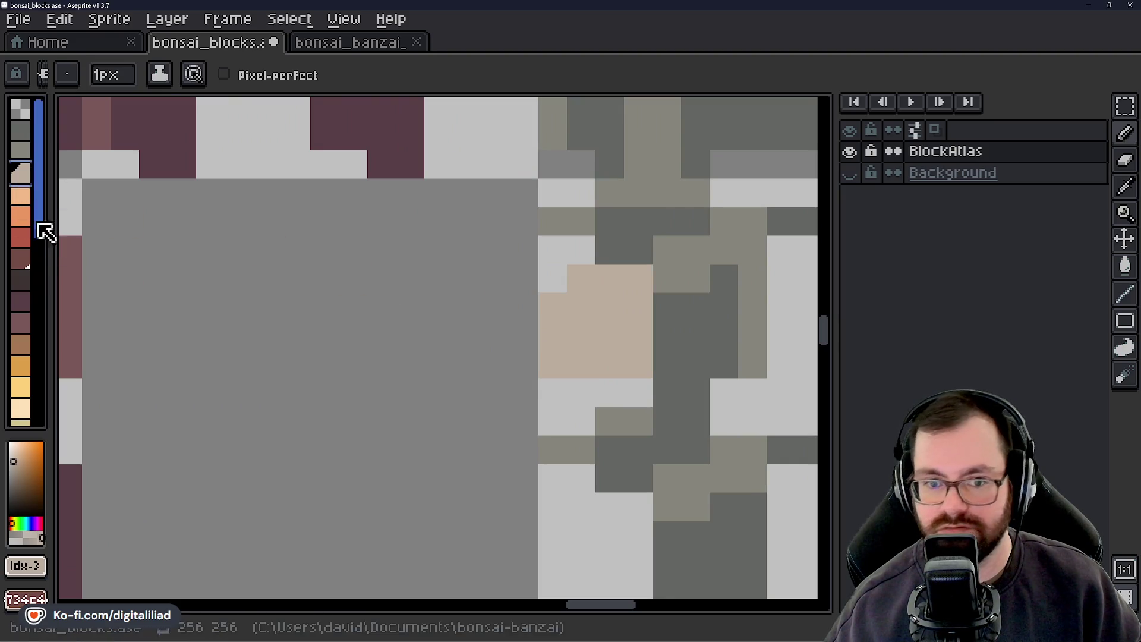
pyautogui.click(20, 195)
pyautogui.click(530, 332)
# Pan the atlas to the light blue and white rows and choose the Rectangular Marquee tool
pyautogui.scroll(-5, 530, 331)
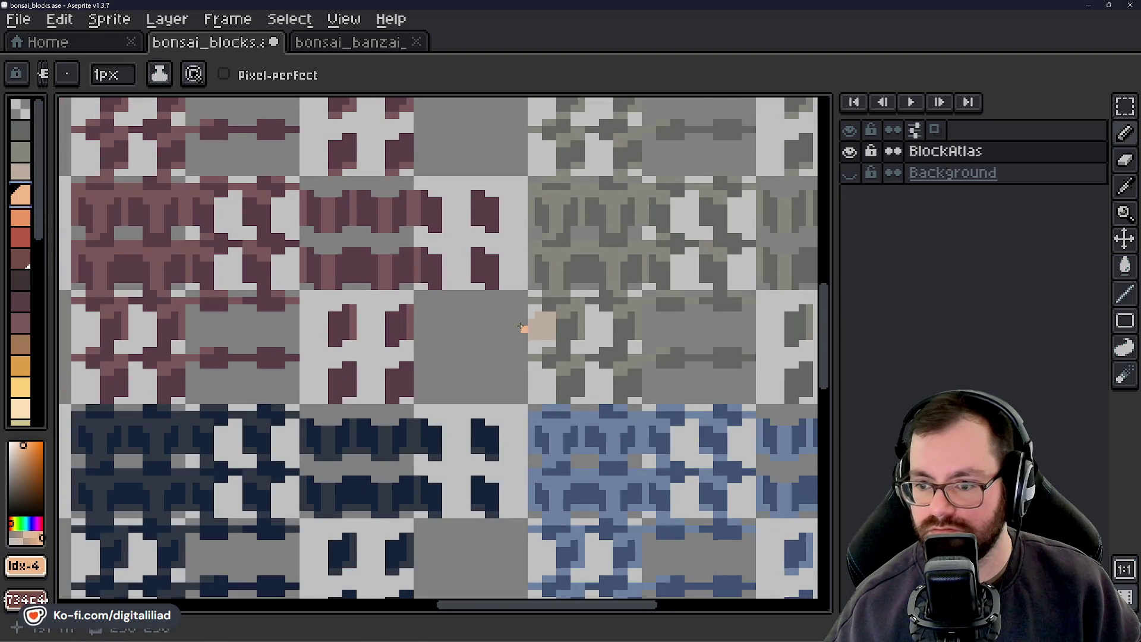
pyautogui.moveTo(516, 286); pyautogui.dragTo(534, 302)
pyautogui.moveTo(479, 351)
pyautogui.mouseDown()
pyautogui.moveTo(562, 220)
pyautogui.moveTo(545, 447)
pyautogui.moveTo(576, 184)
pyautogui.mouseUp()
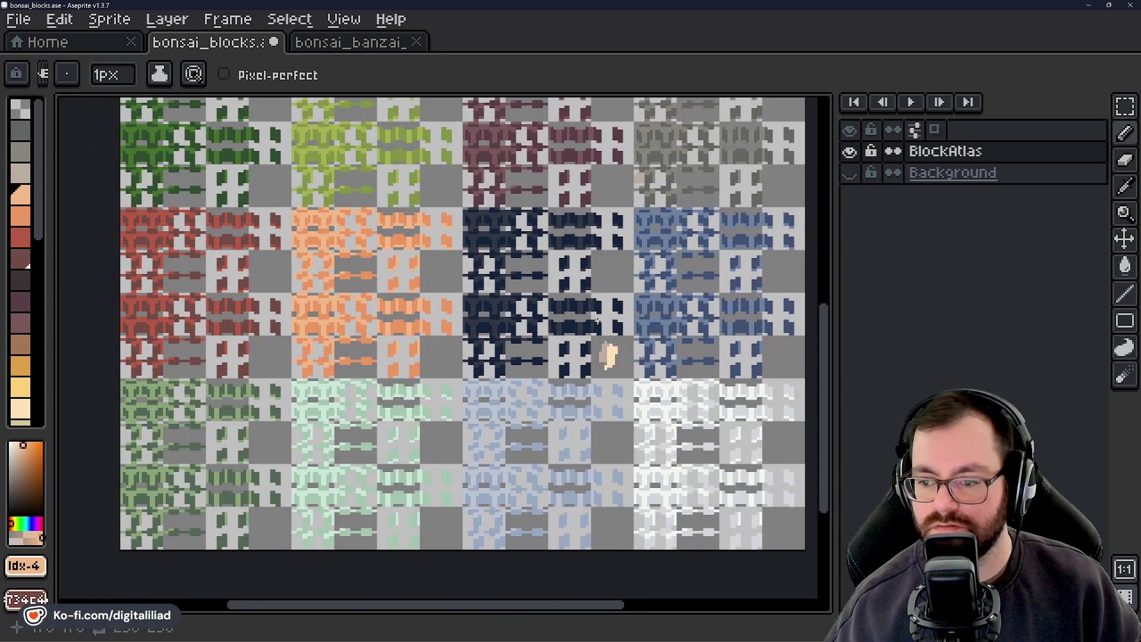
pyautogui.moveTo(609, 356); pyautogui.dragTo(494, 305)
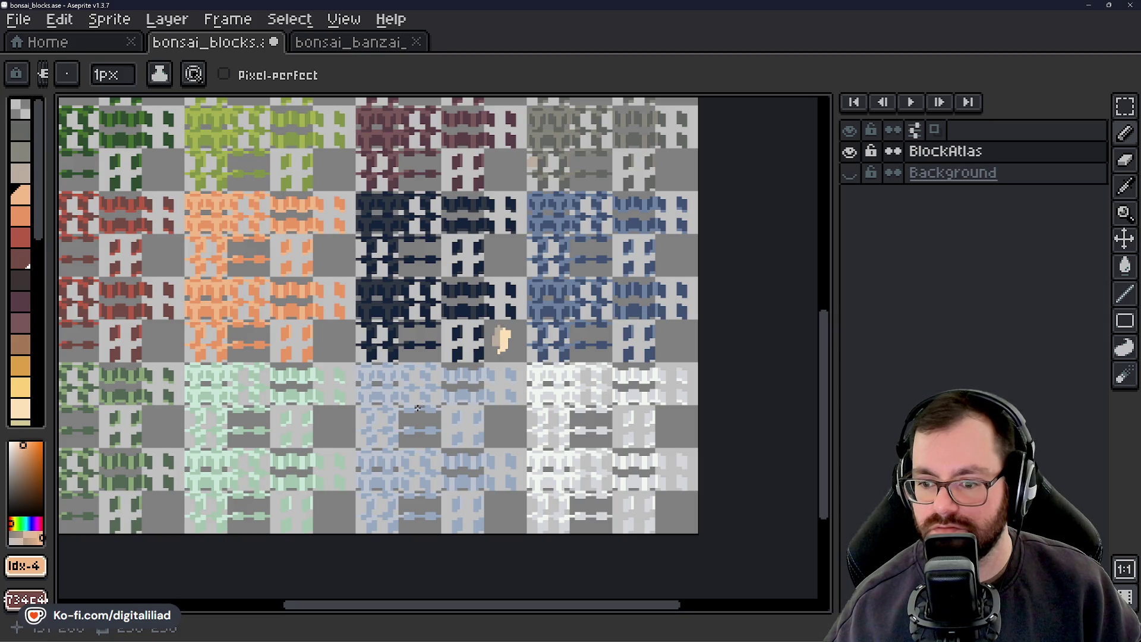
pyautogui.click(1125, 107)
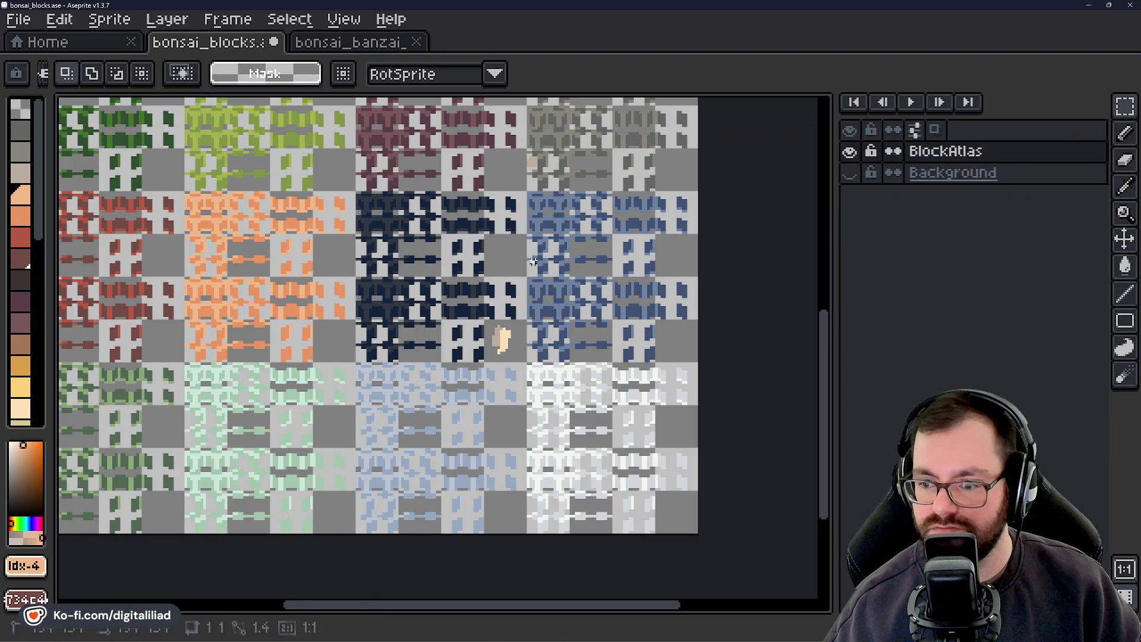
# Draw trial marquee selections over the light blue tiles to read their sizes, e.g. 12x12
pyautogui.scroll(3, 510, 366)
pyautogui.moveTo(516, 318); pyautogui.dragTo(487, 355)
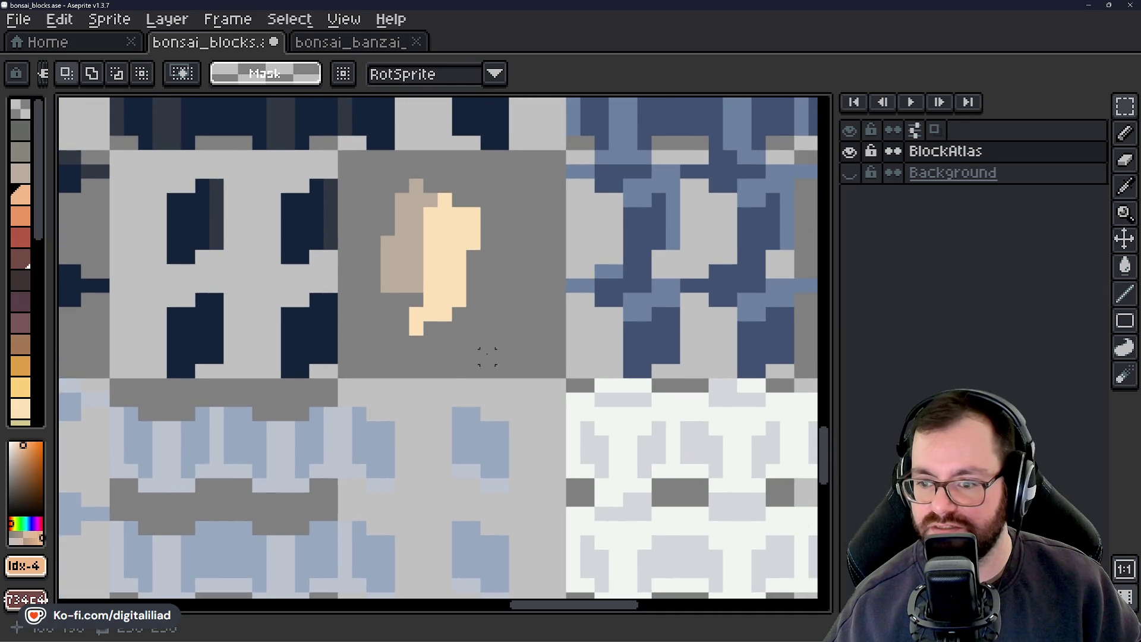
pyautogui.moveTo(352, 407); pyautogui.dragTo(415, 477)
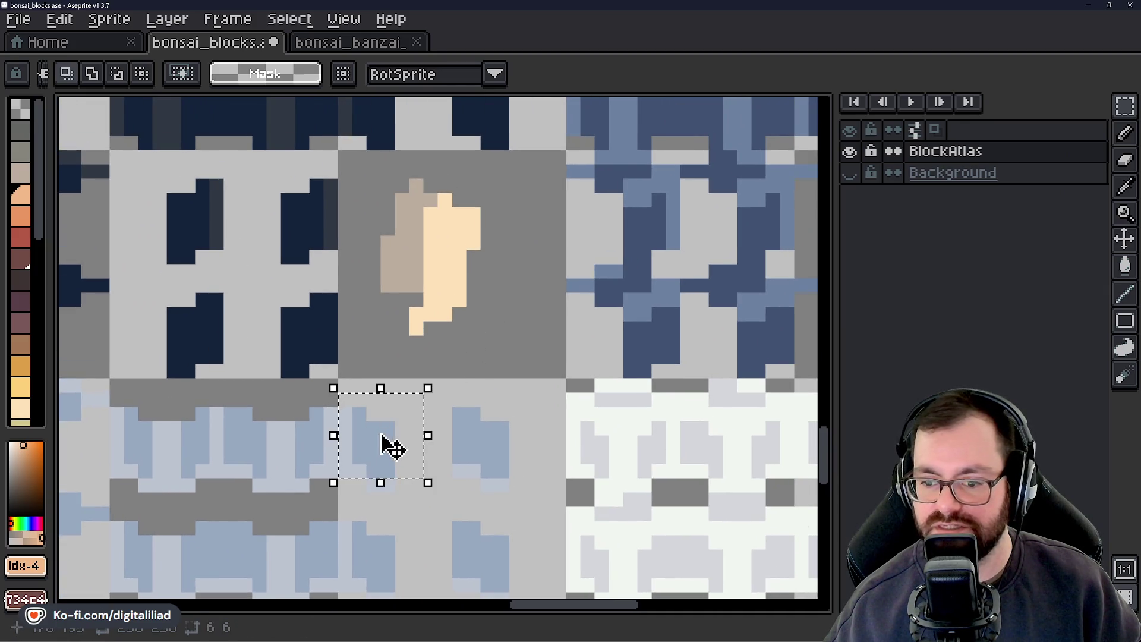
pyautogui.scroll(-2, 468, 406)
pyautogui.moveTo(532, 294); pyautogui.dragTo(698, 433)
pyautogui.scroll(-3, 596, 366)
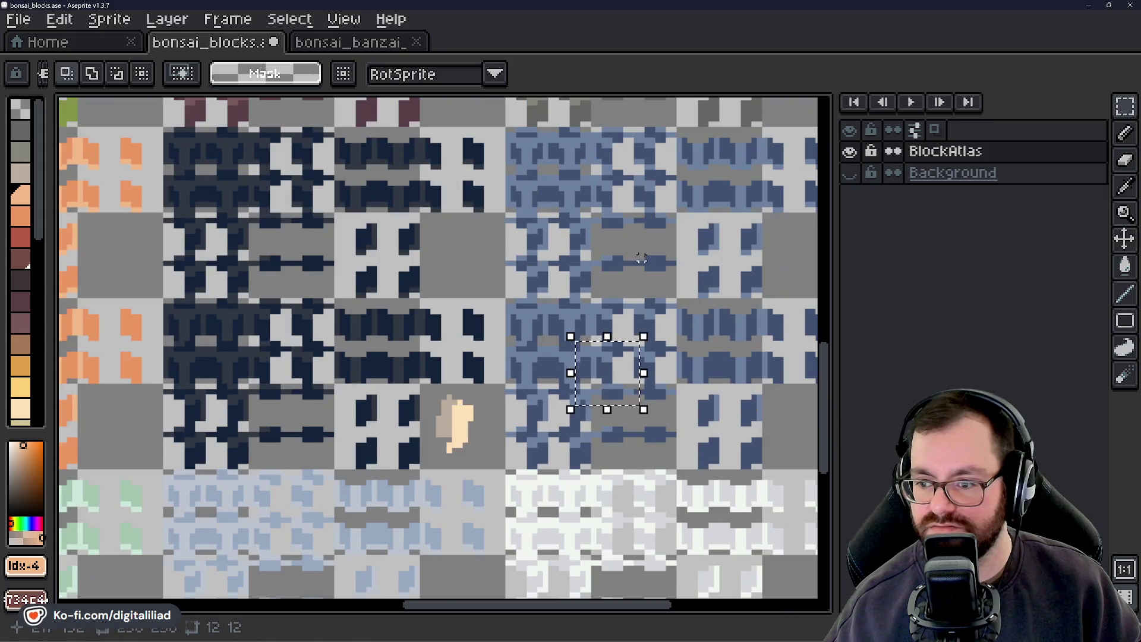
pyautogui.moveTo(643, 257)
pyautogui.mouseDown()
pyautogui.moveTo(586, 319)
pyautogui.moveTo(443, 333)
pyautogui.moveTo(559, 448)
pyautogui.mouseUp()
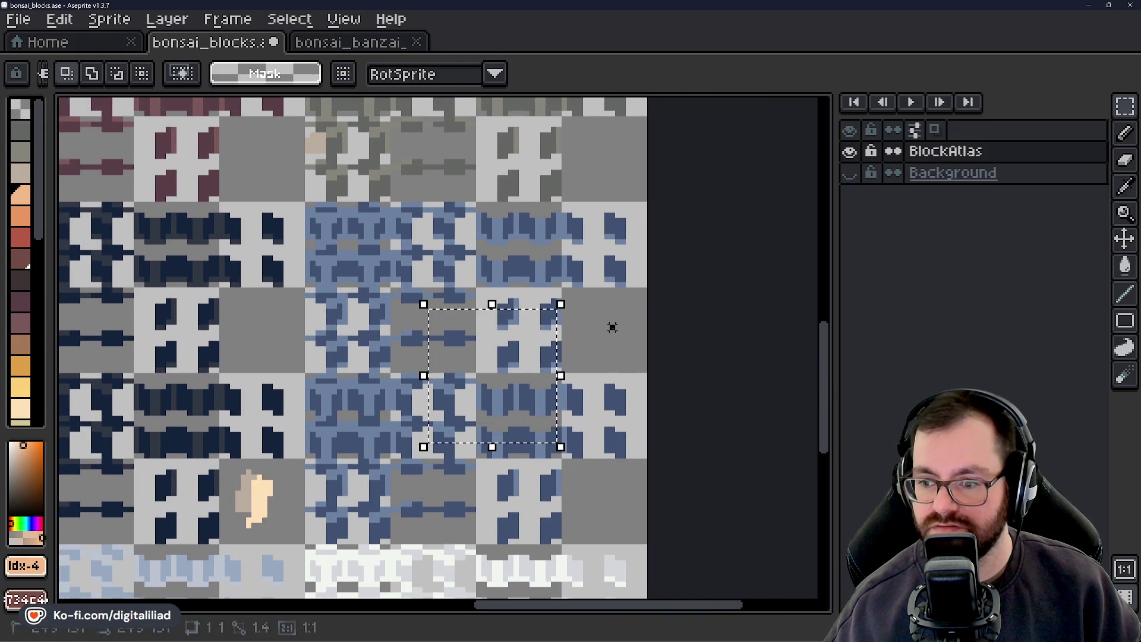
pyautogui.moveTo(387, 258); pyautogui.dragTo(541, 476)
# Clear the selection, select a single pixel column in a blue tile, then switch to Godot
pyautogui.hotkey('ctrl', 'd')
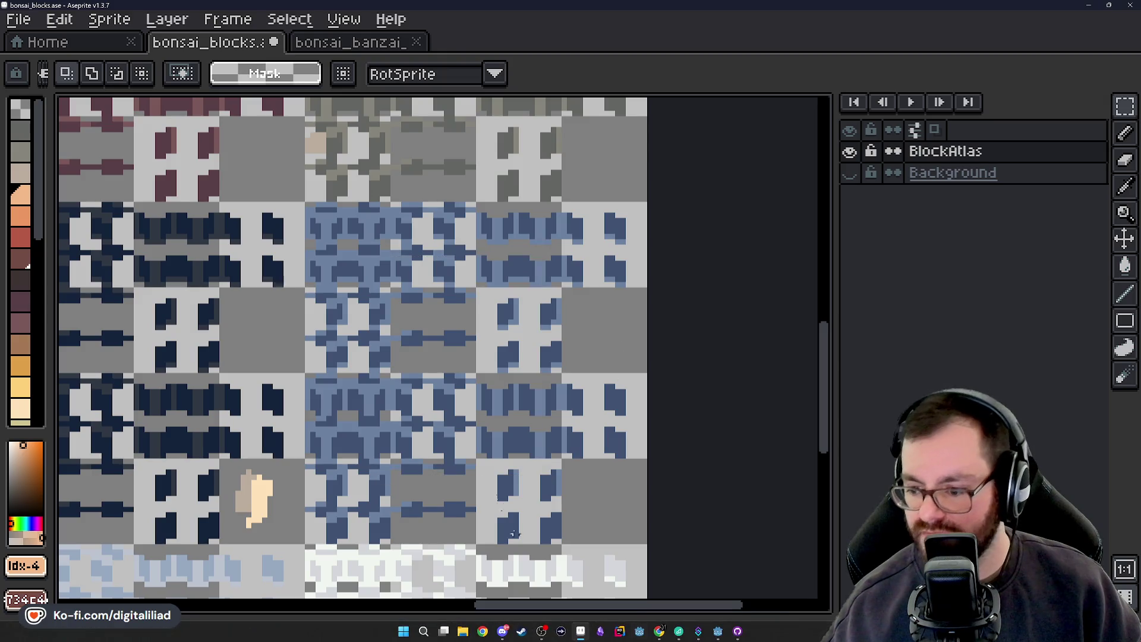
pyautogui.scroll(5, 526, 353)
pyautogui.moveTo(484, 178); pyautogui.dragTo(476, 285)
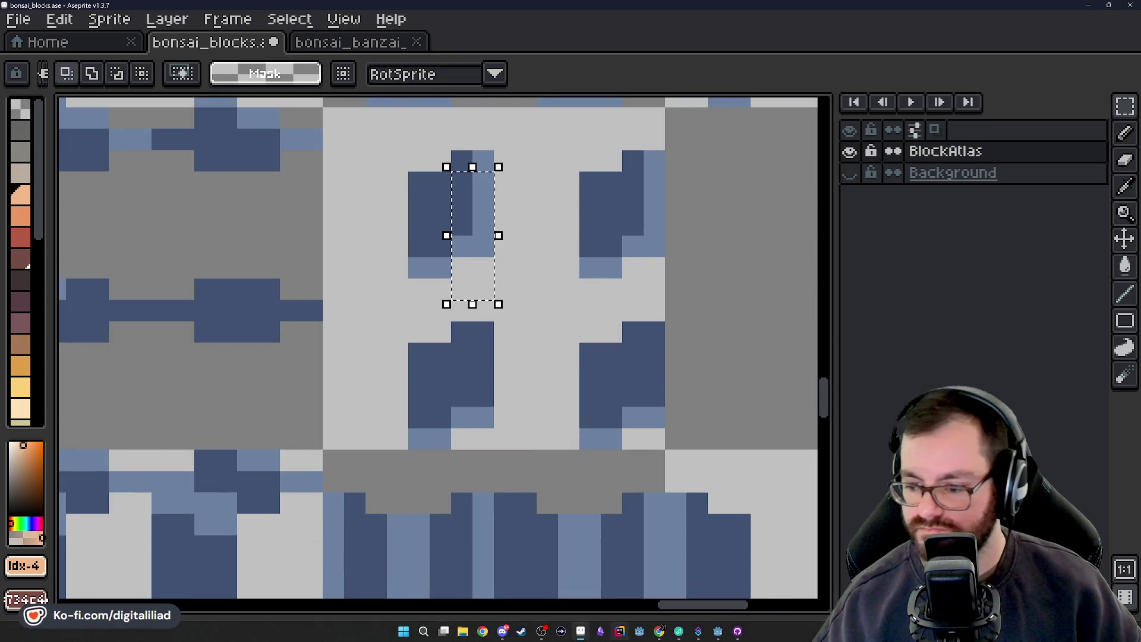
pyautogui.click(718, 633)
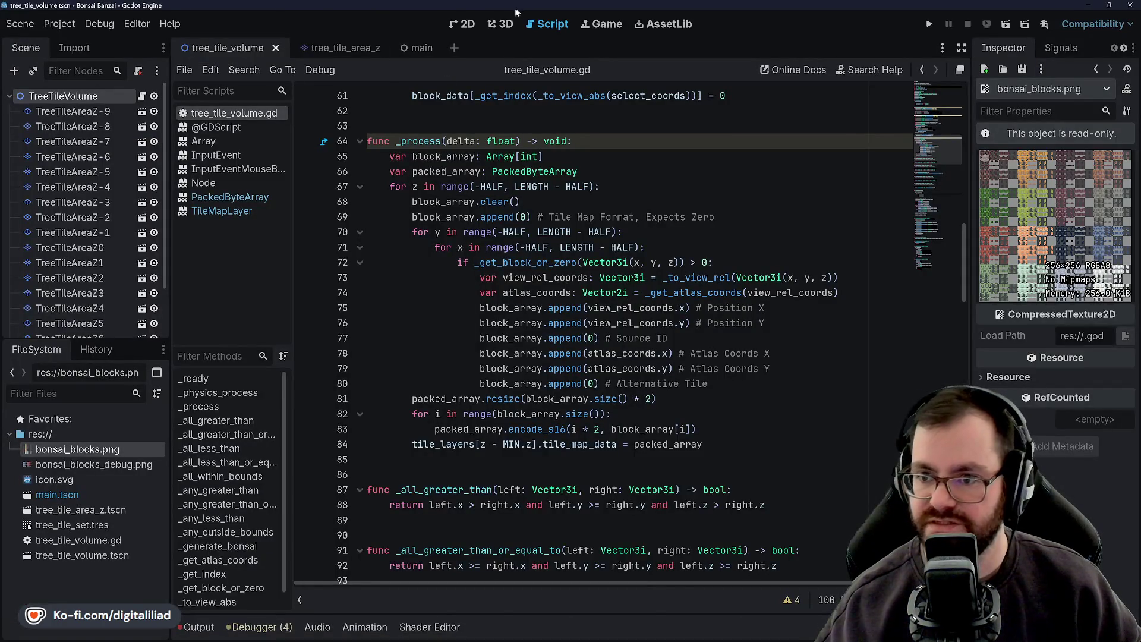
# Show the tree tile volume scene in Godot's 2D view and close the GitHub Desktop window
pyautogui.click(466, 25)
pyautogui.scroll(-1, 515, 355)
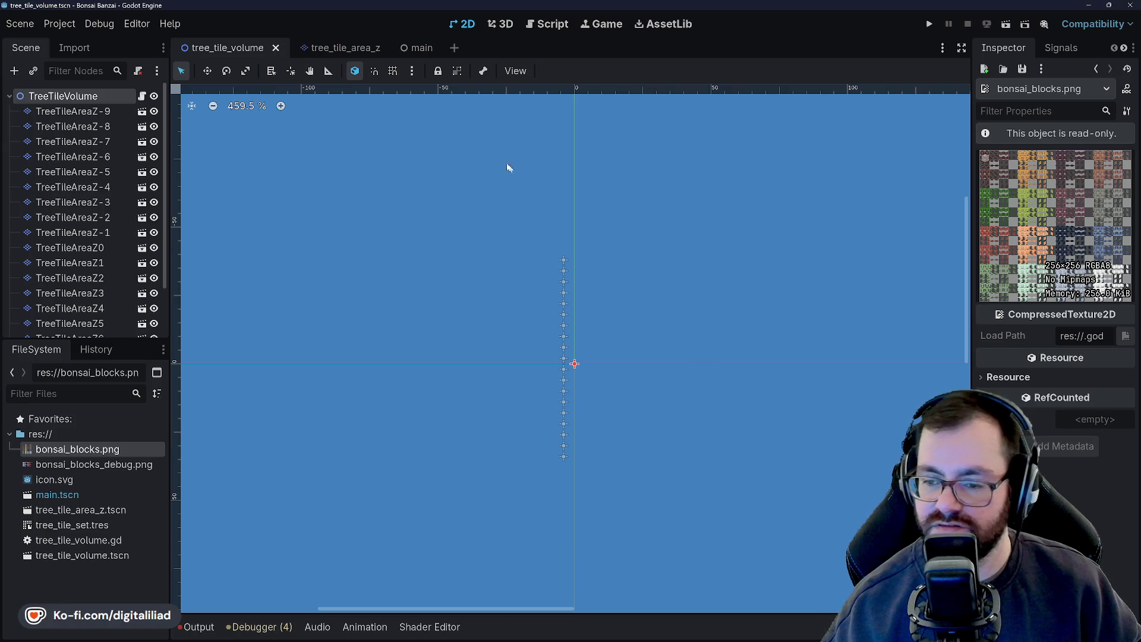
pyautogui.moveTo(569, 639)
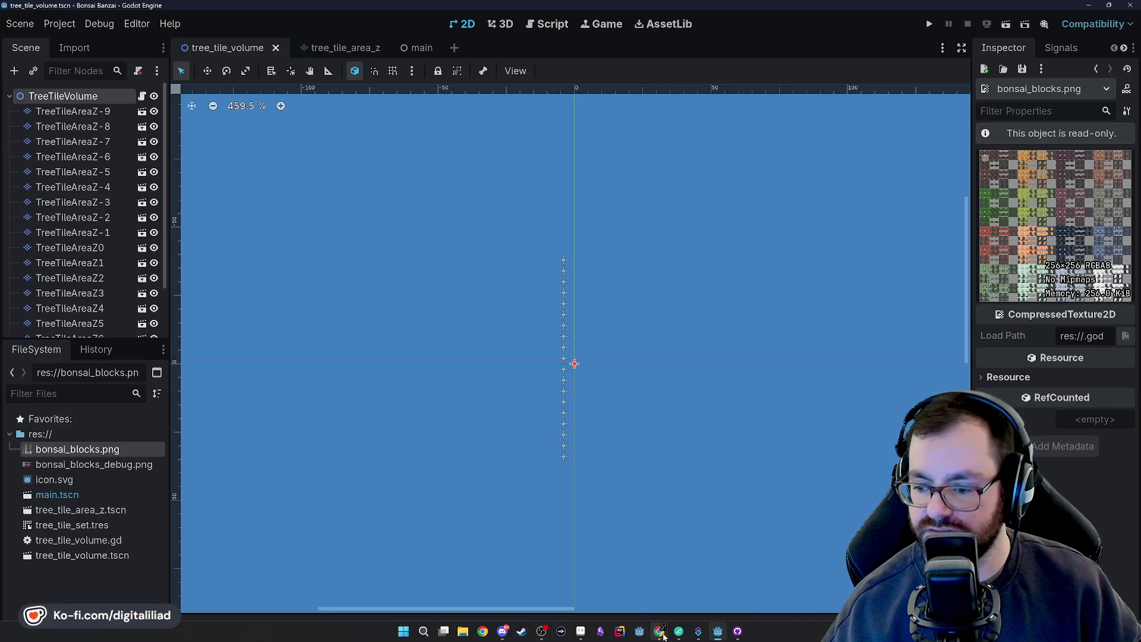
pyautogui.moveTo(745, 634)
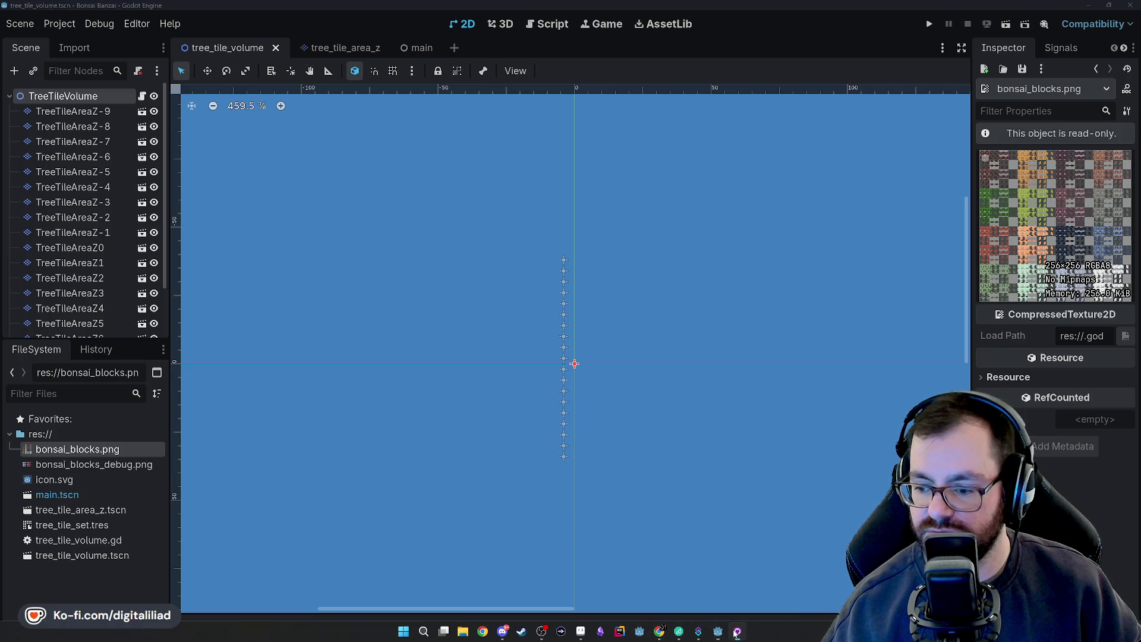
pyautogui.rightClick(736, 634)
pyautogui.click(702, 607)
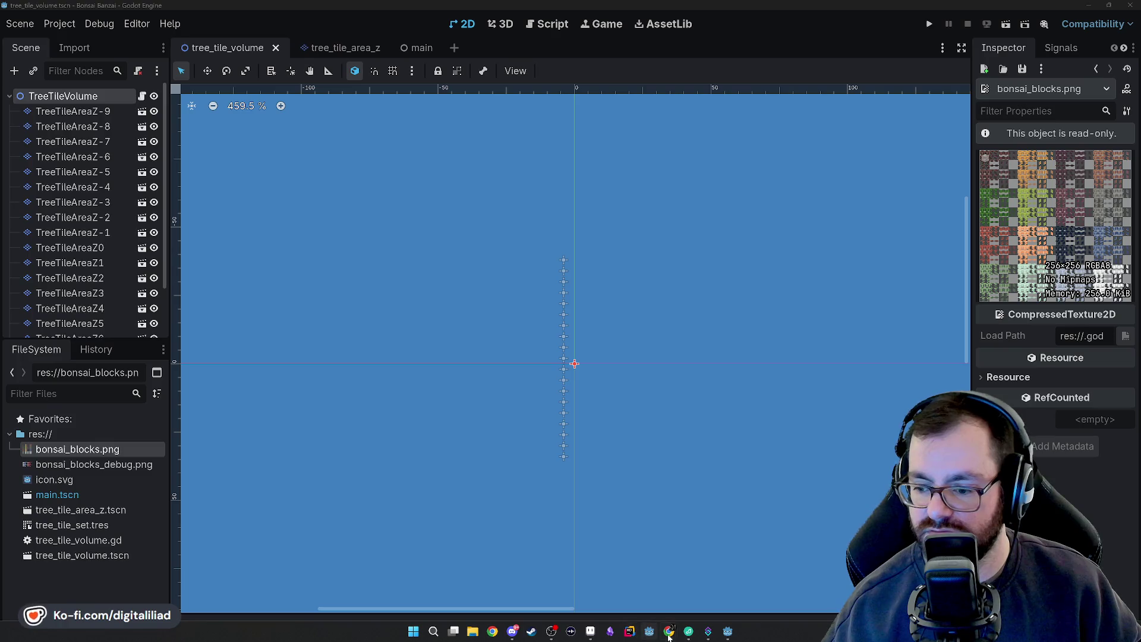
# Switch back to the bonsai_blocks.ase atlas in Aseprite
pyautogui.moveTo(671, 637)
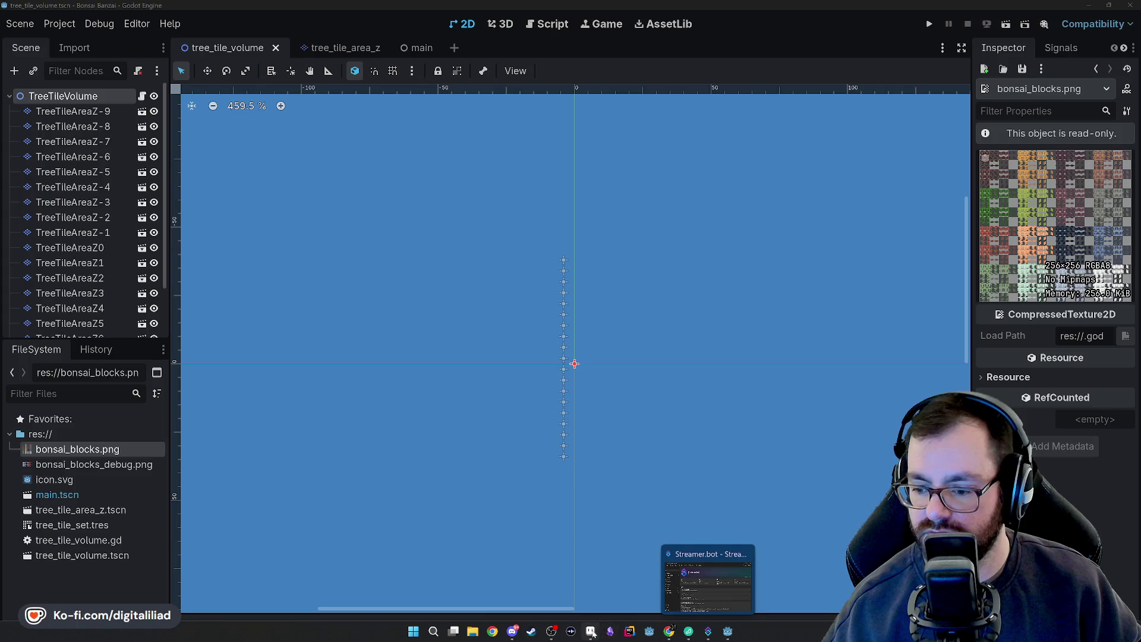
pyautogui.click(591, 632)
pyautogui.scroll(-3, 517, 326)
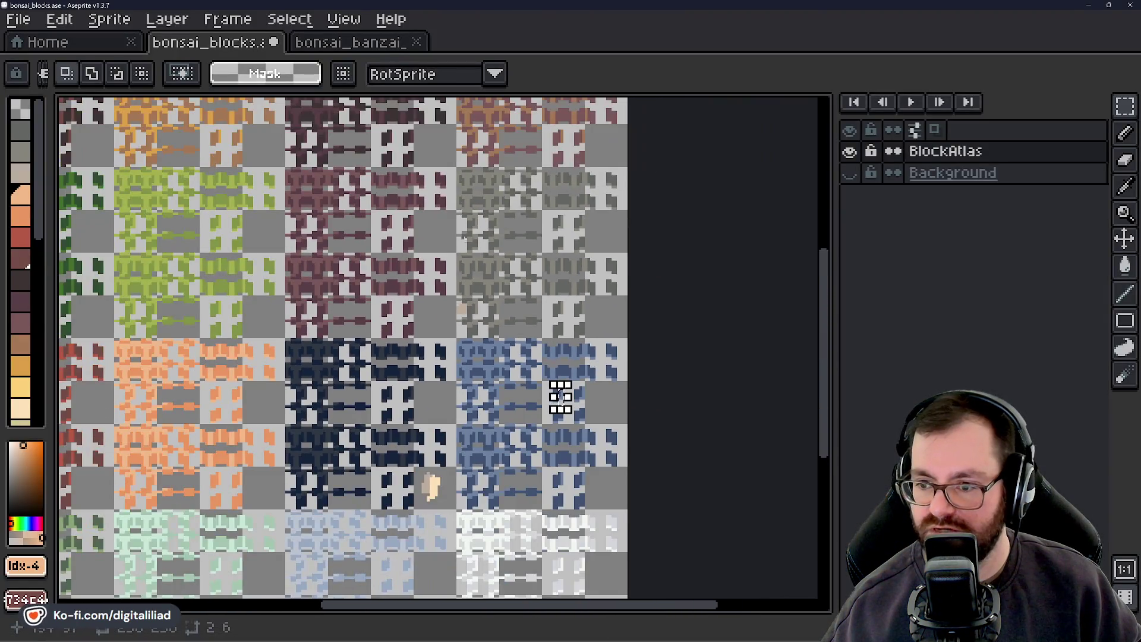
# Select and delete the peach shape on the dark blue group's gray tile
pyautogui.moveTo(561, 396)
pyautogui.mouseDown()
pyautogui.moveTo(588, 224)
pyautogui.moveTo(568, 109)
pyautogui.mouseUp()
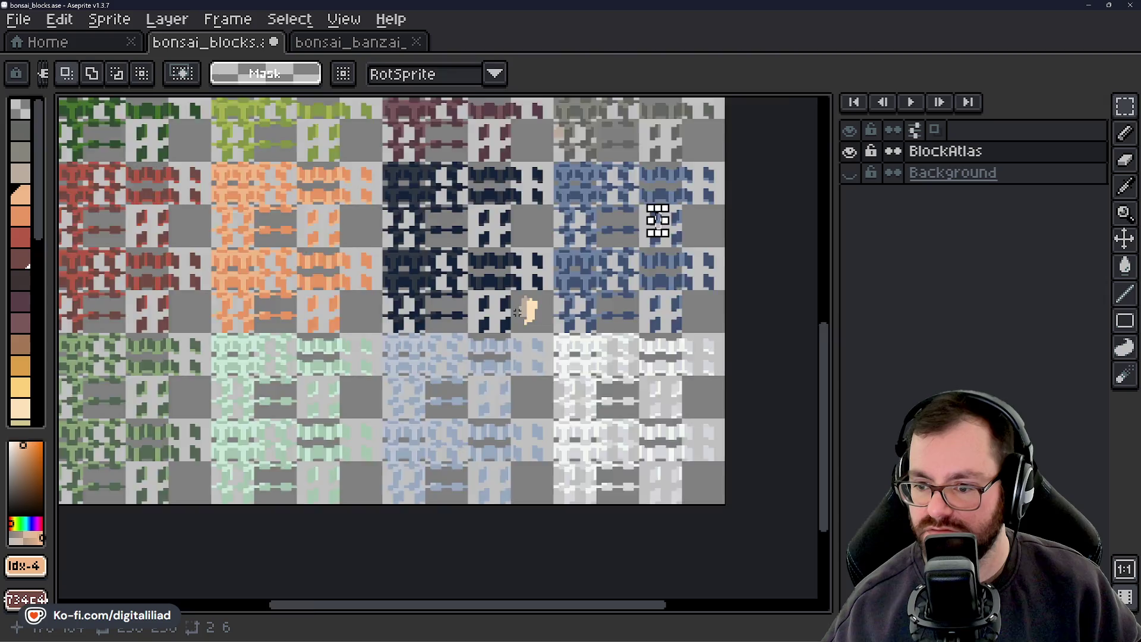
pyautogui.scroll(2, 518, 312)
pyautogui.moveTo(537, 227); pyautogui.dragTo(548, 114)
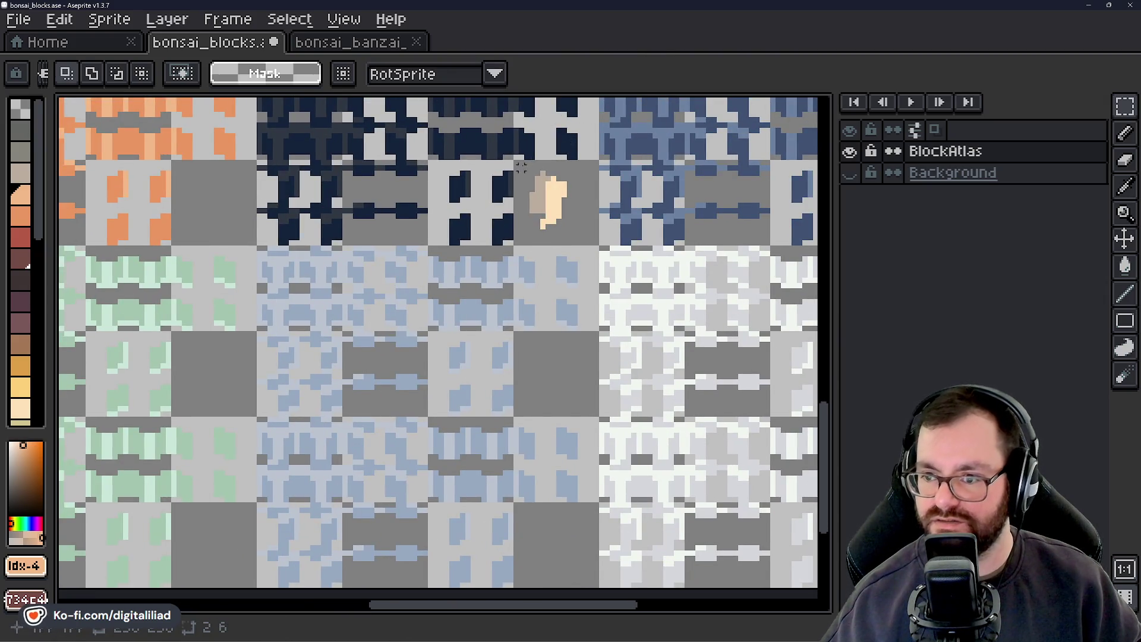
pyautogui.moveTo(521, 168); pyautogui.dragTo(566, 230)
pyautogui.press('Delete')
# Erase the tan patch on the gray-olive tile, then return to the Rectangular Marquee
pyautogui.scroll(-1, 559, 216)
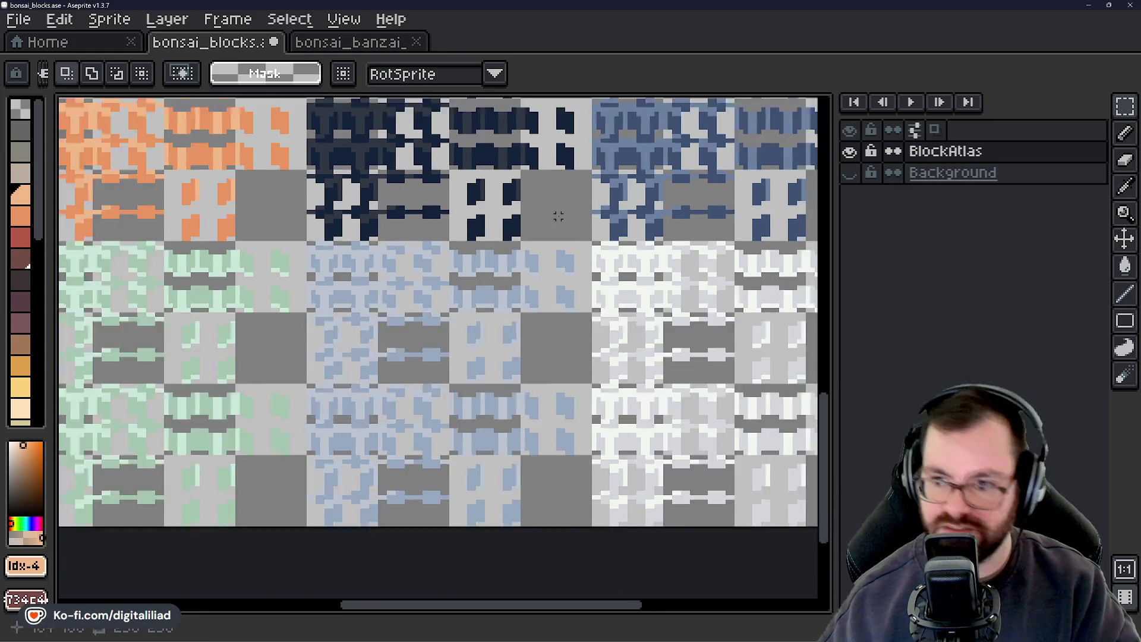
pyautogui.scroll(-2, 559, 217)
pyautogui.scroll(3, 520, 302)
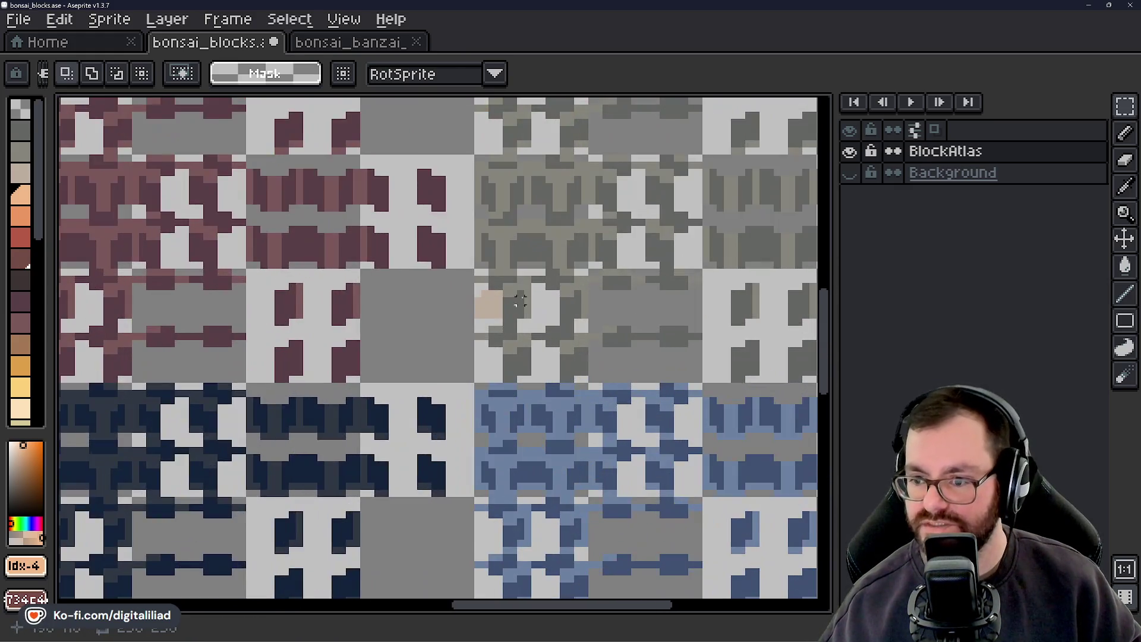
pyautogui.scroll(4, 489, 296)
pyautogui.press('e')
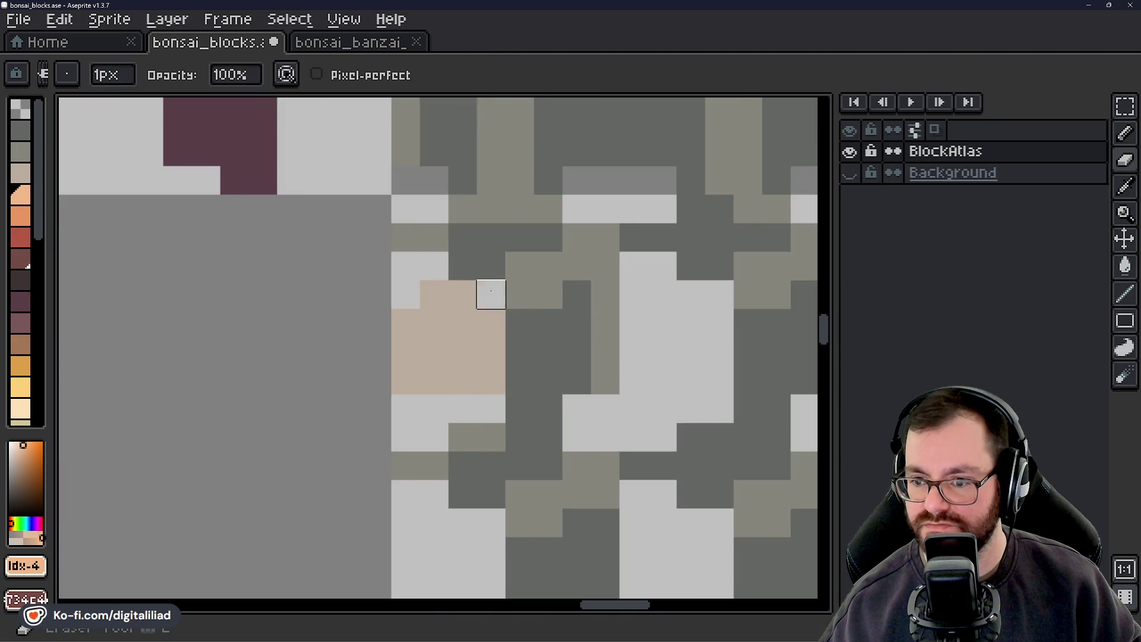
pyautogui.moveTo(376, 323)
pyautogui.mouseDown()
pyautogui.moveTo(489, 321)
pyautogui.moveTo(463, 351)
pyautogui.mouseUp()
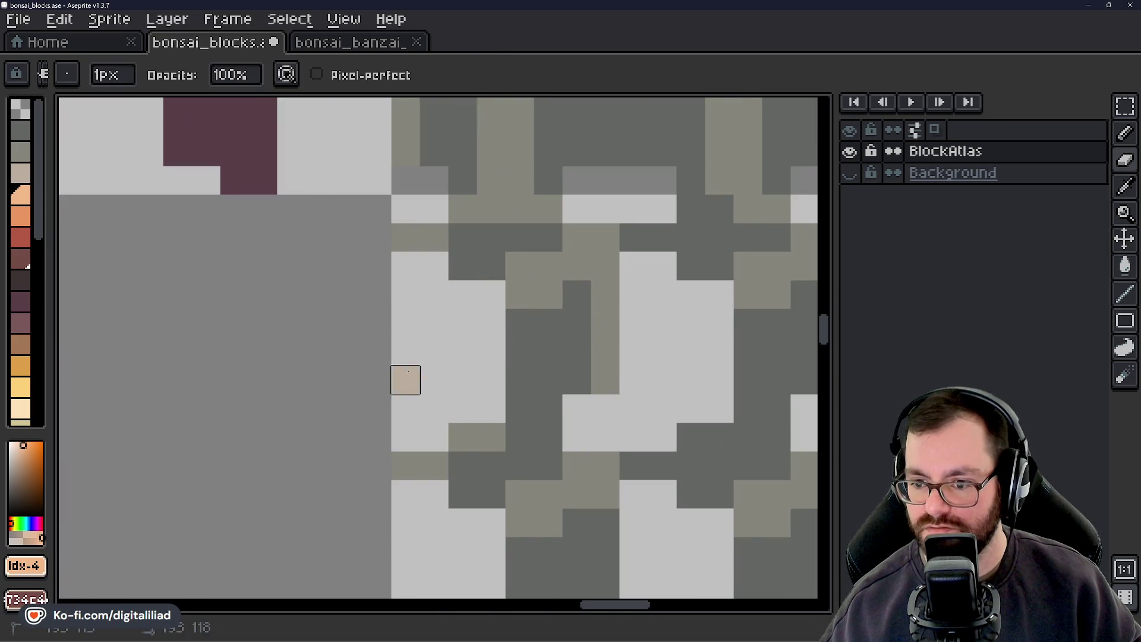
pyautogui.scroll(-4, 405, 380)
pyautogui.click(1125, 108)
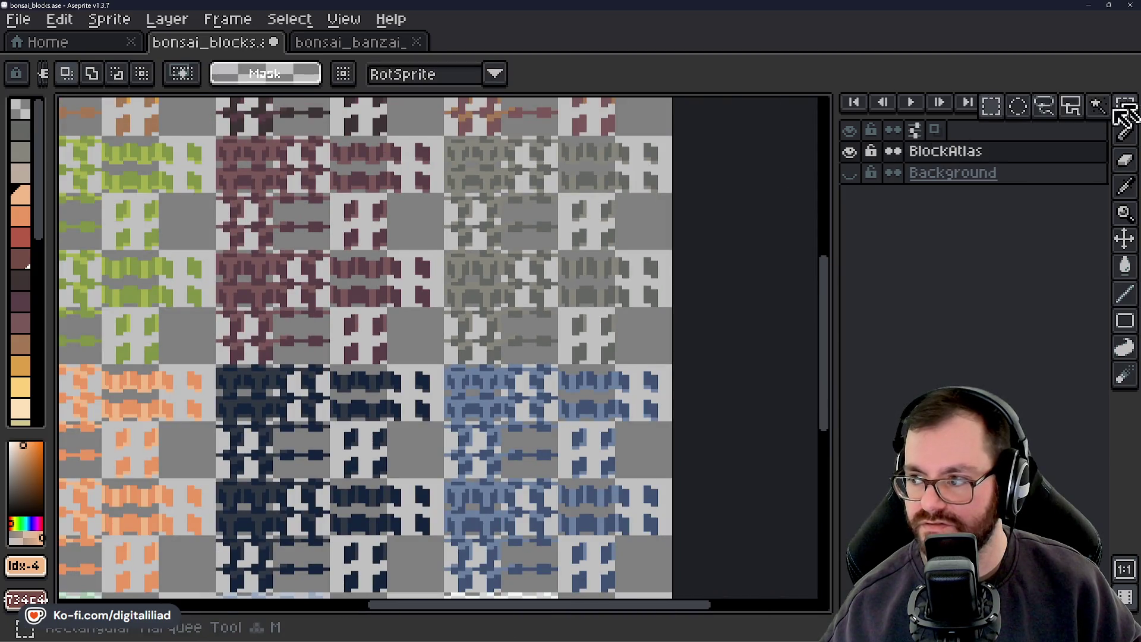
# Move the gray tile group down into its grid slot at 128, 192 and commit it
pyautogui.moveTo(491, 181)
pyautogui.mouseDown()
pyautogui.moveTo(619, 325)
pyautogui.moveTo(662, 353)
pyautogui.mouseUp()
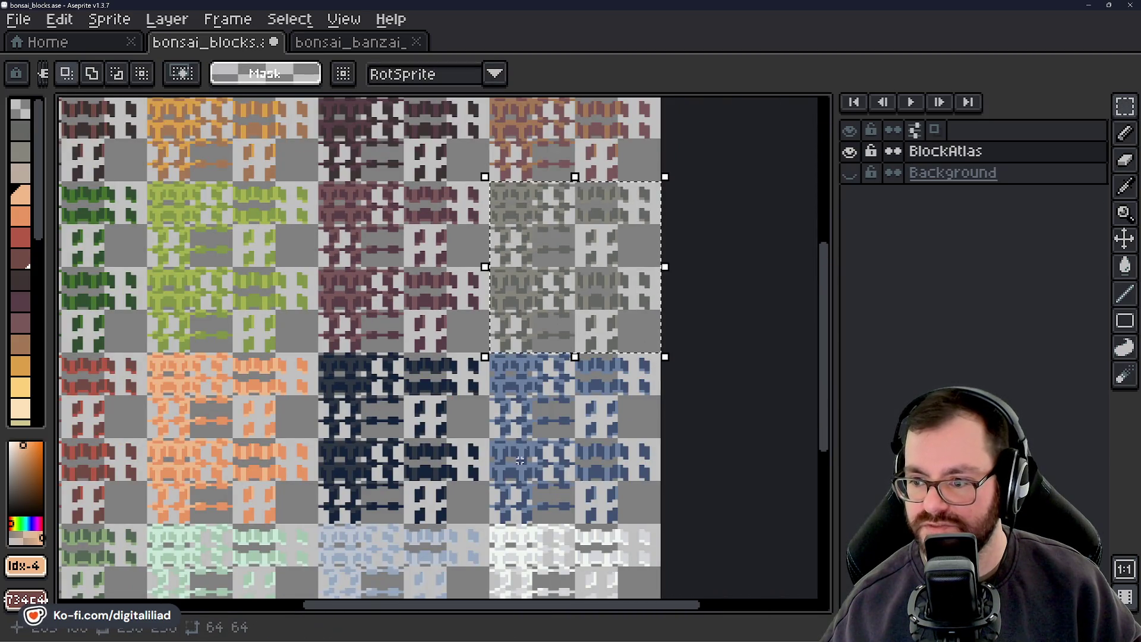
pyautogui.scroll(-3, 520, 461)
pyautogui.moveTo(553, 125)
pyautogui.mouseDown()
pyautogui.moveTo(502, 408)
pyautogui.moveTo(505, 475)
pyautogui.mouseUp()
pyautogui.scroll(3, 476, 380)
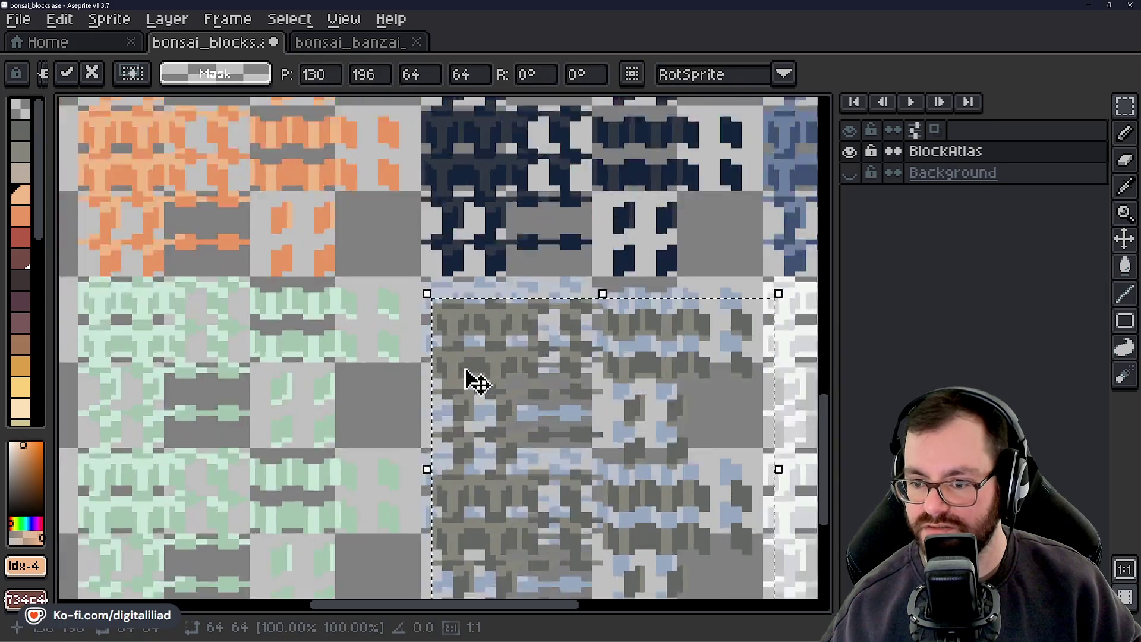
pyautogui.scroll(-2, 465, 370)
pyautogui.moveTo(466, 370)
pyautogui.mouseDown()
pyautogui.moveTo(502, 385)
pyautogui.moveTo(489, 377)
pyautogui.moveTo(522, 336)
pyautogui.mouseUp()
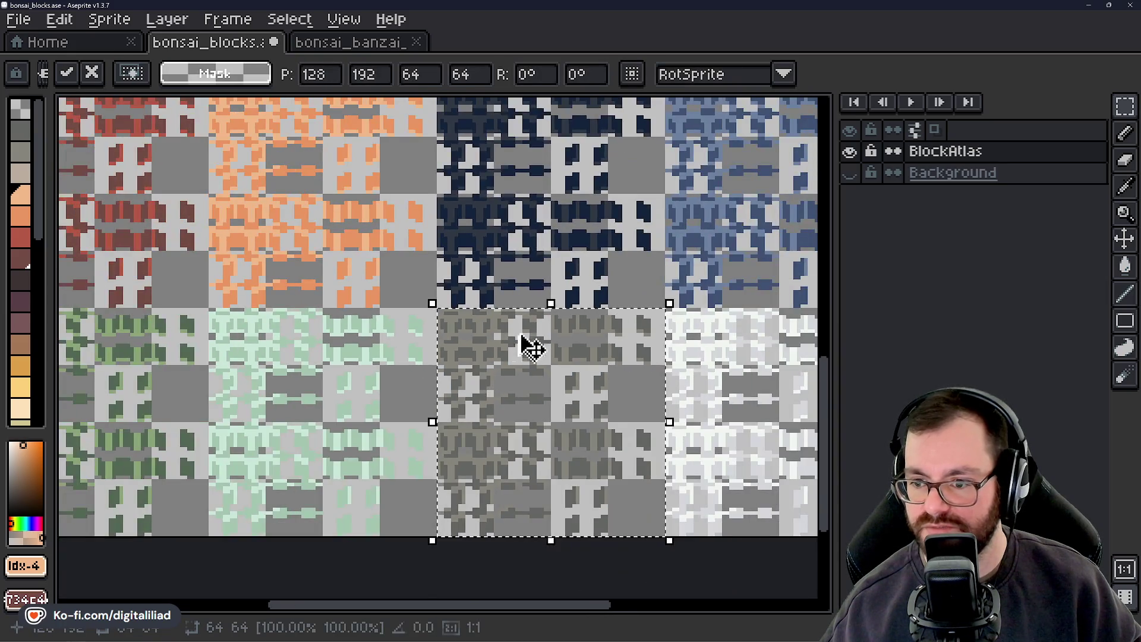
pyautogui.scroll(2, 705, 285)
pyautogui.press('Return')
# Select the orange block group and drag it toward its slot at 192, 64
pyautogui.scroll(4, 560, 288)
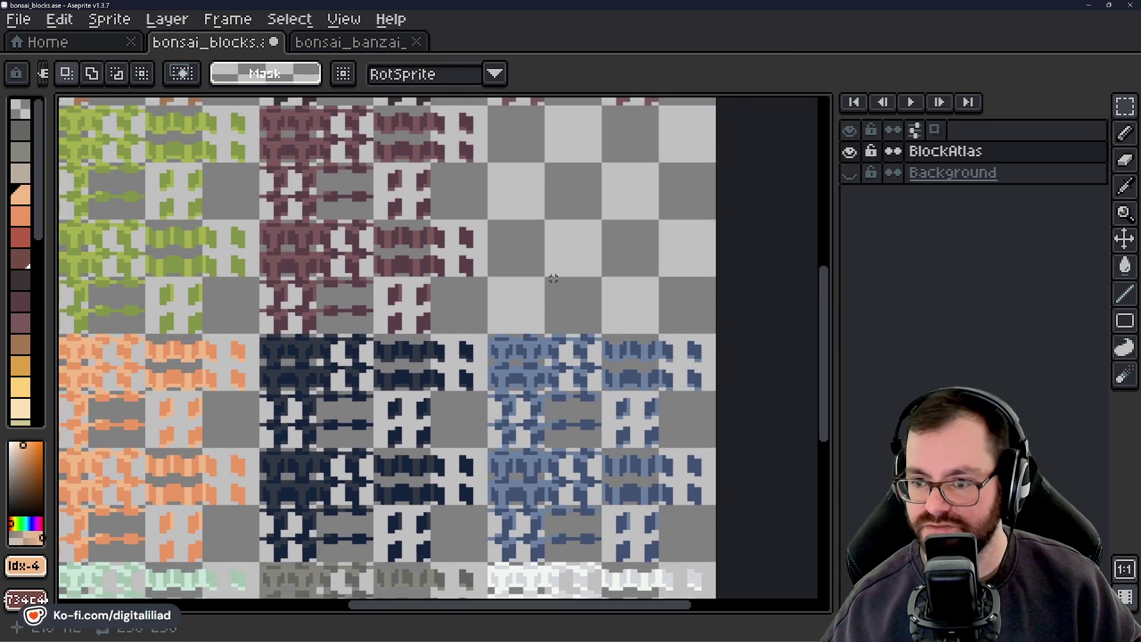
pyautogui.scroll(-2, 445, 360)
pyautogui.scroll(2, 487, 308)
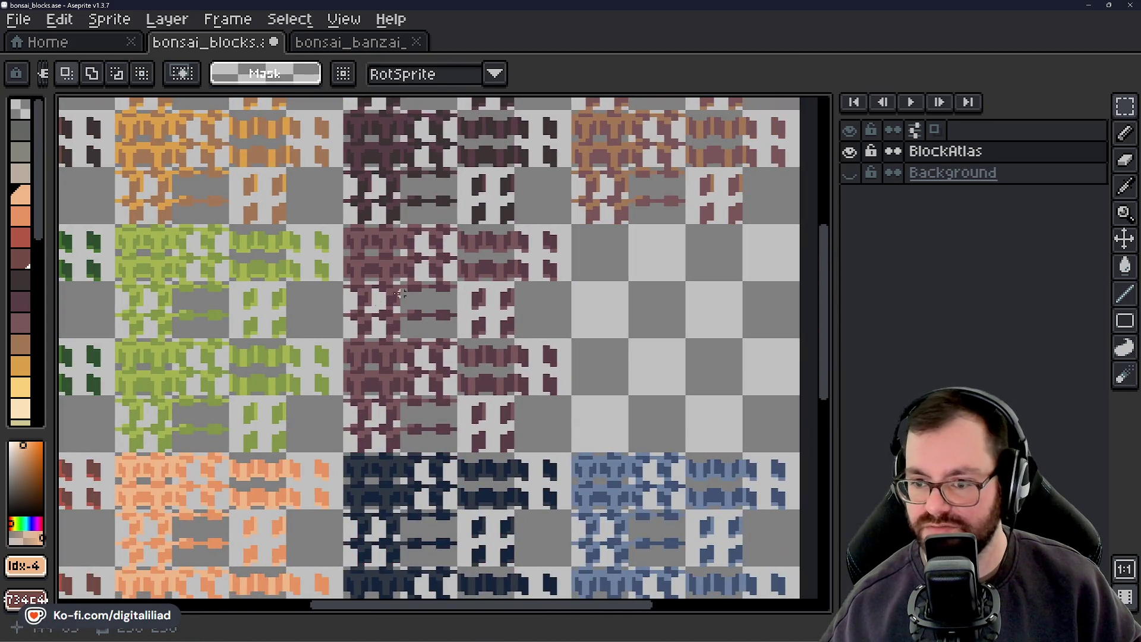
pyautogui.scroll(2, 406, 268)
pyautogui.moveTo(389, 280)
pyautogui.mouseDown()
pyautogui.moveTo(466, 267)
pyautogui.moveTo(390, 446)
pyautogui.moveTo(616, 374)
pyautogui.moveTo(706, 476)
pyautogui.mouseUp()
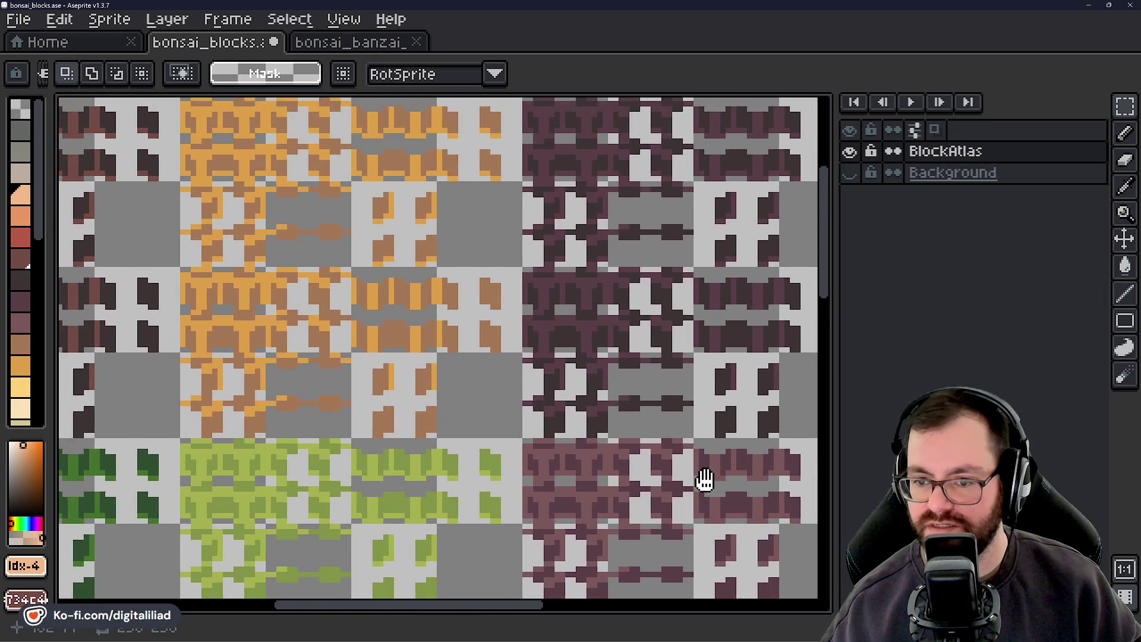
pyautogui.scroll(2, 288, 219)
pyautogui.moveTo(336, 213); pyautogui.dragTo(561, 422)
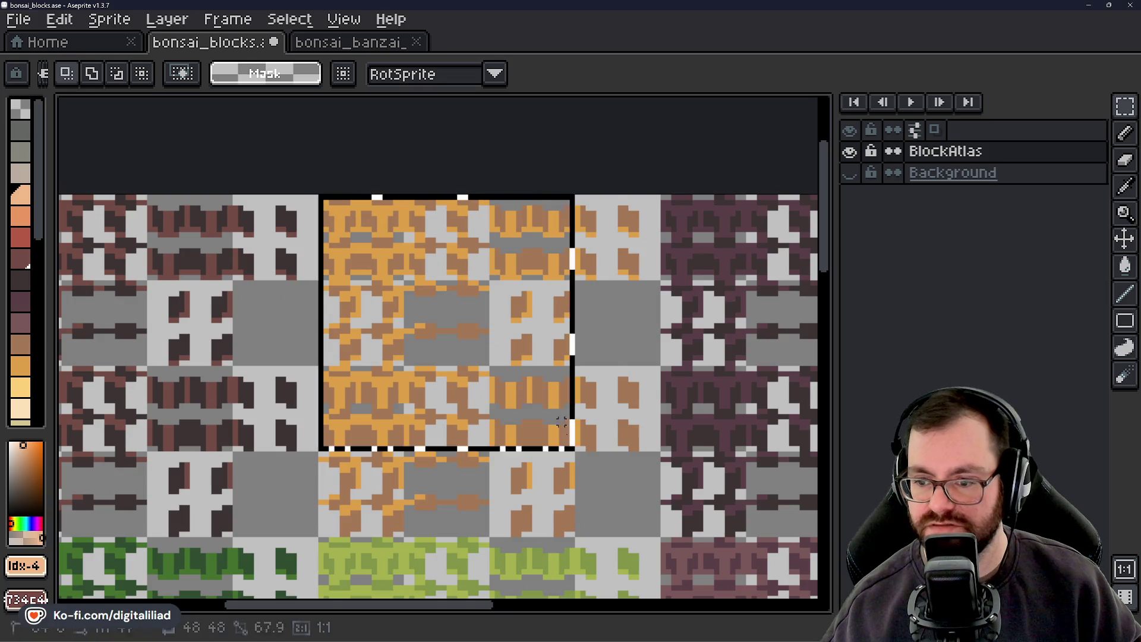
pyautogui.moveTo(620, 507)
pyautogui.mouseDown()
pyautogui.moveTo(629, 519)
pyautogui.moveTo(577, 381)
pyautogui.moveTo(145, 159)
pyautogui.moveTo(446, 337)
pyautogui.moveTo(501, 323)
pyautogui.moveTo(491, 333)
pyautogui.moveTo(614, 339)
pyautogui.mouseUp()
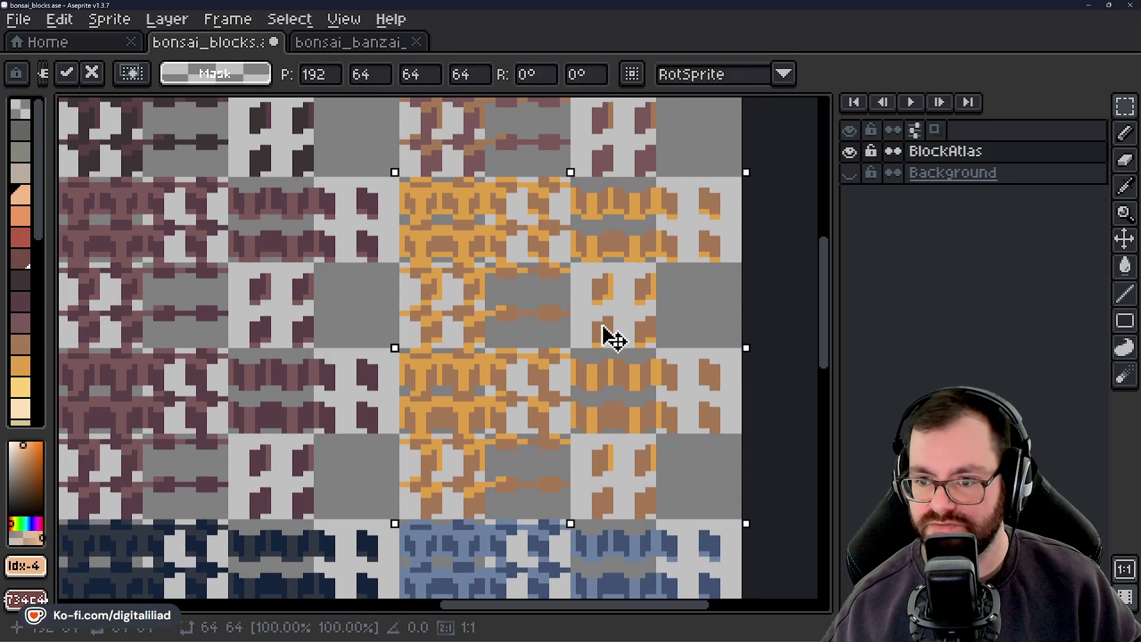
# Commit the moved orange group in its grid slot
pyautogui.scroll(-2, 481, 268)
pyautogui.scroll(1, 626, 240)
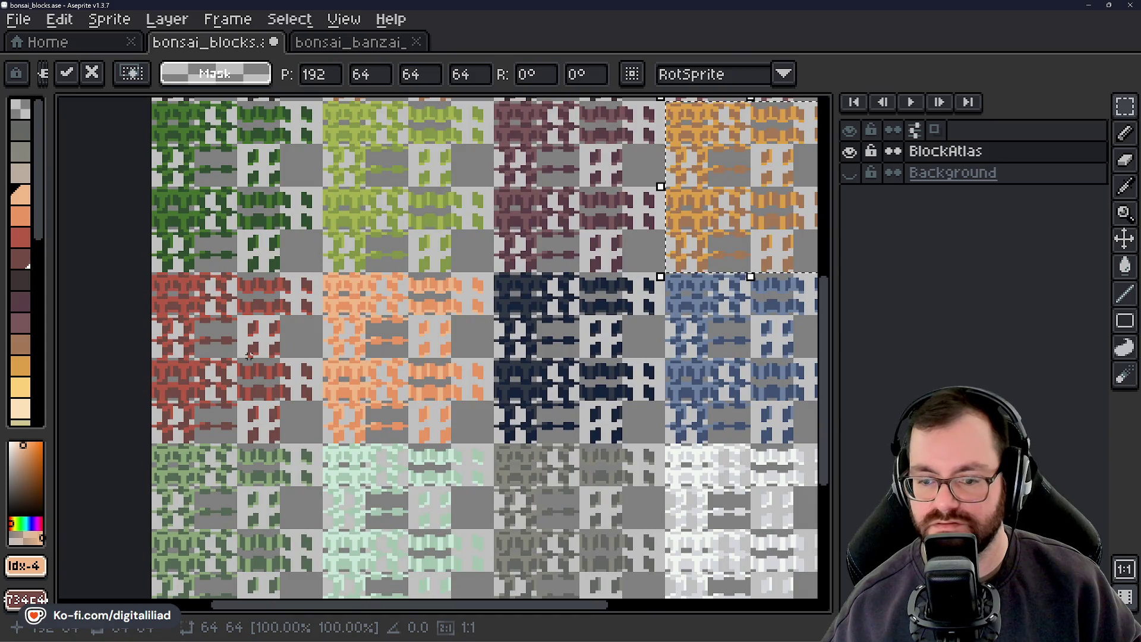
pyautogui.moveTo(224, 366)
pyautogui.mouseDown()
pyautogui.moveTo(369, 458)
pyautogui.moveTo(377, 502)
pyautogui.moveTo(395, 273)
pyautogui.moveTo(341, 530)
pyautogui.moveTo(369, 288)
pyautogui.moveTo(313, 466)
pyautogui.moveTo(371, 329)
pyautogui.mouseUp()
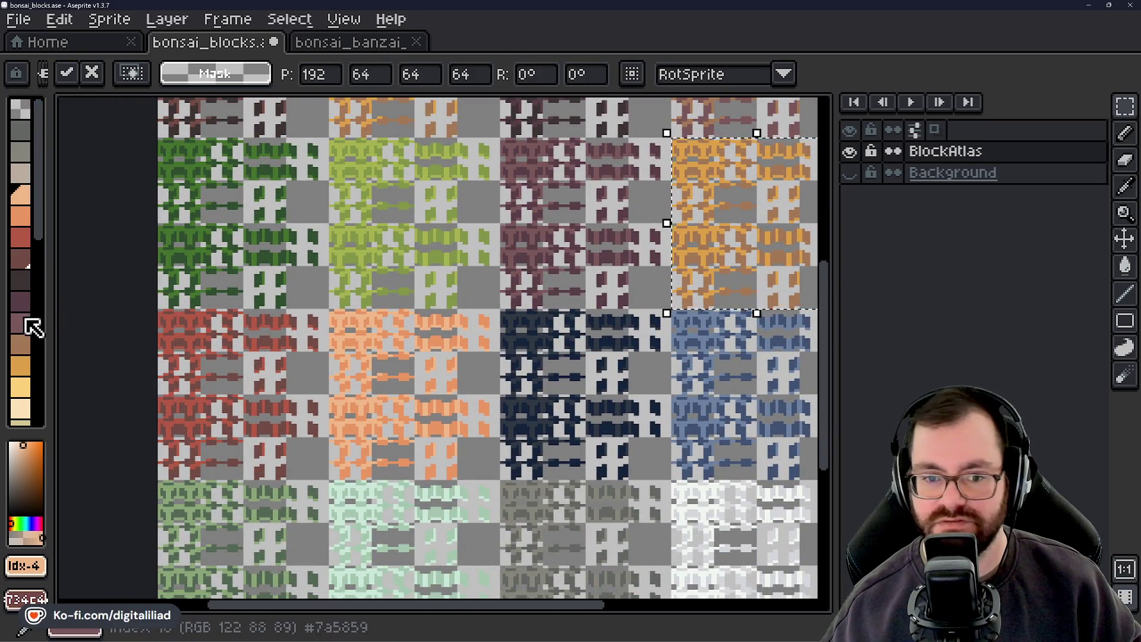
pyautogui.scroll(-5, 31, 325)
pyautogui.scroll(3, 30, 241)
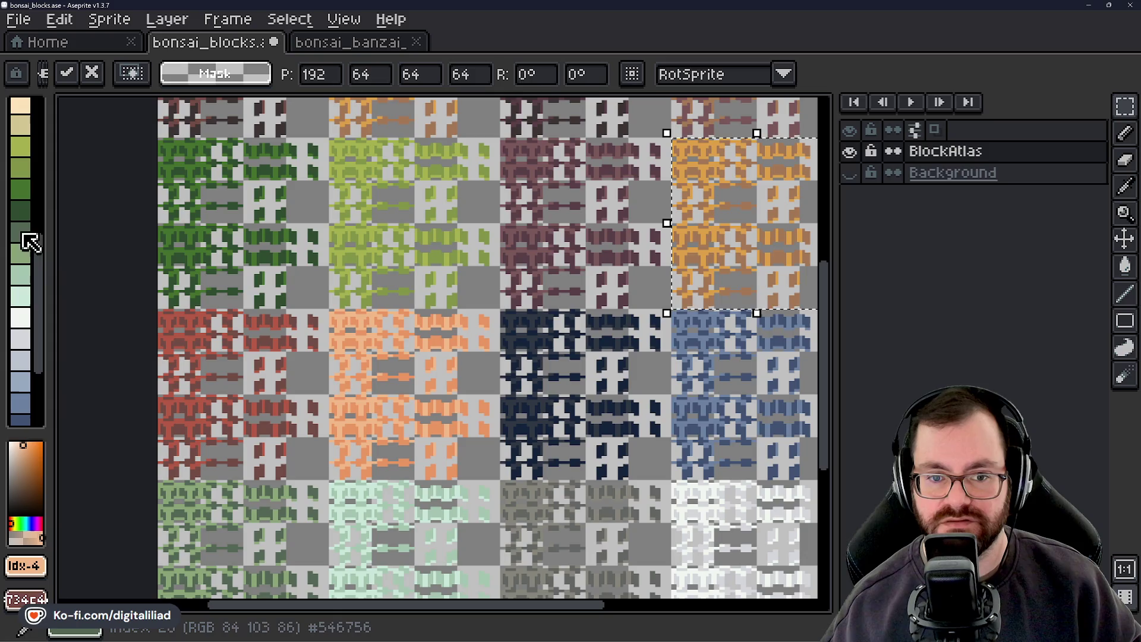
pyautogui.scroll(-4, 27, 321)
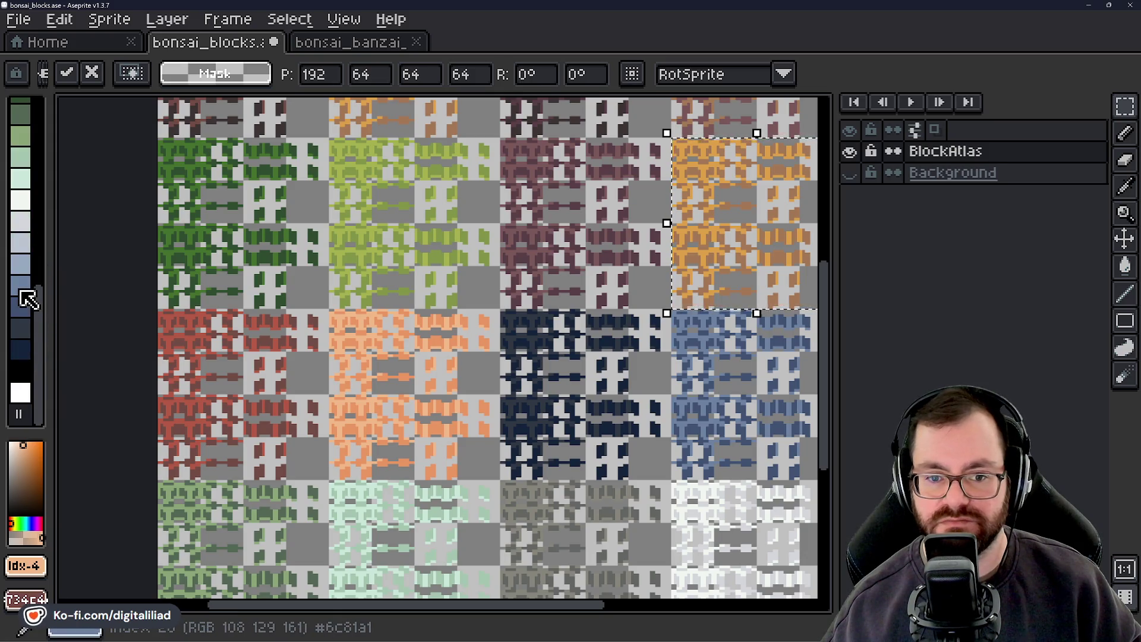
pyautogui.moveTo(534, 421)
pyautogui.mouseDown()
pyautogui.moveTo(522, 408)
pyautogui.moveTo(421, 408)
pyautogui.moveTo(427, 497)
pyautogui.mouseUp()
pyautogui.press('Return')
# Reselect the 128x64 area holding the maroon and orange groups
pyautogui.moveTo(429, 293)
pyautogui.mouseDown()
pyautogui.moveTo(466, 372)
pyautogui.moveTo(537, 403)
pyautogui.mouseUp()
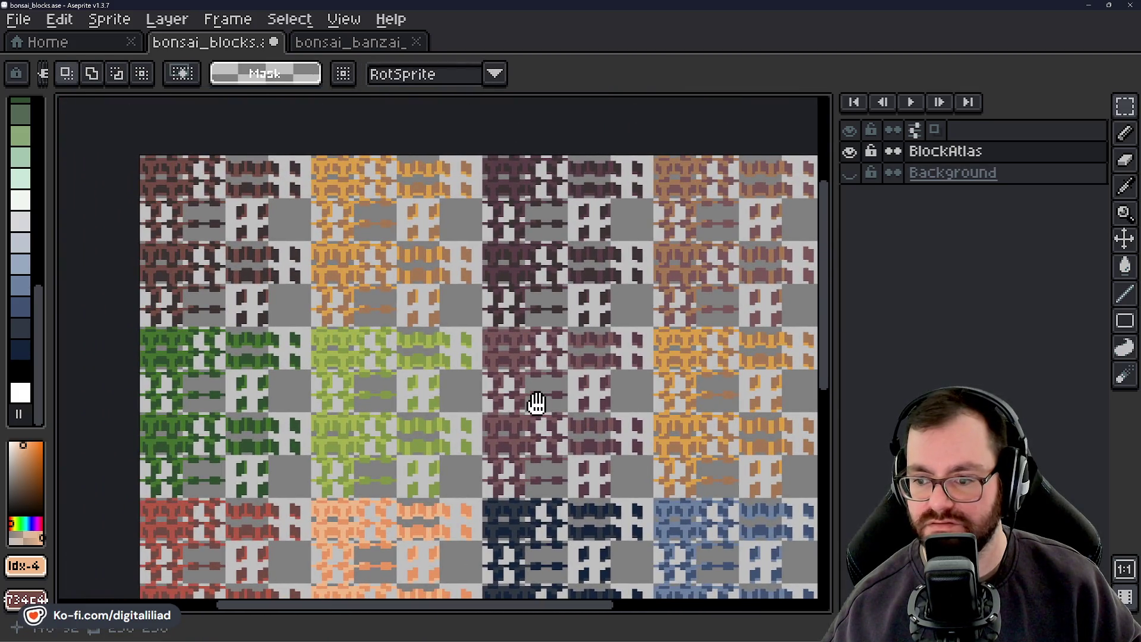
pyautogui.moveTo(536, 403); pyautogui.dragTo(490, 359)
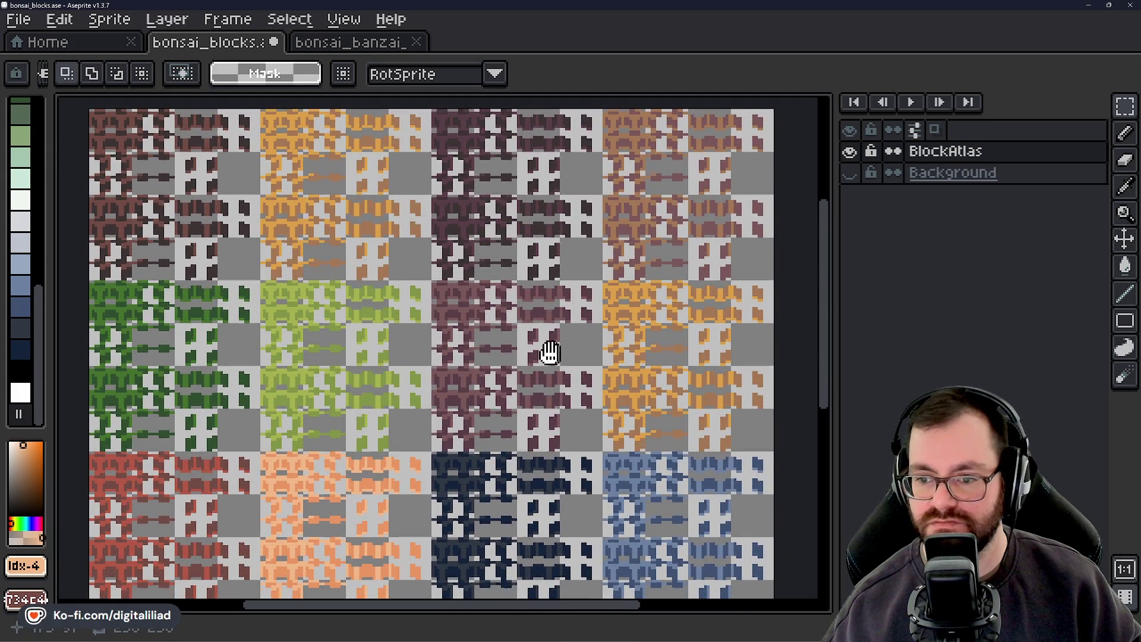
pyautogui.scroll(2, 363, 292)
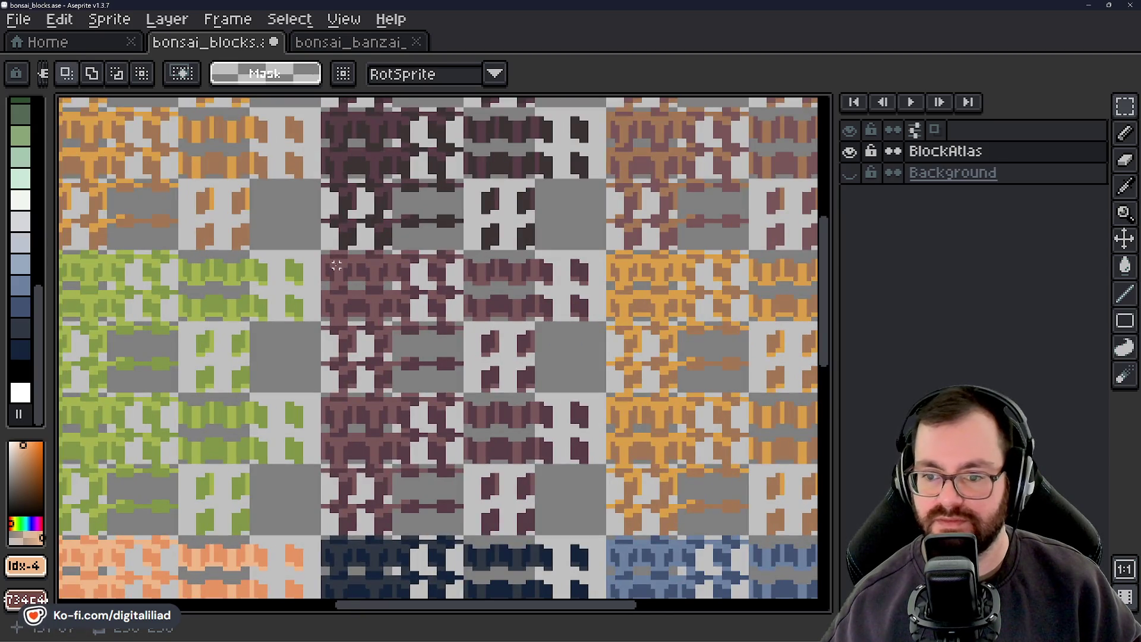
pyautogui.scroll(-1, 339, 265)
pyautogui.hotkey('ctrl', 'shift', 'd')
pyautogui.scroll(1, 638, 362)
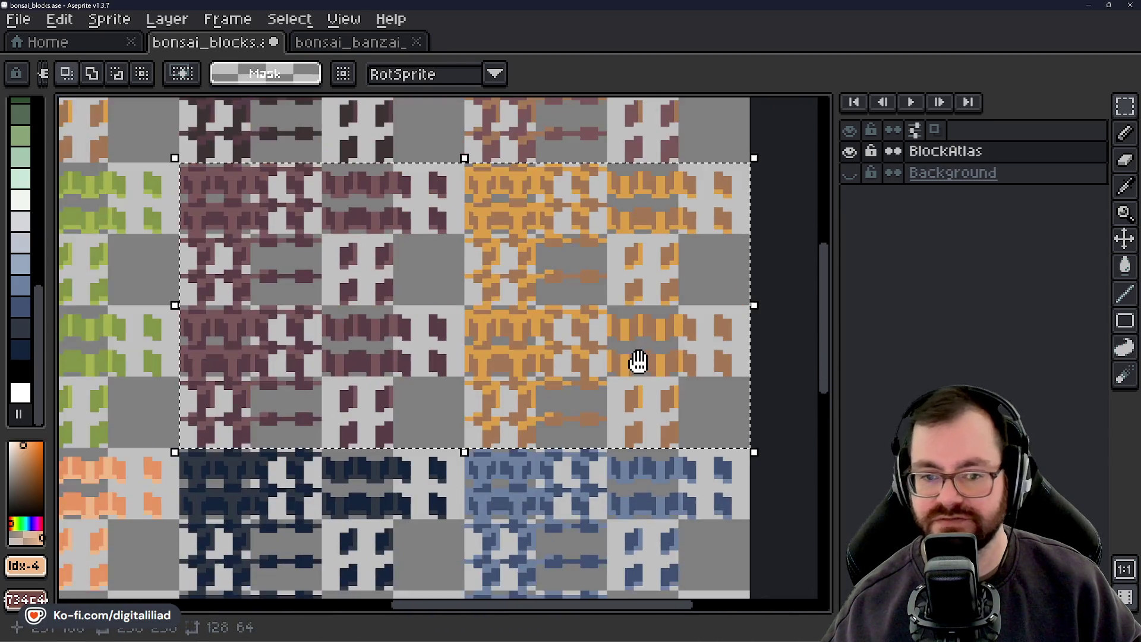
pyautogui.scroll(-2, 377, 377)
# Try dark blue, lighter blue and grey-blue palette swatches with the selection centred
pyautogui.click(18, 306)
pyautogui.scroll(1, 464, 256)
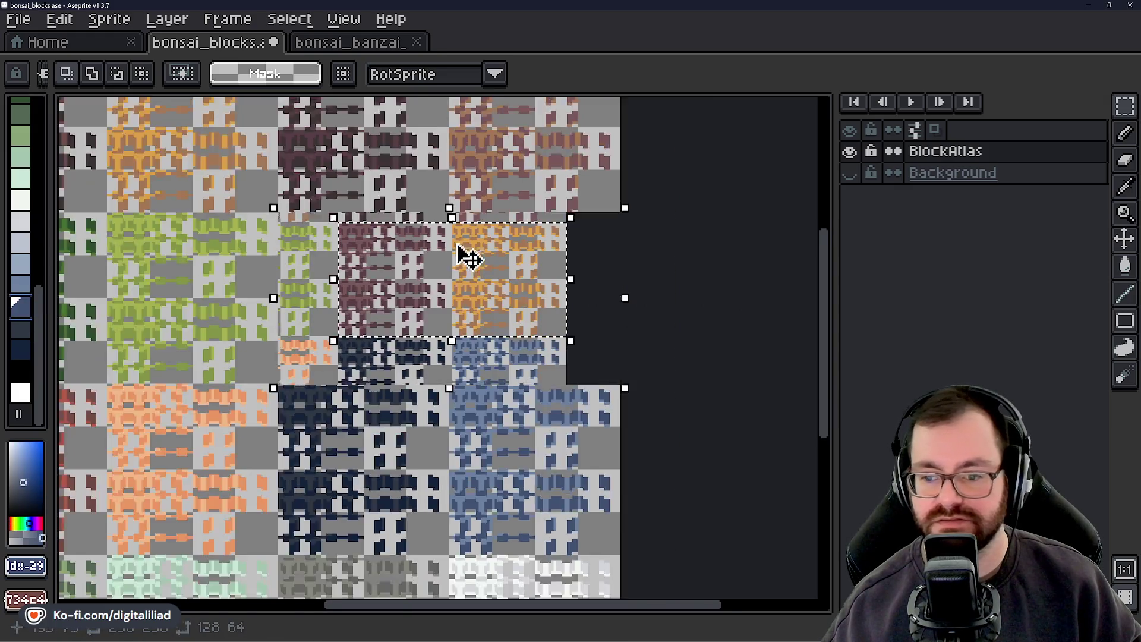
pyautogui.scroll(-1, 464, 256)
pyautogui.scroll(2, 466, 267)
pyautogui.moveTo(489, 262); pyautogui.dragTo(457, 310)
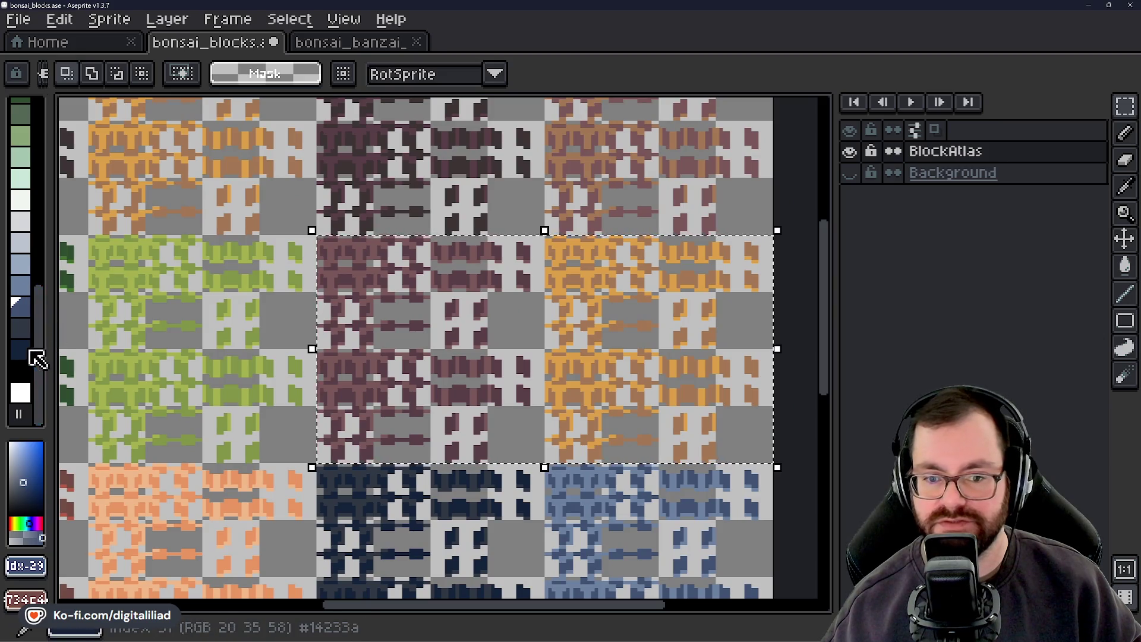
pyautogui.click(31, 264)
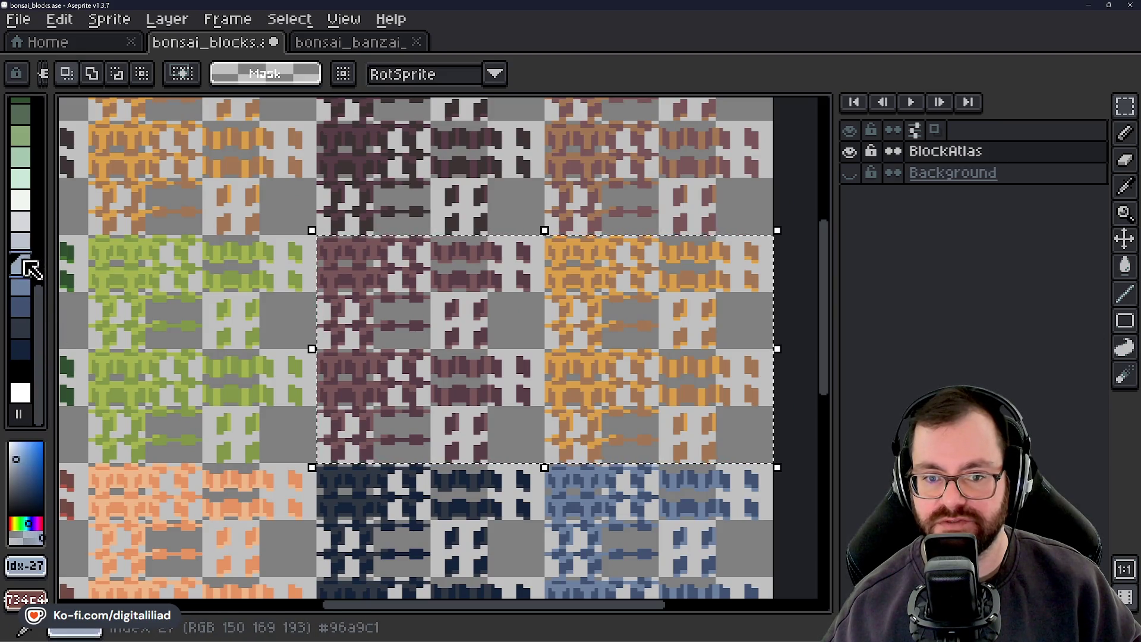
pyautogui.click(24, 201)
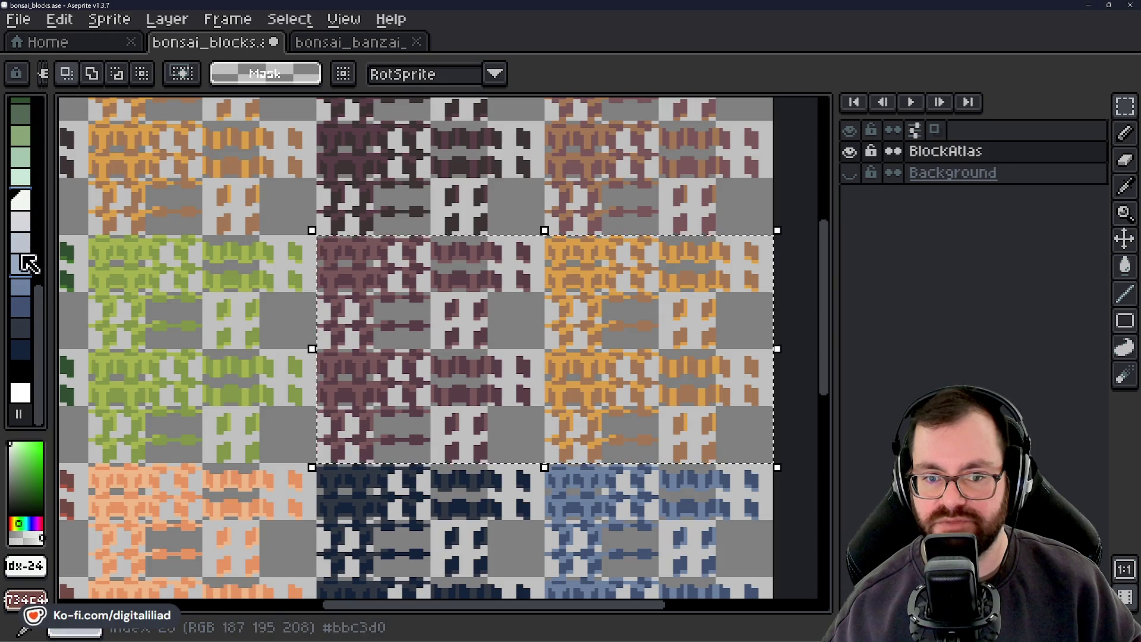
# Choose the light blue paint colour (palette idx 27) with the selected groups in view
pyautogui.scroll(-2, 395, 357)
pyautogui.scroll(3, 453, 272)
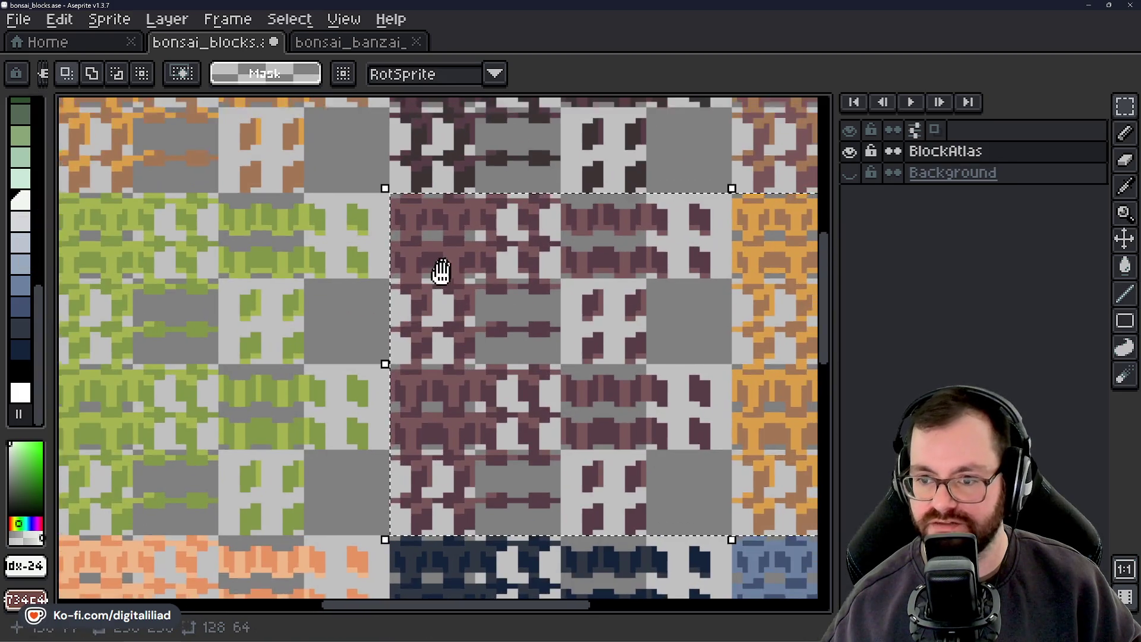
pyautogui.scroll(2, 441, 271)
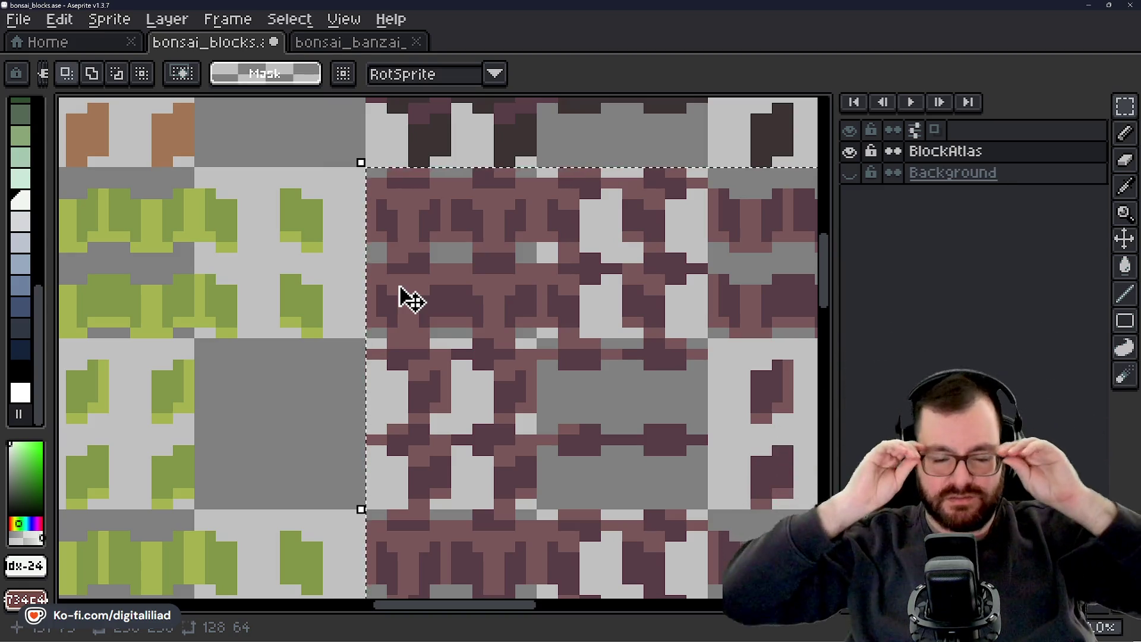
pyautogui.scroll(-3, 517, 415)
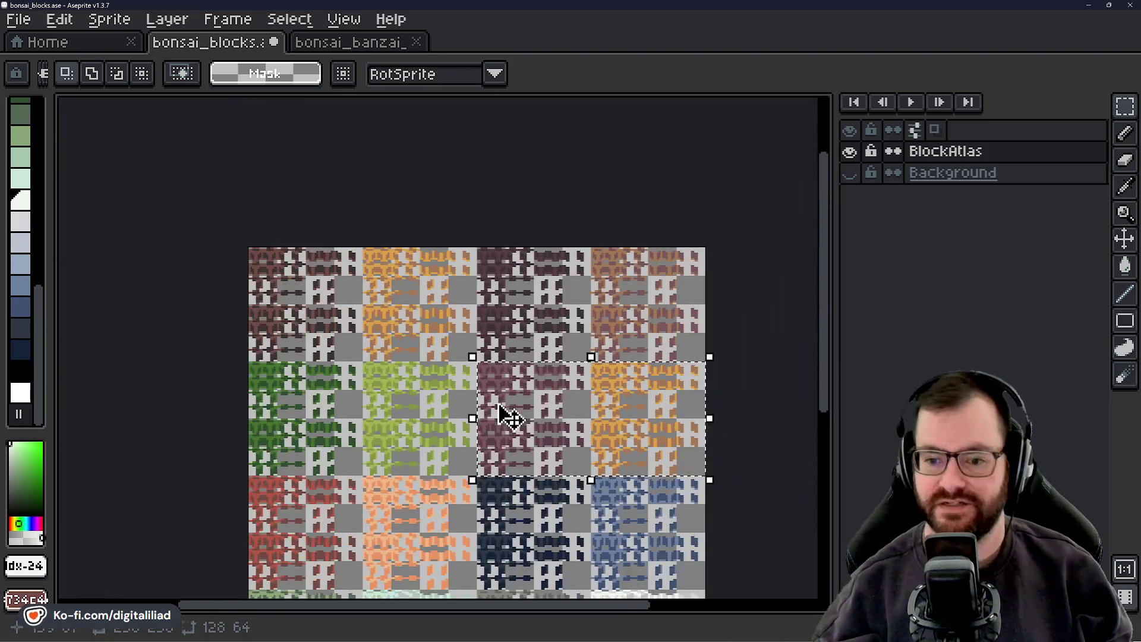
pyautogui.scroll(3, 409, 297)
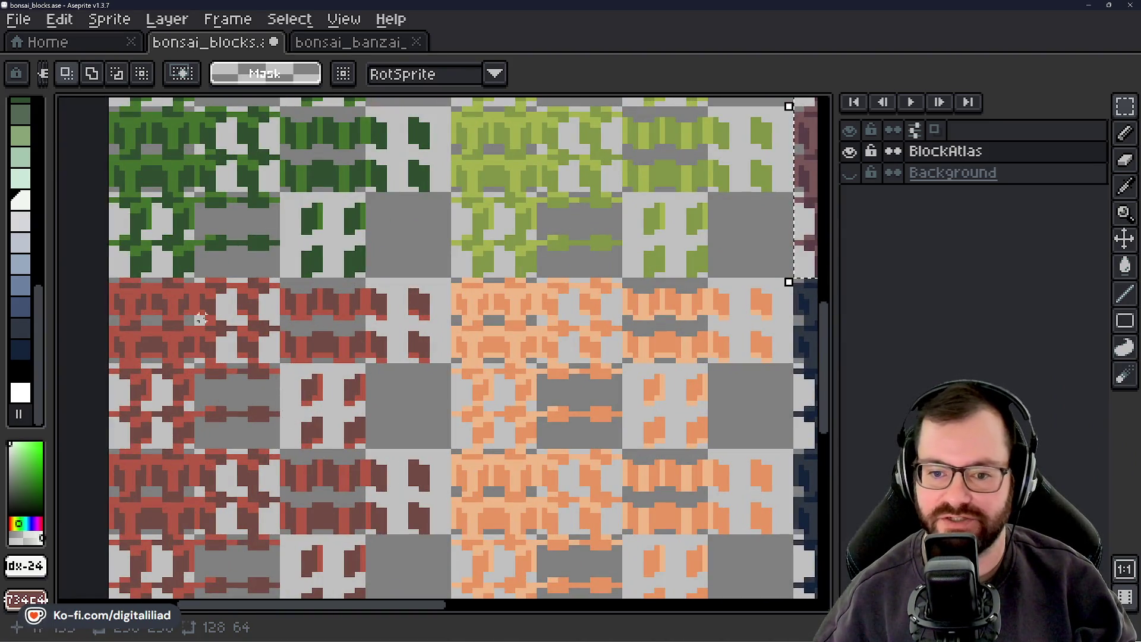
pyautogui.scroll(-2, 200, 319)
pyautogui.scroll(1, 438, 400)
pyautogui.scroll(1, 432, 407)
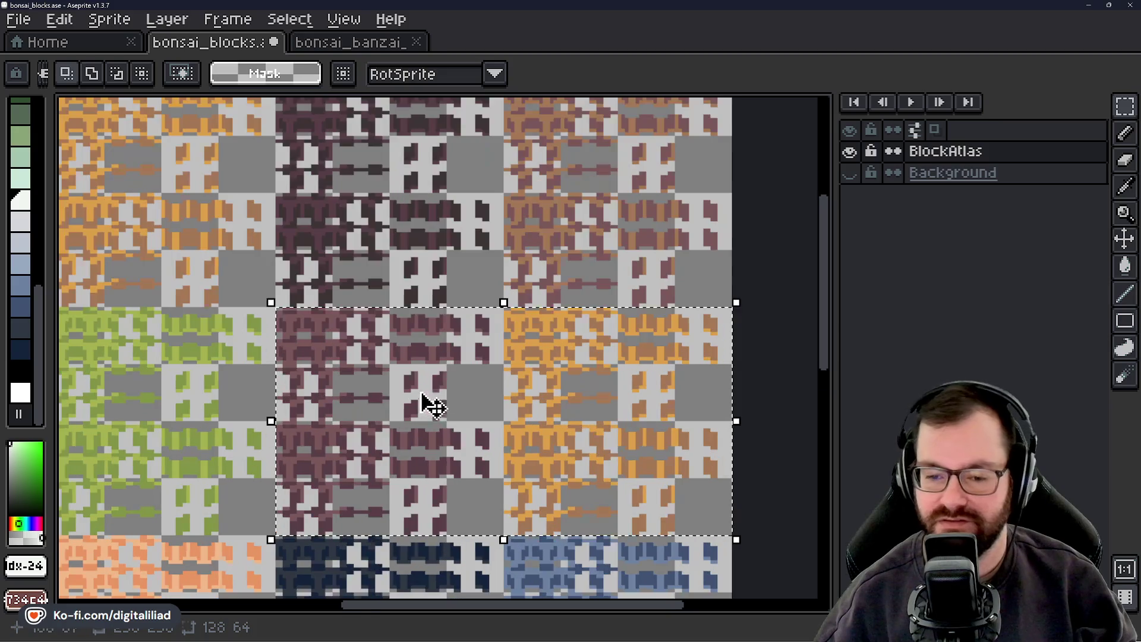
pyautogui.scroll(-1, 423, 395)
pyautogui.moveTo(446, 383)
pyautogui.mouseDown()
pyautogui.moveTo(419, 347)
pyautogui.moveTo(370, 354)
pyautogui.mouseUp()
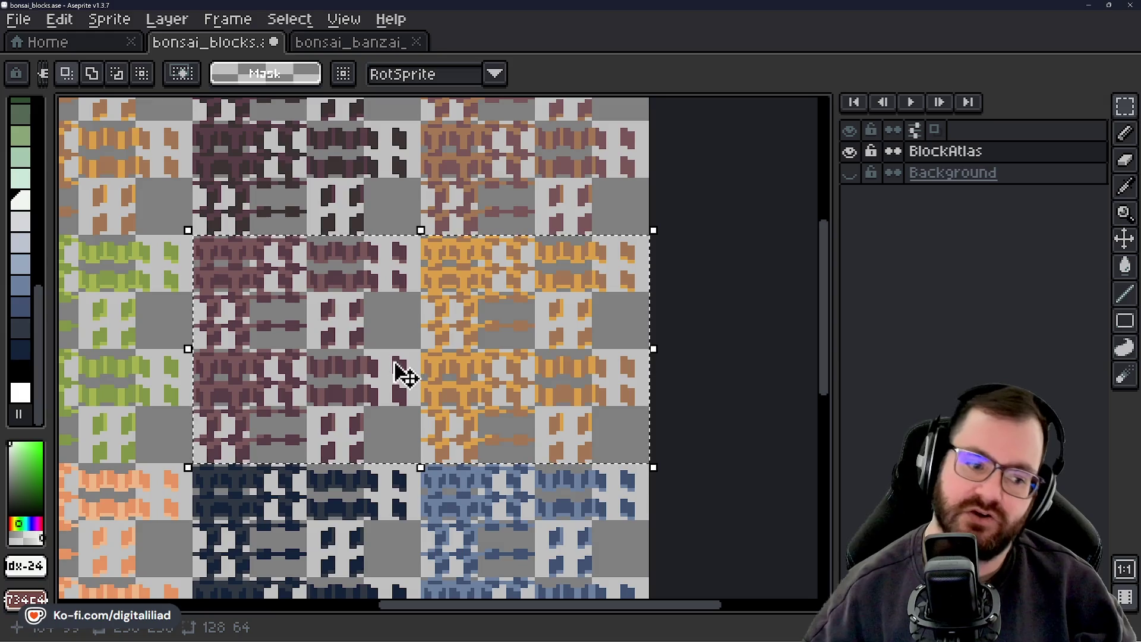
pyautogui.scroll(1, 400, 349)
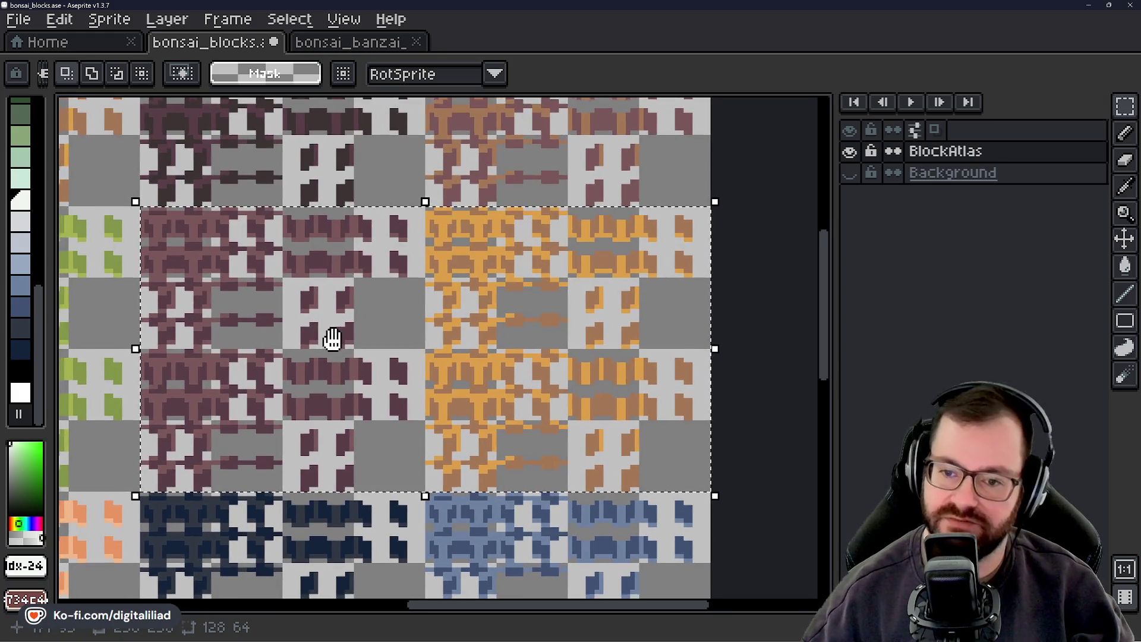
pyautogui.moveTo(332, 339); pyautogui.dragTo(337, 337)
pyautogui.click(28, 274)
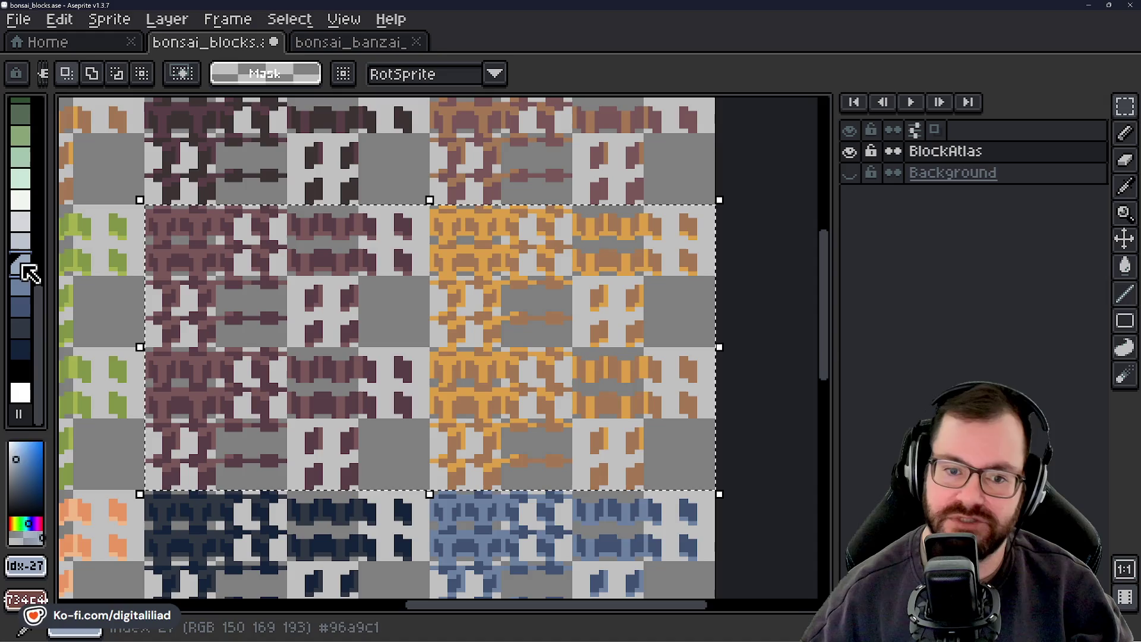
pyautogui.moveTo(173, 281); pyautogui.dragTo(267, 275)
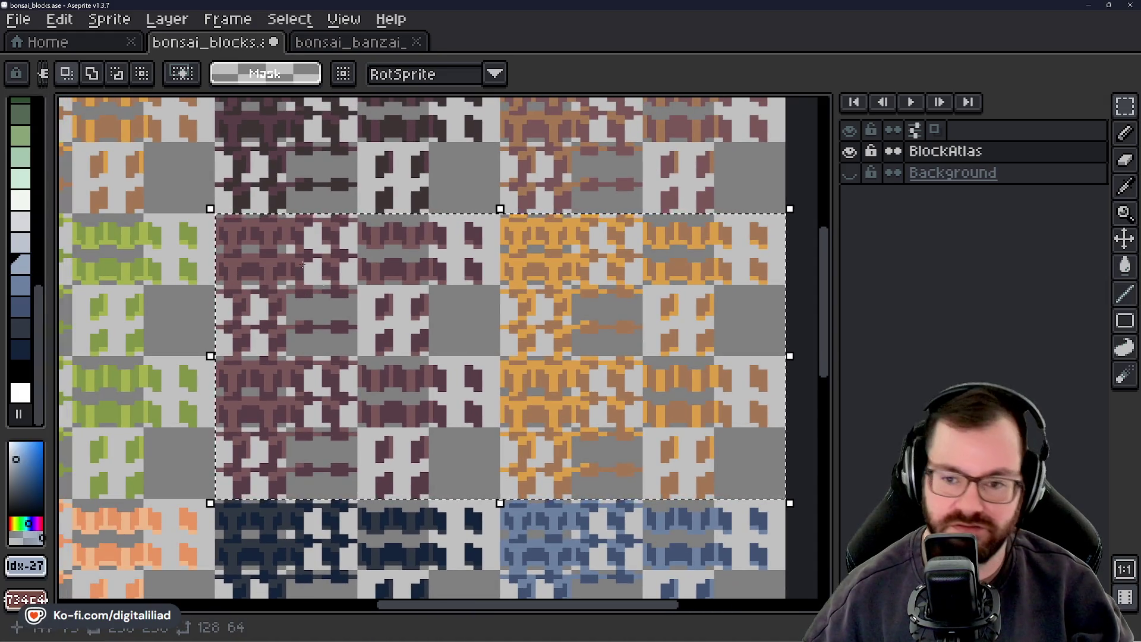
# Bucket-fill the maroon shades with light blue (idx 27) and paler blue (idx 26)
pyautogui.press('g')
pyautogui.scroll(2, 257, 267)
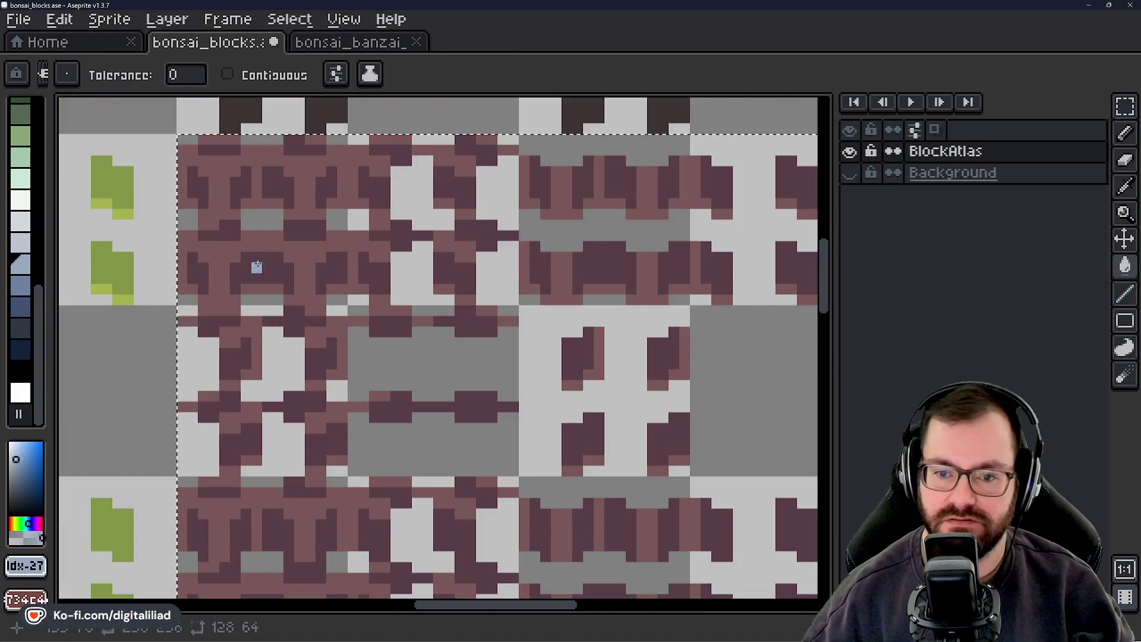
pyautogui.click(257, 267)
pyautogui.scroll(-3, 257, 266)
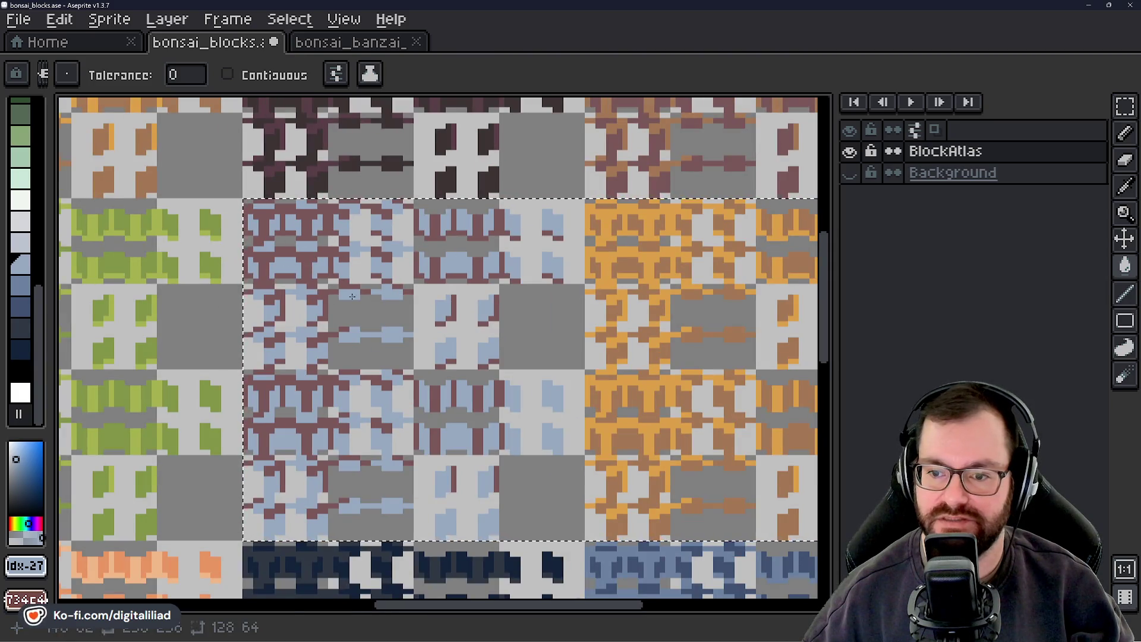
pyautogui.moveTo(353, 295); pyautogui.dragTo(362, 290)
pyautogui.click(23, 243)
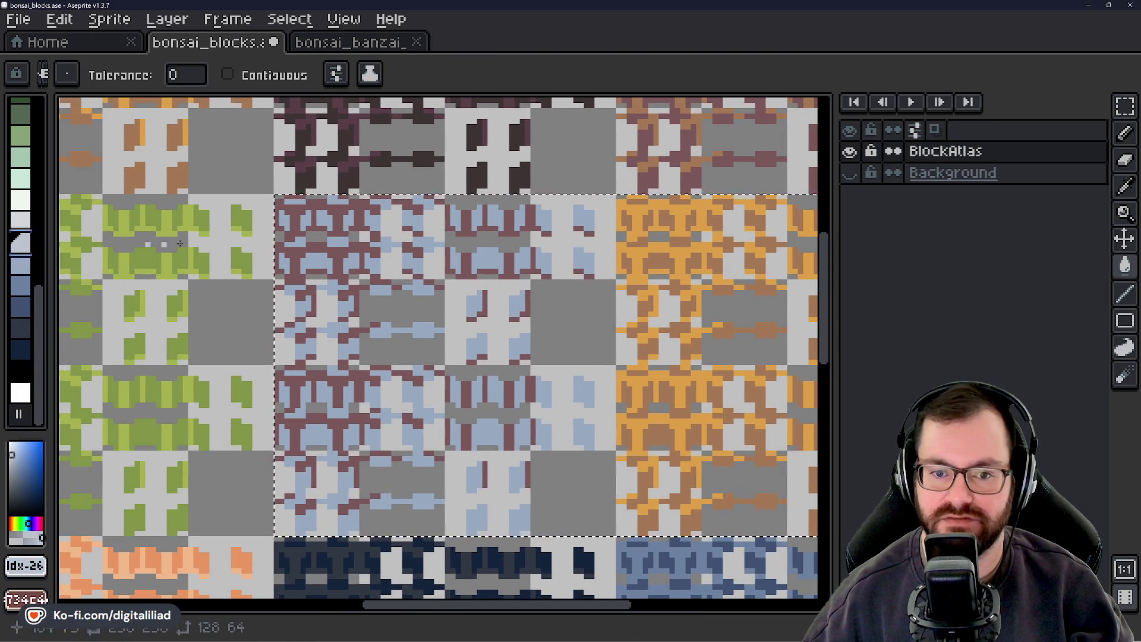
pyautogui.scroll(2, 321, 229)
pyautogui.click(321, 229)
pyautogui.scroll(-2, 322, 230)
# Pick a paler blue-grey and pan around to review the recolored atlas
pyautogui.moveTo(588, 285); pyautogui.dragTo(334, 284)
pyautogui.click(24, 226)
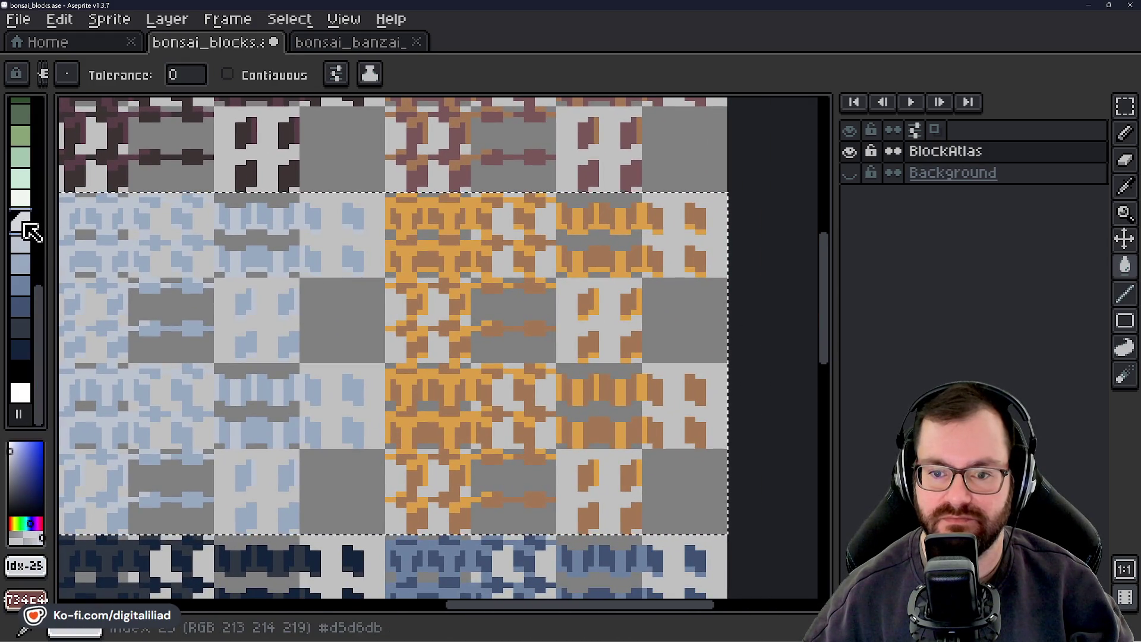
pyautogui.moveTo(139, 325); pyautogui.dragTo(141, 324)
pyautogui.scroll(-1, 141, 324)
pyautogui.moveTo(428, 280)
pyautogui.mouseDown()
pyautogui.moveTo(428, 331)
pyautogui.moveTo(529, 433)
pyautogui.moveTo(671, 271)
pyautogui.moveTo(623, 186)
pyautogui.mouseUp()
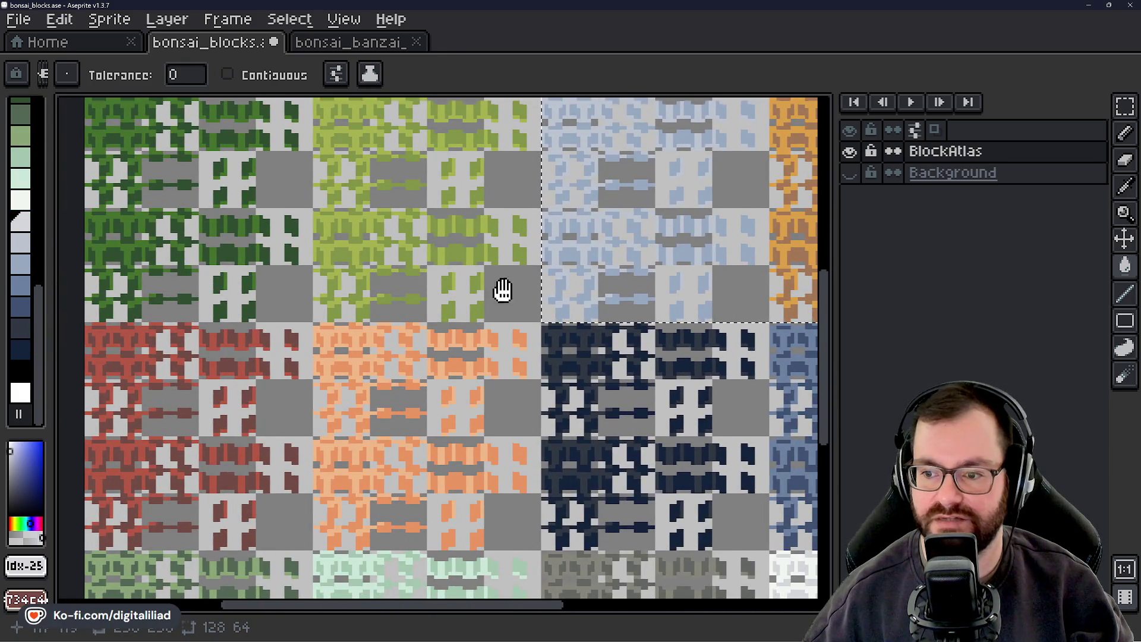
pyautogui.moveTo(502, 290); pyautogui.dragTo(550, 157)
pyautogui.moveTo(542, 245)
pyautogui.mouseDown()
pyautogui.moveTo(408, 458)
pyautogui.moveTo(498, 235)
pyautogui.mouseUp()
pyautogui.moveTo(425, 400)
pyautogui.mouseDown()
pyautogui.moveTo(461, 280)
pyautogui.moveTo(445, 424)
pyautogui.mouseUp()
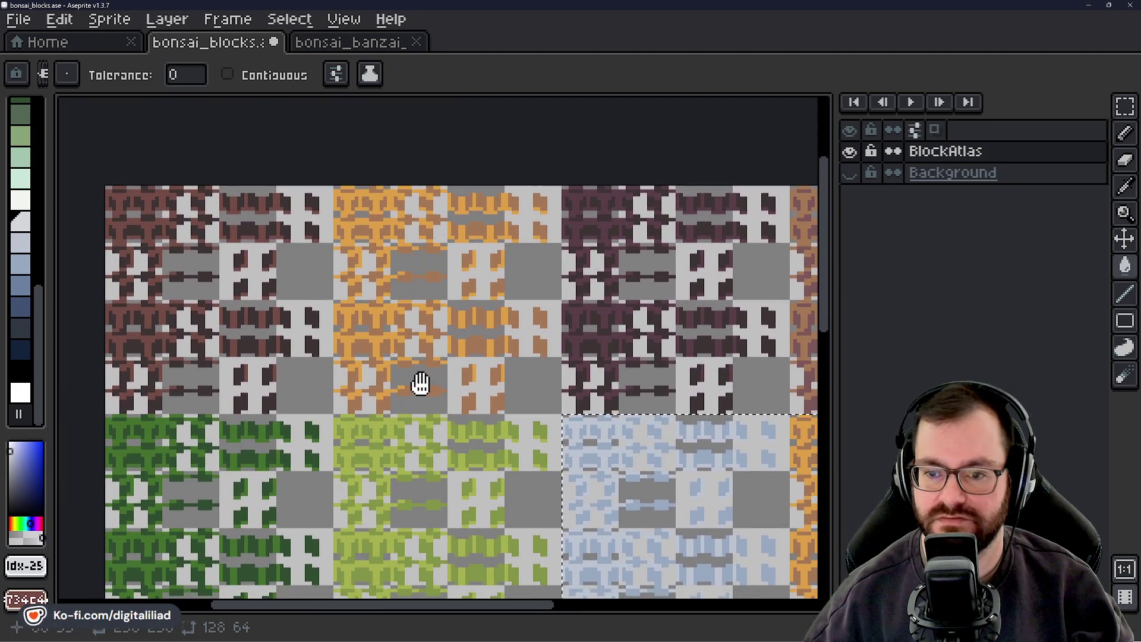
pyautogui.moveTo(420, 384)
pyautogui.mouseDown()
pyautogui.moveTo(194, 338)
pyautogui.moveTo(153, 349)
pyautogui.moveTo(219, 306)
pyautogui.moveTo(402, 287)
pyautogui.mouseUp()
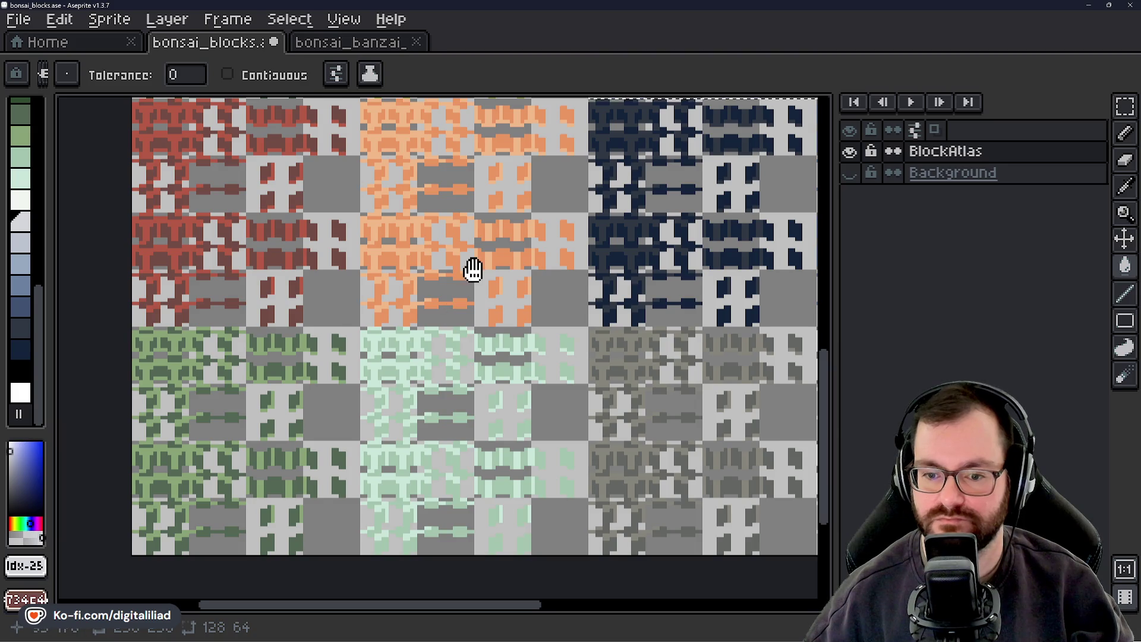
# Centre the selected light blue and orange groups in view
pyautogui.moveTo(472, 271)
pyautogui.mouseDown()
pyautogui.moveTo(440, 329)
pyautogui.moveTo(347, 400)
pyautogui.moveTo(362, 339)
pyautogui.moveTo(486, 228)
pyautogui.moveTo(528, 154)
pyautogui.moveTo(523, 377)
pyautogui.mouseUp()
pyautogui.moveTo(505, 204)
pyautogui.mouseDown()
pyautogui.moveTo(535, 384)
pyautogui.moveTo(528, 339)
pyautogui.moveTo(472, 246)
pyautogui.moveTo(196, 285)
pyautogui.mouseUp()
pyautogui.moveTo(463, 279)
pyautogui.mouseDown()
pyautogui.moveTo(268, 270)
pyautogui.moveTo(491, 295)
pyautogui.moveTo(546, 359)
pyautogui.mouseUp()
pyautogui.scroll(-3, 491, 295)
pyautogui.scroll(2, 457, 265)
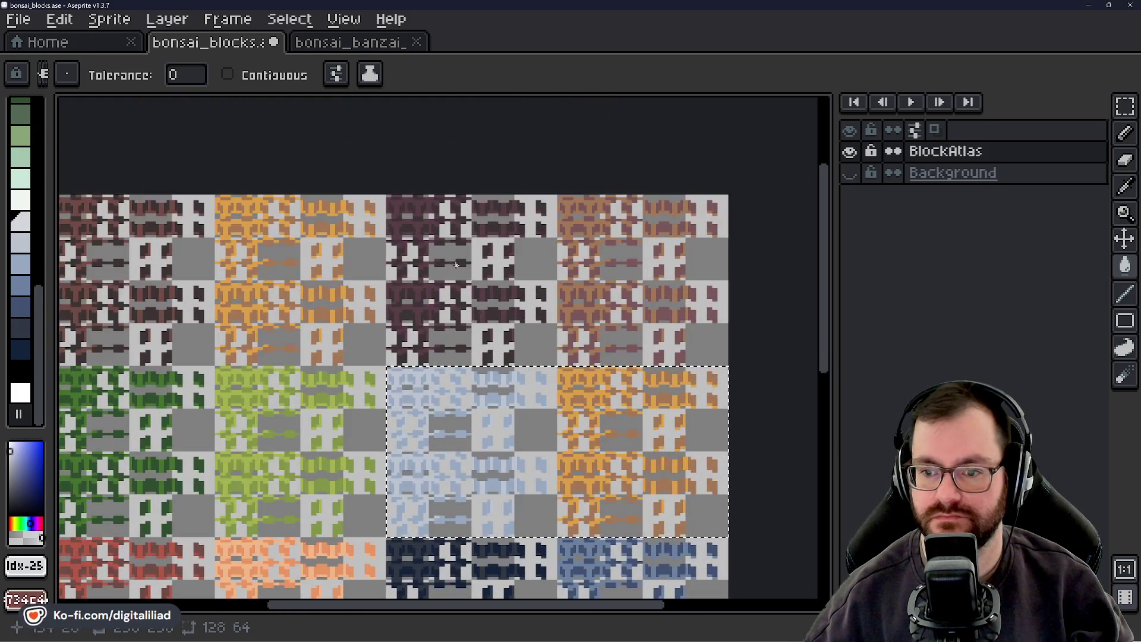
pyautogui.scroll(-2, 437, 321)
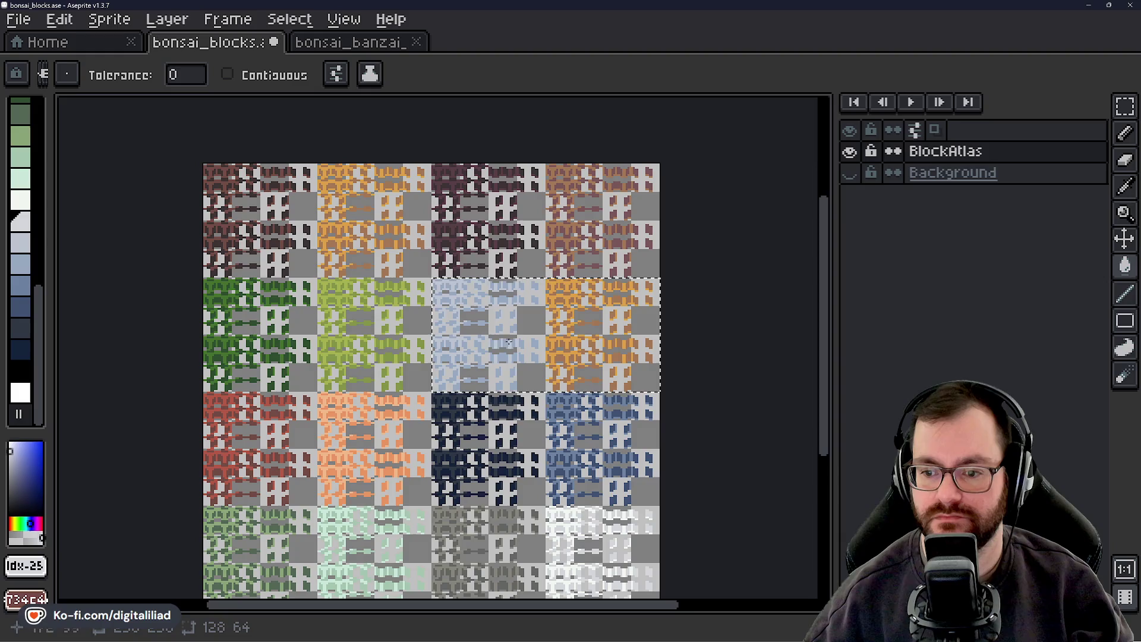
pyautogui.moveTo(498, 362)
pyautogui.mouseDown()
pyautogui.moveTo(505, 284)
pyautogui.moveTo(493, 296)
pyautogui.mouseUp()
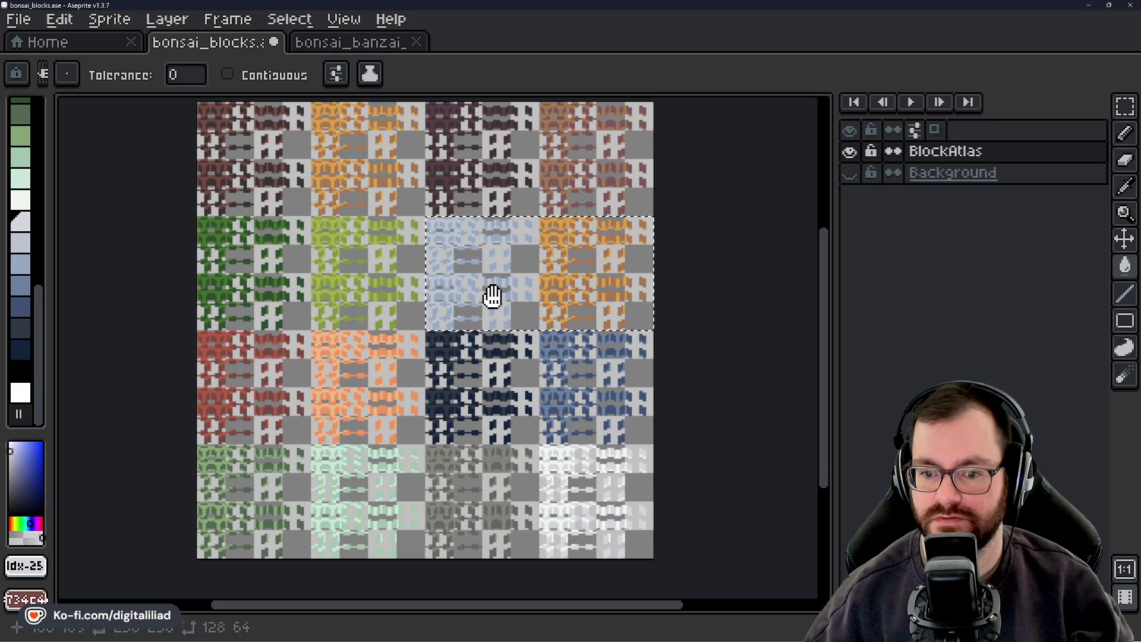
pyautogui.scroll(3, 479, 230)
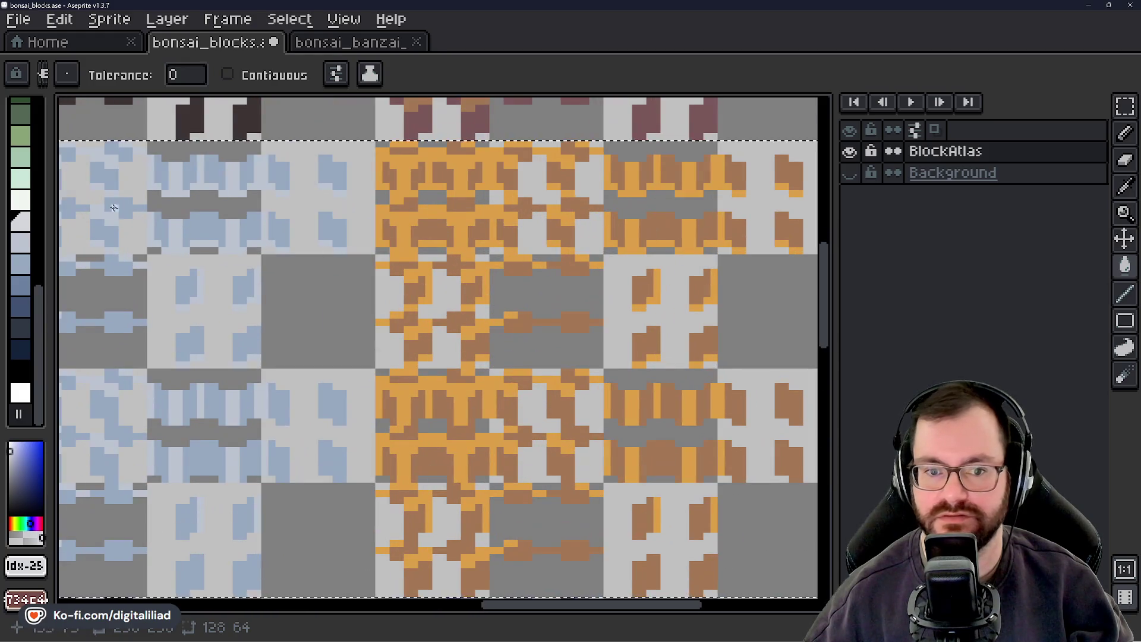
pyautogui.scroll(2, 480, 229)
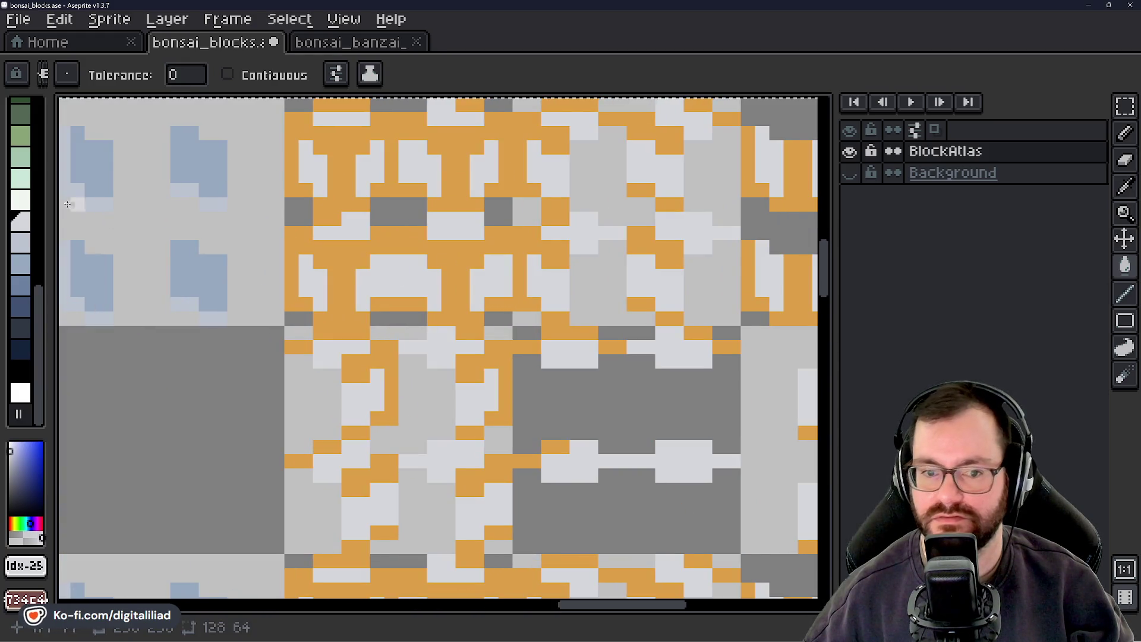
# Fill the orange group's pixels with white, then choose the Rectangular Marquee tool
pyautogui.click(23, 208)
pyautogui.scroll(-3, 475, 288)
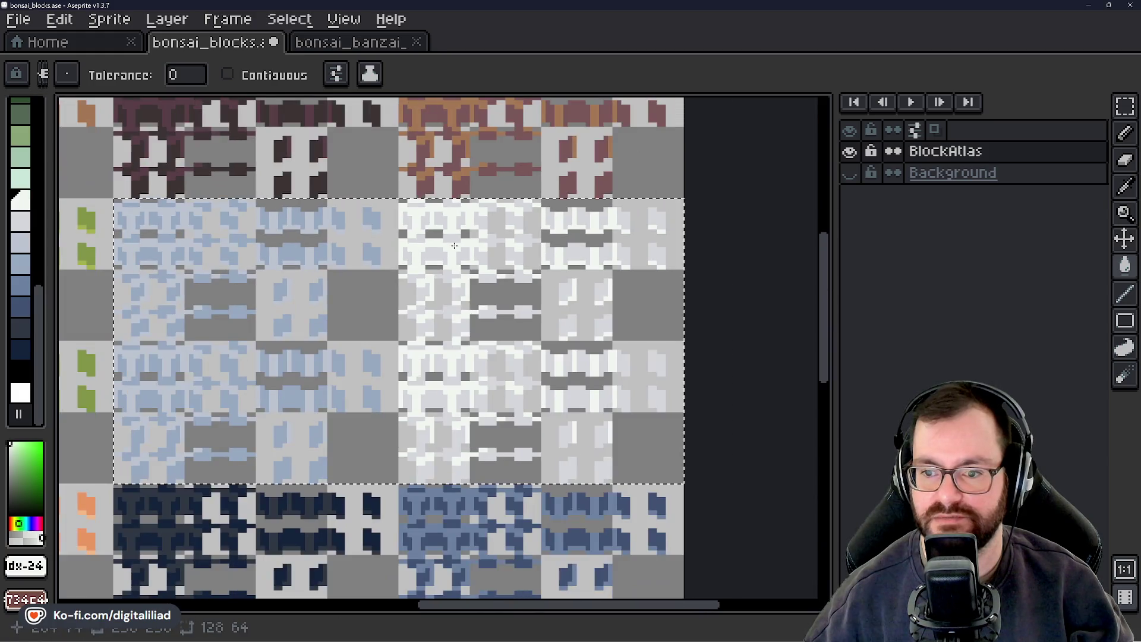
pyautogui.scroll(-2, 476, 288)
pyautogui.scroll(1, 474, 241)
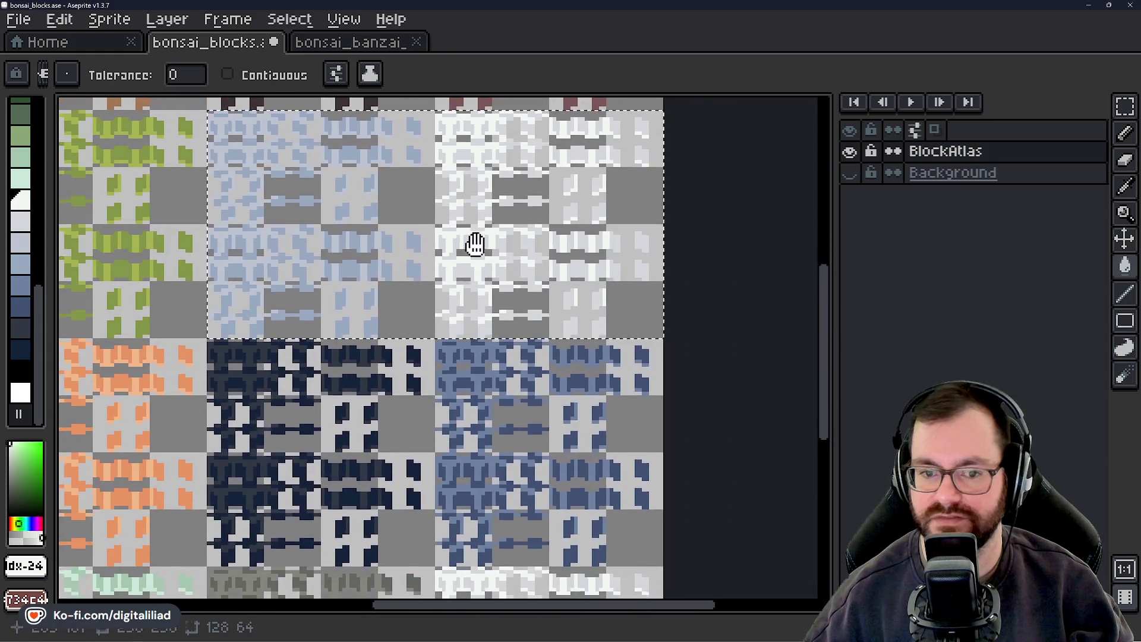
pyautogui.scroll(-5, 473, 347)
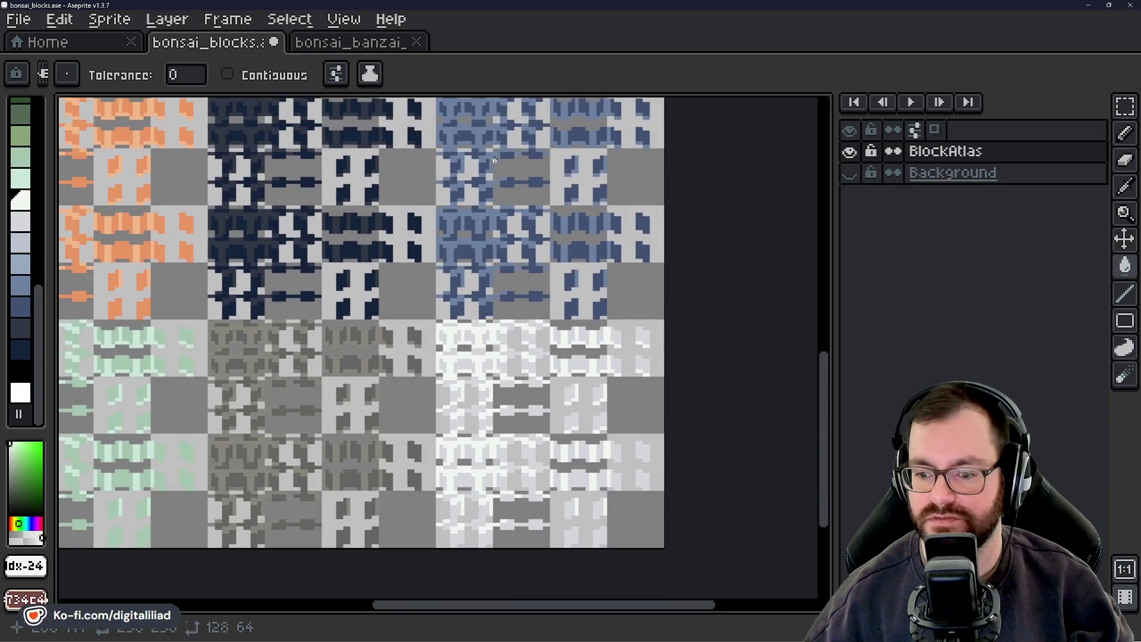
pyautogui.click(1126, 107)
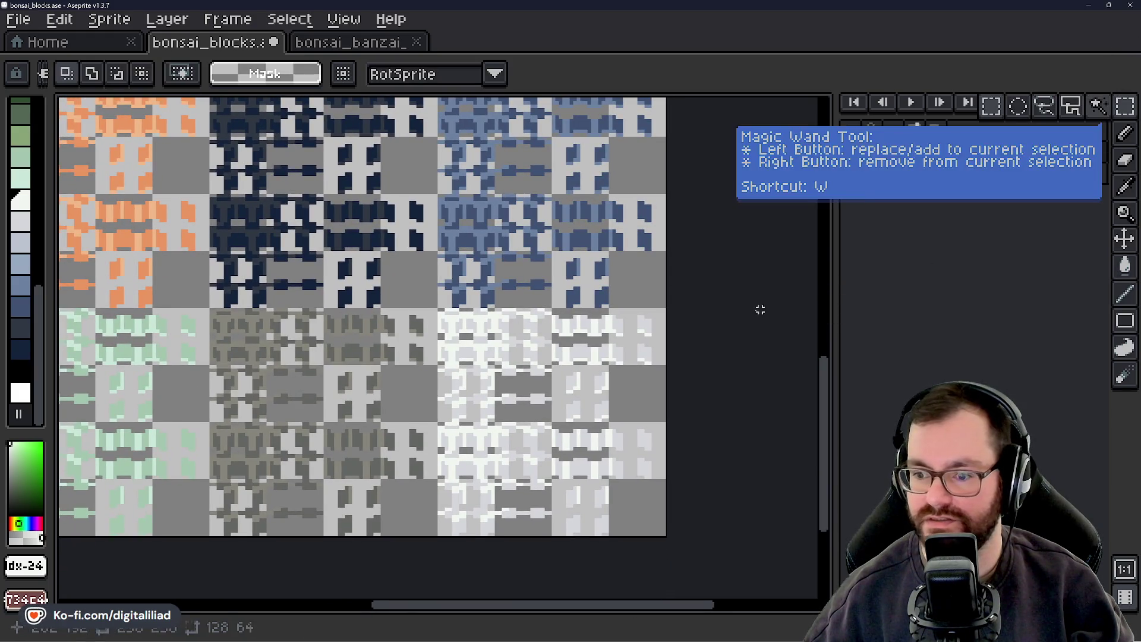
# Select the bottom-right white block group and bucket-fill its light pixels with tan
pyautogui.moveTo(461, 317)
pyautogui.mouseDown()
pyautogui.moveTo(579, 420)
pyautogui.moveTo(667, 535)
pyautogui.mouseUp()
pyautogui.scroll(-2, 144, 267)
pyautogui.hscroll(2, 144, 268)
pyautogui.scroll(5, 33, 264)
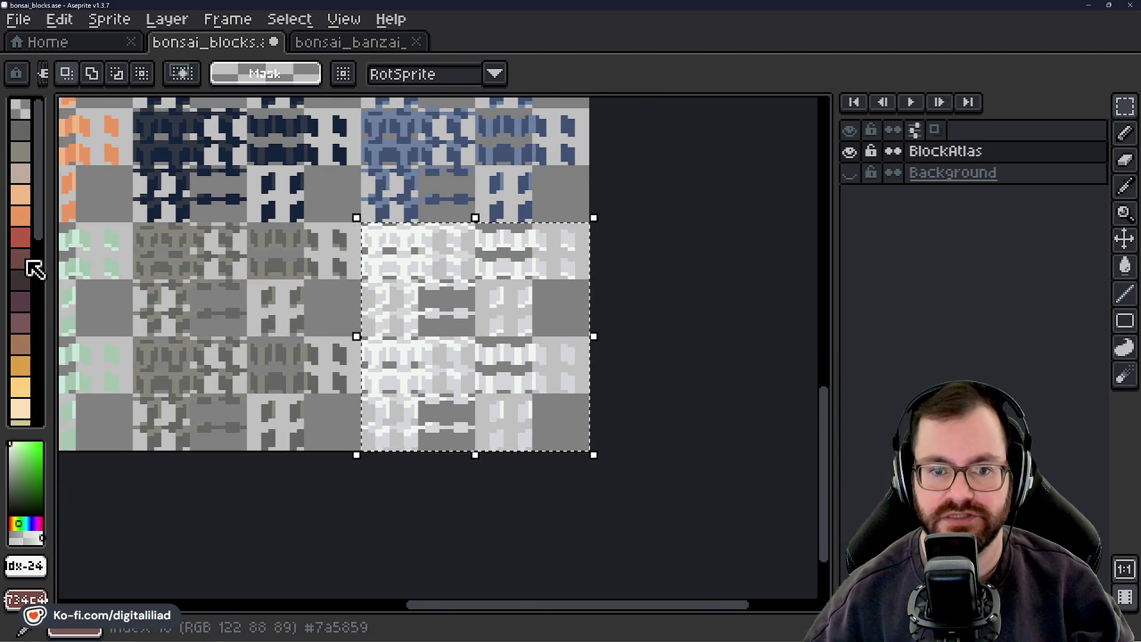
pyautogui.click(21, 174)
pyautogui.scroll(2, 453, 238)
pyautogui.press('g')
pyautogui.scroll(1, 469, 224)
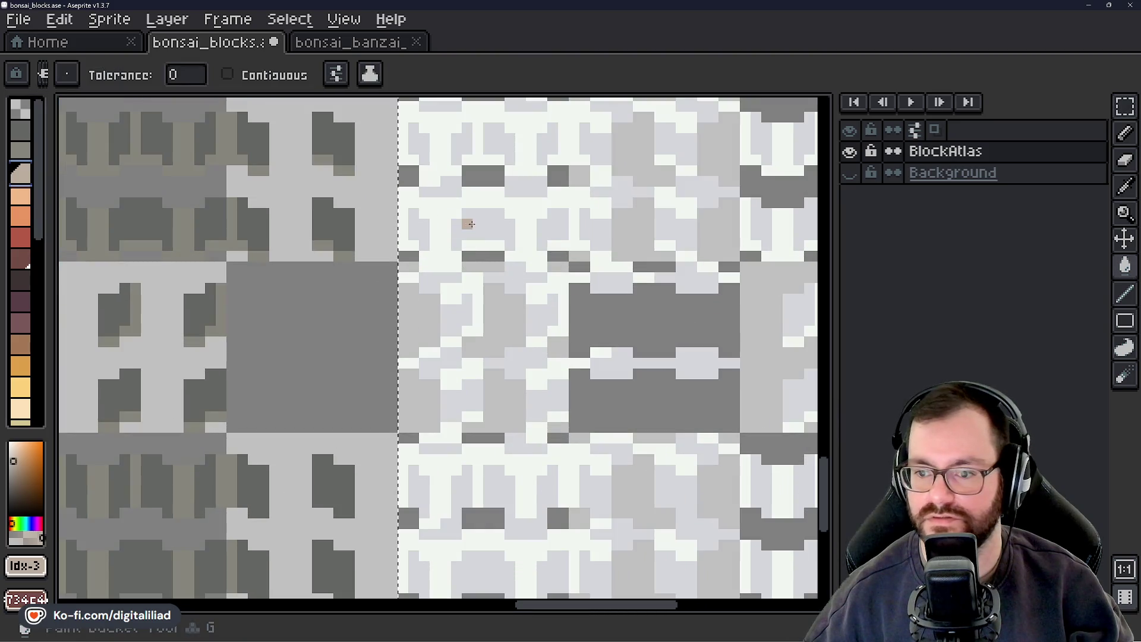
pyautogui.click(469, 225)
pyautogui.scroll(-1, 469, 224)
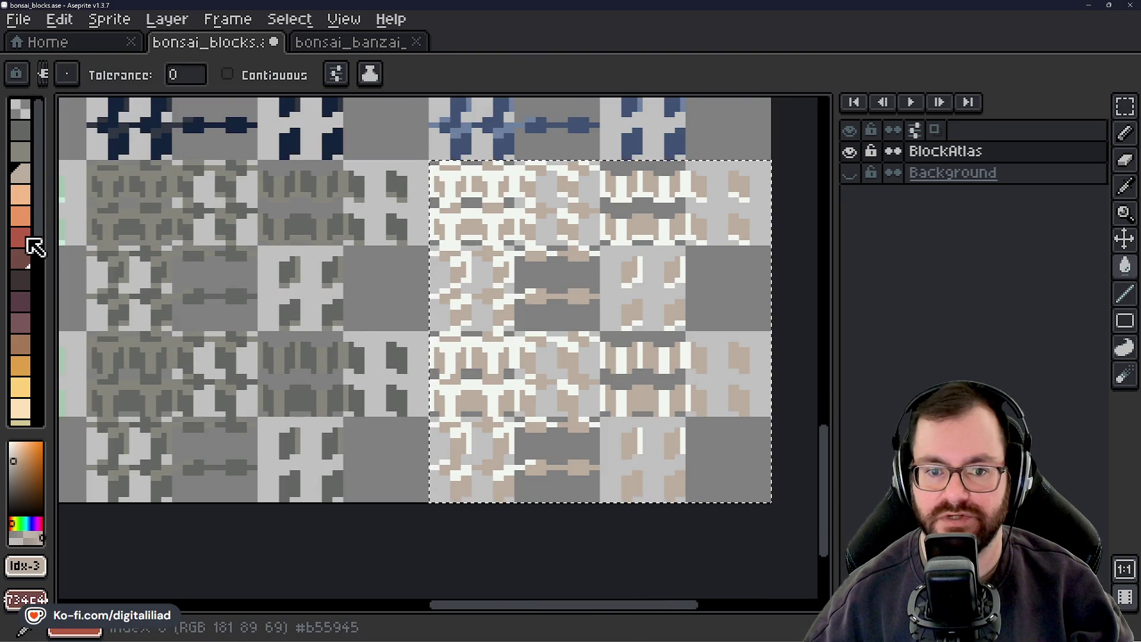
pyautogui.scroll(-5, 32, 297)
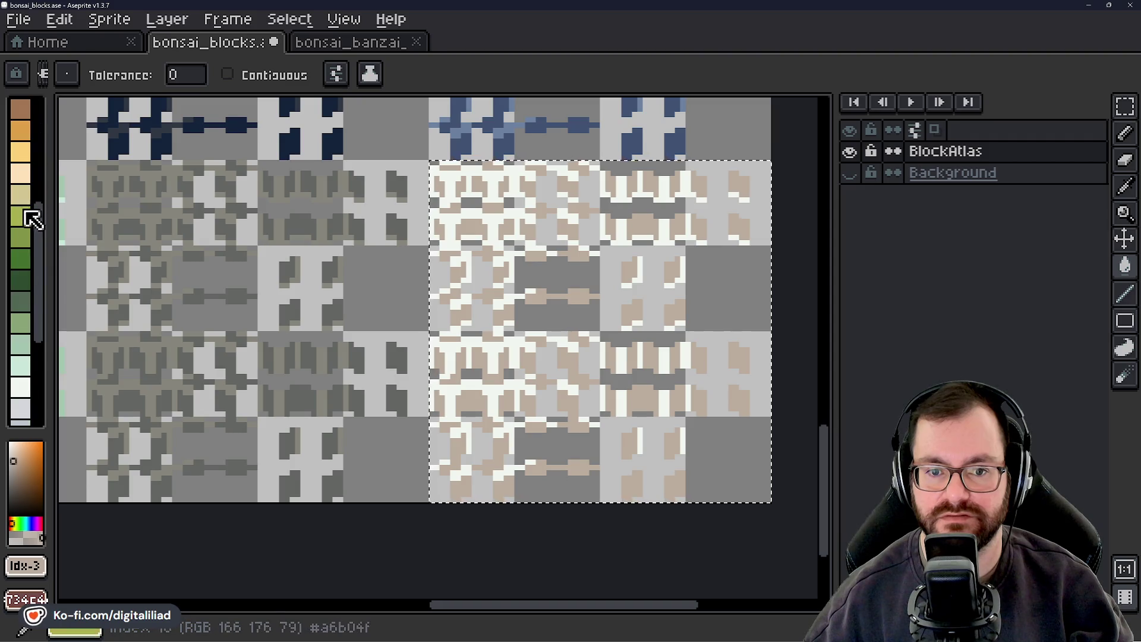
# Fill the remaining white pixels in the selection with peach
pyautogui.click(24, 294)
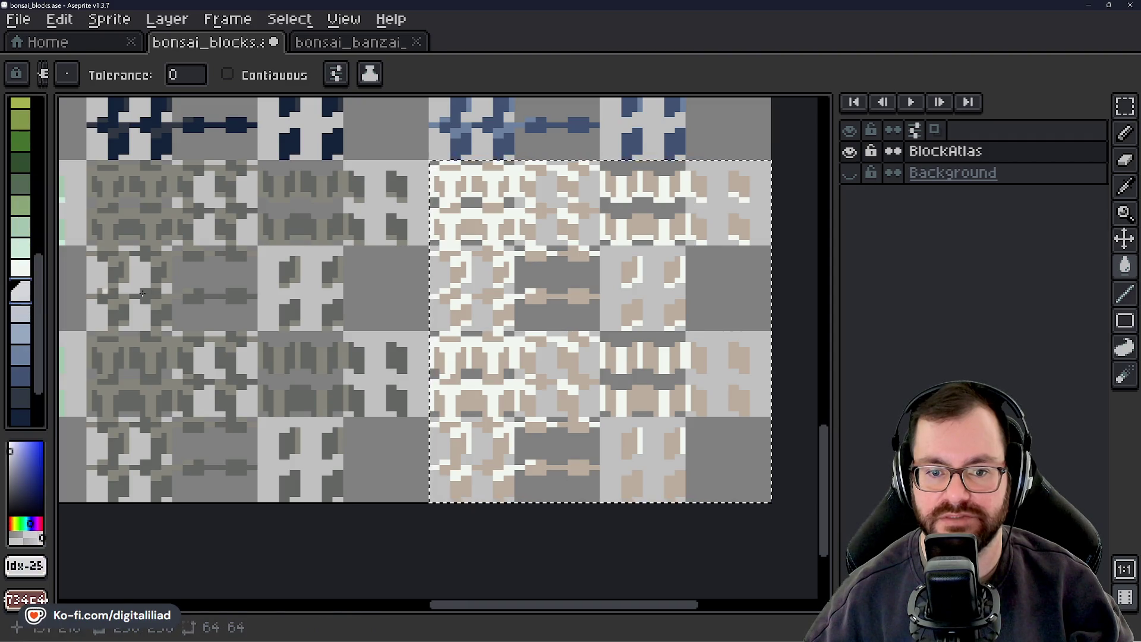
pyautogui.scroll(2, 405, 278)
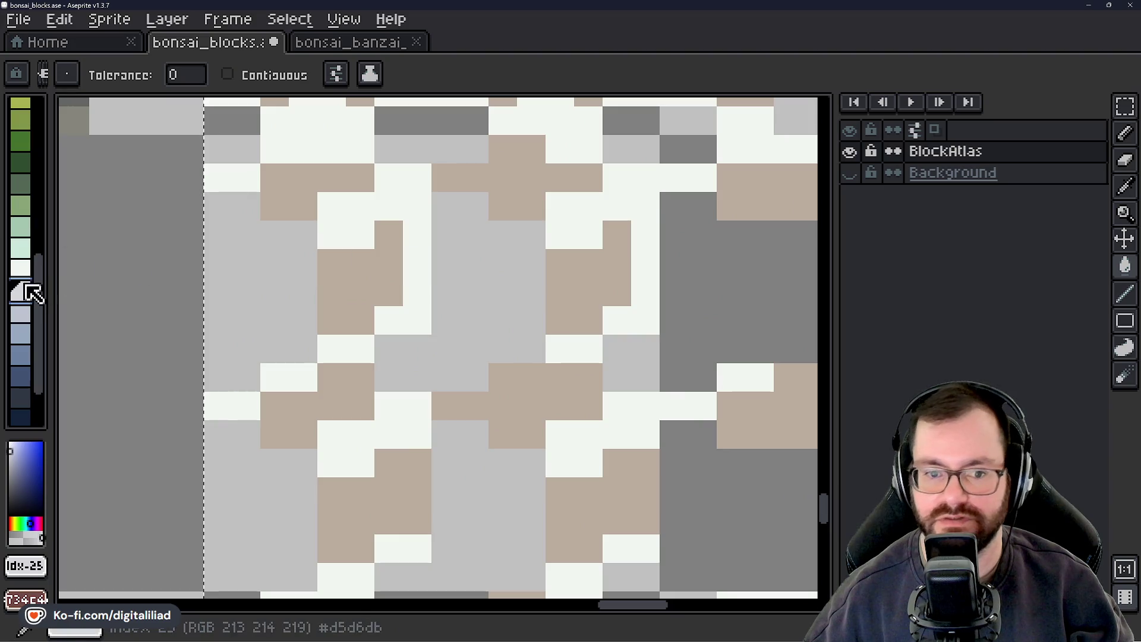
pyautogui.click(21, 269)
pyautogui.scroll(-3, 372, 270)
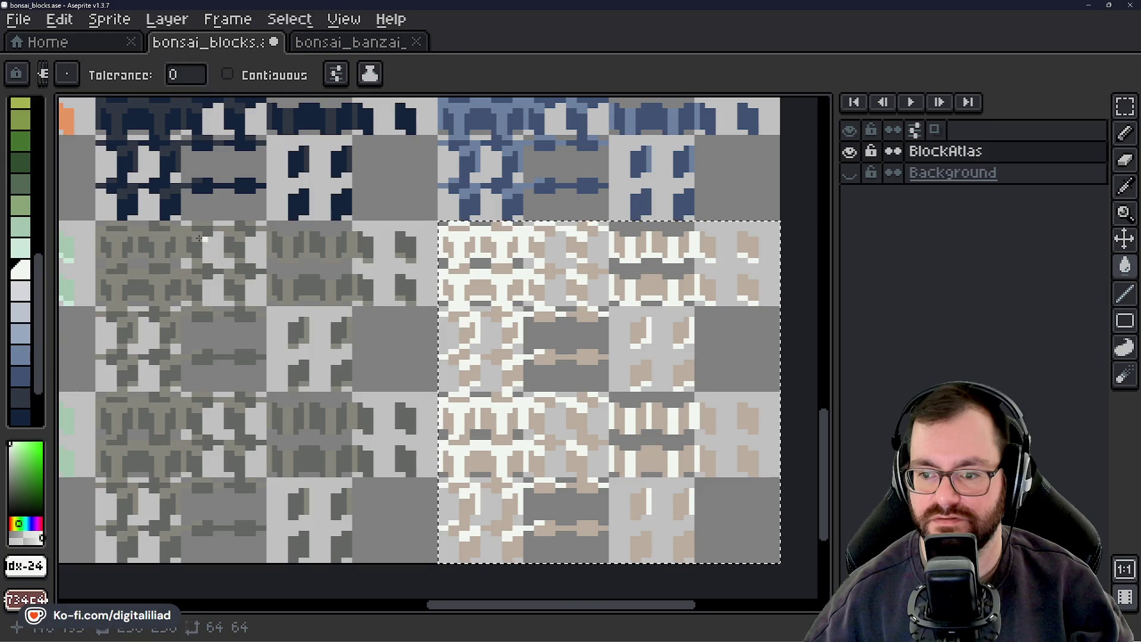
pyautogui.scroll(3, 32, 282)
pyautogui.scroll(2, 30, 289)
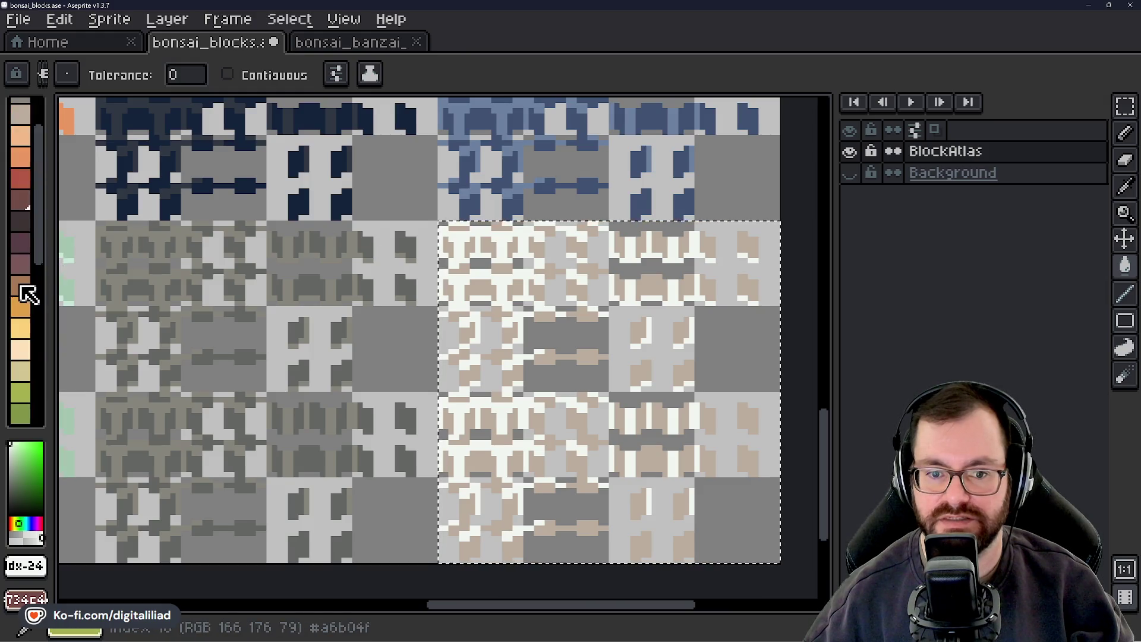
pyautogui.scroll(1, 34, 280)
pyautogui.click(25, 293)
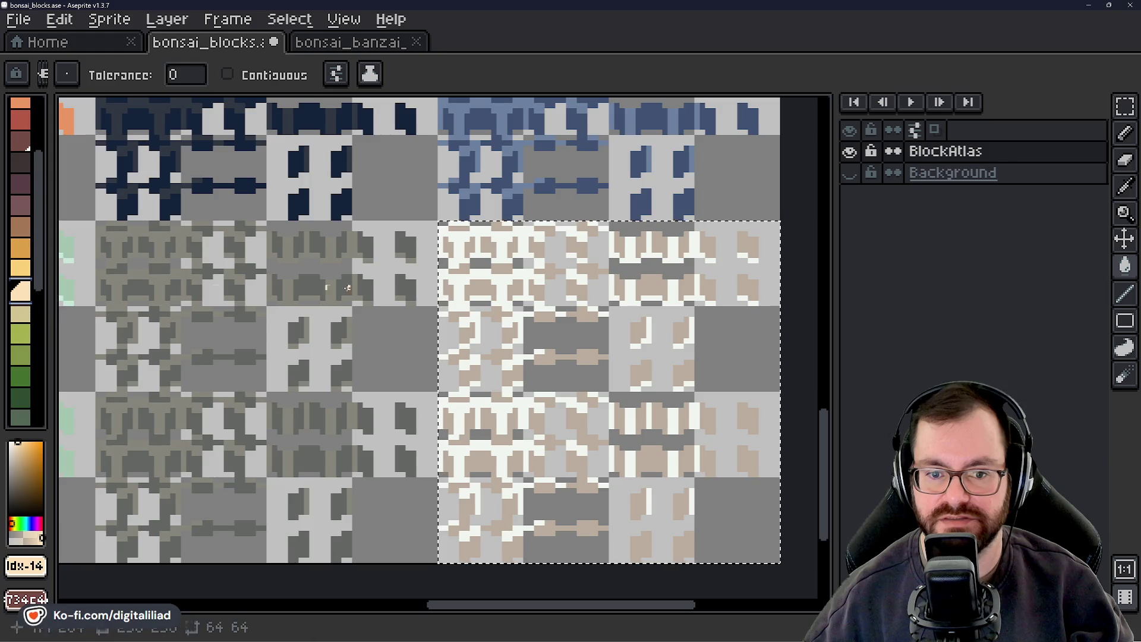
pyautogui.click(473, 313)
pyautogui.scroll(2, 473, 314)
pyautogui.scroll(-1, 473, 314)
pyautogui.scroll(-3, 473, 314)
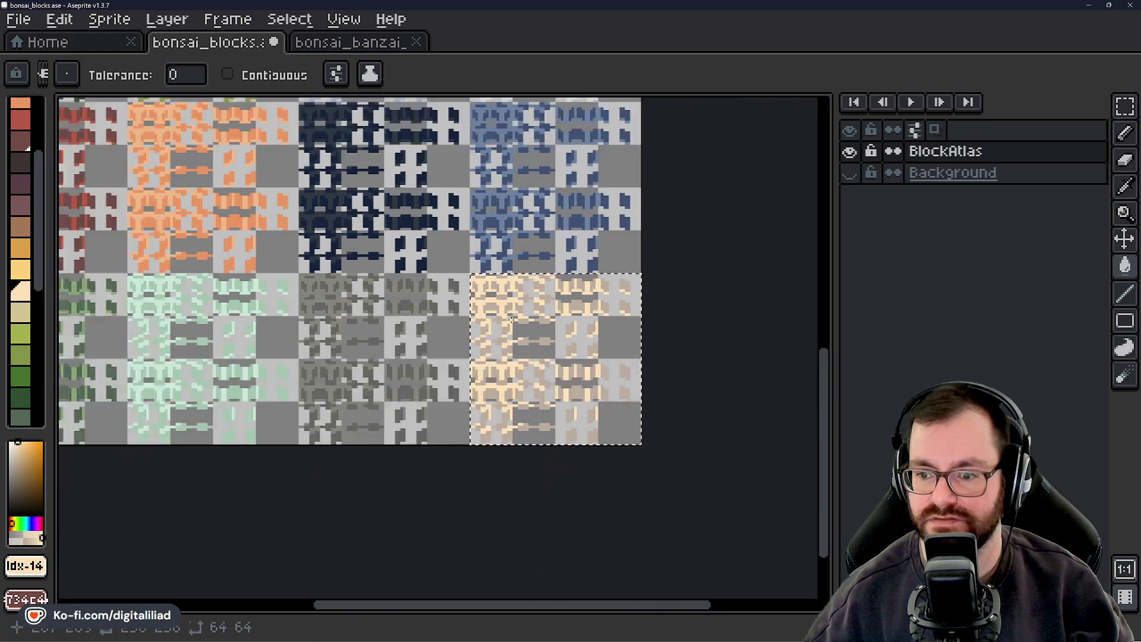
# Clear the selection and save bonsai_blocks.ase
pyautogui.moveTo(376, 255)
pyautogui.mouseDown()
pyautogui.moveTo(447, 344)
pyautogui.moveTo(450, 422)
pyautogui.mouseUp()
pyautogui.click(1125, 107)
pyautogui.hotkey('ctrl', 'd')
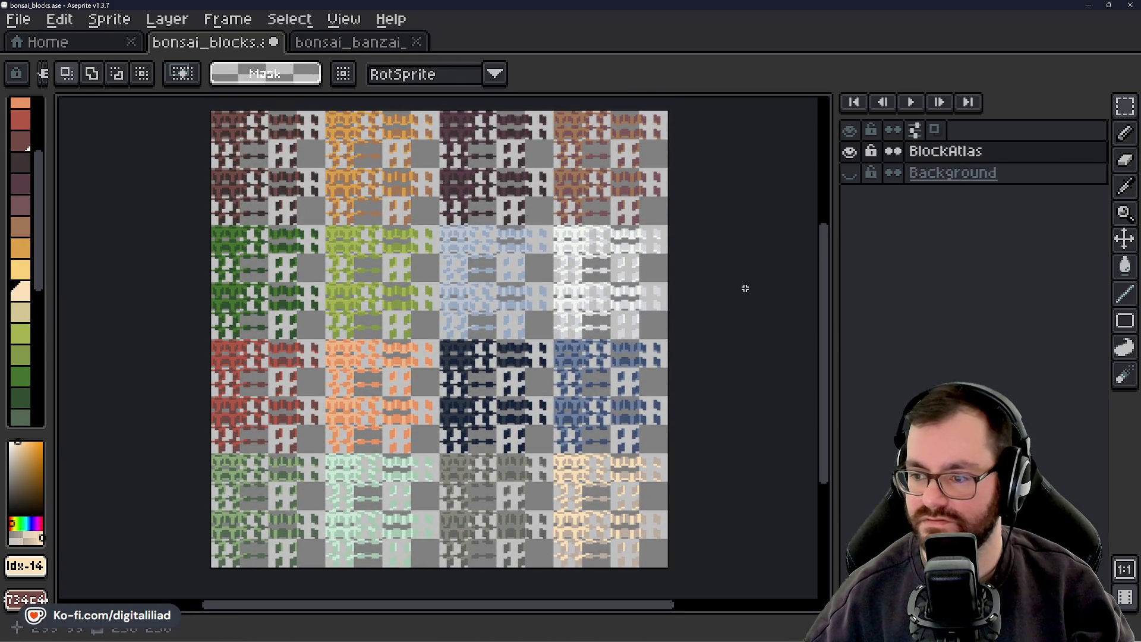
pyautogui.hotkey('ctrl', 's')
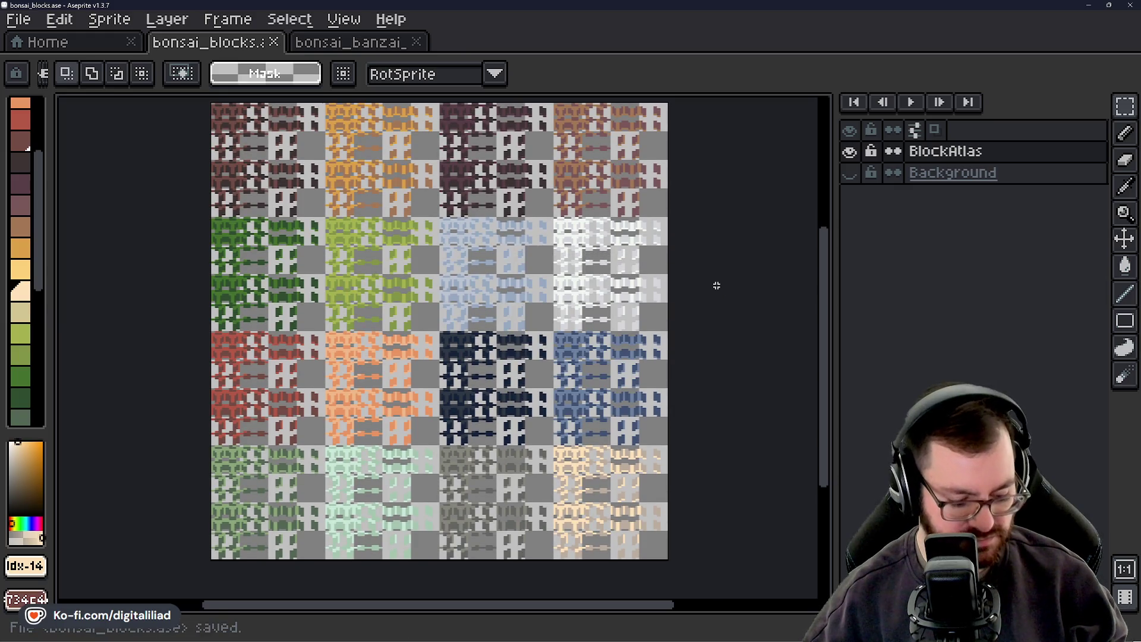
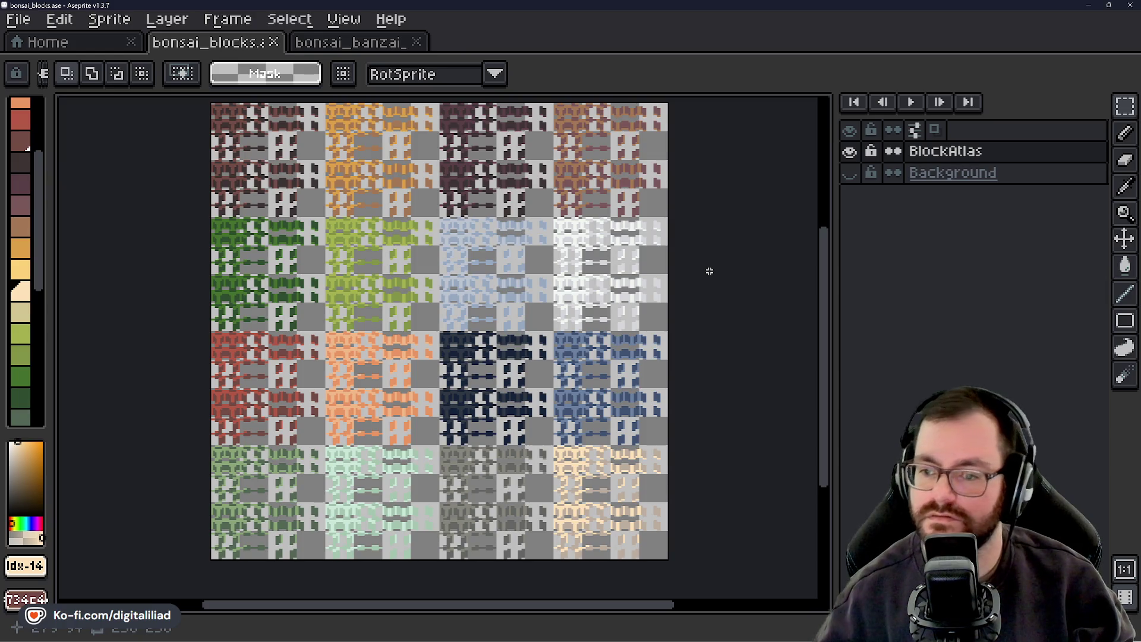
# Save bonsai_blocks.ase and export a PNG copy as bonsai_blocks.png
pyautogui.hotkey('ctrl', 's')
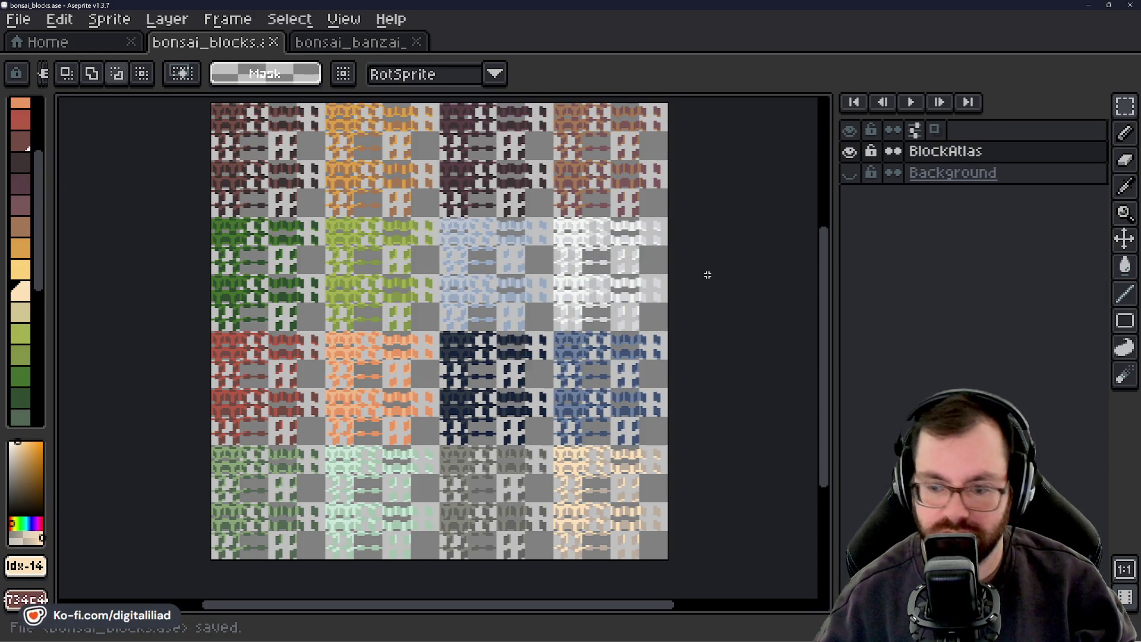
pyautogui.hotkey('ctrl', 'alt', 'shift', 's')
pyautogui.click(454, 361)
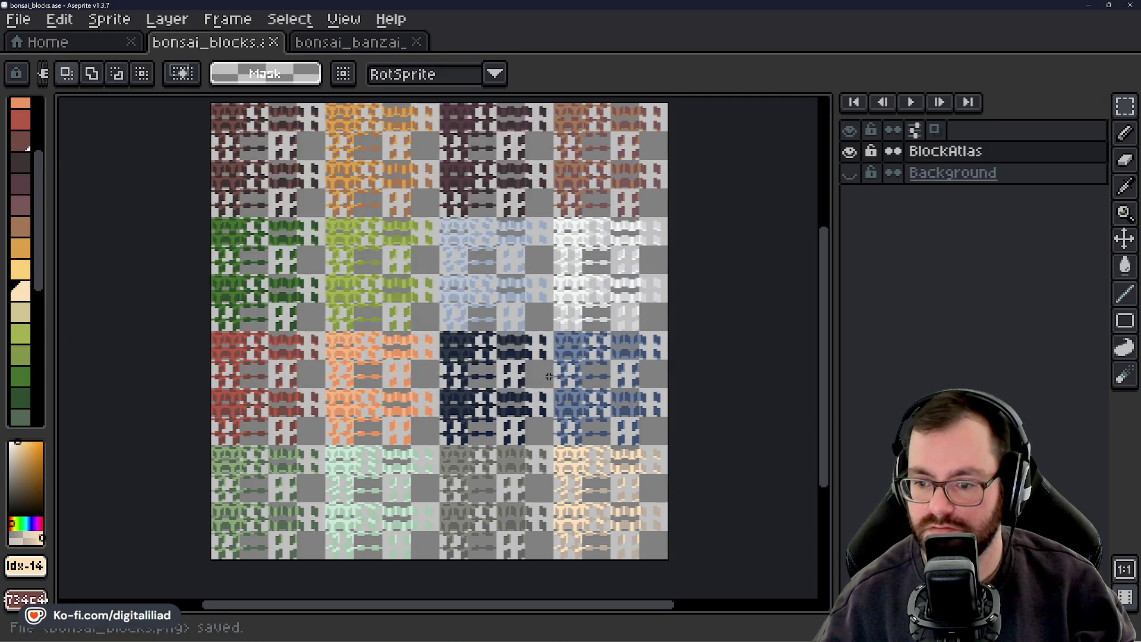
# Pan and zoom across the block atlas to inspect the tiles
pyautogui.moveTo(521, 296); pyautogui.dragTo(547, 303)
pyautogui.moveTo(576, 338); pyautogui.dragTo(595, 337)
pyautogui.scroll(2, 660, 283)
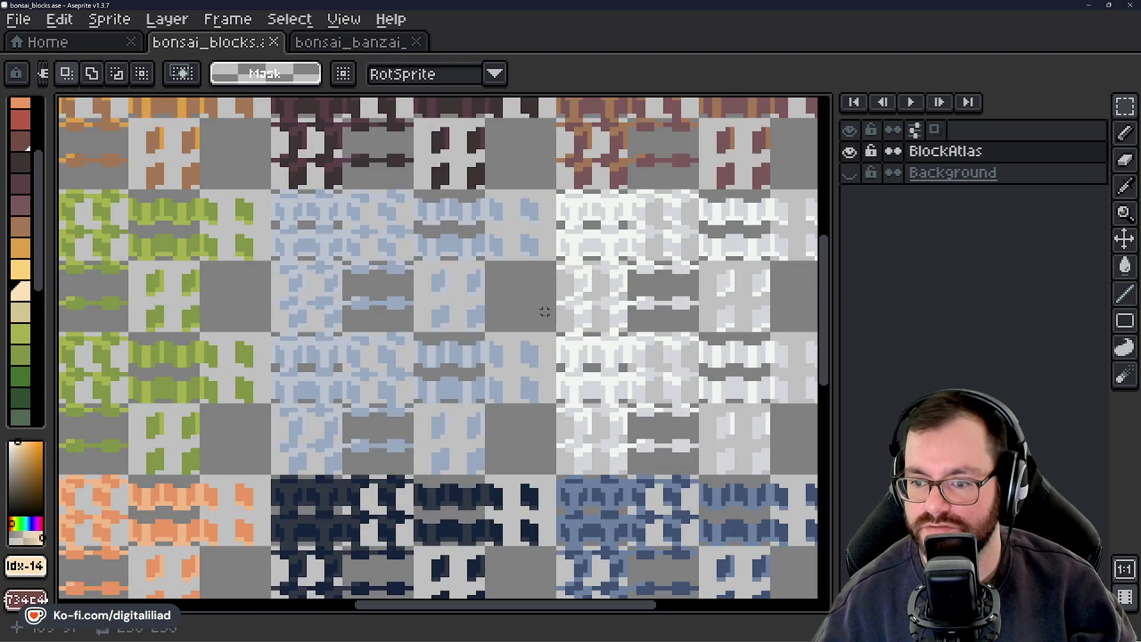
pyautogui.scroll(-1, 533, 344)
pyautogui.moveTo(537, 392); pyautogui.dragTo(535, 390)
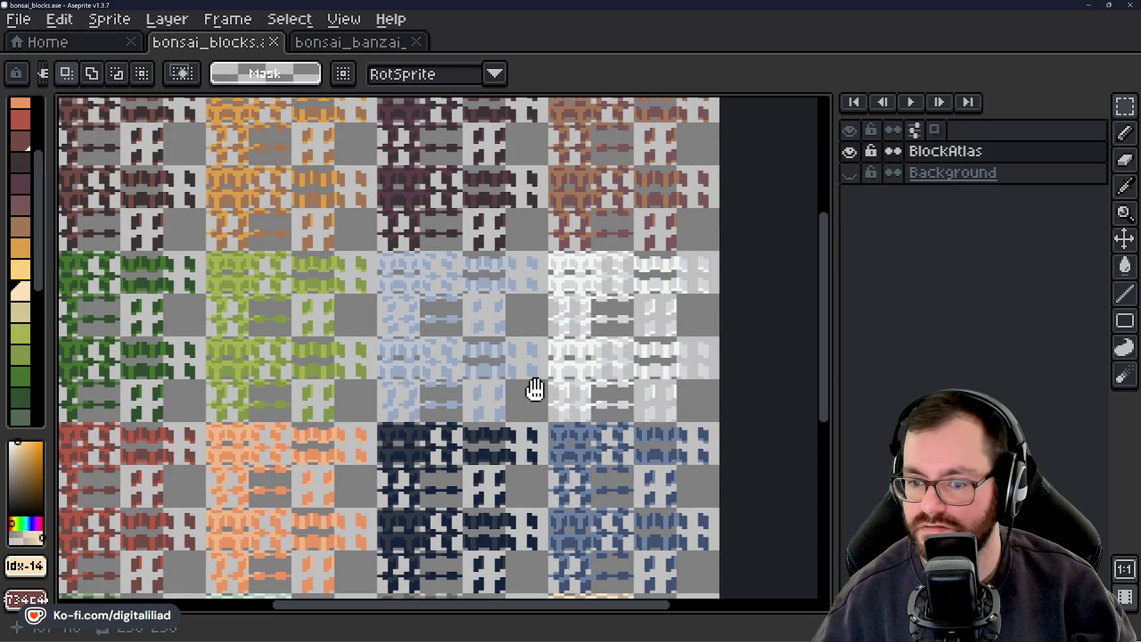
pyautogui.scroll(-1, 535, 389)
pyautogui.scroll(1, 576, 262)
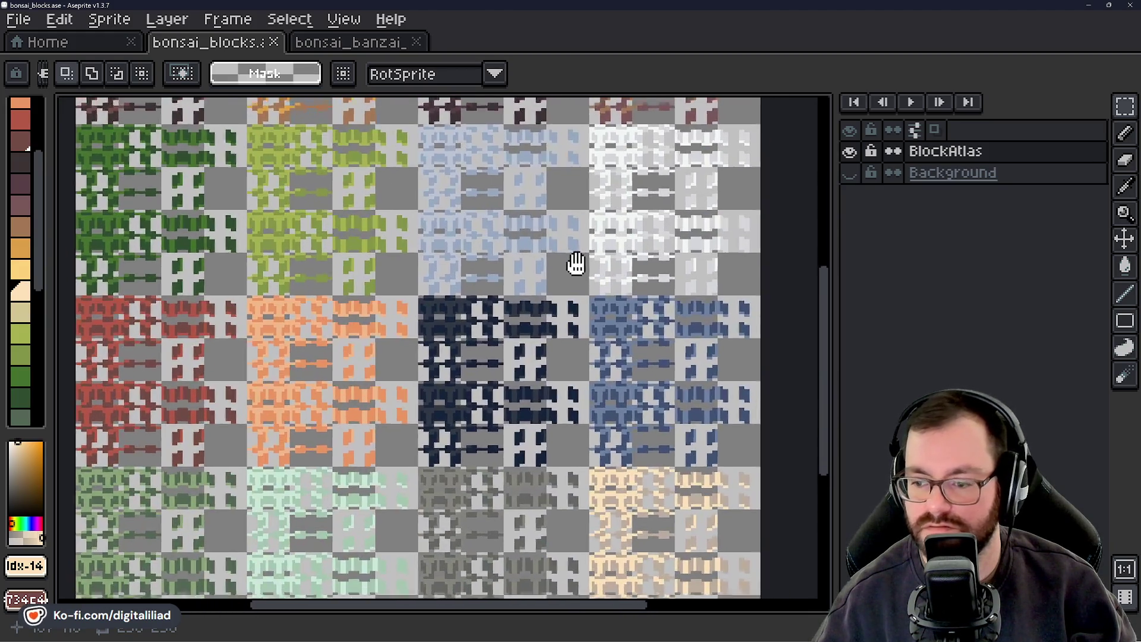
# Select the navy, blue, grey and tan block groups in the lower atlas rows
pyautogui.moveTo(577, 262); pyautogui.dragTo(592, 199)
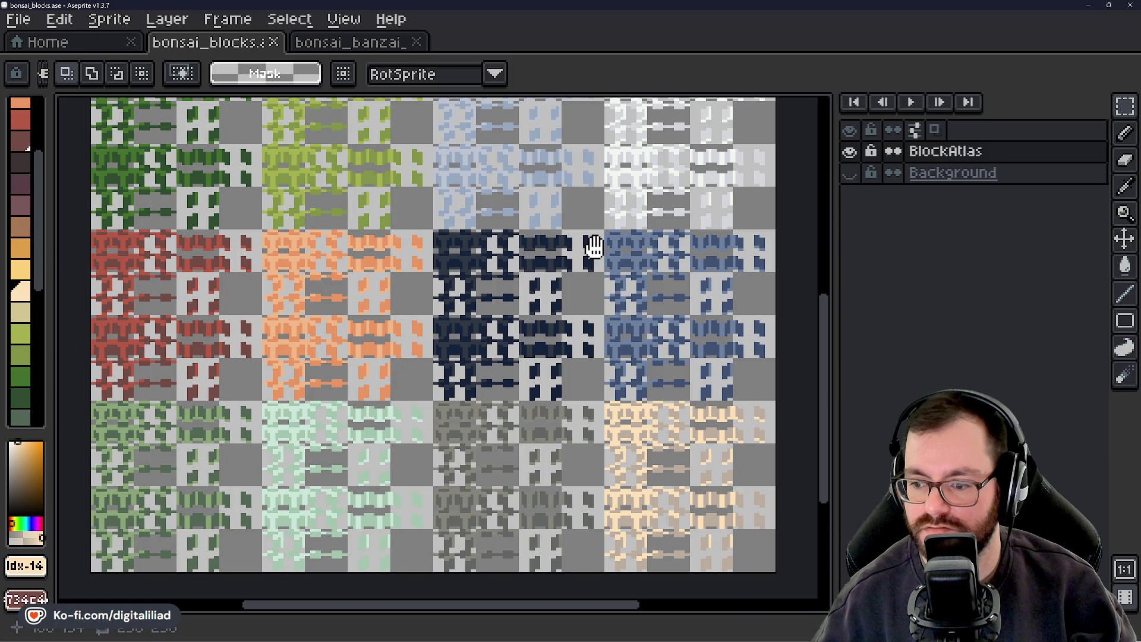
pyautogui.moveTo(595, 247); pyautogui.dragTo(398, 95)
pyautogui.scroll(3, 330, 301)
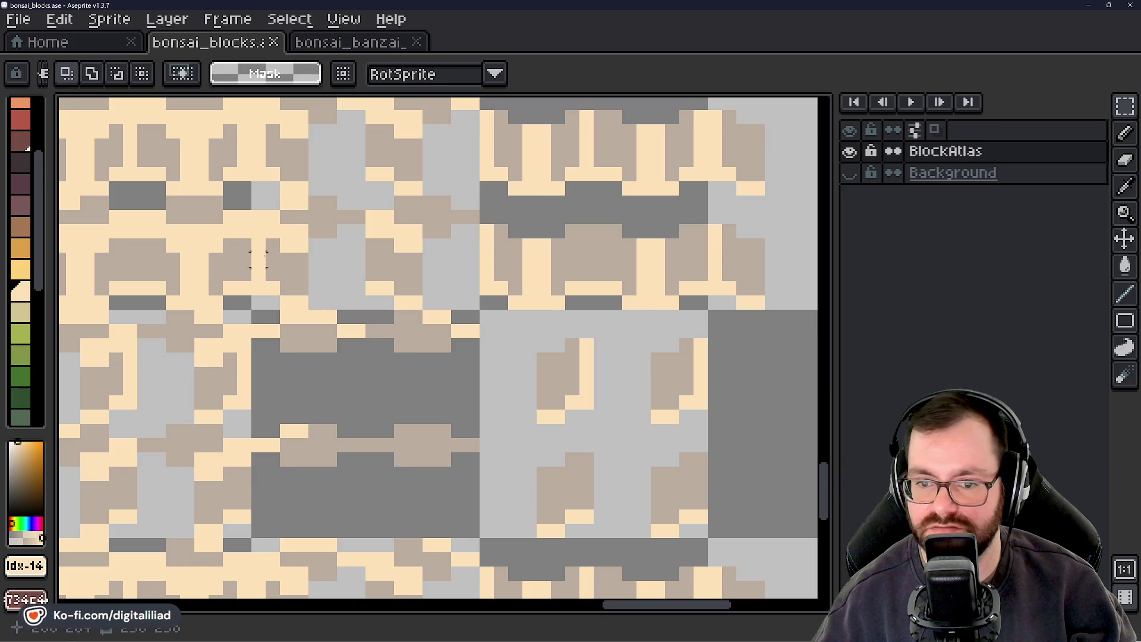
pyautogui.scroll(-2, 258, 259)
pyautogui.scroll(-2, 198, 223)
pyautogui.scroll(1, 587, 418)
pyautogui.scroll(1, 485, 409)
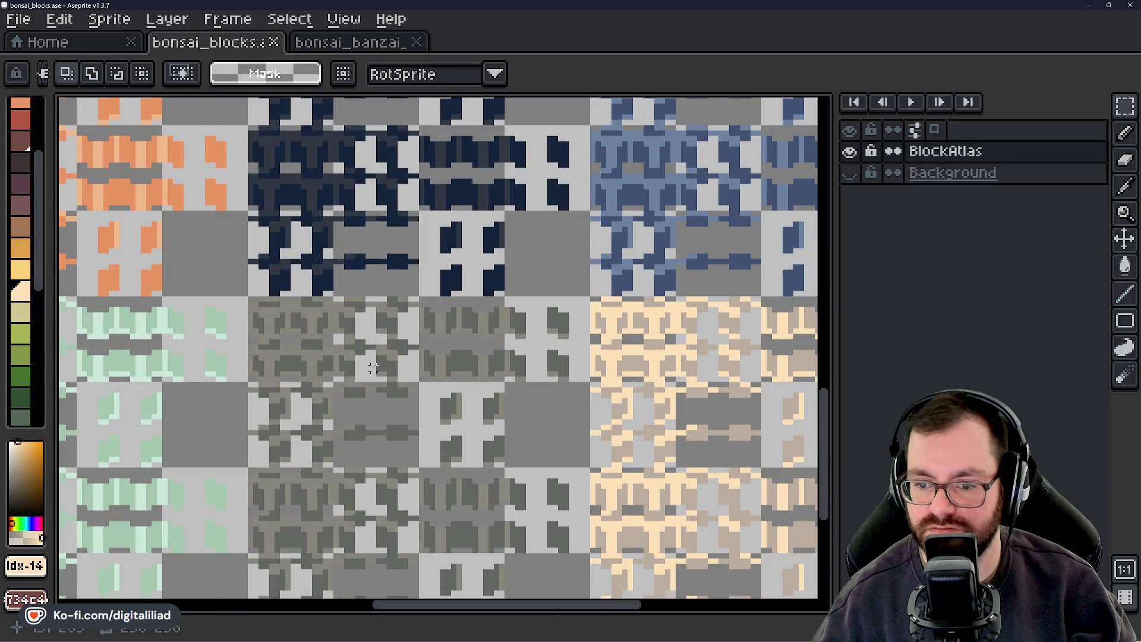
pyautogui.scroll(-1, 641, 353)
pyautogui.moveTo(592, 364)
pyautogui.mouseDown()
pyautogui.moveTo(545, 401)
pyautogui.moveTo(470, 374)
pyautogui.mouseUp()
pyautogui.moveTo(310, 174)
pyautogui.mouseDown()
pyautogui.moveTo(396, 303)
pyautogui.moveTo(610, 516)
pyautogui.moveTo(653, 516)
pyautogui.mouseUp()
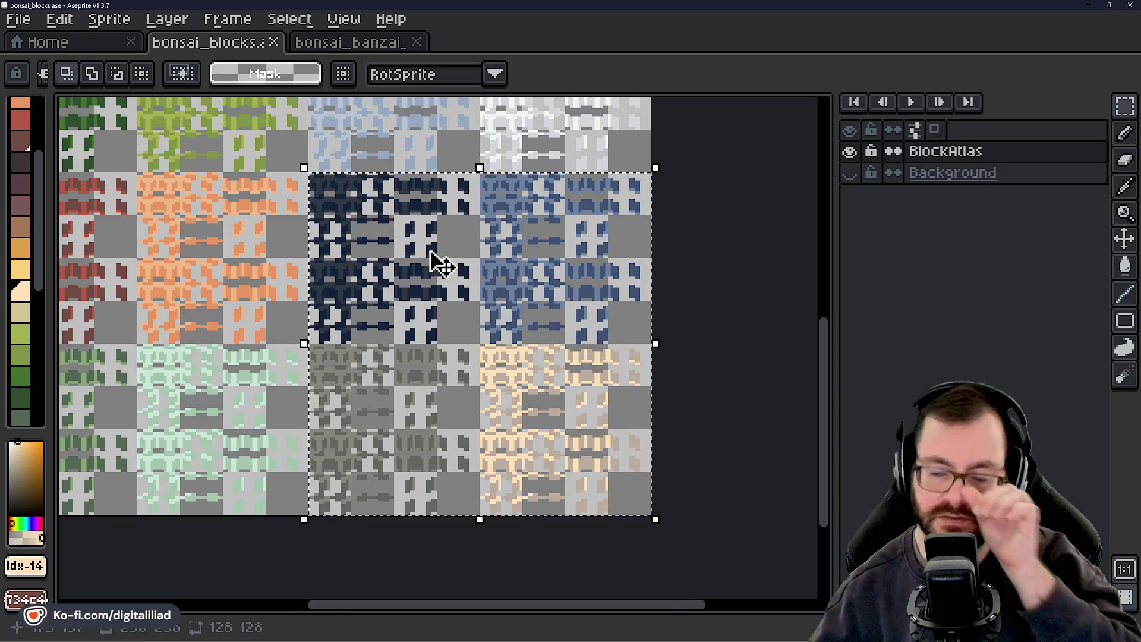
# Inspect the selected grey and tan blocks closely, panning across the atlas
pyautogui.scroll(2, 440, 266)
pyautogui.scroll(-1, 639, 309)
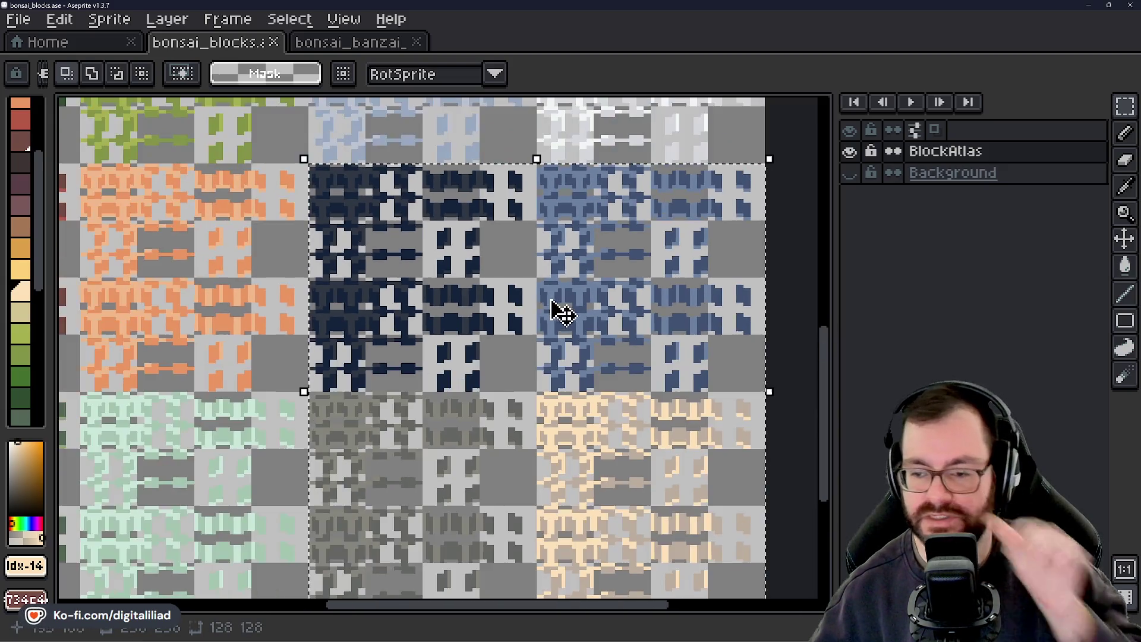
pyautogui.moveTo(512, 339); pyautogui.dragTo(525, 319)
pyautogui.moveTo(481, 365); pyautogui.dragTo(450, 360)
pyautogui.scroll(1, 341, 189)
pyautogui.moveTo(454, 285)
pyautogui.mouseDown()
pyautogui.moveTo(454, 212)
pyautogui.moveTo(499, 339)
pyautogui.moveTo(565, 346)
pyautogui.mouseUp()
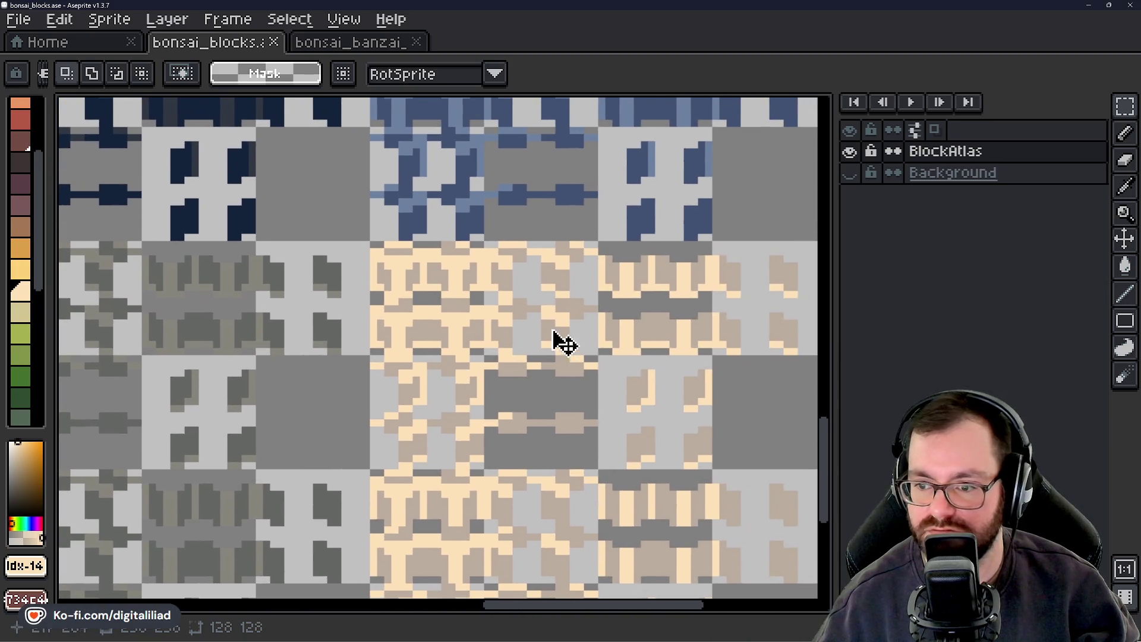
pyautogui.scroll(-2, 476, 453)
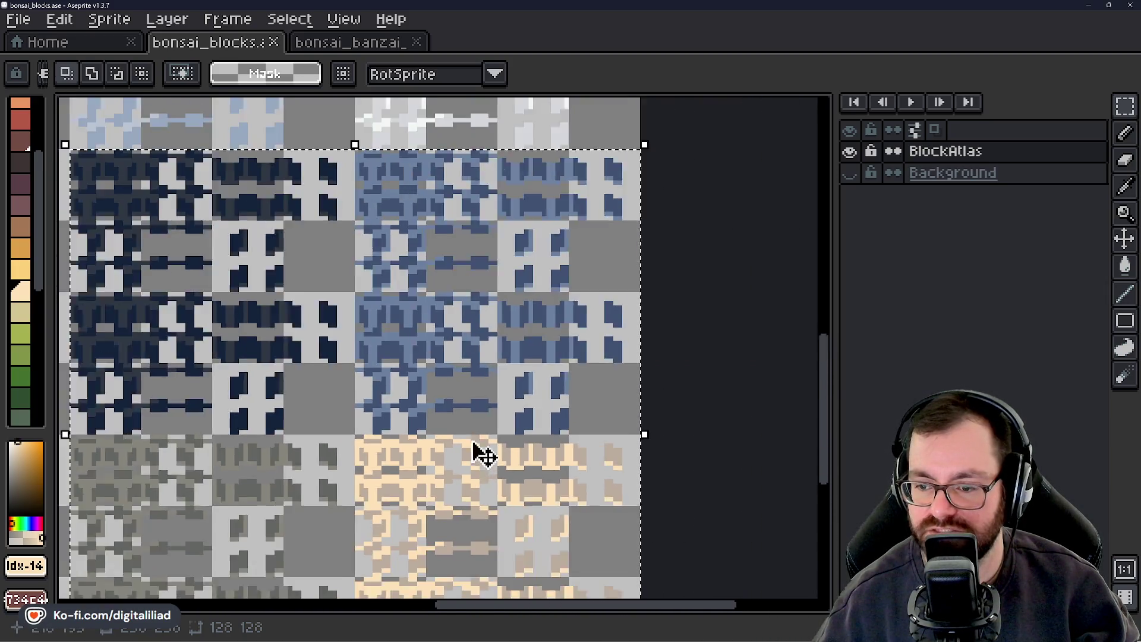
pyautogui.scroll(-3, 467, 348)
pyautogui.hscroll(-3, 467, 348)
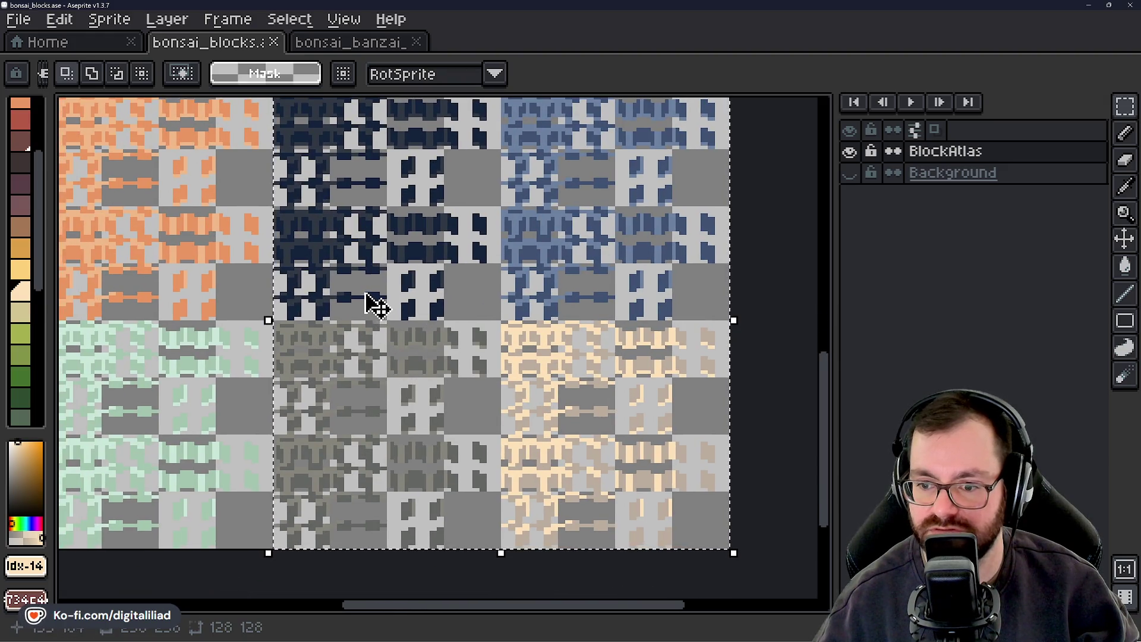
pyautogui.moveTo(315, 237)
pyautogui.mouseDown()
pyautogui.moveTo(438, 438)
pyautogui.moveTo(682, 314)
pyautogui.mouseUp()
pyautogui.moveTo(601, 378)
pyautogui.mouseDown()
pyautogui.moveTo(571, 403)
pyautogui.moveTo(583, 466)
pyautogui.moveTo(448, 339)
pyautogui.moveTo(294, 397)
pyautogui.moveTo(199, 365)
pyautogui.moveTo(227, 327)
pyautogui.mouseUp()
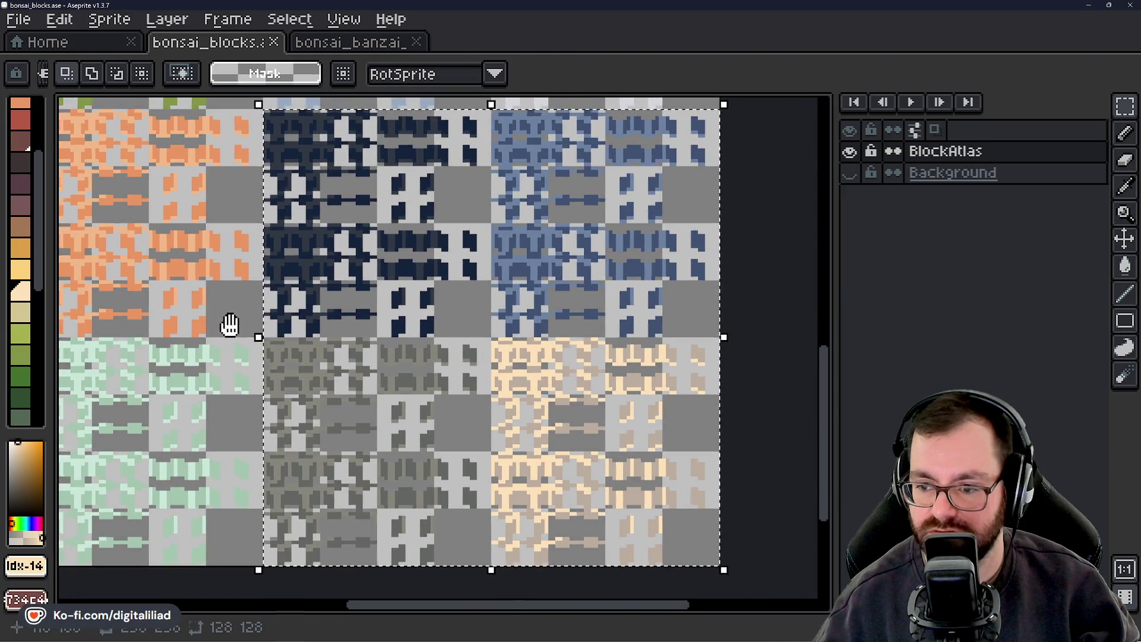
# Look over the upper block rows and return to the selected region
pyautogui.scroll(-2, 408, 395)
pyautogui.moveTo(429, 330); pyautogui.dragTo(431, 395)
pyautogui.scroll(3, 479, 181)
pyautogui.moveTo(513, 331); pyautogui.dragTo(569, 298)
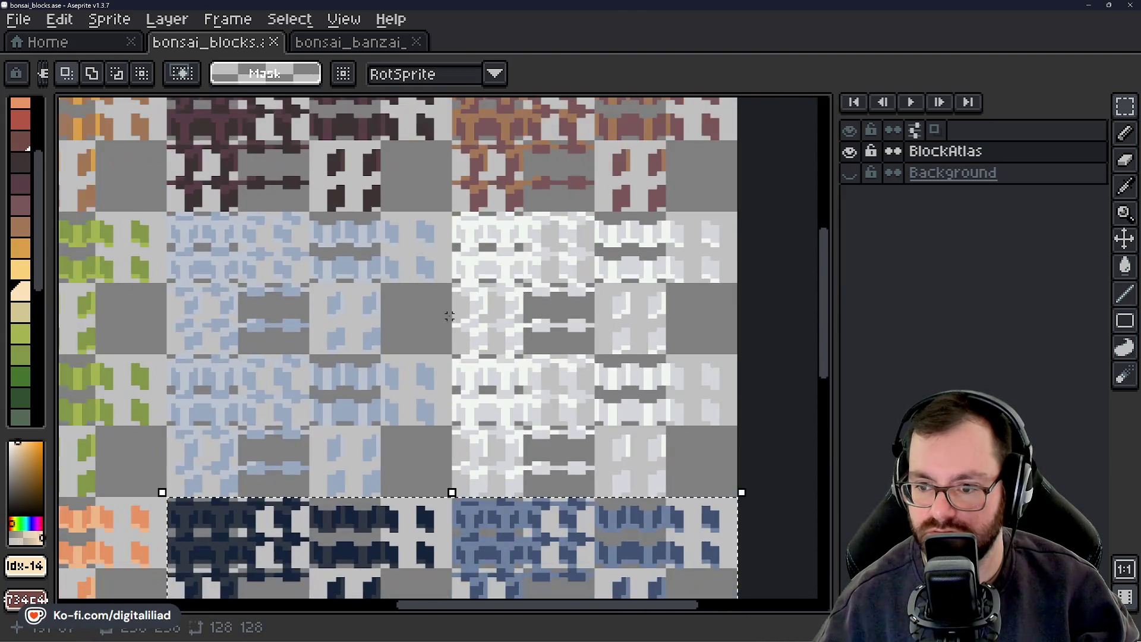
pyautogui.moveTo(522, 466)
pyautogui.mouseDown()
pyautogui.moveTo(530, 247)
pyautogui.moveTo(516, 169)
pyautogui.mouseUp()
pyautogui.moveTo(553, 298); pyautogui.dragTo(548, 523)
pyautogui.moveTo(470, 240); pyautogui.dragTo(483, 357)
pyautogui.scroll(-4, 27, 226)
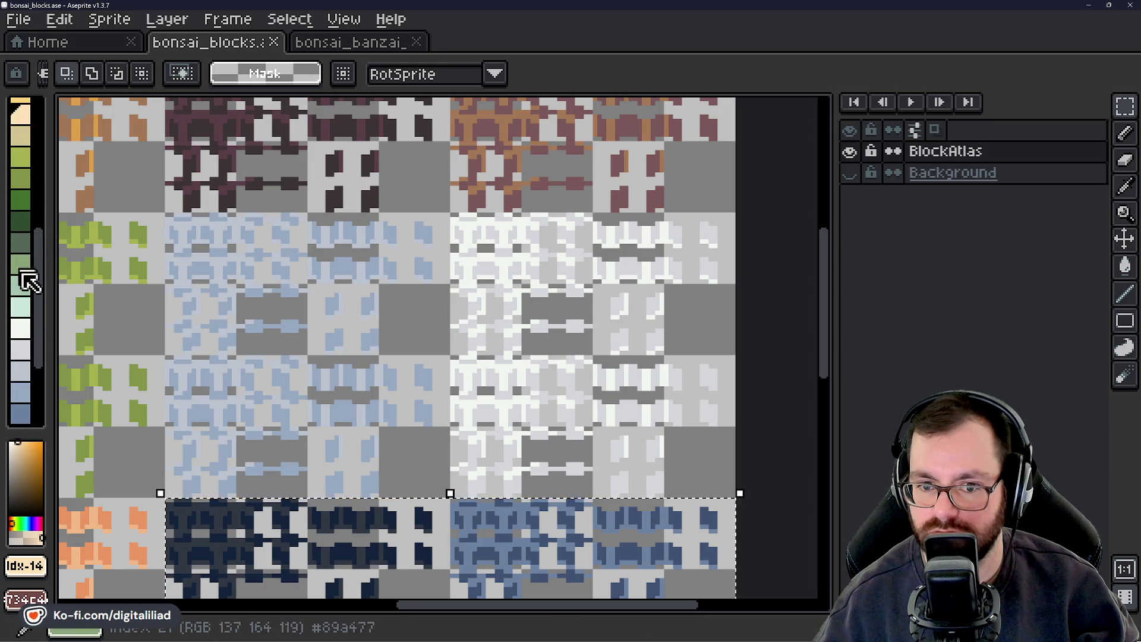
pyautogui.moveTo(153, 480)
pyautogui.mouseDown()
pyautogui.moveTo(571, 265)
pyautogui.moveTo(542, 234)
pyautogui.moveTo(559, 250)
pyautogui.moveTo(548, 273)
pyautogui.mouseUp()
pyautogui.scroll(-4, 491, 290)
# Deselect, save and re-export the atlas as bonsai_blocks.png, then return to Godot
pyautogui.hotkey('ctrl', 'd')
pyautogui.hotkey('ctrl', 's')
pyautogui.hotkey('ctrl', 'alt', 'shift', 's')
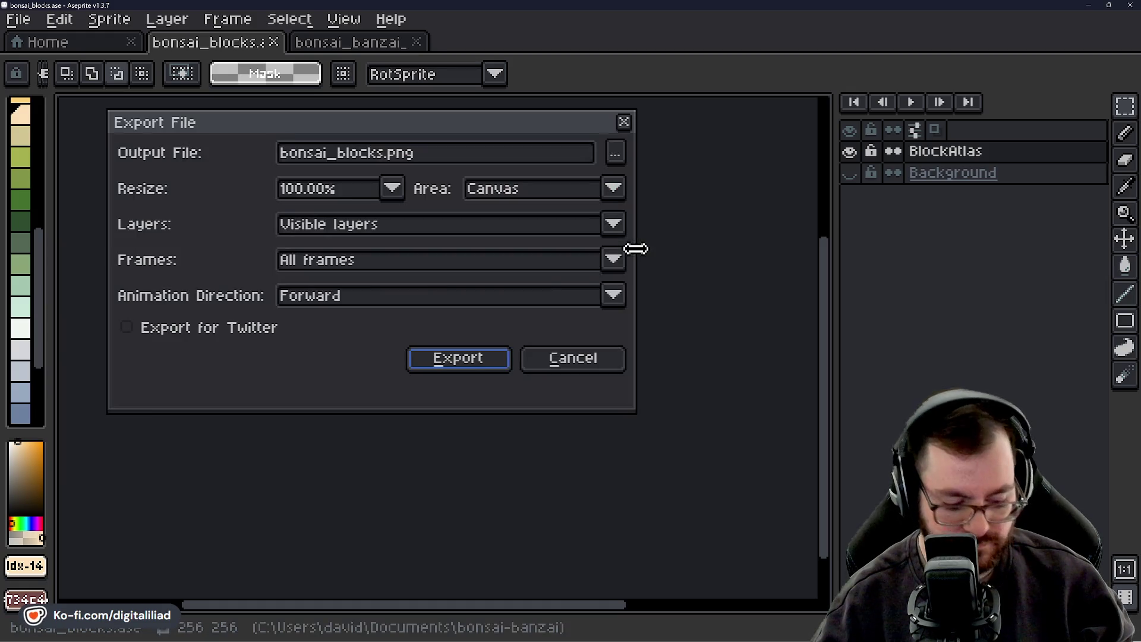
pyautogui.click(493, 357)
pyautogui.moveTo(680, 639)
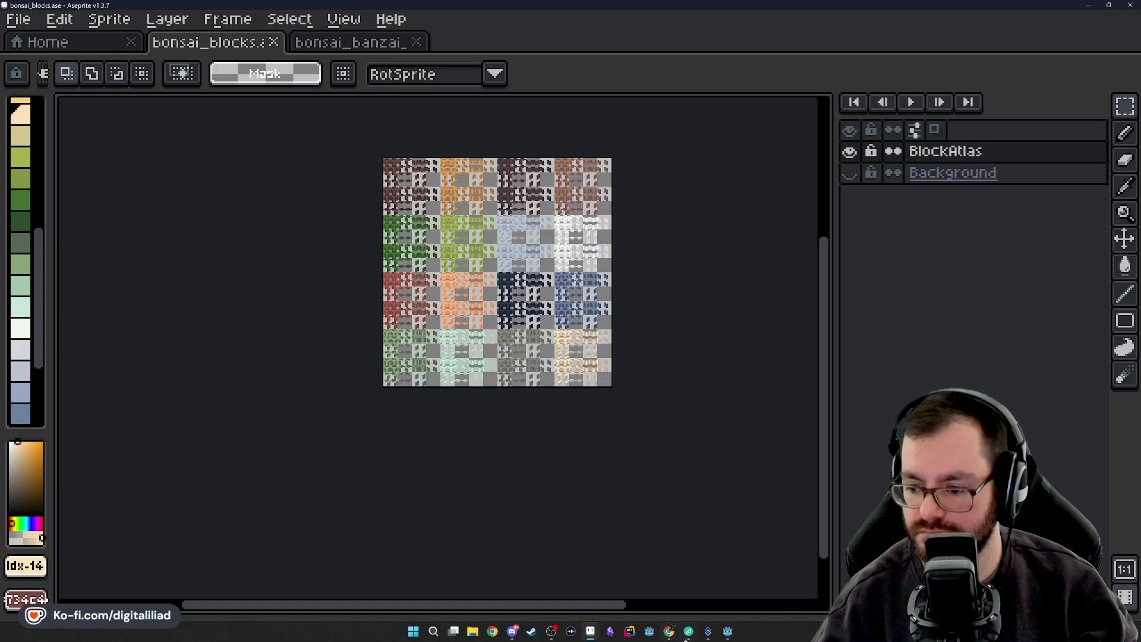
pyautogui.click(730, 635)
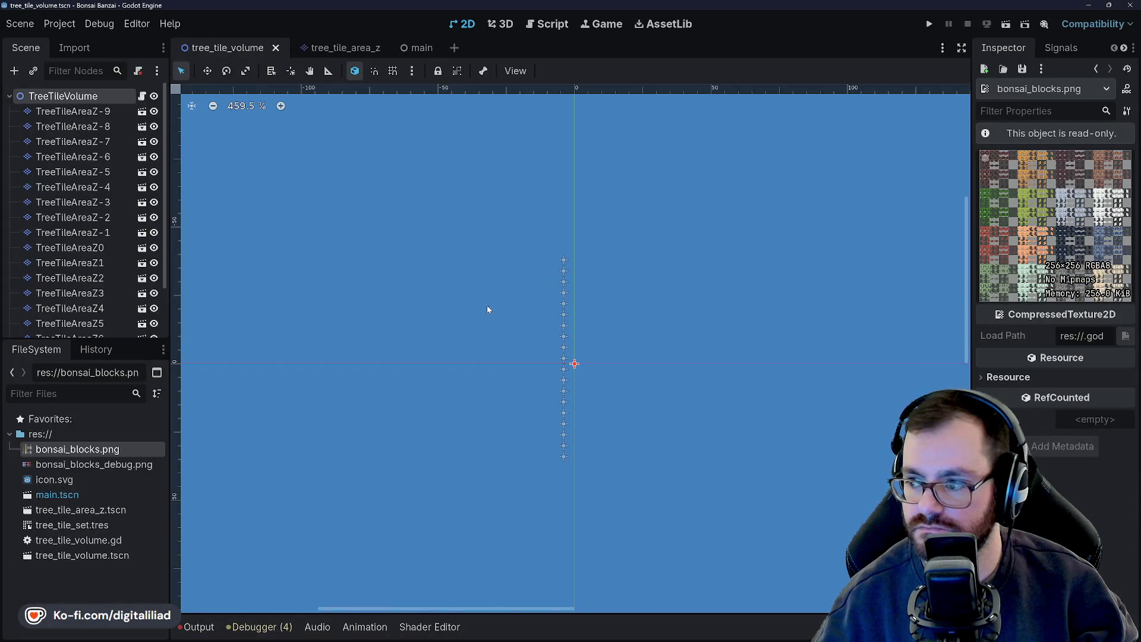
# Open tree_tile_volume.gd and browse the block array code
pyautogui.click(542, 28)
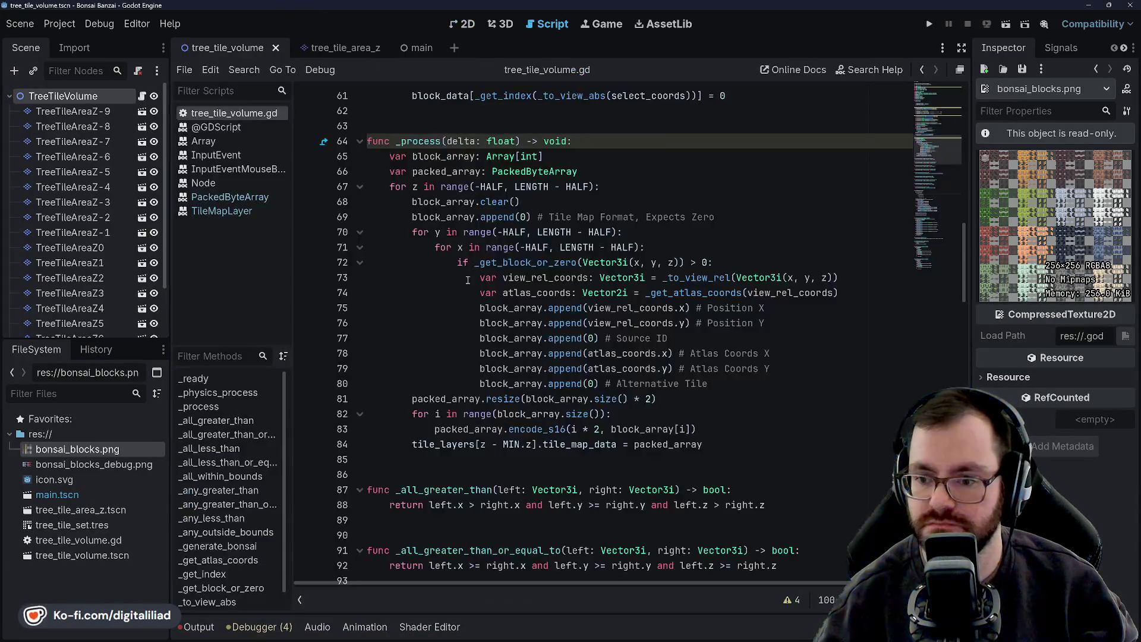
pyautogui.click(514, 339)
pyautogui.click(524, 278)
pyautogui.scroll(5, 553, 286)
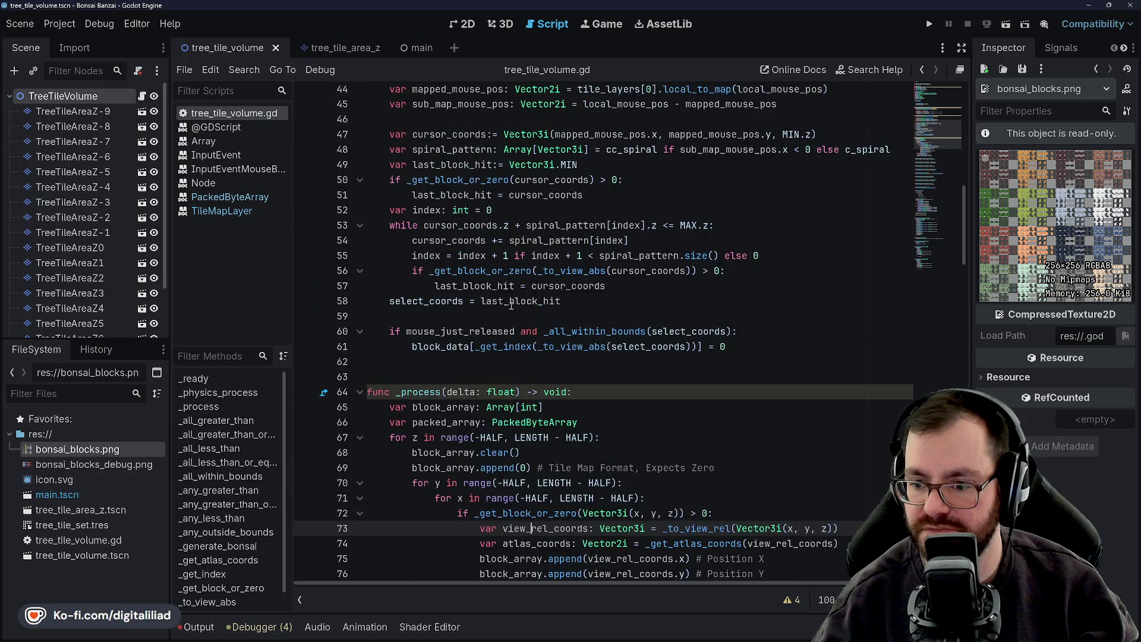
pyautogui.scroll(-3, 575, 295)
pyautogui.scroll(-16, 446, 335)
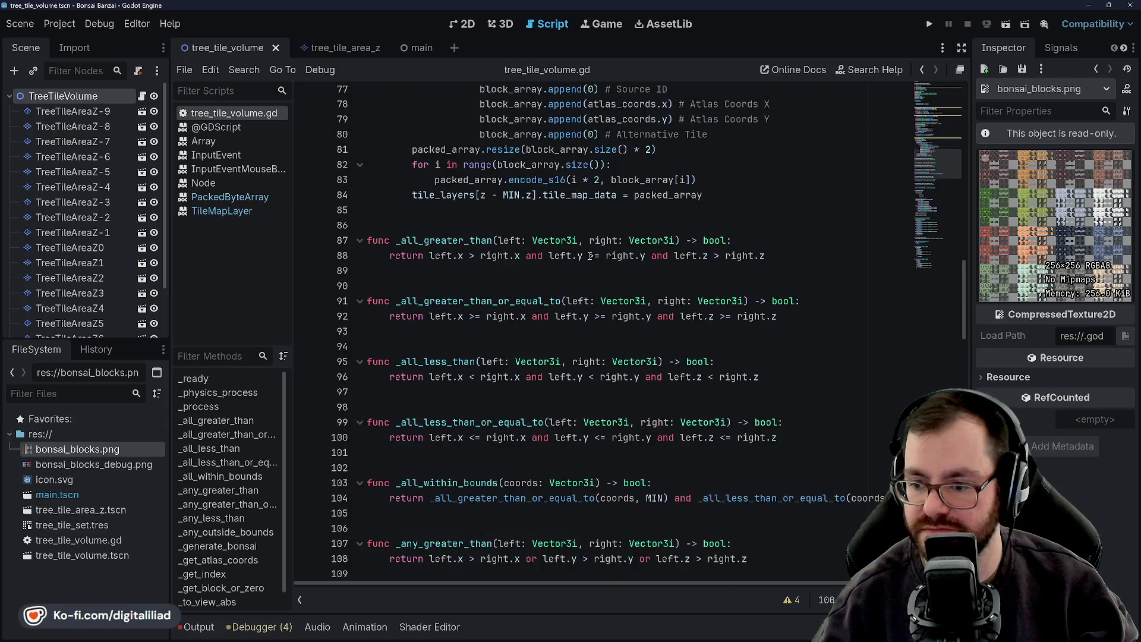
pyautogui.scroll(-6, 607, 405)
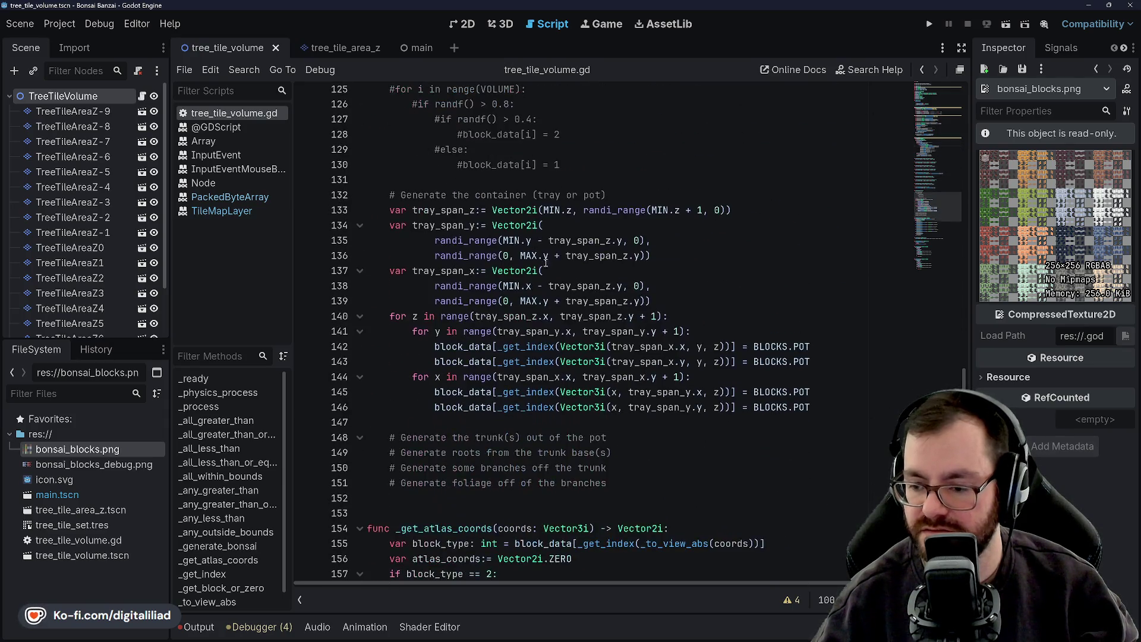
pyautogui.scroll(10, 564, 356)
pyautogui.scroll(14, 549, 343)
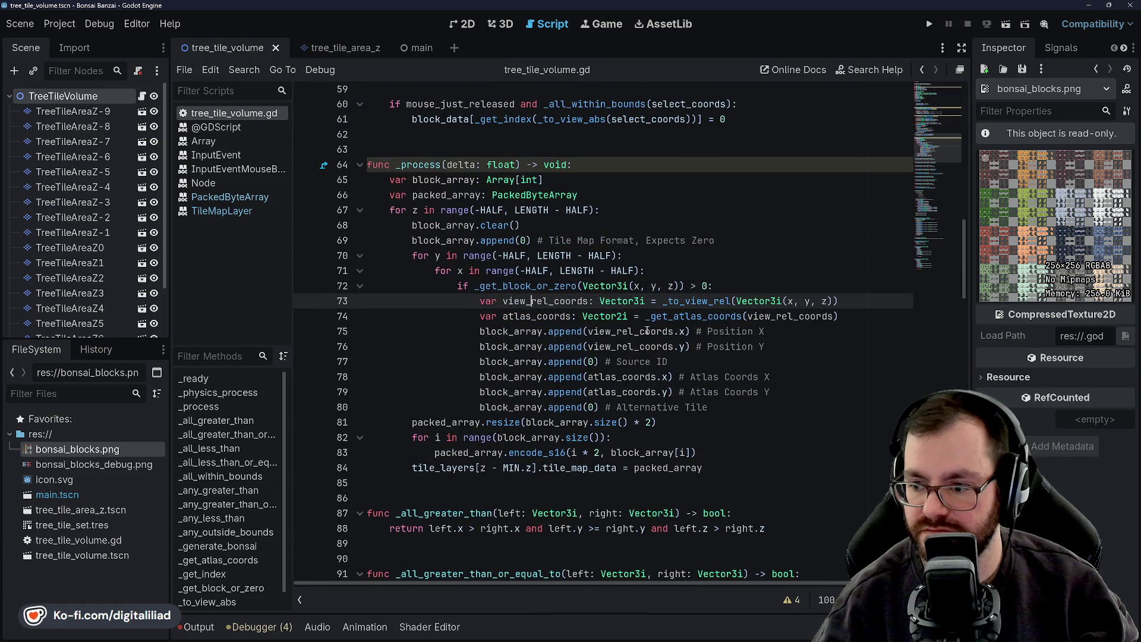
# Jump to _get_atlas_coords and select the 'if block_type == 2' check lines
pyautogui.keyDown('ctrl'); pyautogui.click(688, 325); pyautogui.keyUp('ctrl')
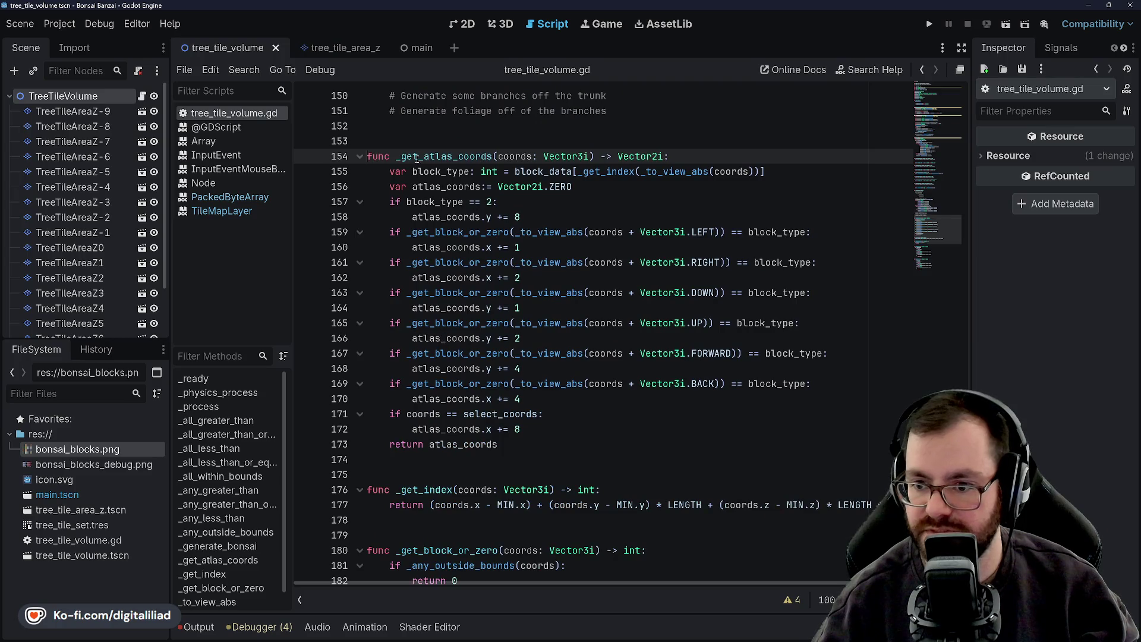
pyautogui.doubleClick(441, 171)
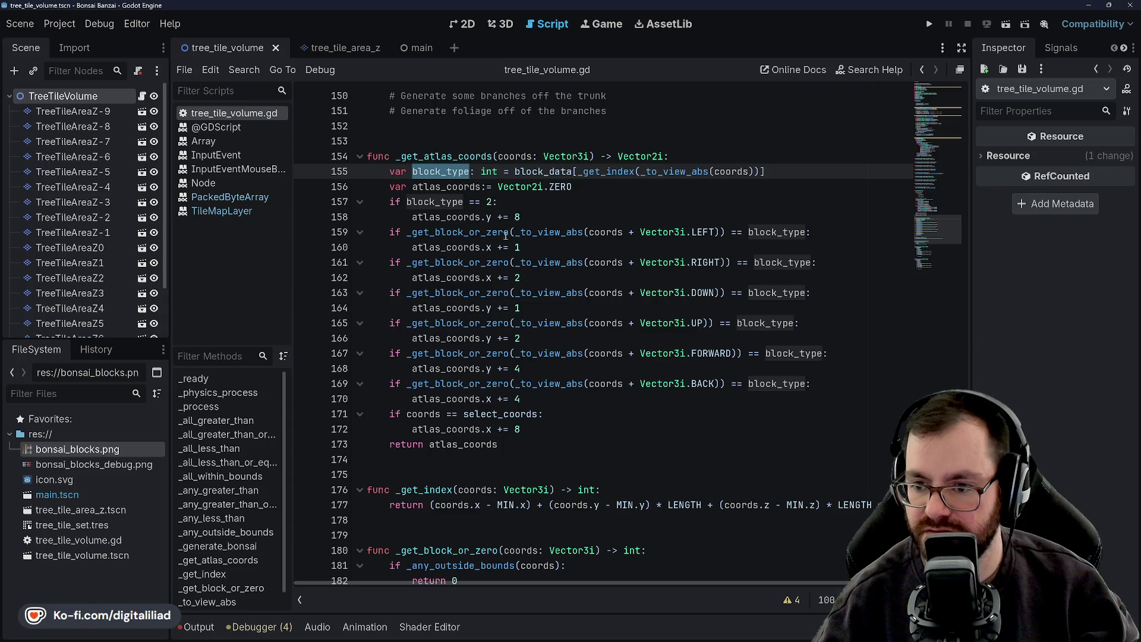
pyautogui.doubleClick(427, 202)
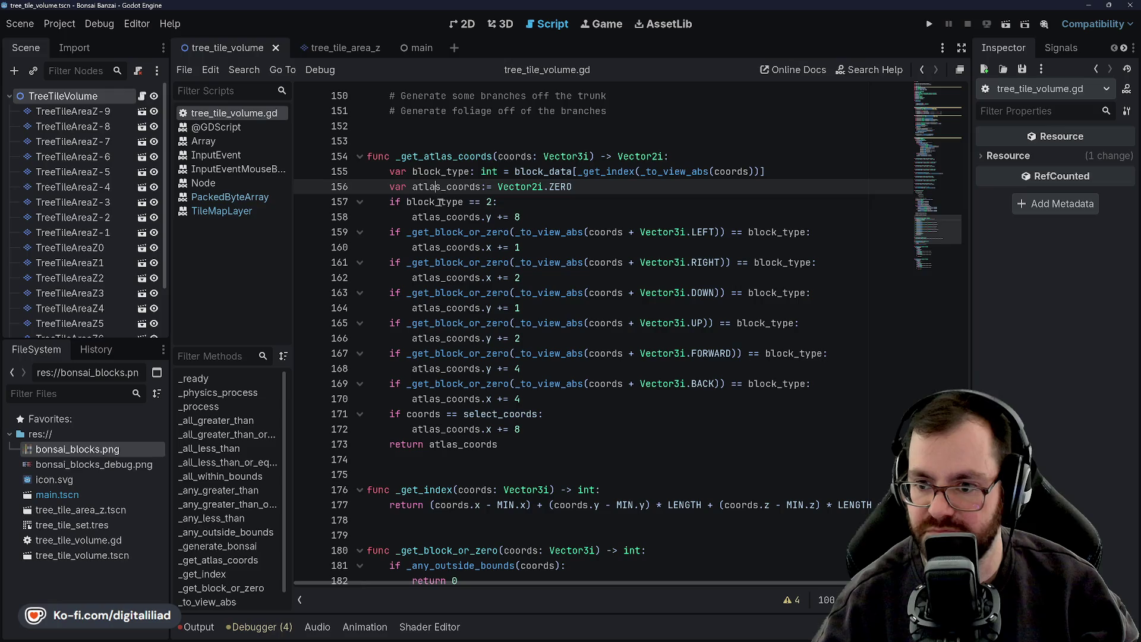
pyautogui.click(440, 202)
pyautogui.moveTo(521, 217)
pyautogui.mouseDown()
pyautogui.moveTo(395, 215)
pyautogui.moveTo(404, 188)
pyautogui.moveTo(393, 201)
pyautogui.moveTo(387, 189)
pyautogui.moveTo(390, 202)
pyautogui.mouseUp()
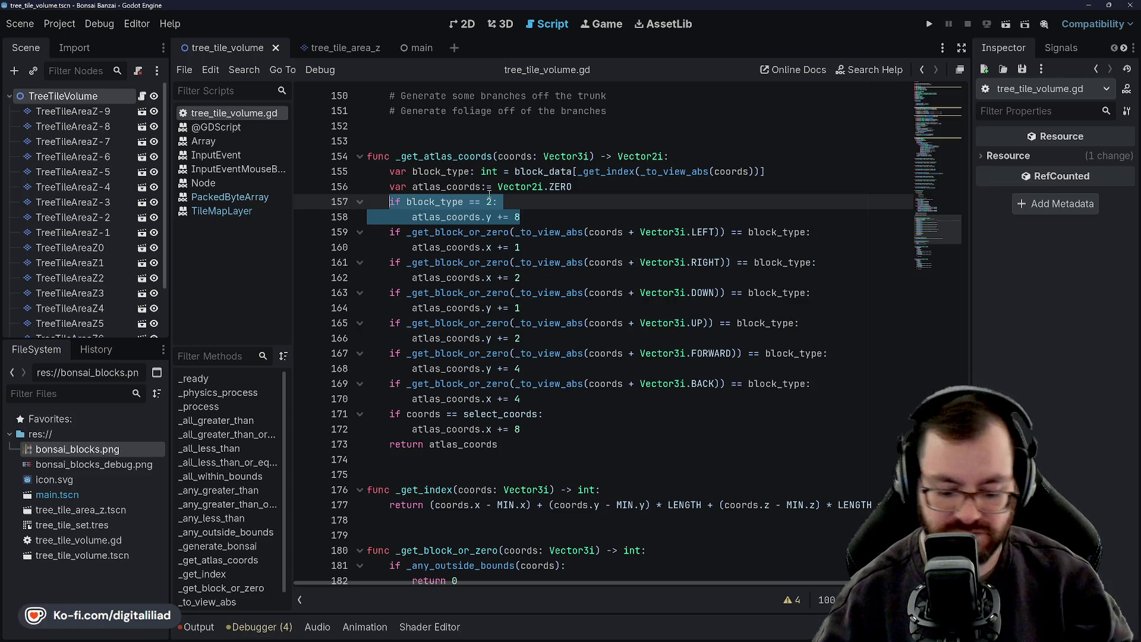
# Replace the block type 2 check with 'match block_type:' and a BLOCKS.POT case
pyautogui.press('BackSpace')
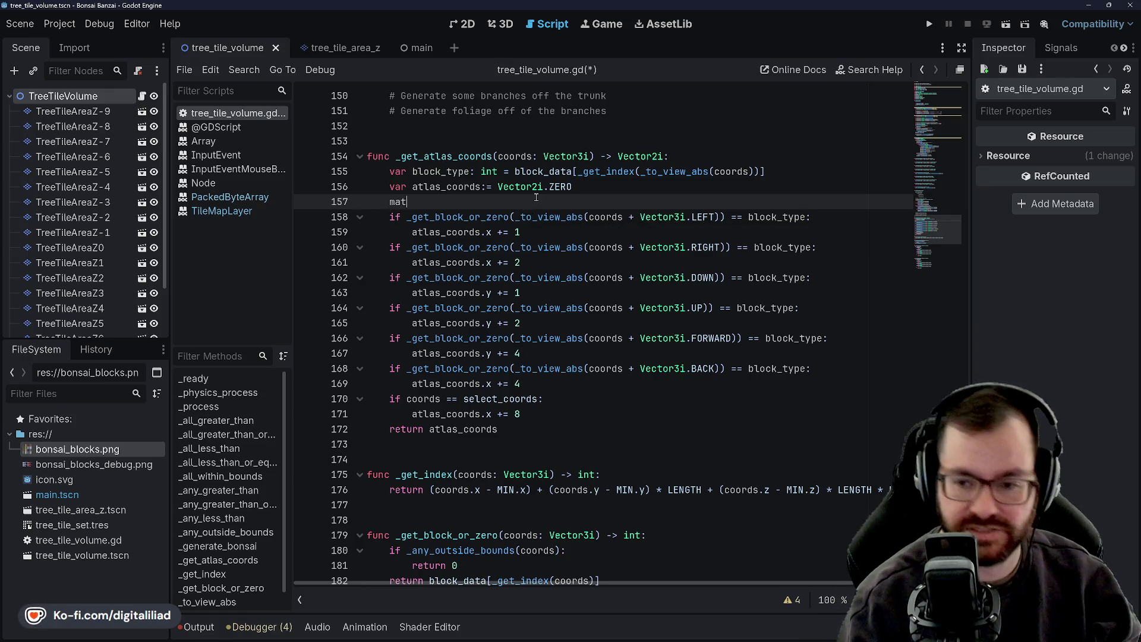
pyautogui.write('ch')
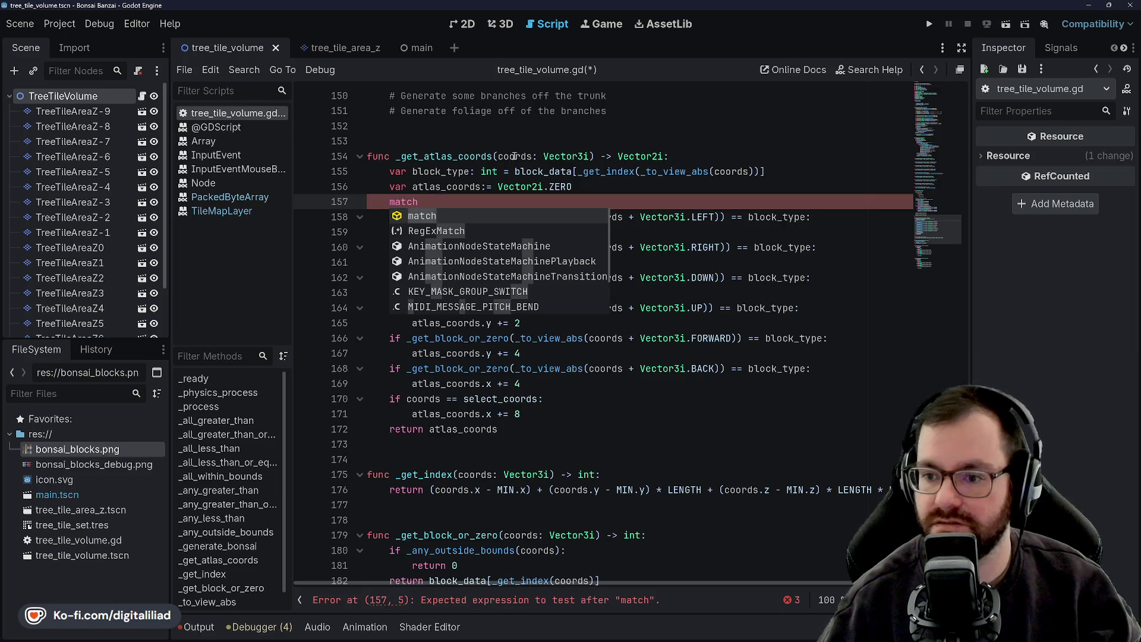
pyautogui.write(' block_')
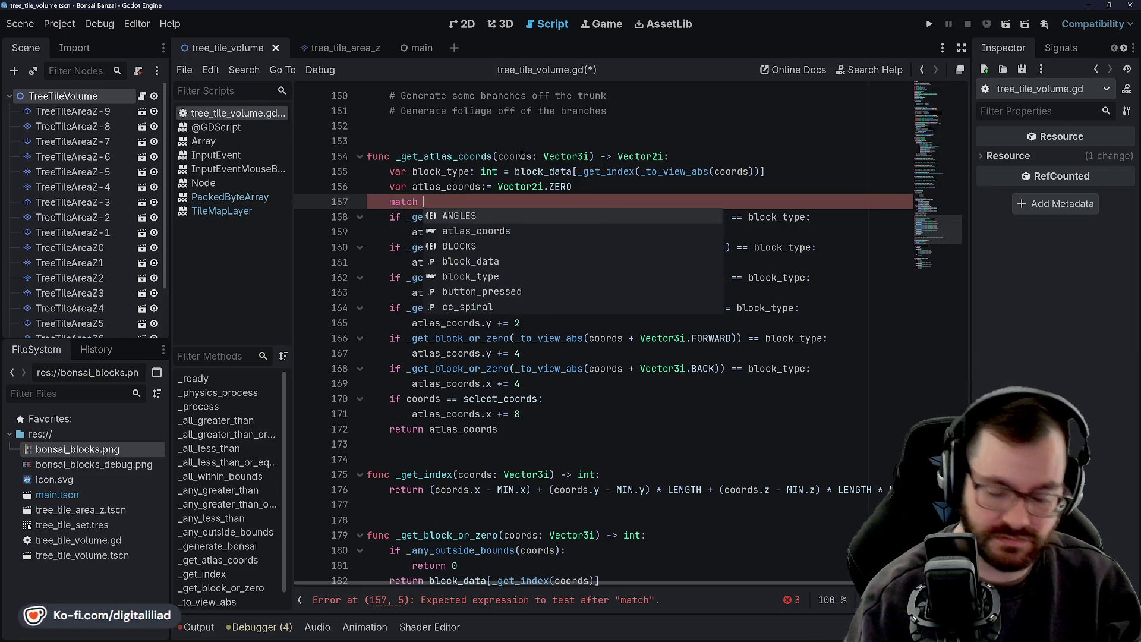
pyautogui.write('type')
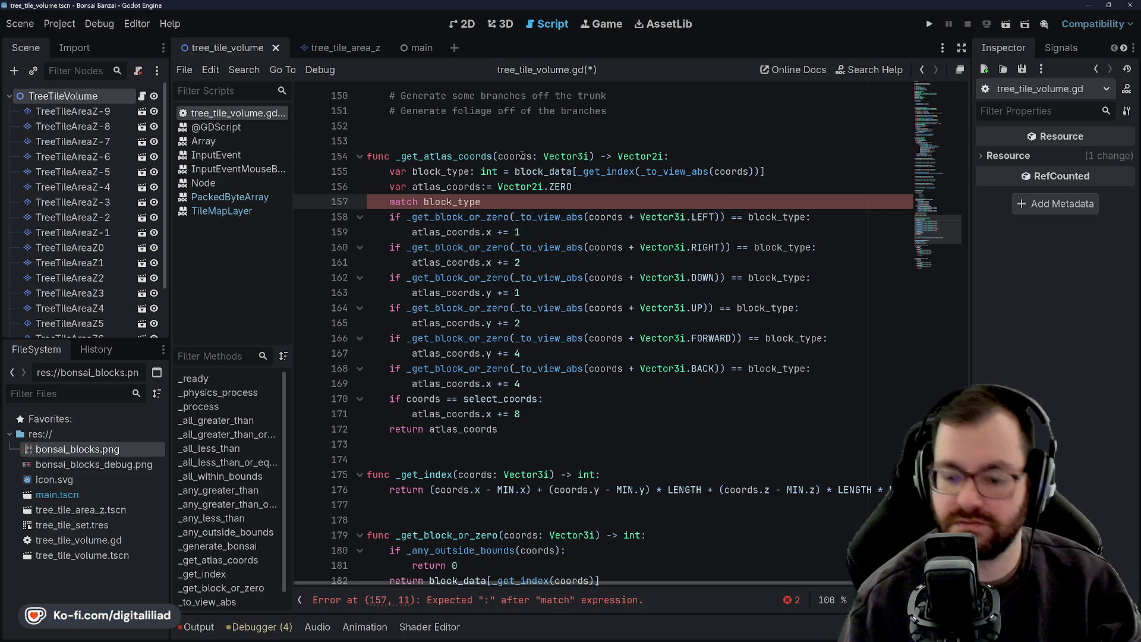
pyautogui.write(':')
pyautogui.press('Return')
pyautogui.write('BLOCKS')
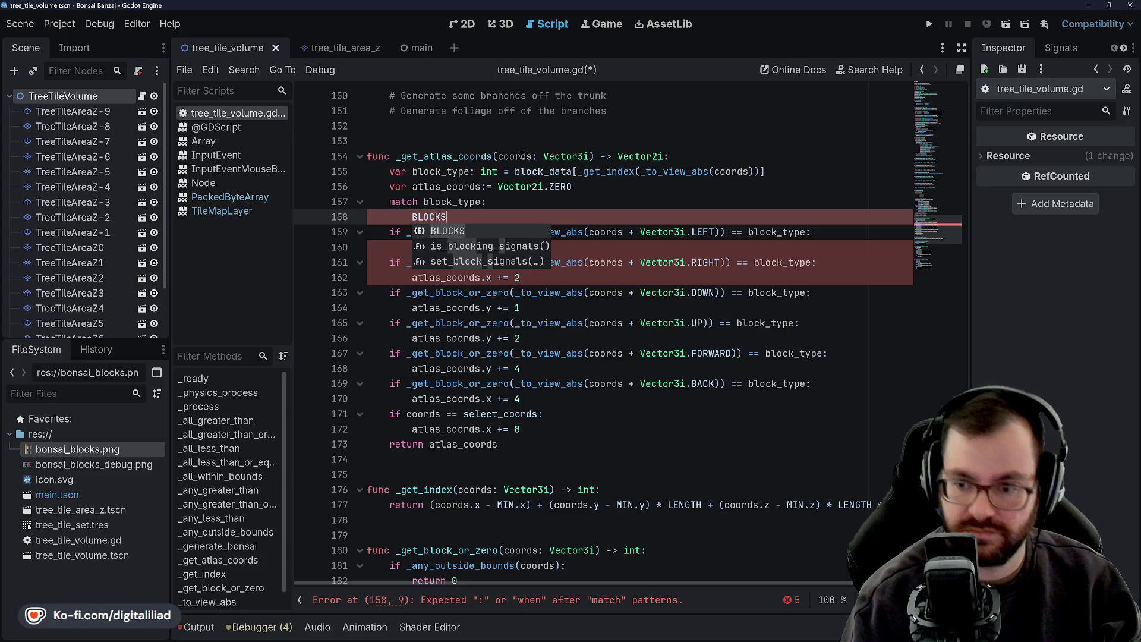
pyautogui.write('.')
pyautogui.press('Down')
pyautogui.press('Return')
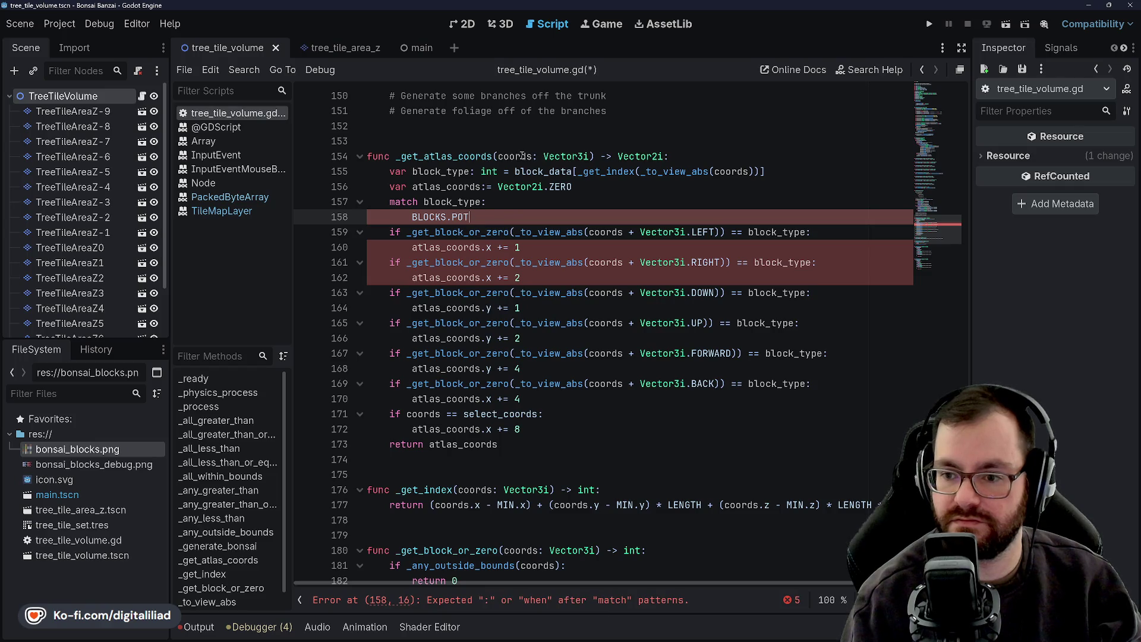
pyautogui.write(':')
pyautogui.press('Return')
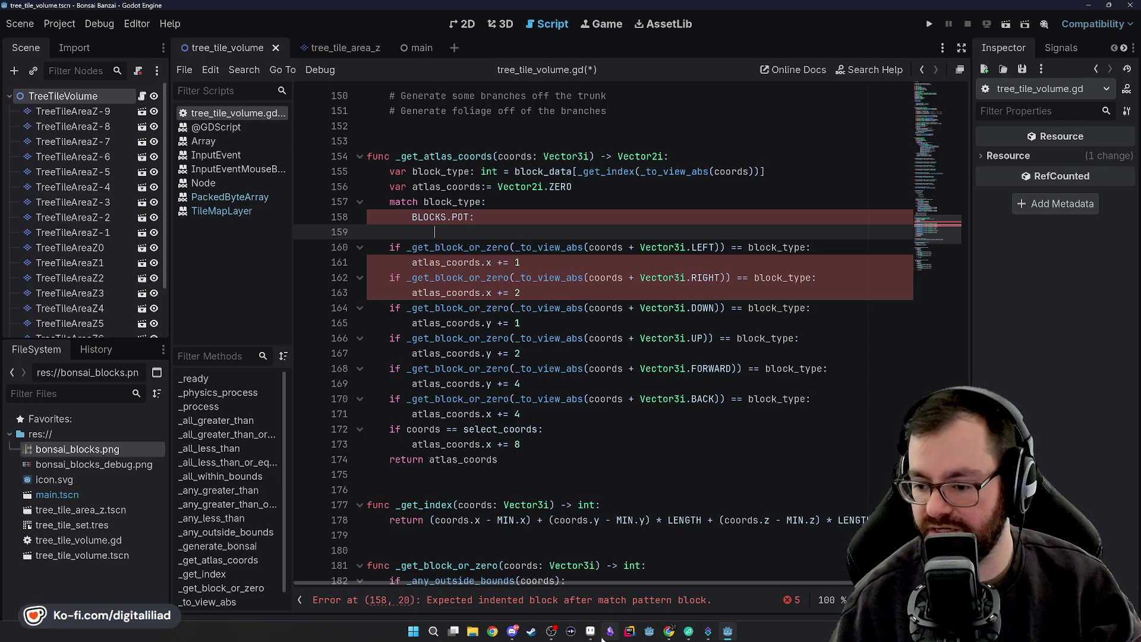
# Switch to Aseprite to view the tile atlas
pyautogui.click(596, 638)
pyautogui.scroll(3, 513, 262)
pyautogui.scroll(-3, 512, 262)
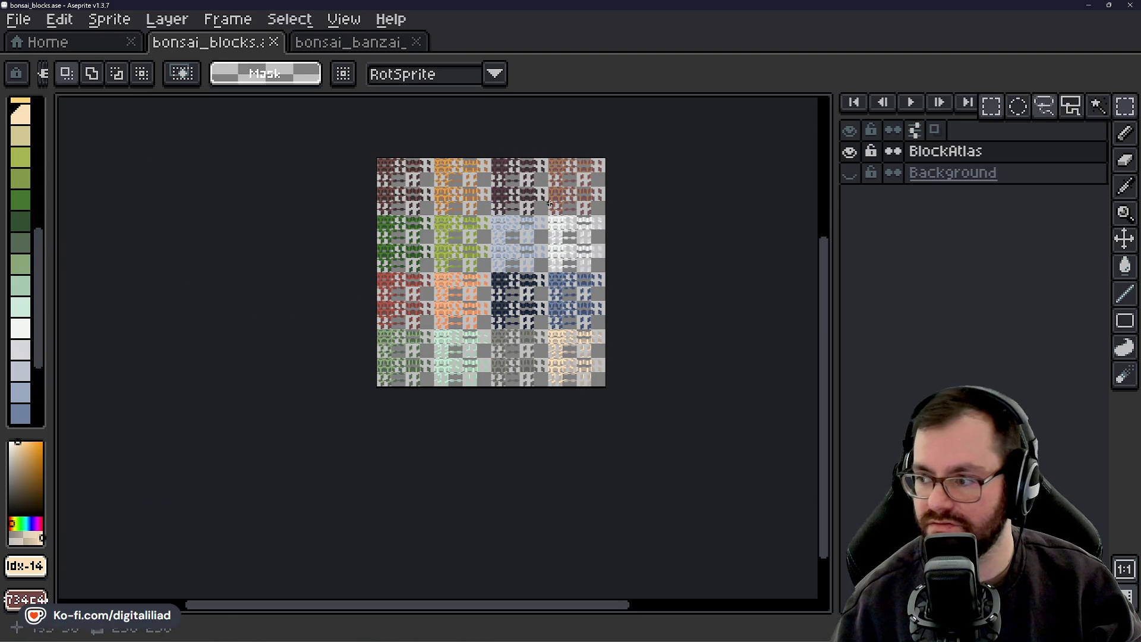
# Zoom in on the green and blue atlas tiles, then go back to Godot's script
pyautogui.scroll(4, 464, 206)
pyautogui.moveTo(616, 456)
pyautogui.mouseDown()
pyautogui.moveTo(565, 338)
pyautogui.moveTo(559, 242)
pyautogui.mouseUp()
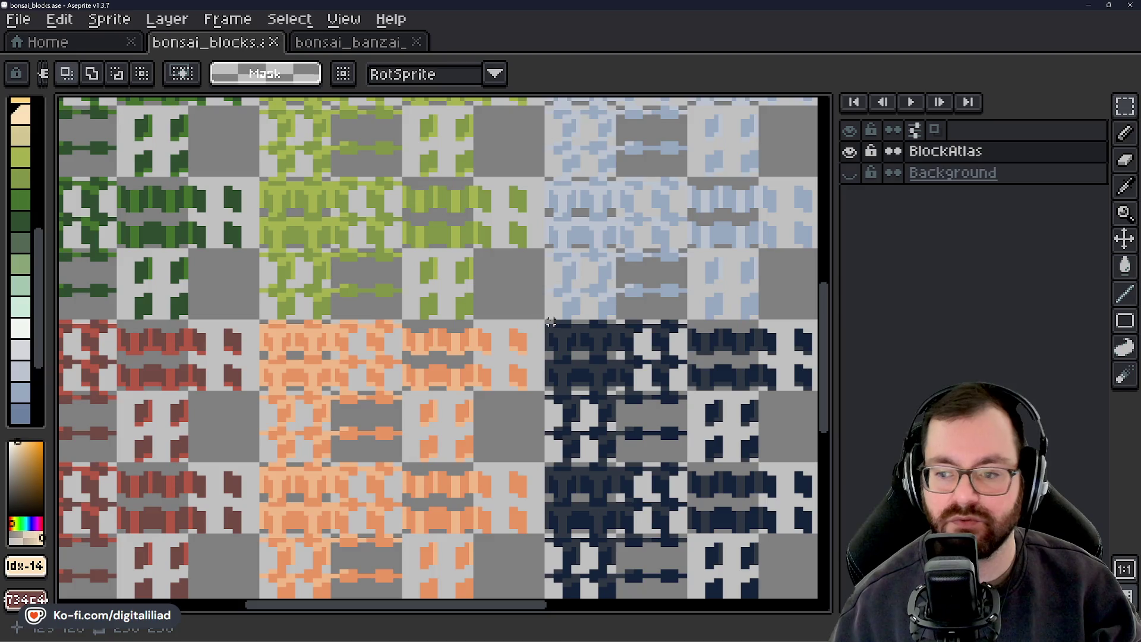
pyautogui.moveTo(580, 637)
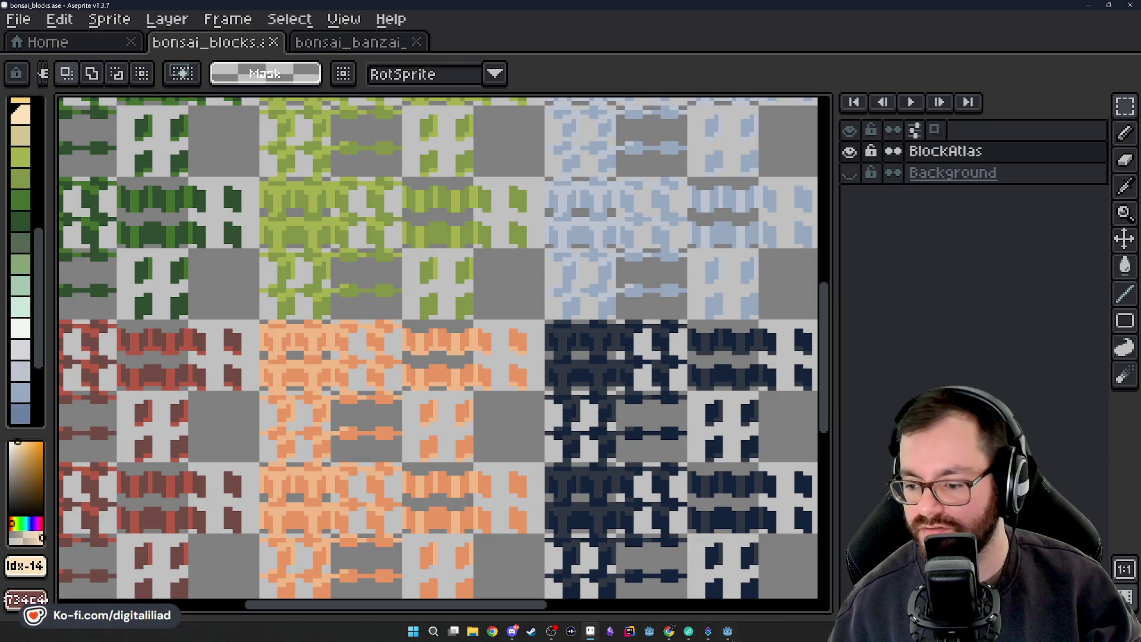
pyautogui.click(727, 632)
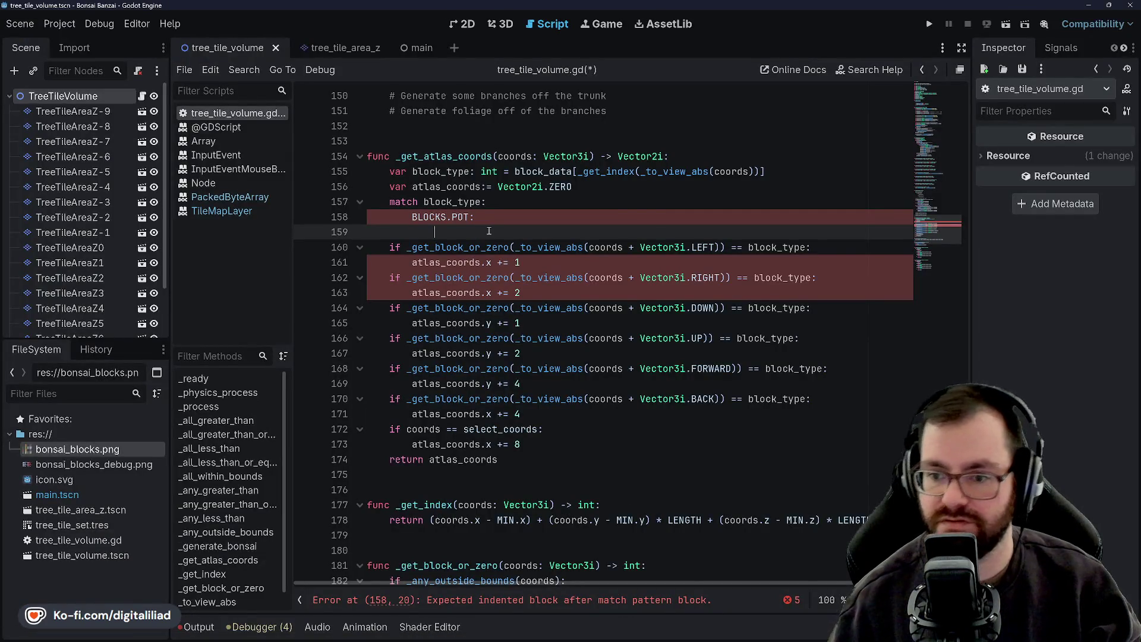
# Make the POT case set atlas_coords = Vector2i.ONE * 128 and save
pyautogui.write('atlas')
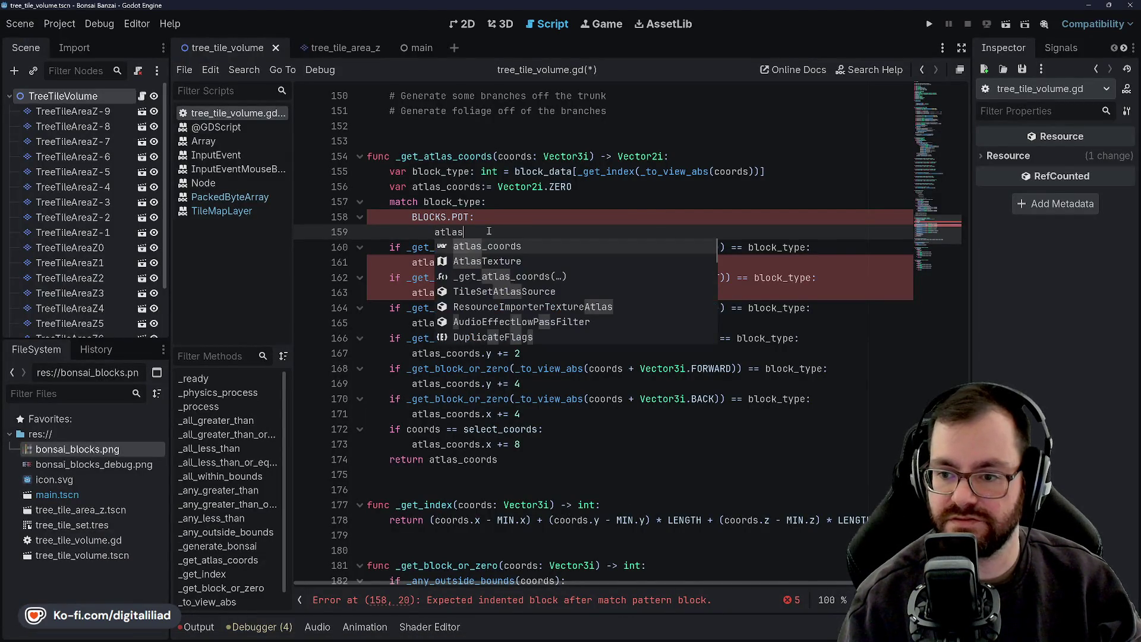
pyautogui.press('Return')
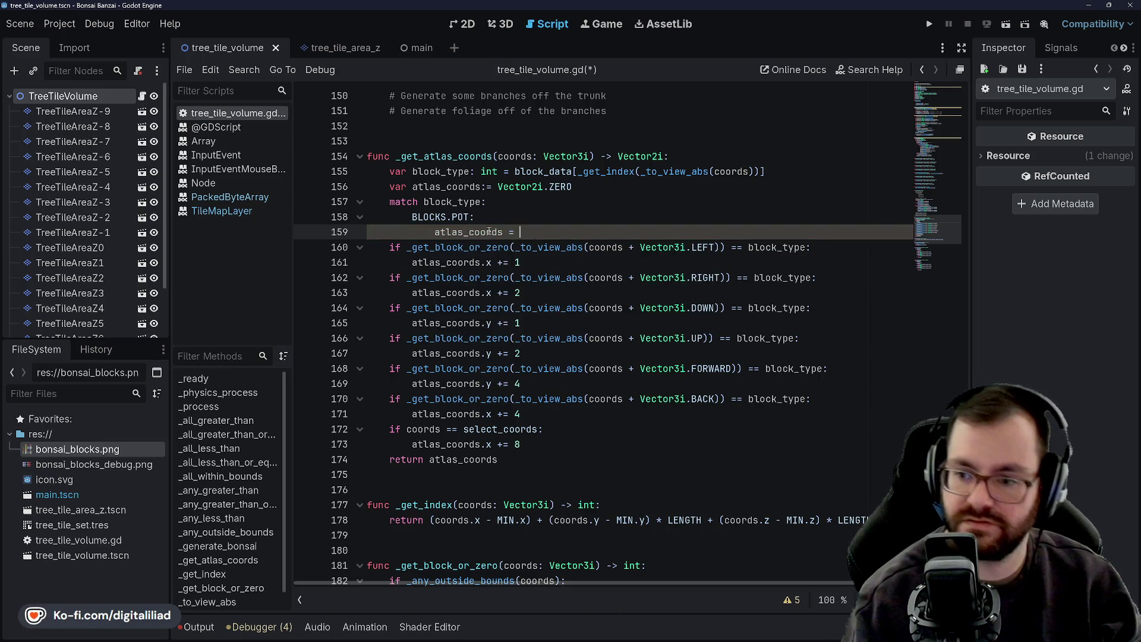
pyautogui.write('Vector')
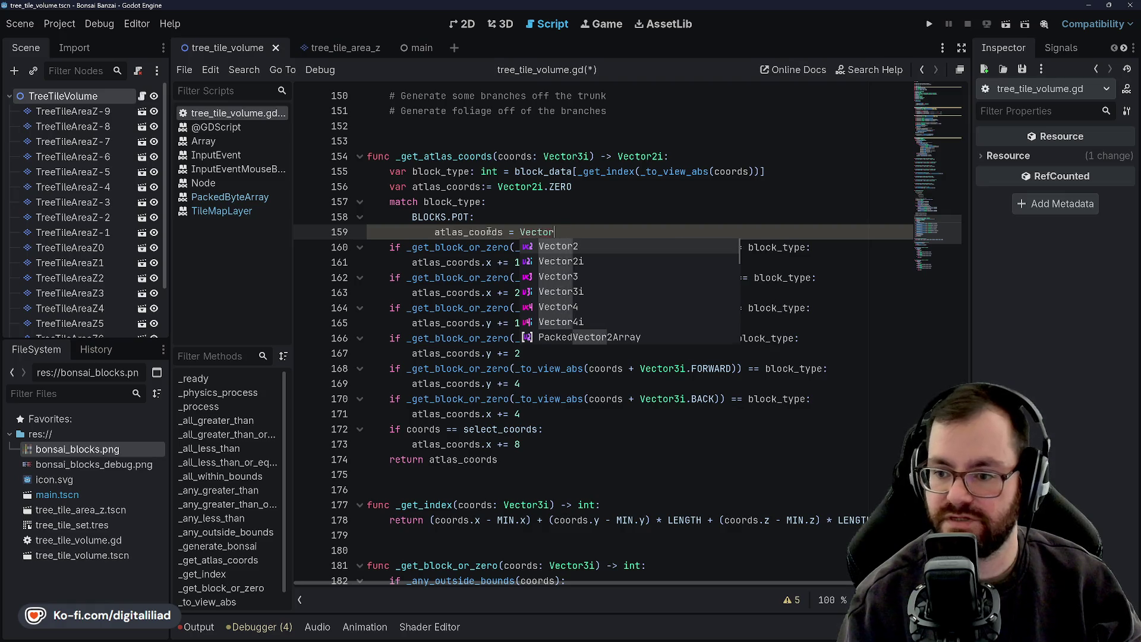
pyautogui.write('2i.ONE *')
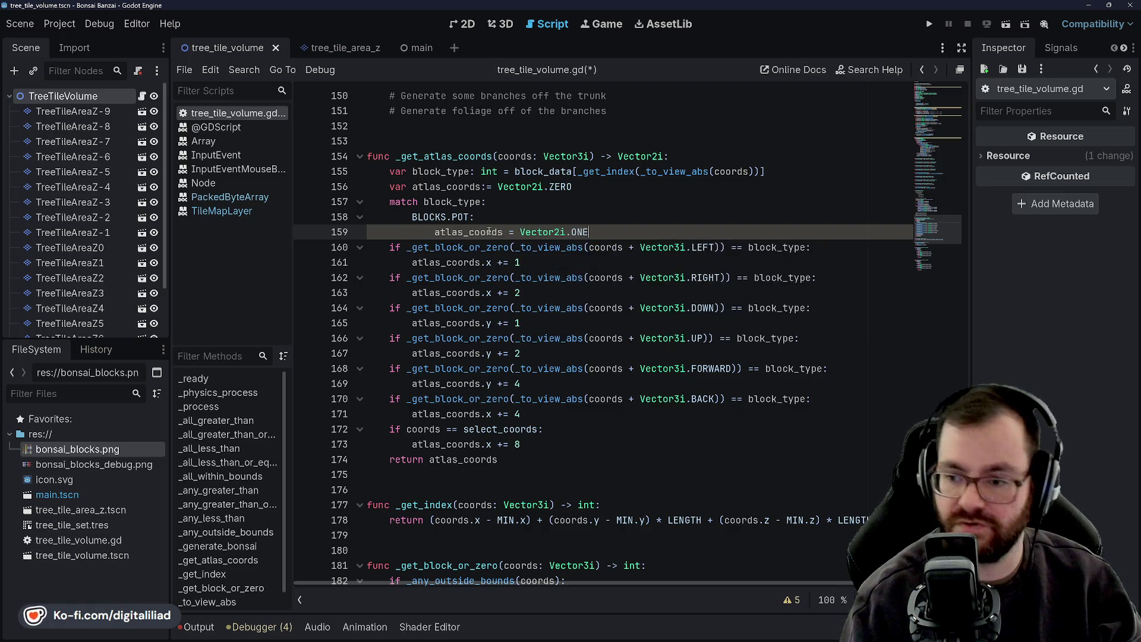
pyautogui.write(' 128')
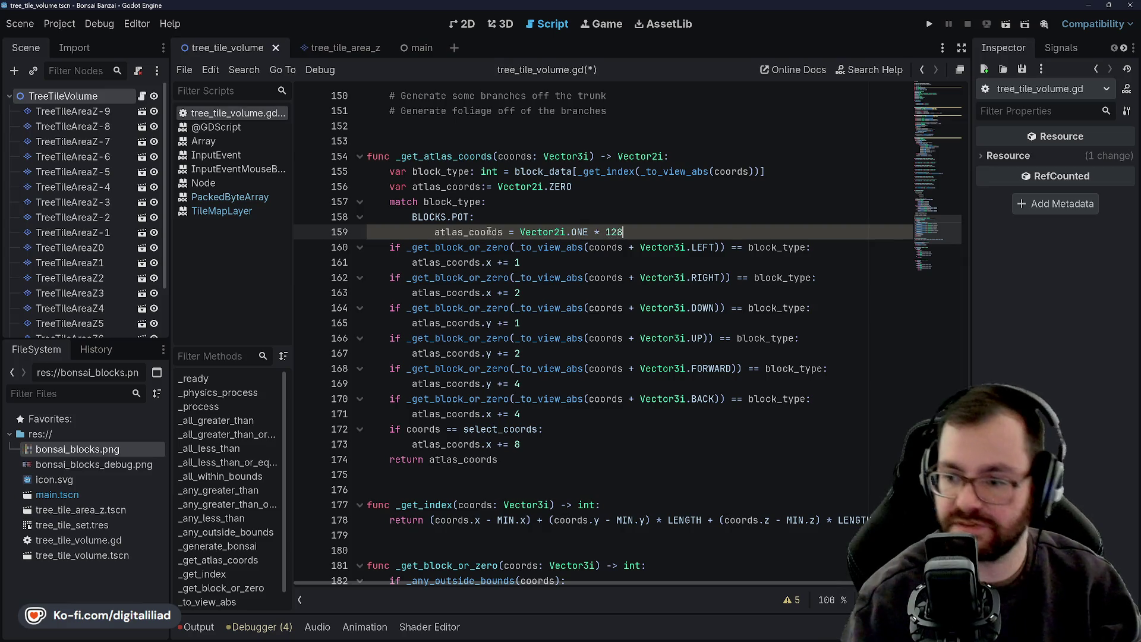
pyautogui.hotkey('ctrl', 's')
# Add a BLOCKS.SOIL case beginning 'atlas_coords = Vector2i(128,'
pyautogui.click(636, 201)
pyautogui.press('Down')
pyautogui.press('Down')
pyautogui.press('Return')
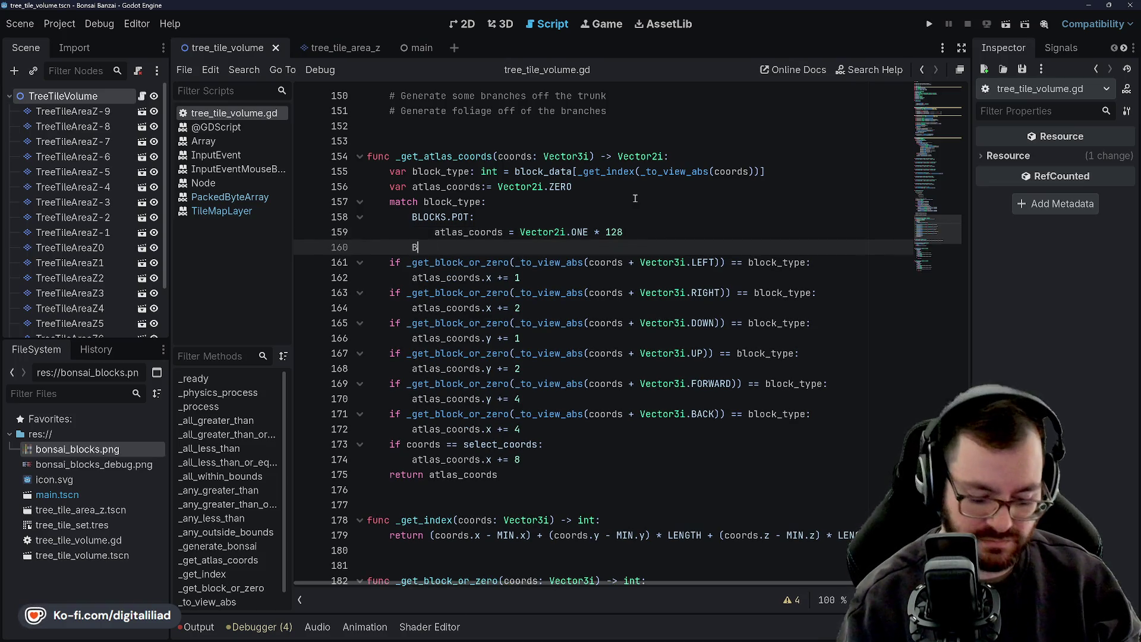
pyautogui.write('LOCKS.SOIL:')
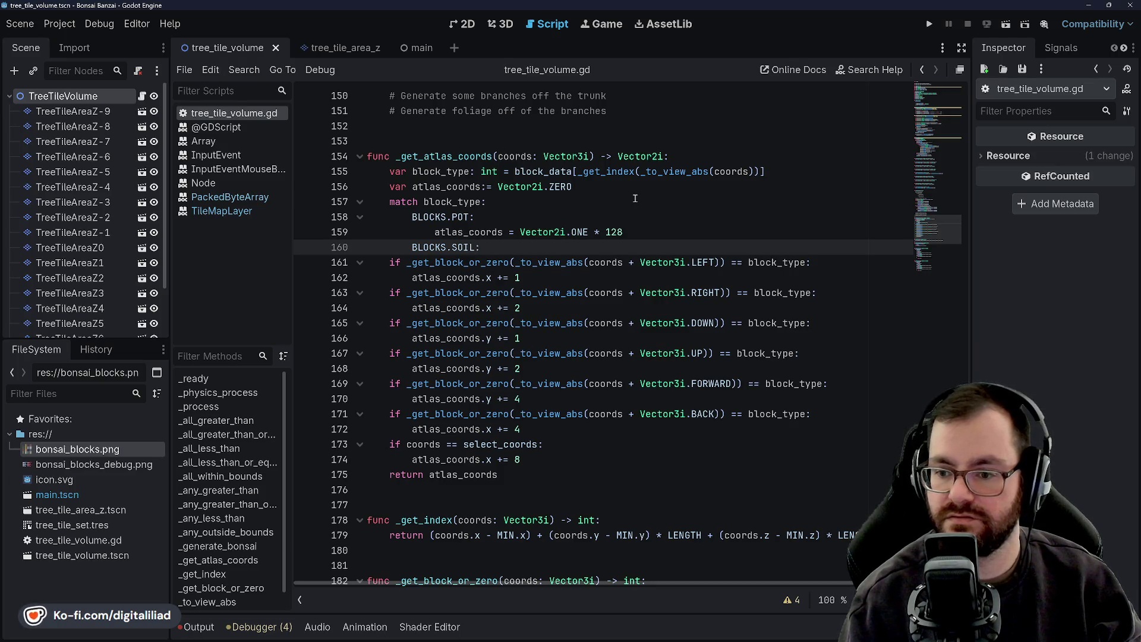
pyautogui.press('Return')
pyautogui.write('s')
pyautogui.press('Return')
pyautogui.write('Vector2i(128')
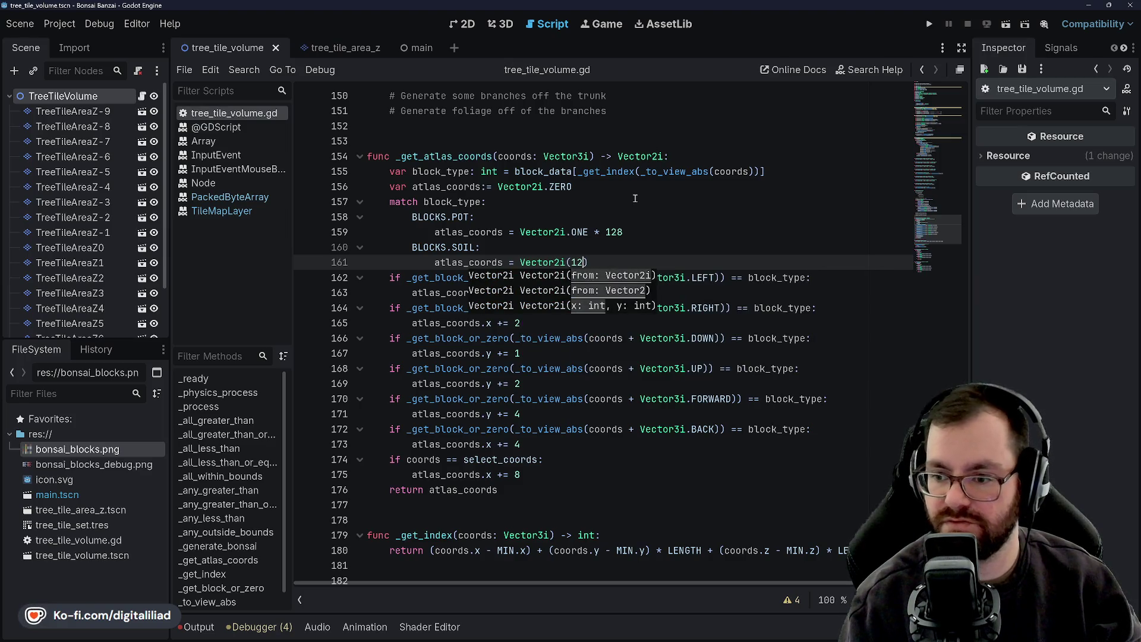
pyautogui.write(',')
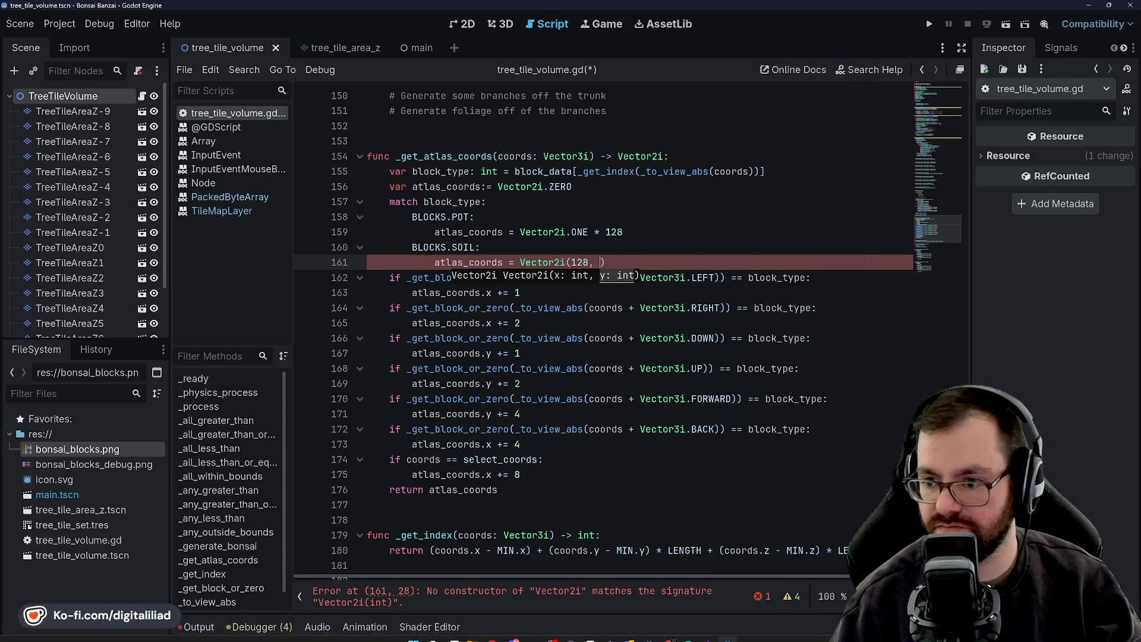
pyautogui.click(632, 634)
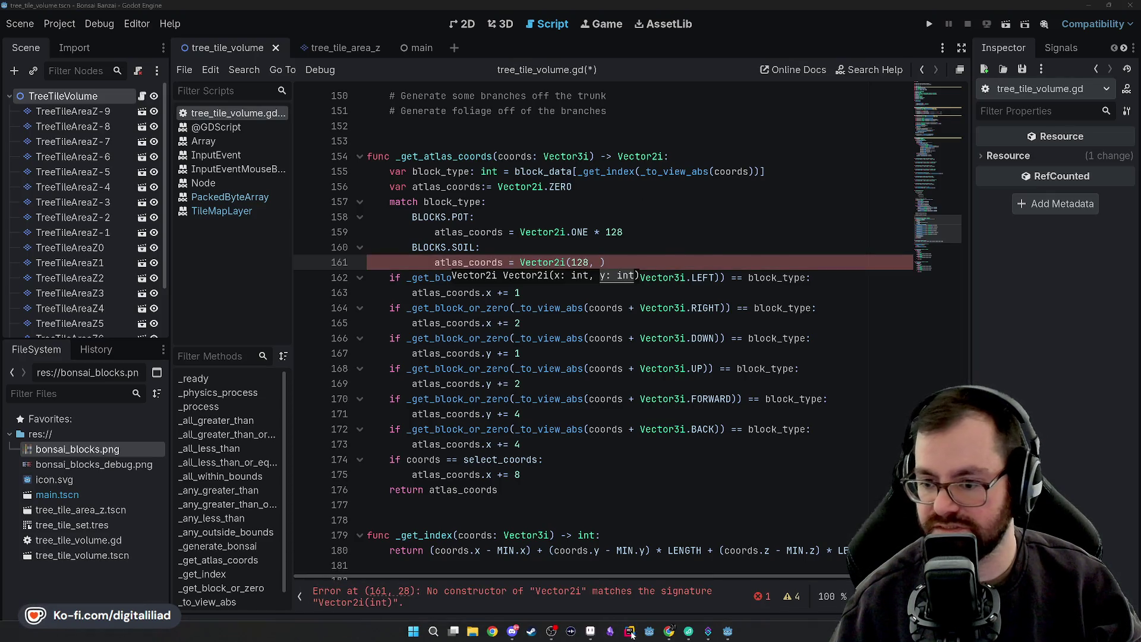
# Bring Aseprite forward and close the stray Rider welcome window
pyautogui.click(588, 632)
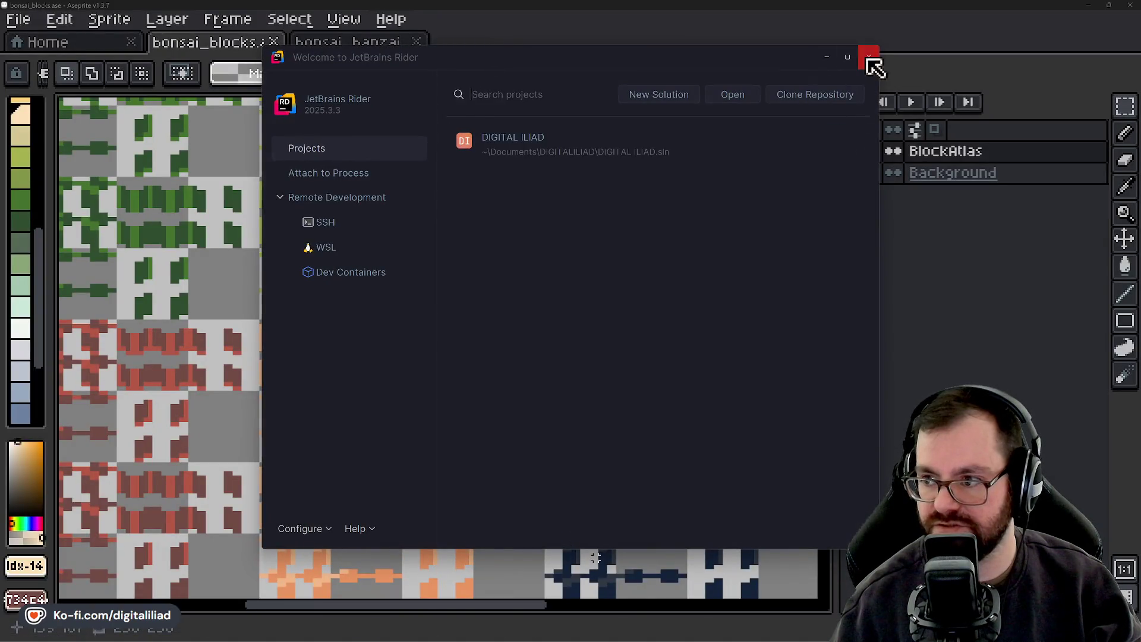
pyautogui.click(867, 56)
pyautogui.scroll(-3, 620, 374)
pyautogui.scroll(-2, 537, 369)
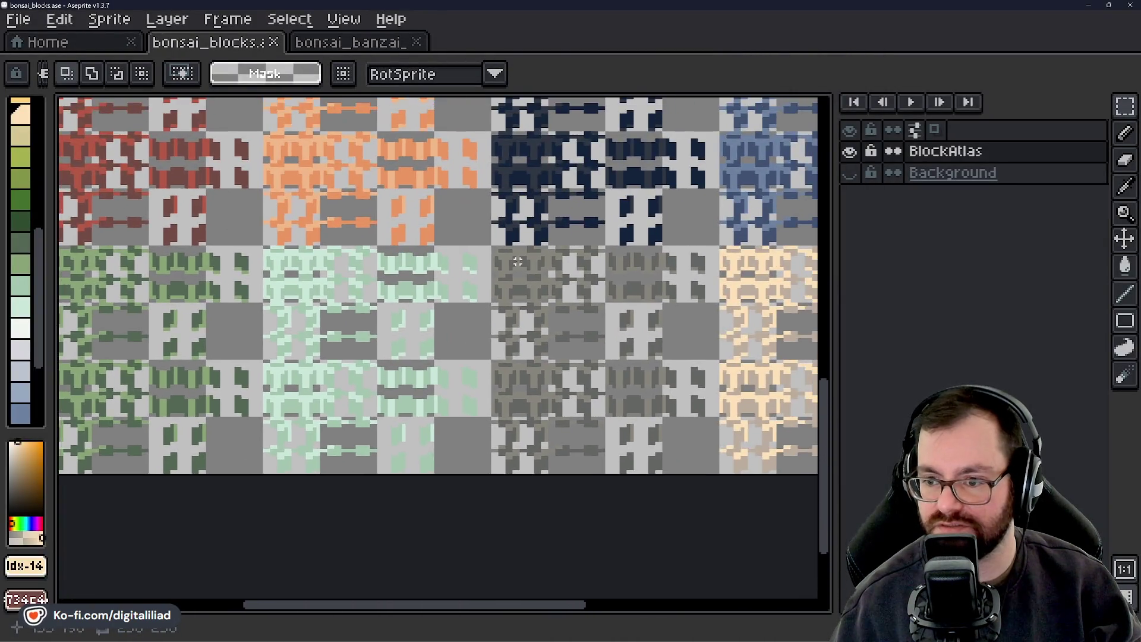
pyautogui.scroll(4, 490, 235)
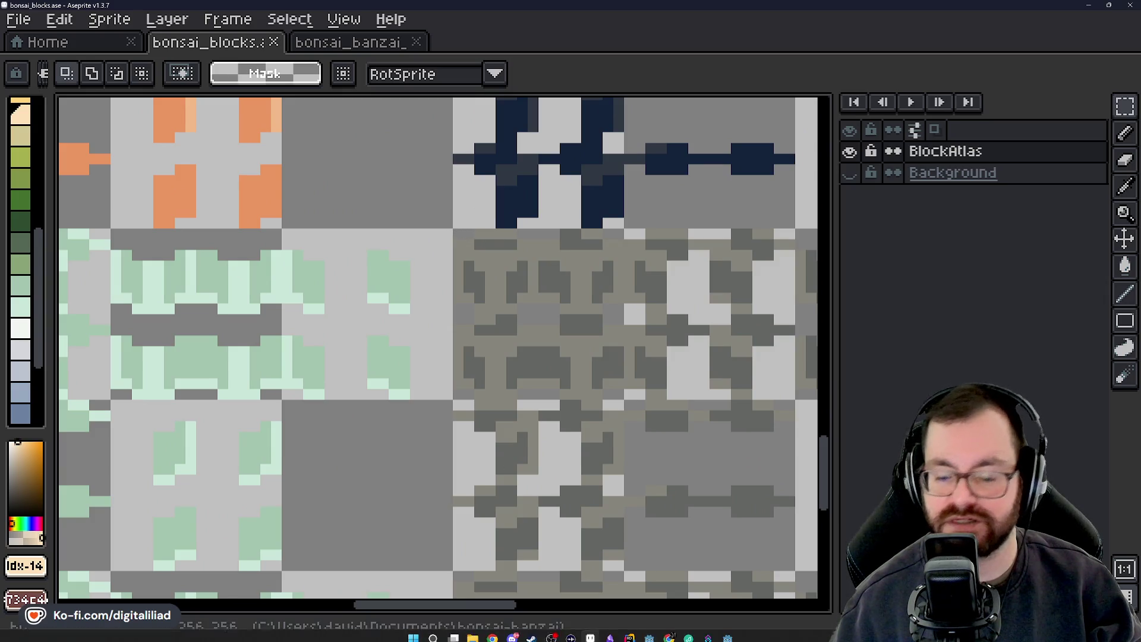
# Measure the navy tile block as 64×64 with a selection, then return to Godot
pyautogui.moveTo(726, 636)
pyautogui.scroll(-2, 526, 295)
pyautogui.moveTo(504, 231); pyautogui.dragTo(657, 383)
pyautogui.click(479, 318)
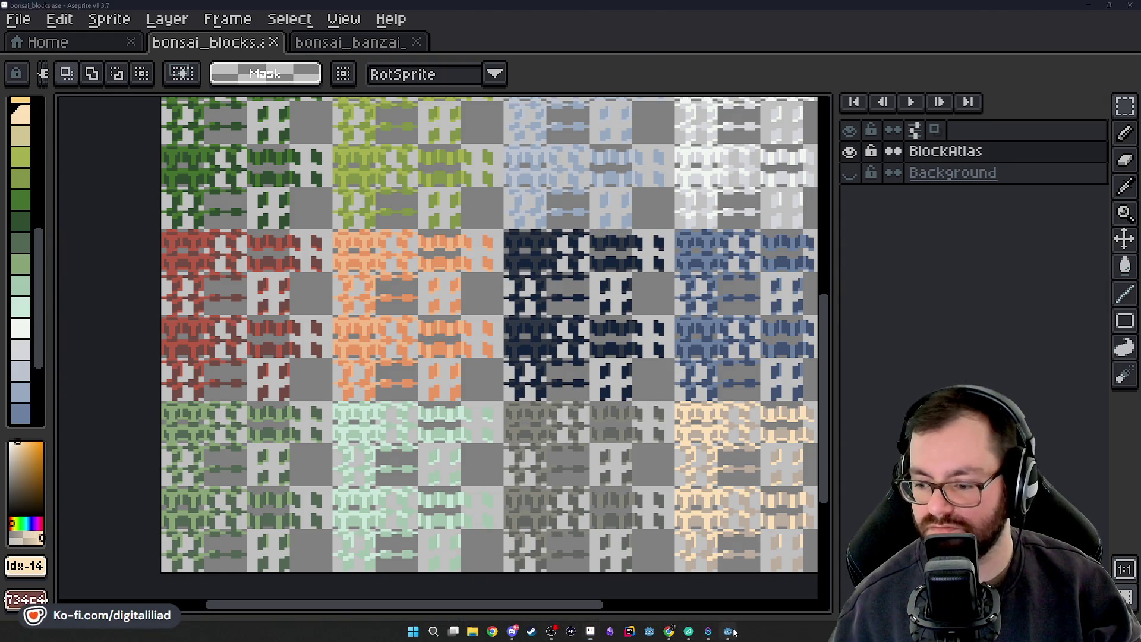
pyautogui.click(727, 632)
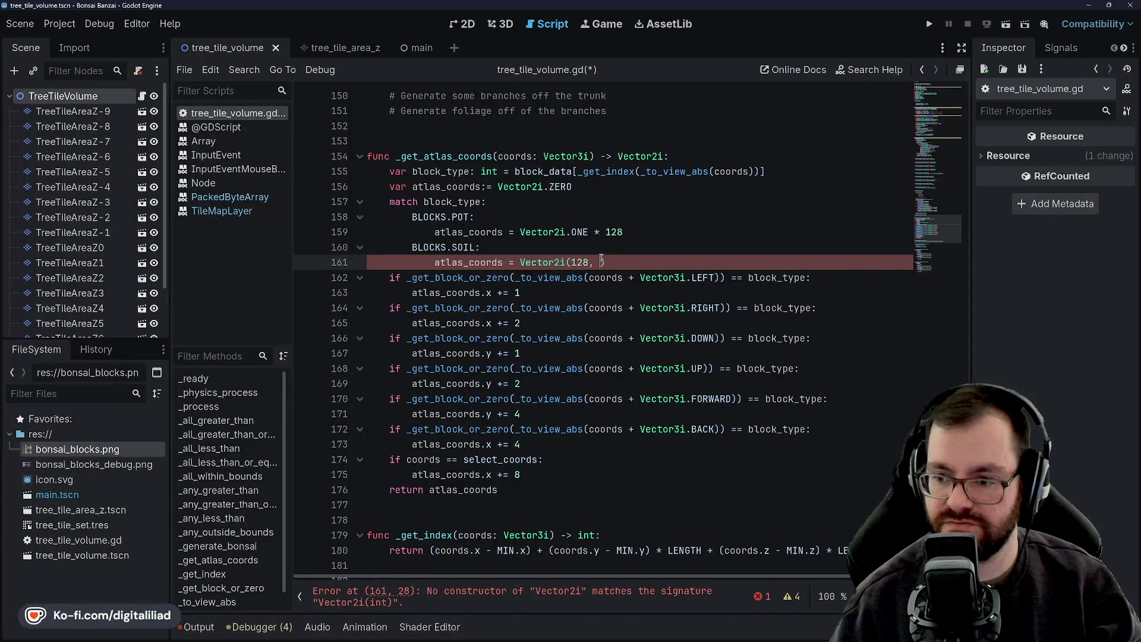
# Complete the SOIL case as Vector2i(128, 192) and save the script
pyautogui.write('192')
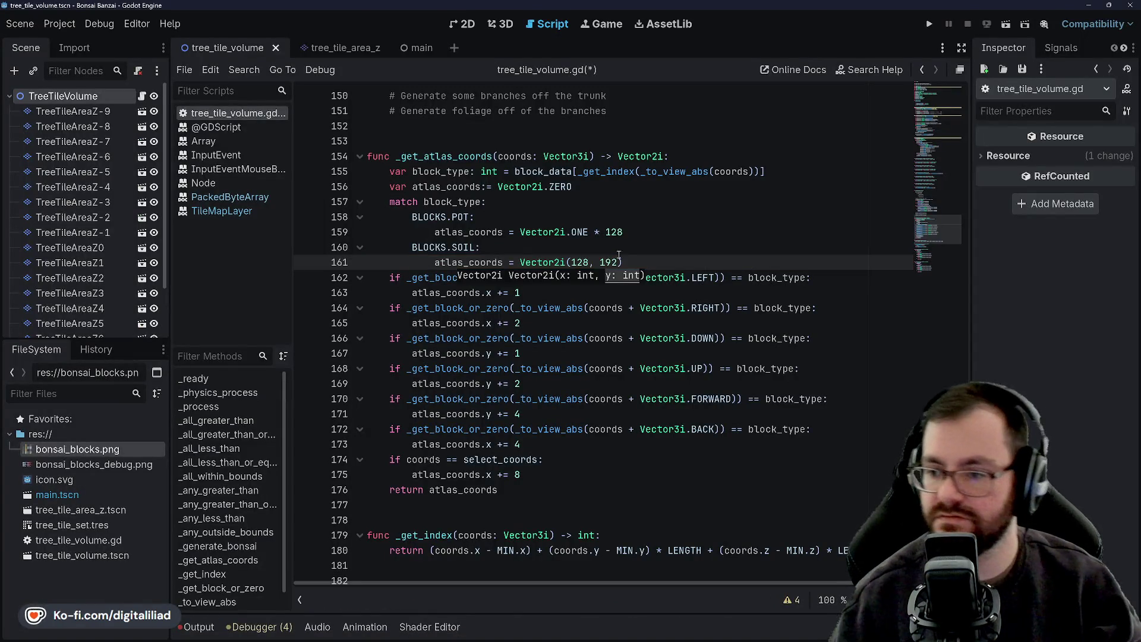
pyautogui.click(634, 240)
pyautogui.hotkey('ctrl', 's')
# Add a BLOCKS.TRUNK case, with a draft BLOCKS.ROOT case beneath it
pyautogui.click(638, 262)
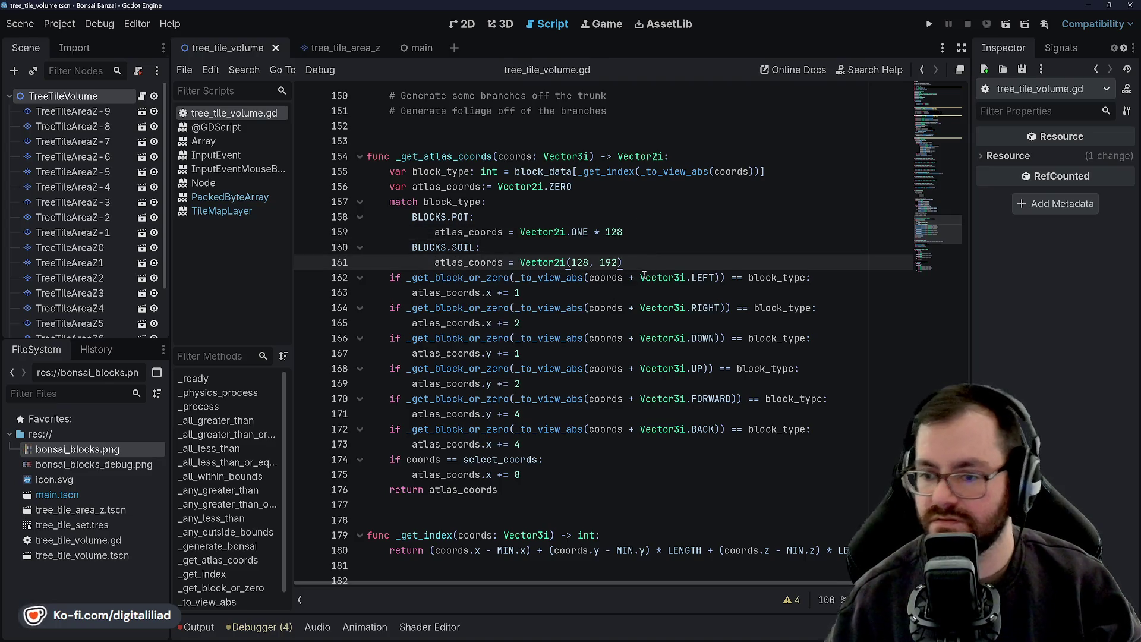
pyautogui.press('Return')
pyautogui.write('B')
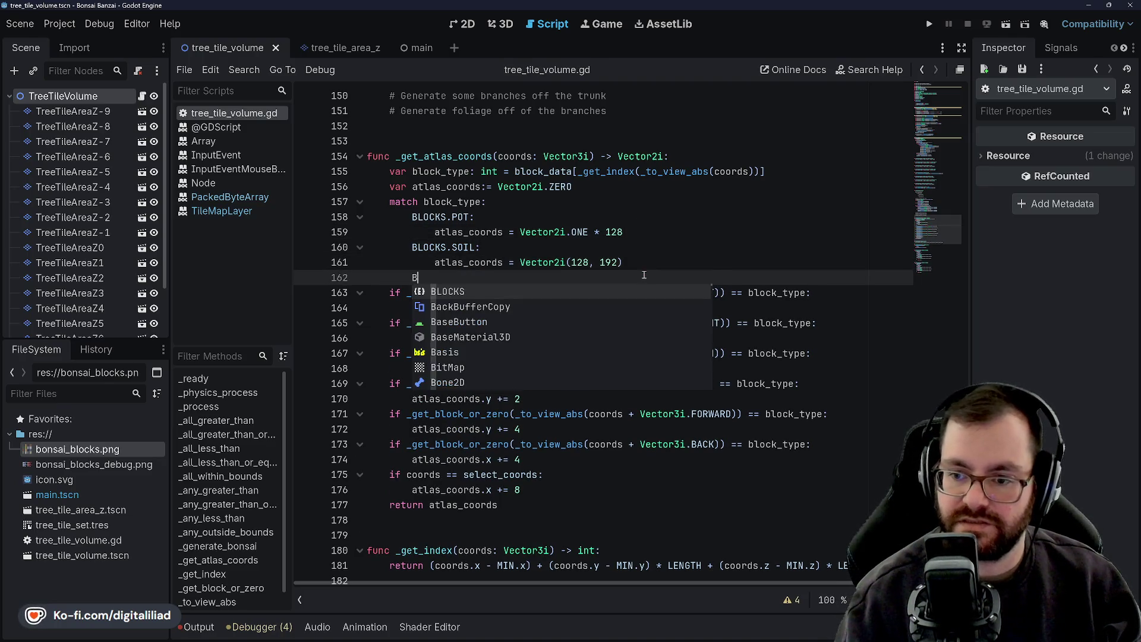
pyautogui.write('LOCKS')
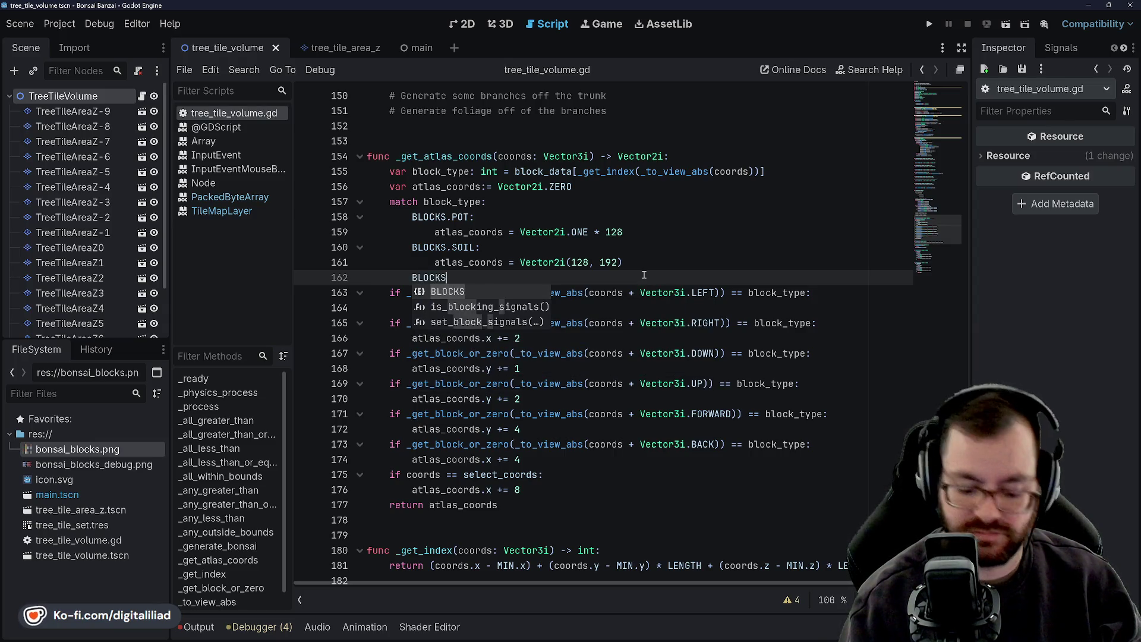
pyautogui.write('.')
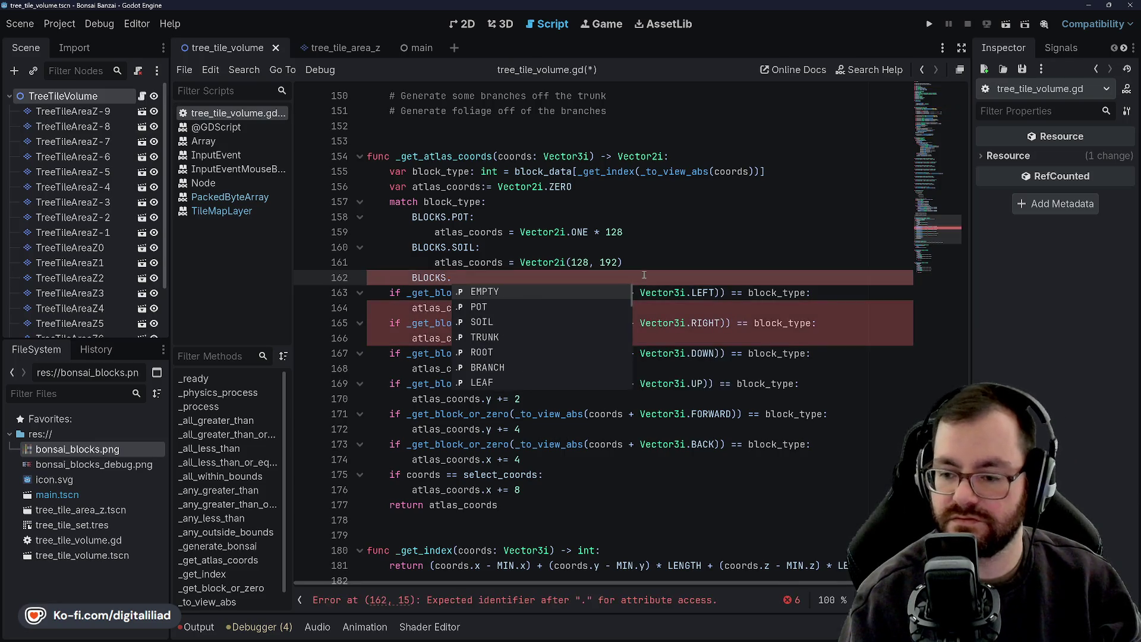
pyautogui.press('Down')
pyautogui.press('Down')
pyautogui.press('Down')
pyautogui.press('Up')
pyautogui.press('Down')
pyautogui.press('Up')
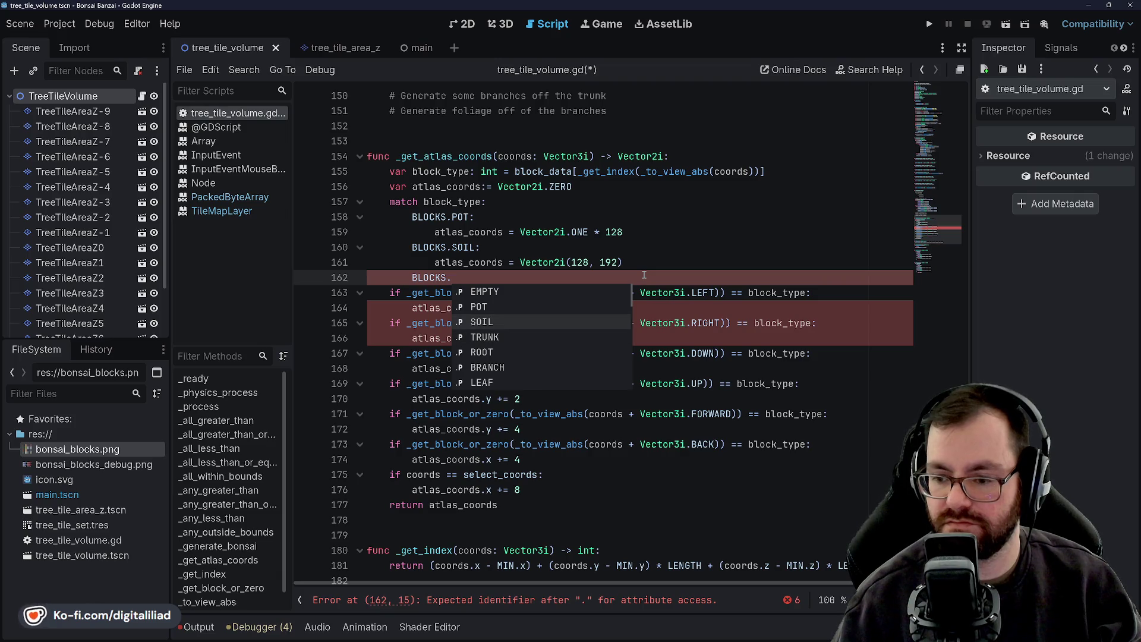
pyautogui.press('Down')
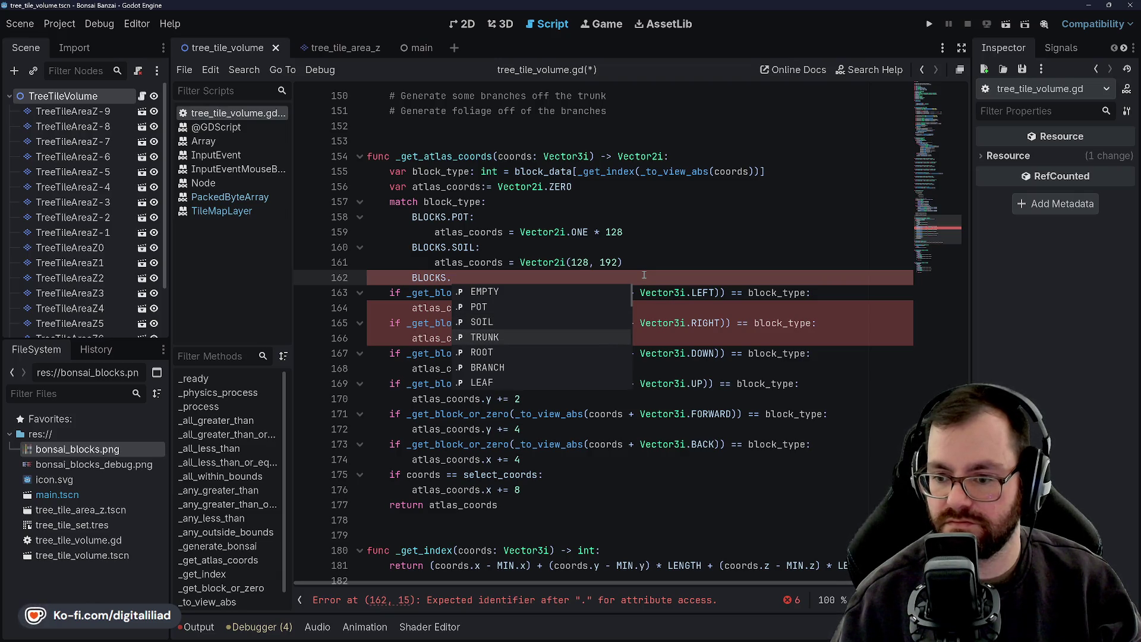
pyautogui.press('Return')
pyautogui.write(':')
pyautogui.press('Return')
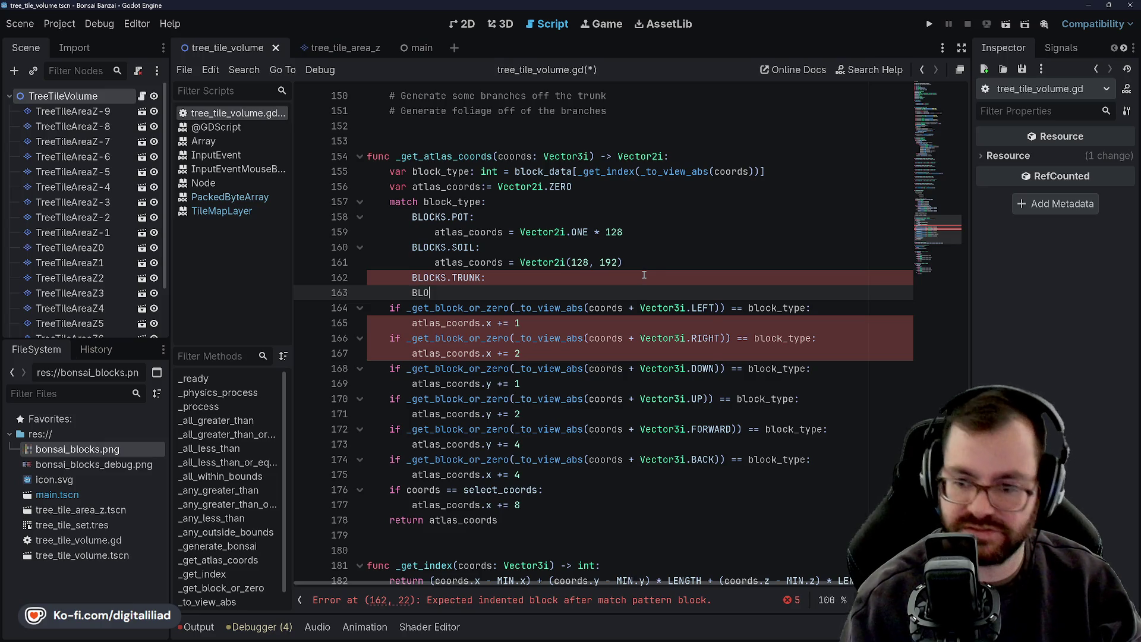
pyautogui.write('CKS.')
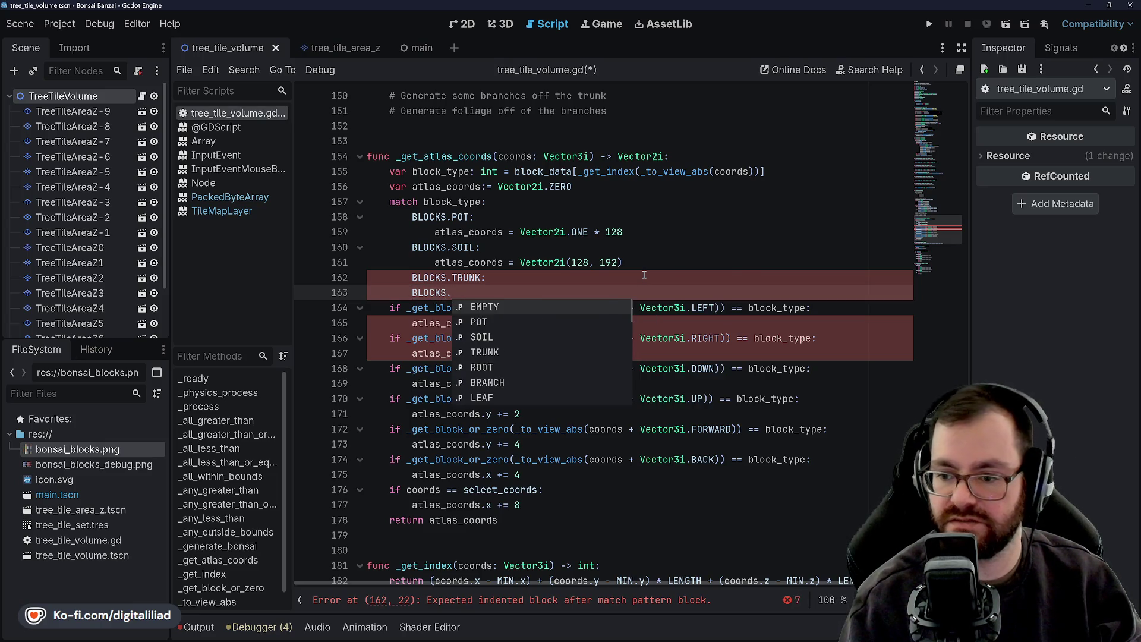
pyautogui.write('RO')
pyautogui.press('Return')
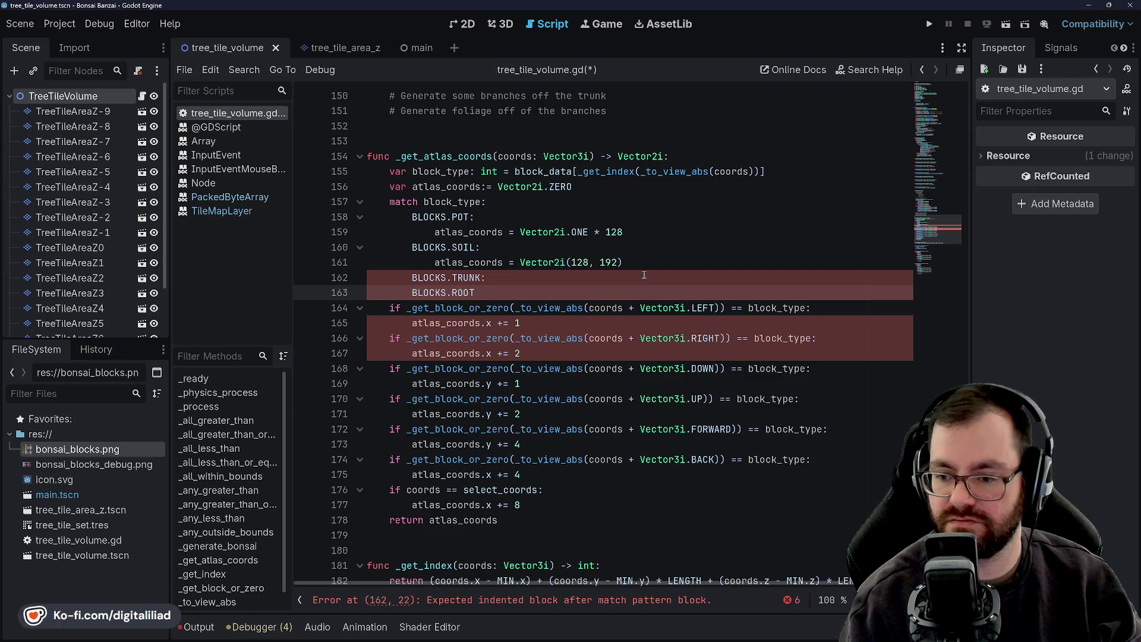
pyautogui.press('Return')
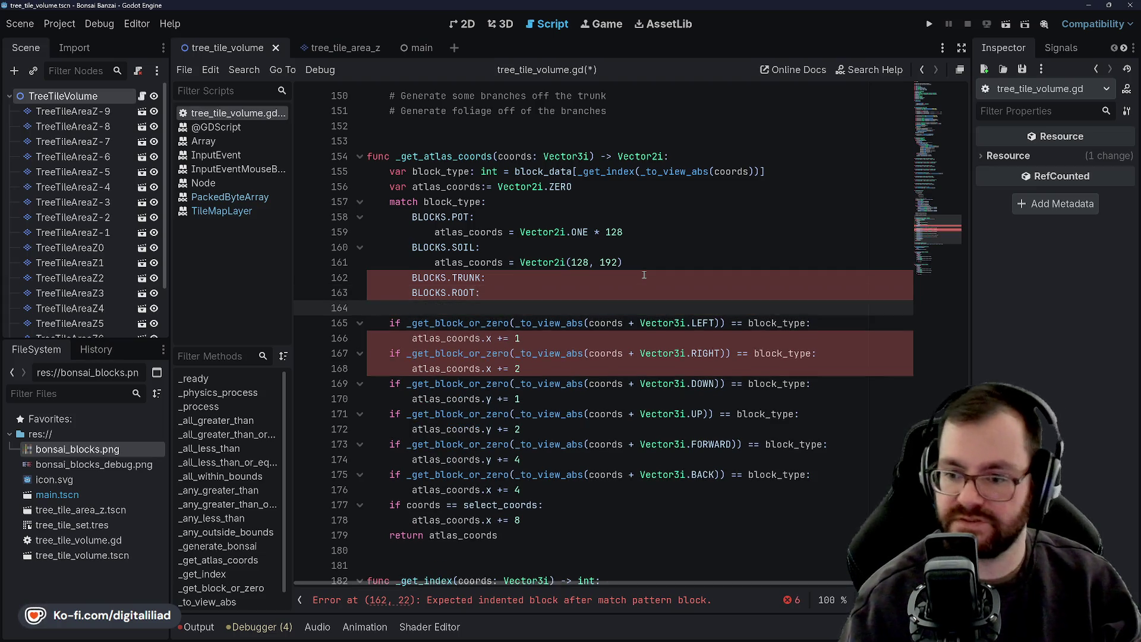
pyautogui.write('atlas_coords')
# Merge ROOT into the TRUNK case line and append 'or BLOCKS.BRANCH'
pyautogui.click(633, 258)
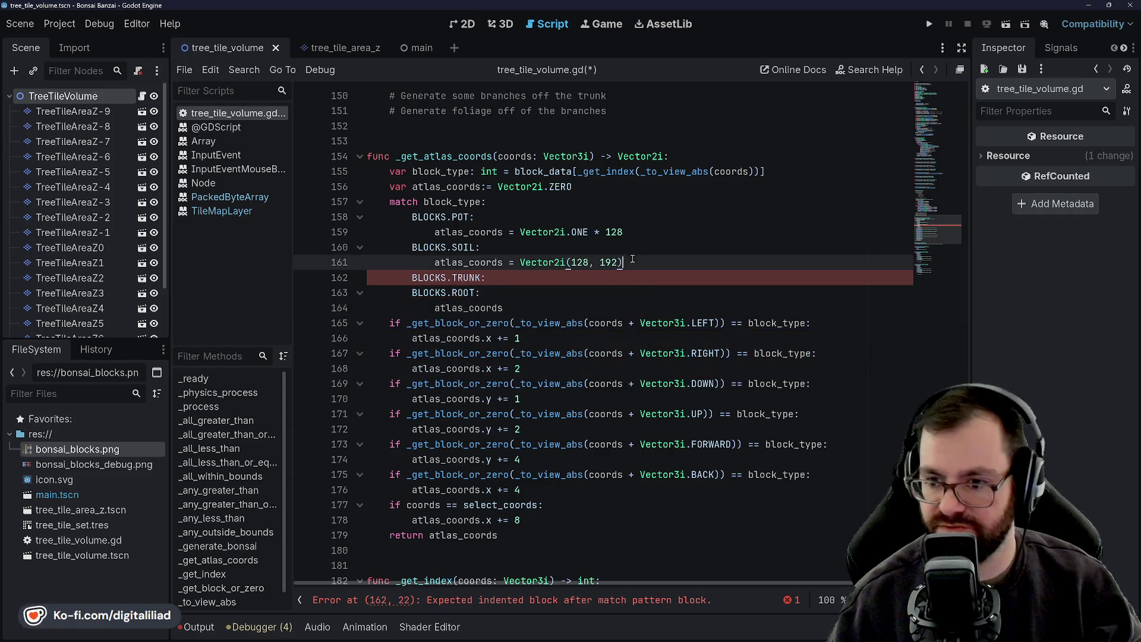
pyautogui.doubleClick(457, 292)
pyautogui.moveTo(483, 292); pyautogui.dragTo(485, 275)
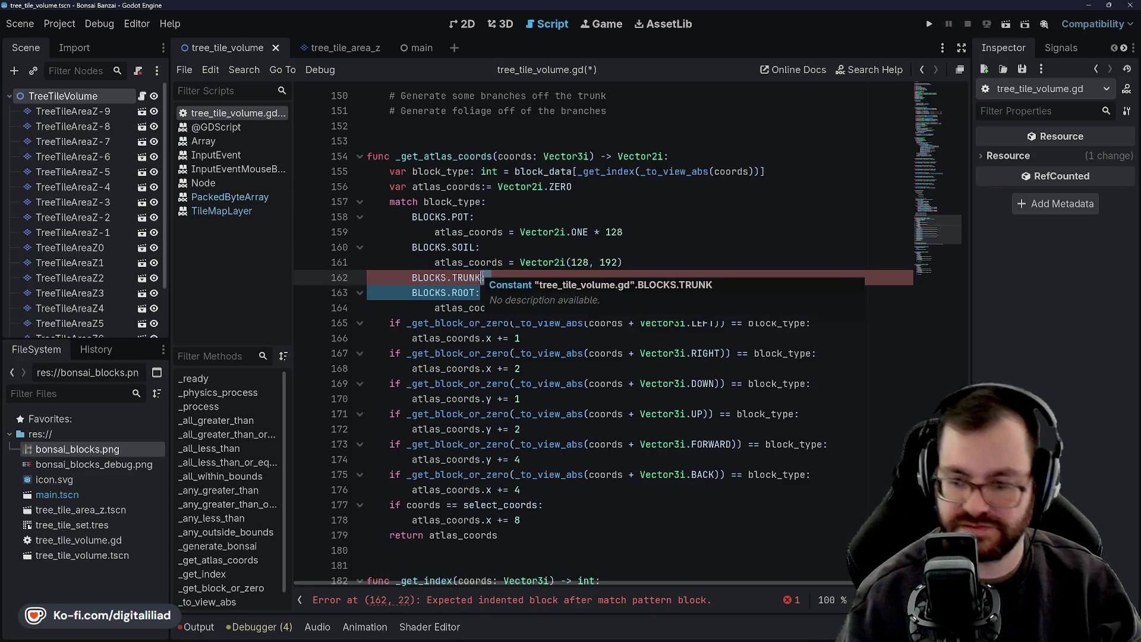
pyautogui.press('BackSpace')
pyautogui.write('r B')
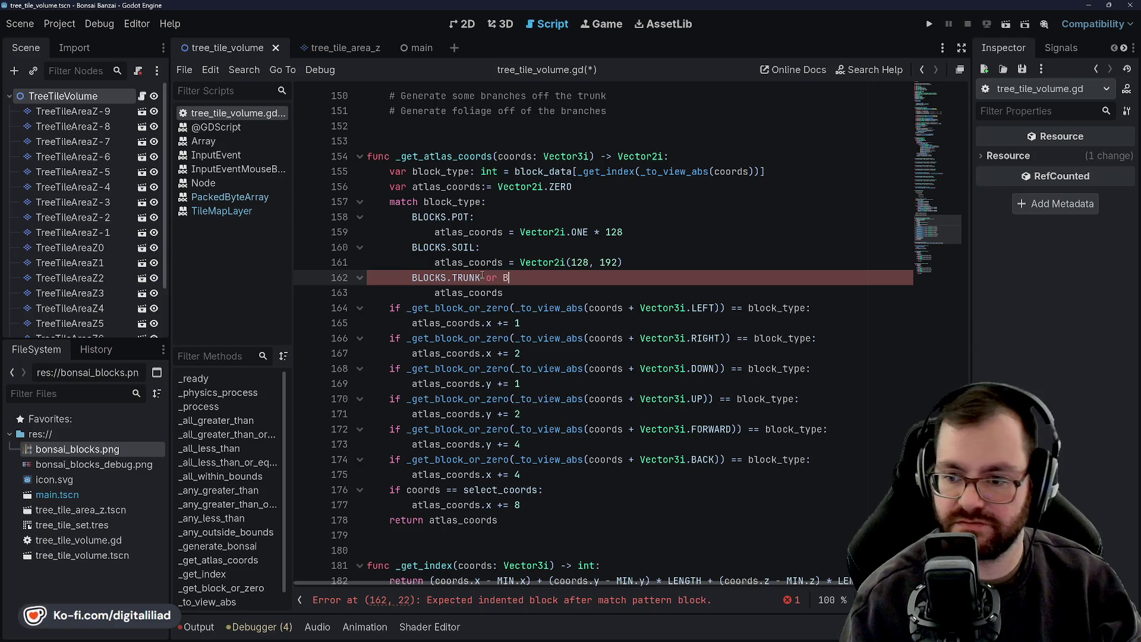
pyautogui.write('LOCKS.ROOT')
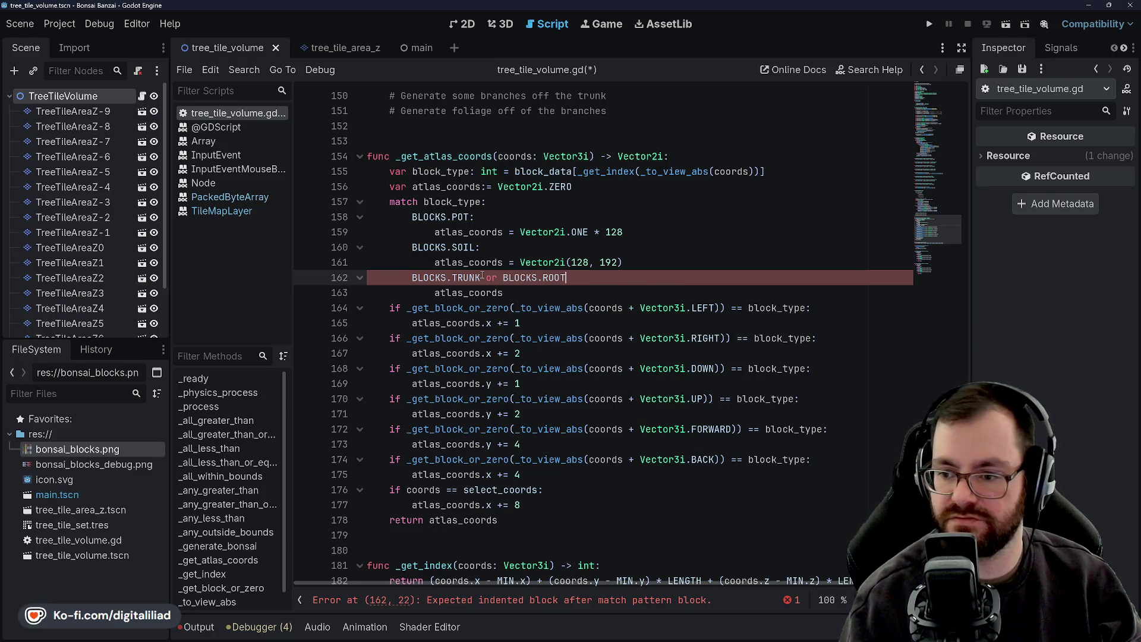
pyautogui.click(521, 232)
pyautogui.click(575, 279)
pyautogui.write(':')
pyautogui.press('Up')
pyautogui.press('Down')
pyautogui.press('Down')
pyautogui.press('Down')
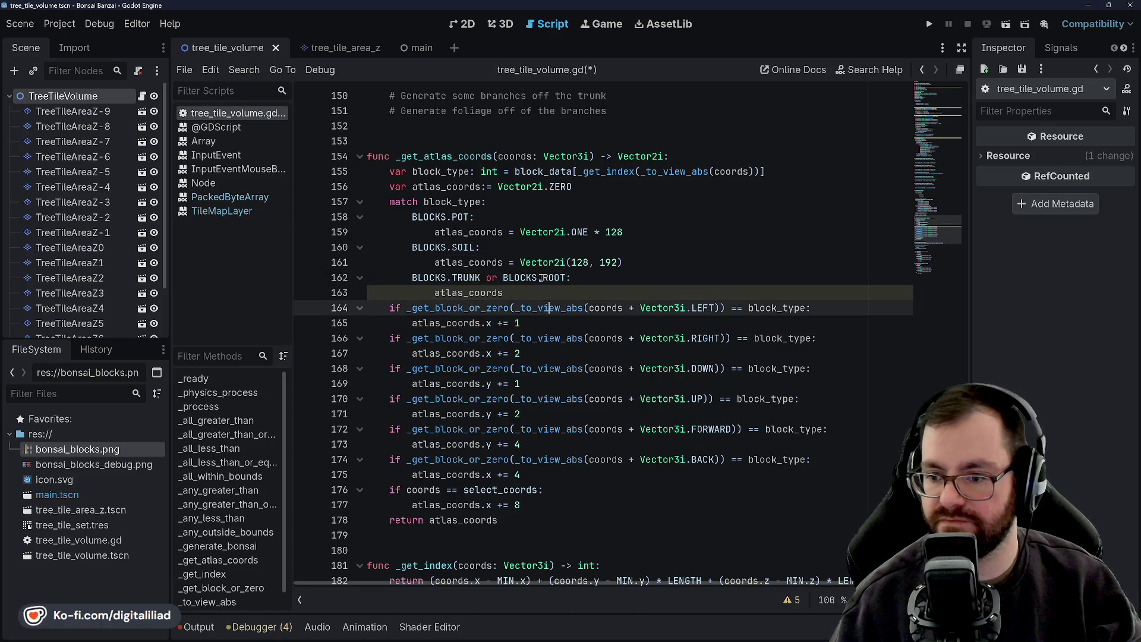
pyautogui.click(542, 278)
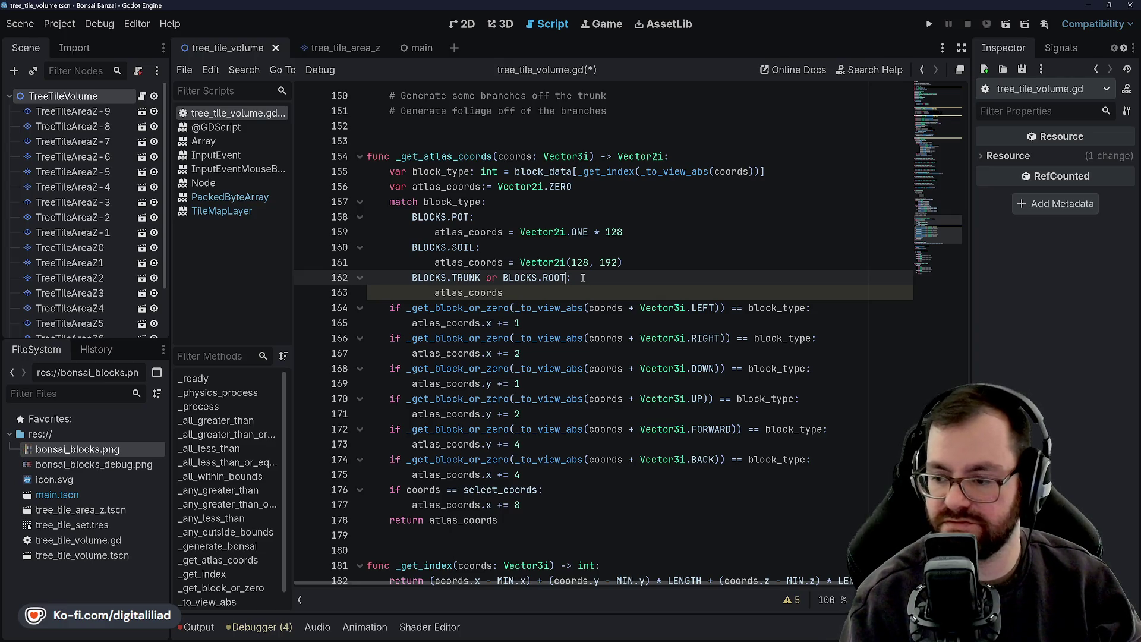
pyautogui.write('or BLOCKS.')
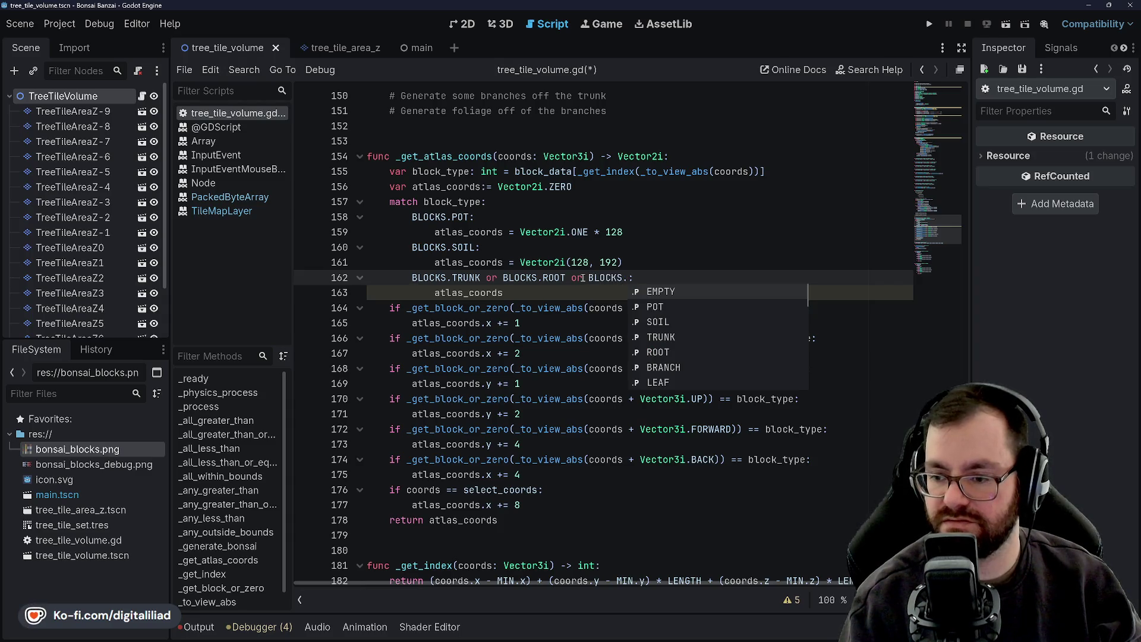
pyautogui.write('BRA')
pyautogui.press('Return')
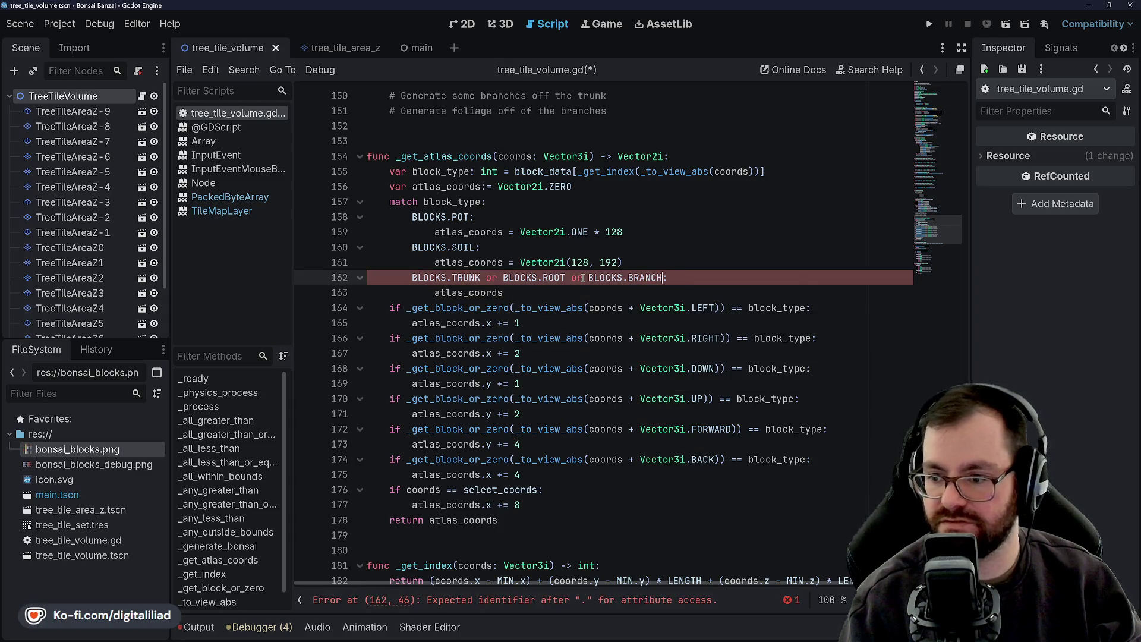
pyautogui.press('Down')
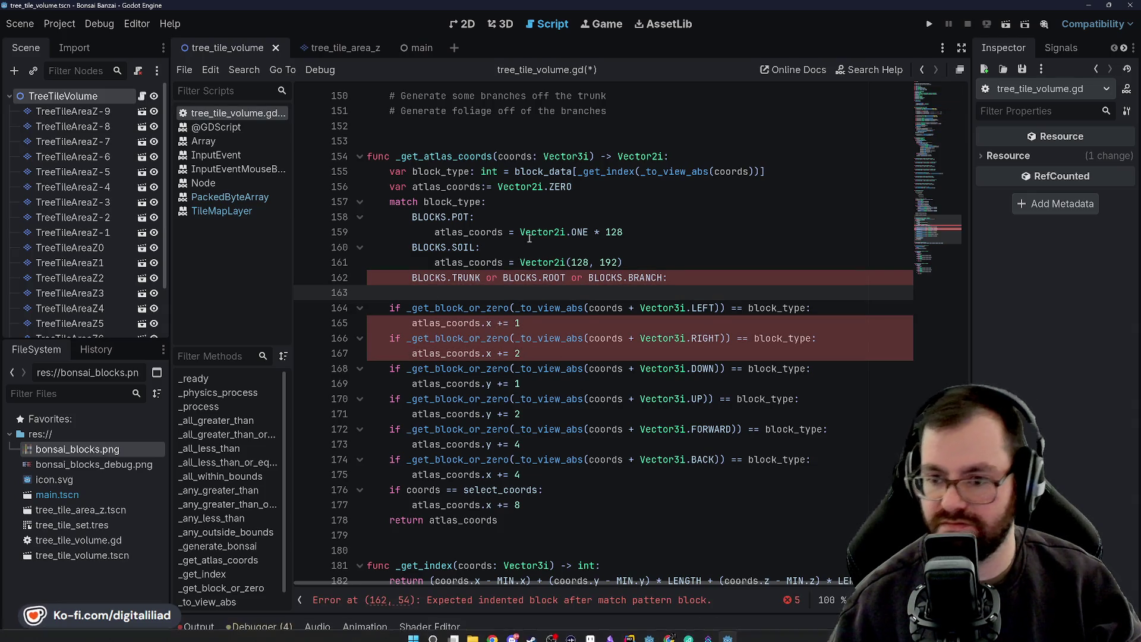
# Replace the combined TRUNK/ROOT/BRANCH case with a BLOCKS.LEAF case starting a Vector2i assignment
pyautogui.moveTo(462, 288); pyautogui.dragTo(412, 277)
pyautogui.press('BackSpace')
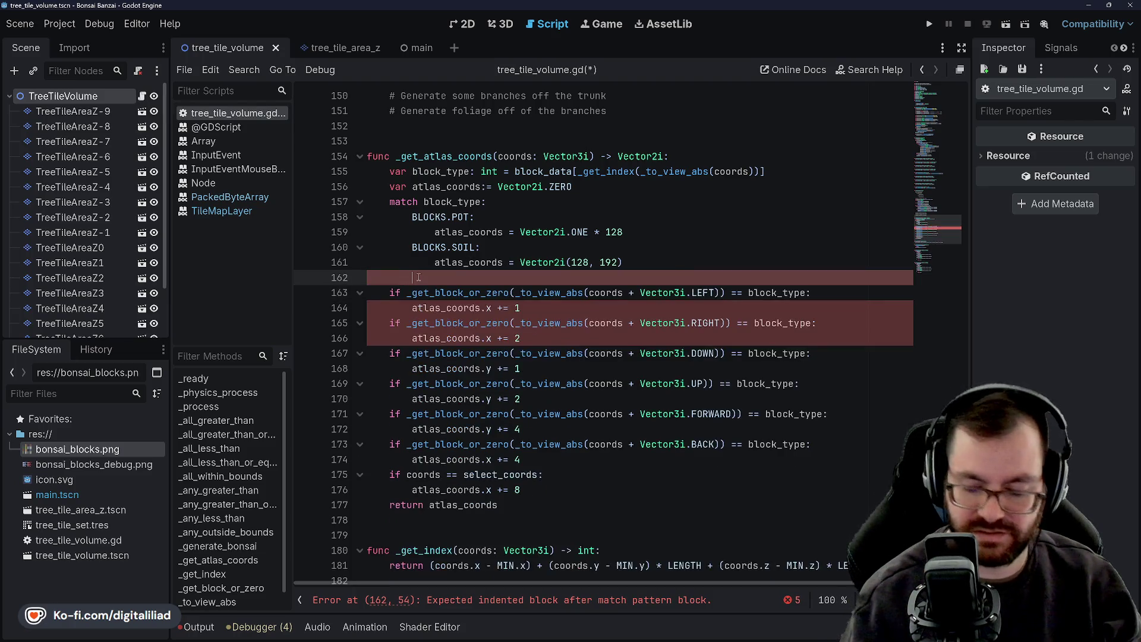
pyautogui.write('BLOCKS.')
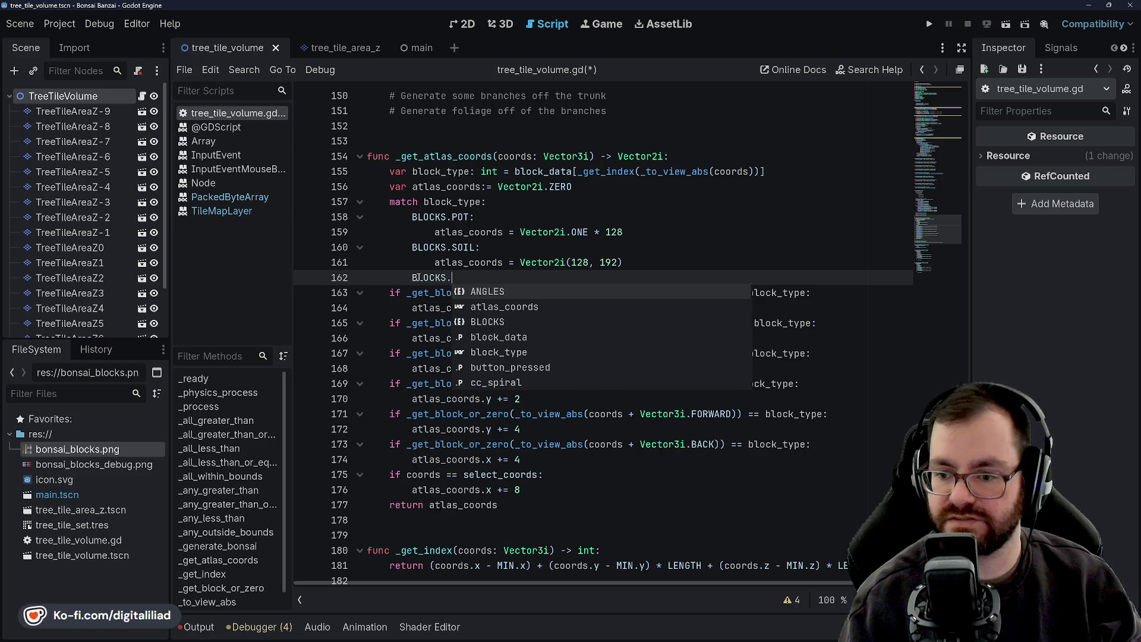
pyautogui.write('LE')
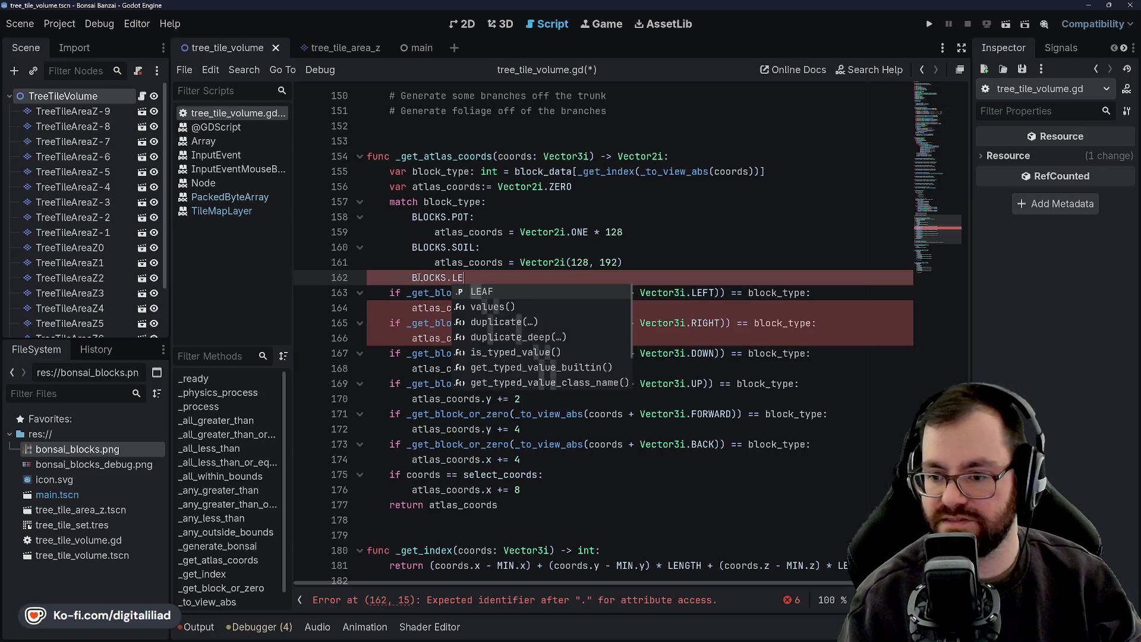
pyautogui.press('Return')
pyautogui.write(':')
pyautogui.press('Return')
pyautogui.write('tlas_coords')
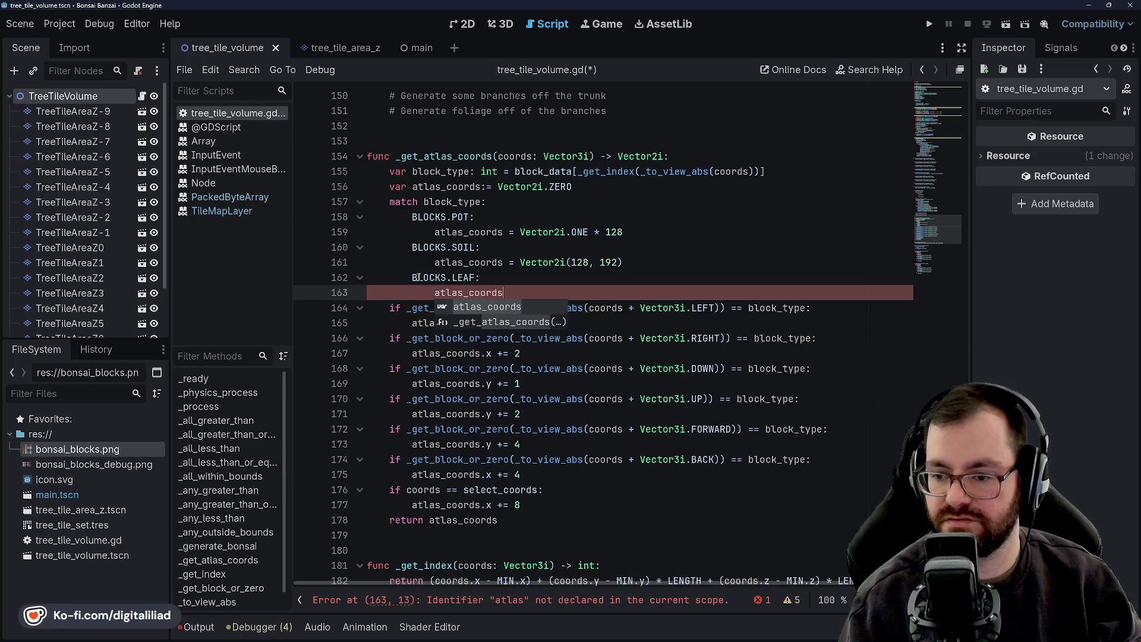
pyautogui.write(' -')
pyautogui.write('= ')
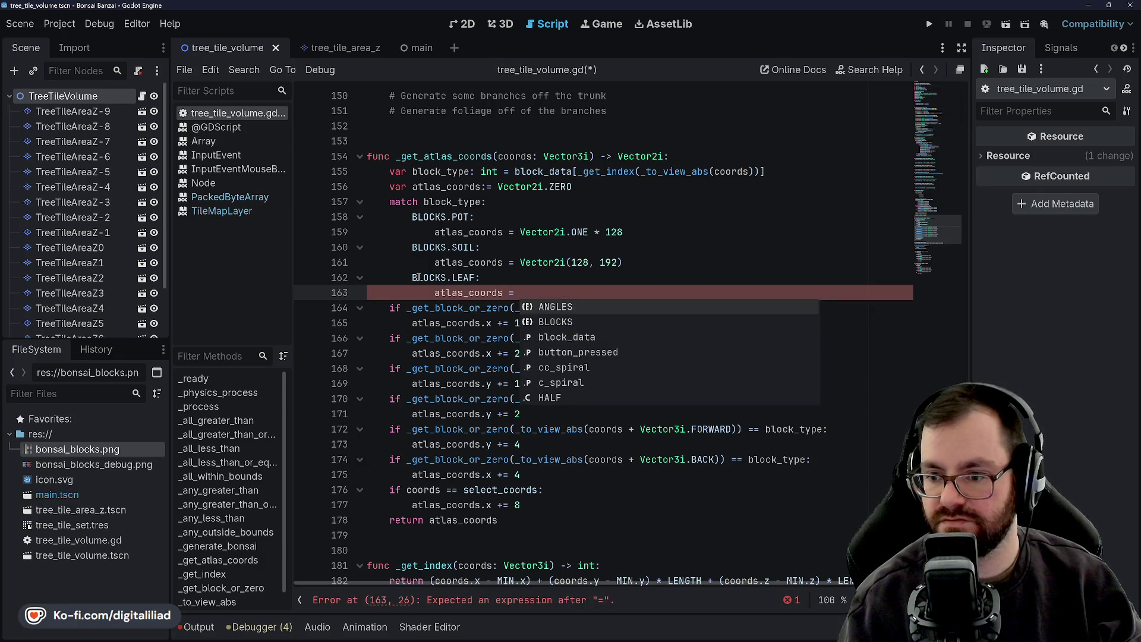
pyautogui.write('Vector2i')
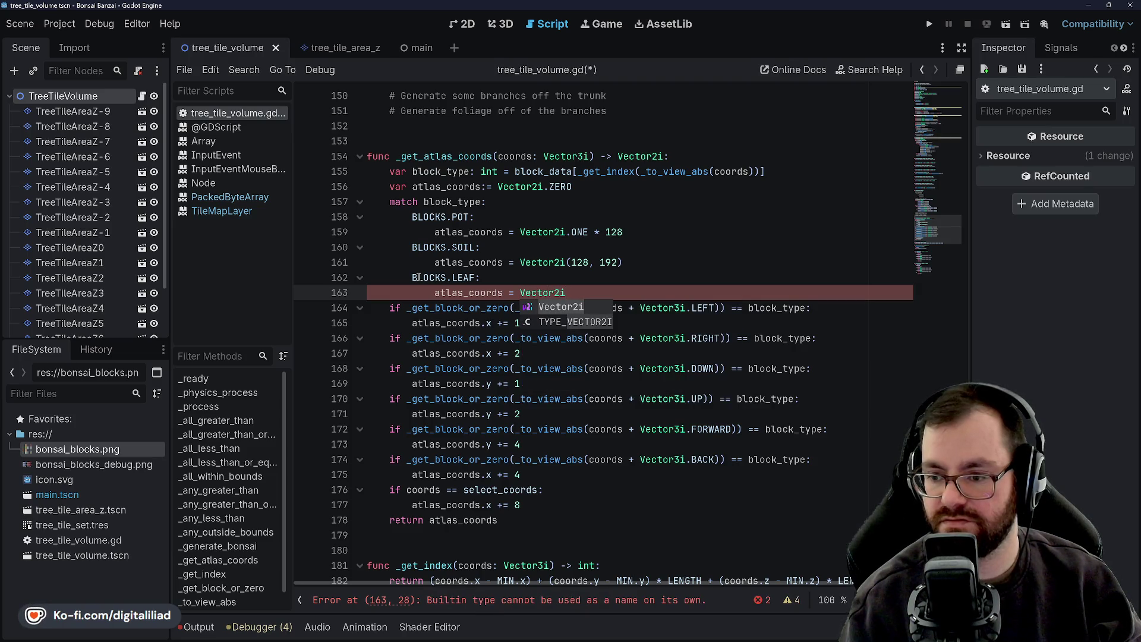
# Make the LEAF case body add 64 to atlas_coords.y and save the script
pyautogui.moveTo(566, 292); pyautogui.dragTo(516, 288)
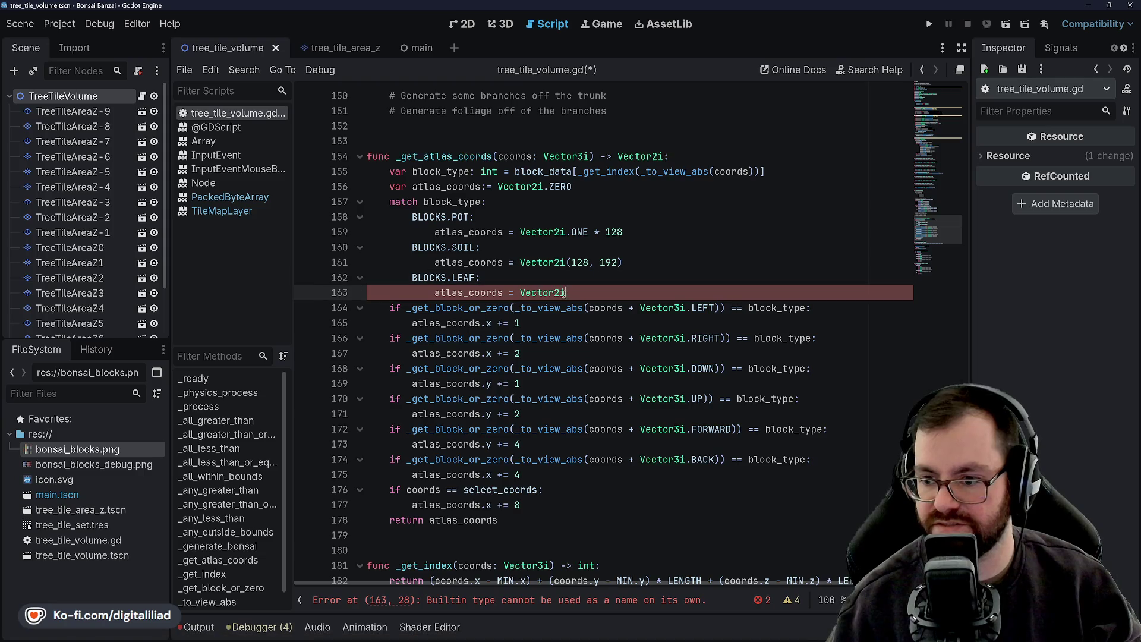
pyautogui.press('BackSpace')
pyautogui.press('BackSpace')
pyautogui.press('BackSpace')
pyautogui.write('.')
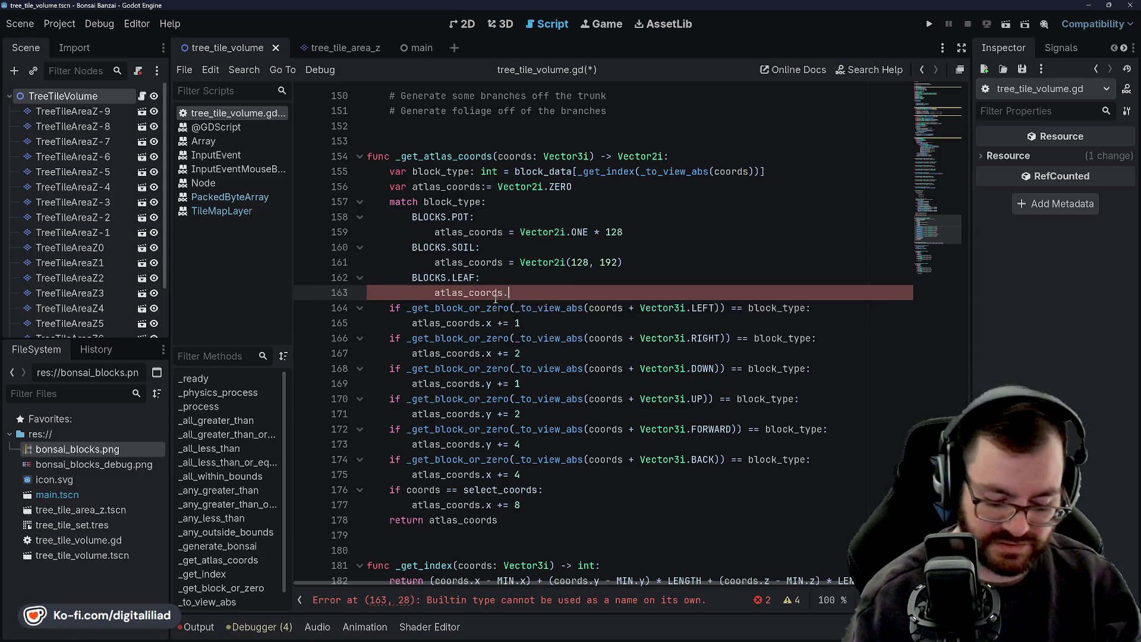
pyautogui.write('y =')
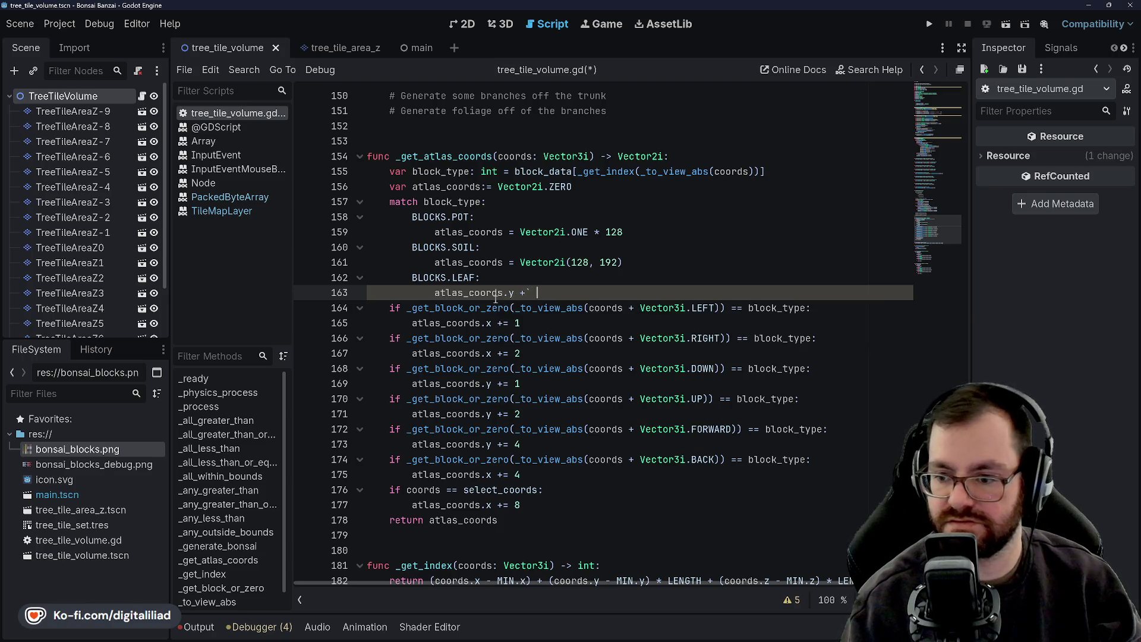
pyautogui.hotkey('ctrl', 'space')
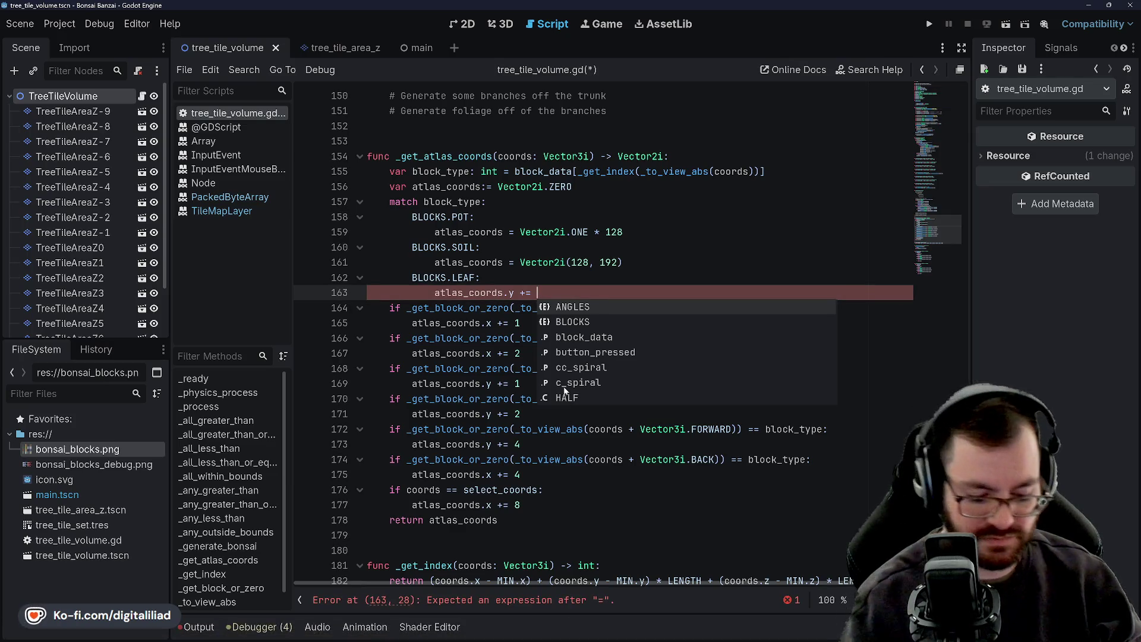
pyautogui.write('64')
pyautogui.click(597, 248)
pyautogui.hotkey('ctrl', 's')
# Review the match block_type cases, from the SOIL coordinates to the LEAF offset line
pyautogui.press('Down')
pyautogui.press('Down')
pyautogui.press('Down')
pyautogui.press('Up')
pyautogui.press('Up')
pyautogui.press('Up')
pyautogui.press('Down')
pyautogui.press('Down')
pyautogui.click(510, 275)
pyautogui.click(597, 287)
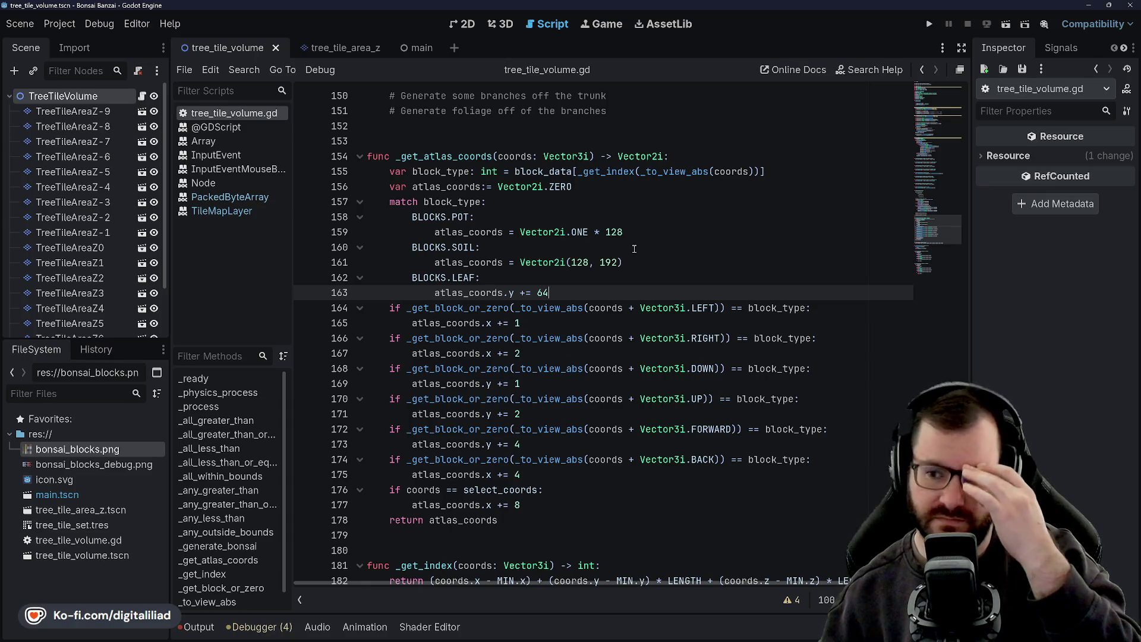
pyautogui.click(634, 200)
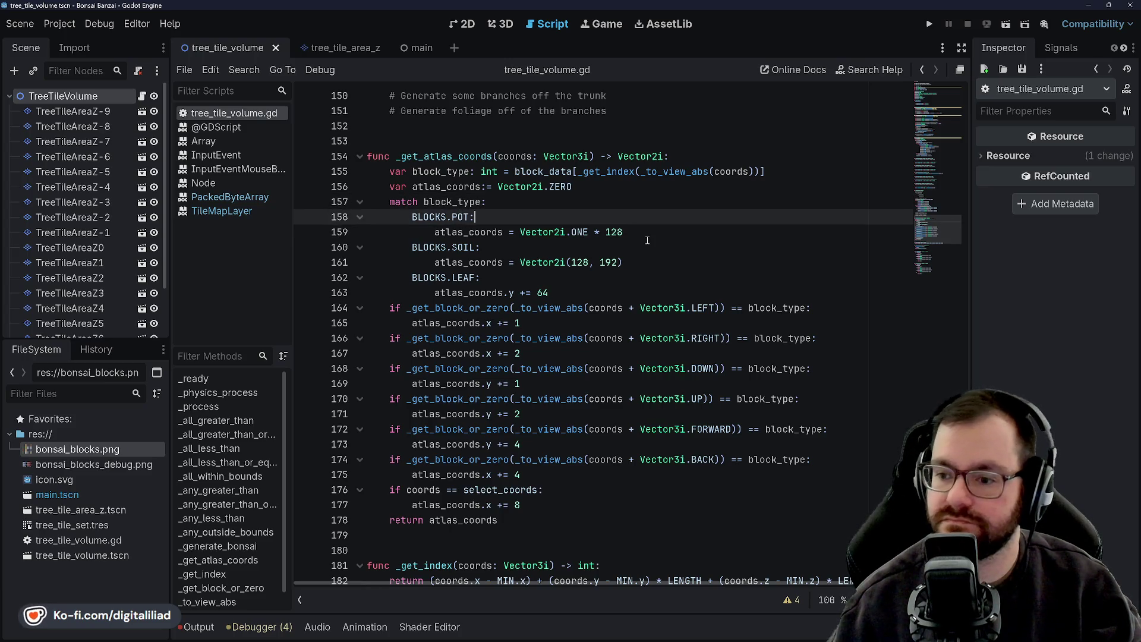
pyautogui.click(654, 262)
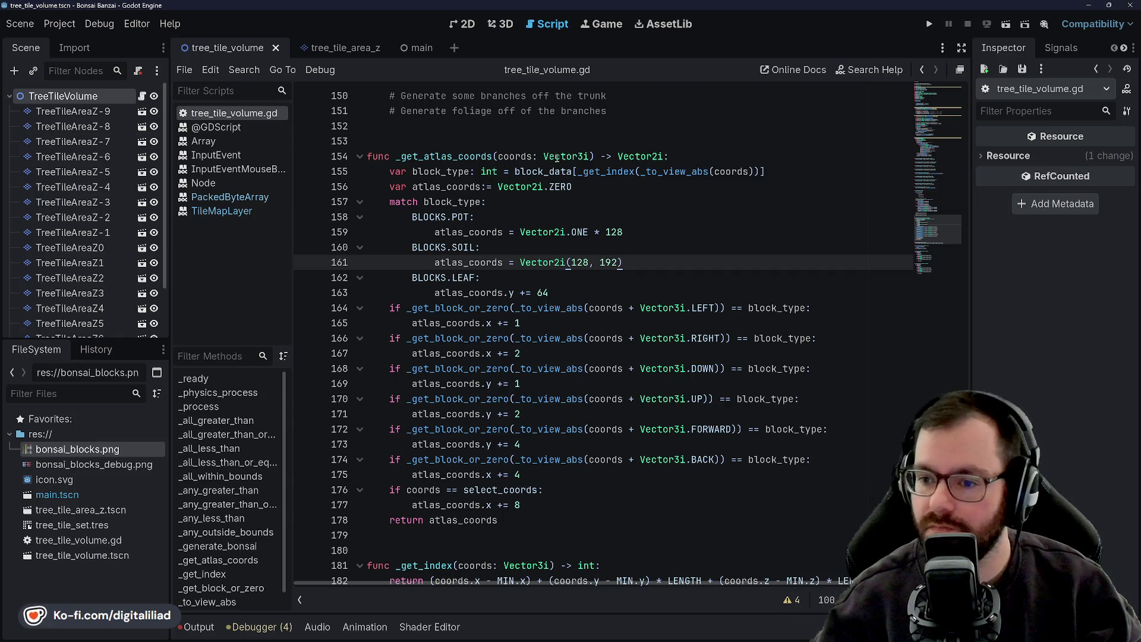
pyautogui.click(595, 202)
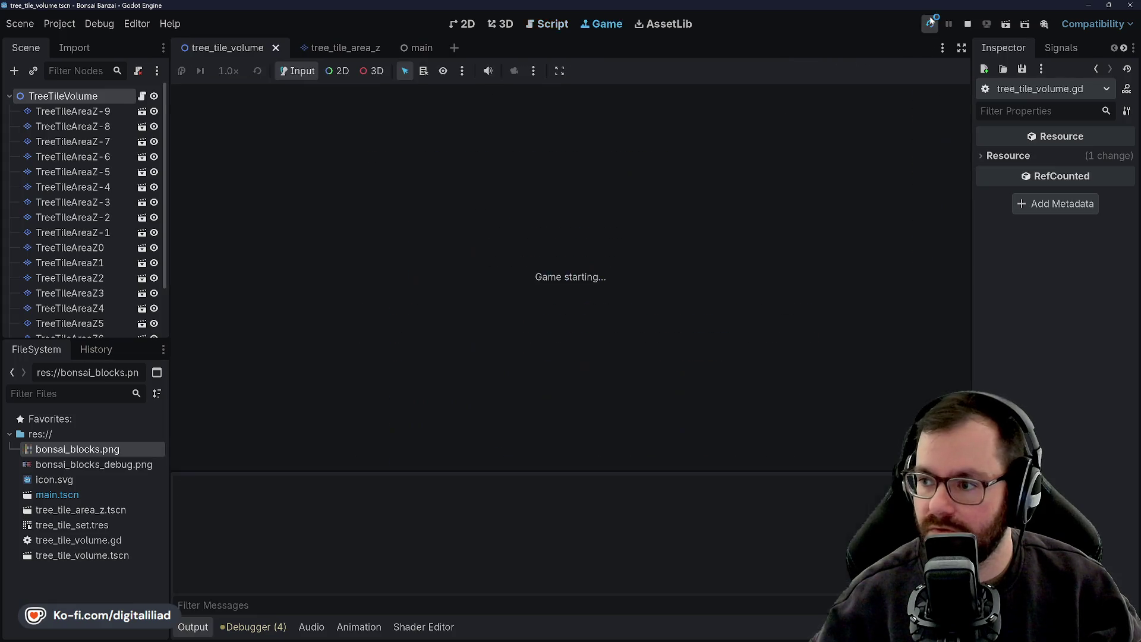
# Run the project and inspect the tray_span ranges and the failing line 142
pyautogui.click(930, 22)
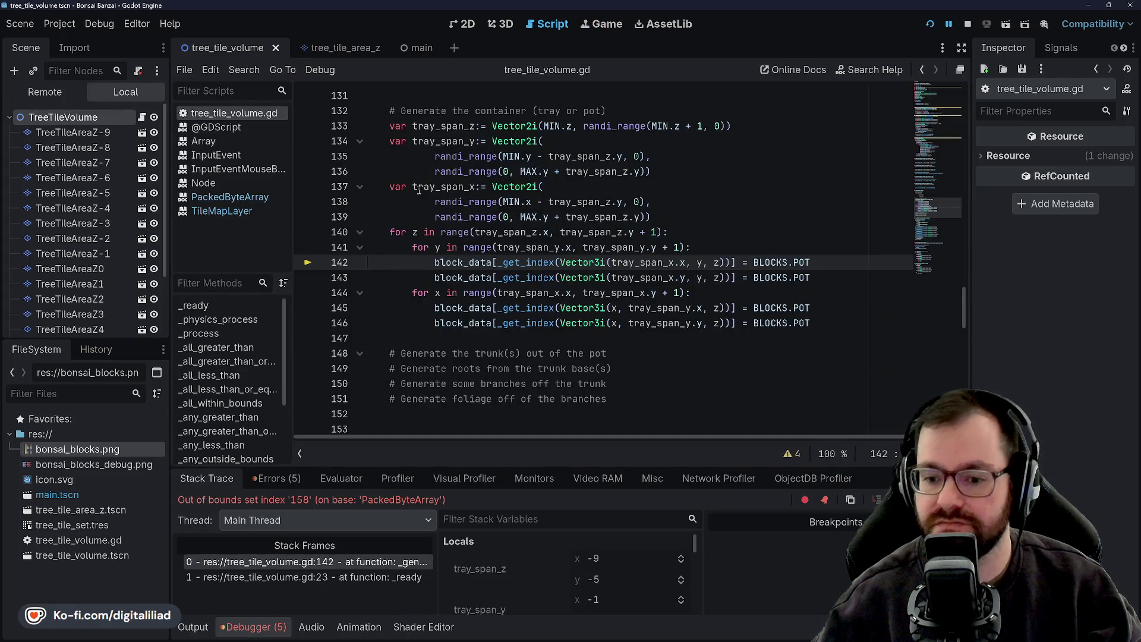
pyautogui.click(469, 217)
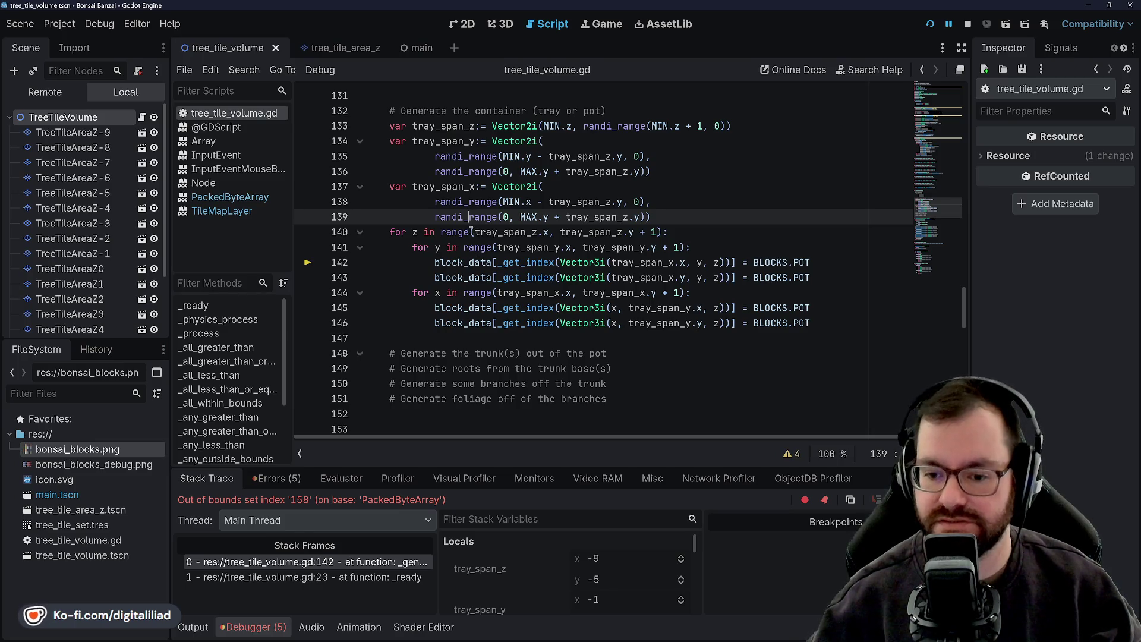
pyautogui.click(498, 247)
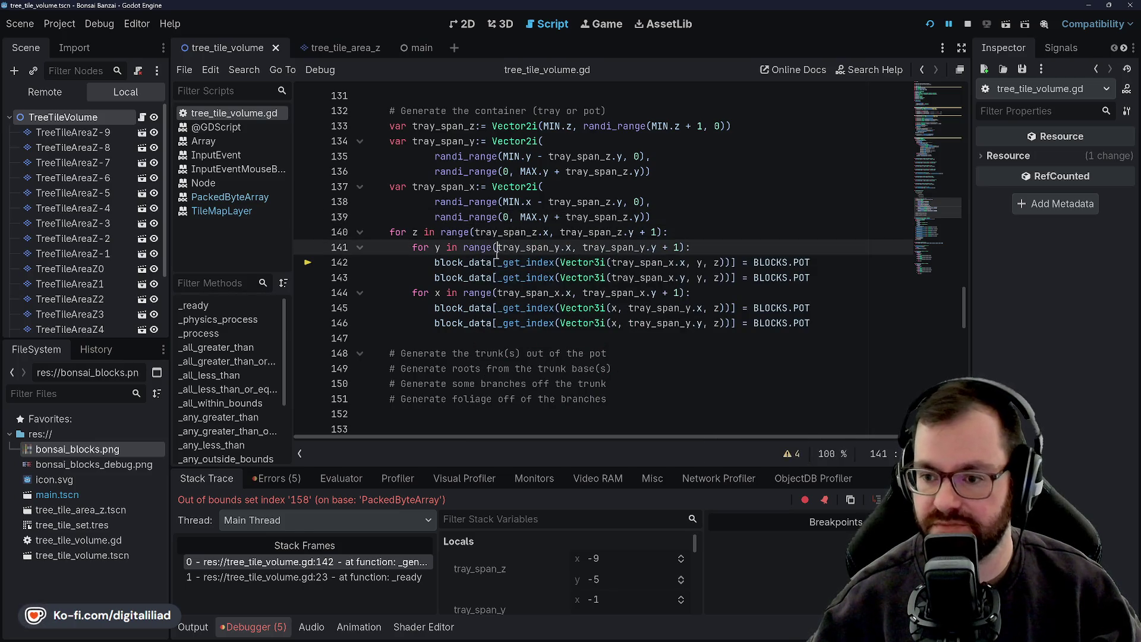
pyautogui.click(540, 263)
pyautogui.doubleClick(530, 262)
pyautogui.doubleClick(458, 262)
pyautogui.doubleClick(529, 263)
pyautogui.doubleClick(582, 262)
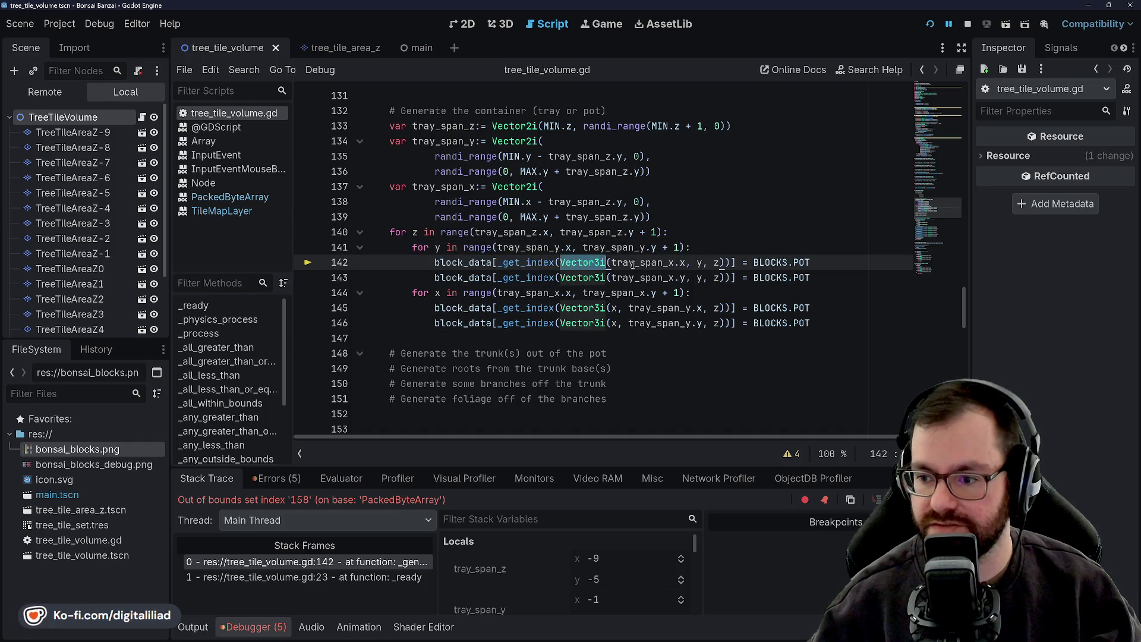
pyautogui.doubleClick(647, 262)
pyautogui.click(681, 263)
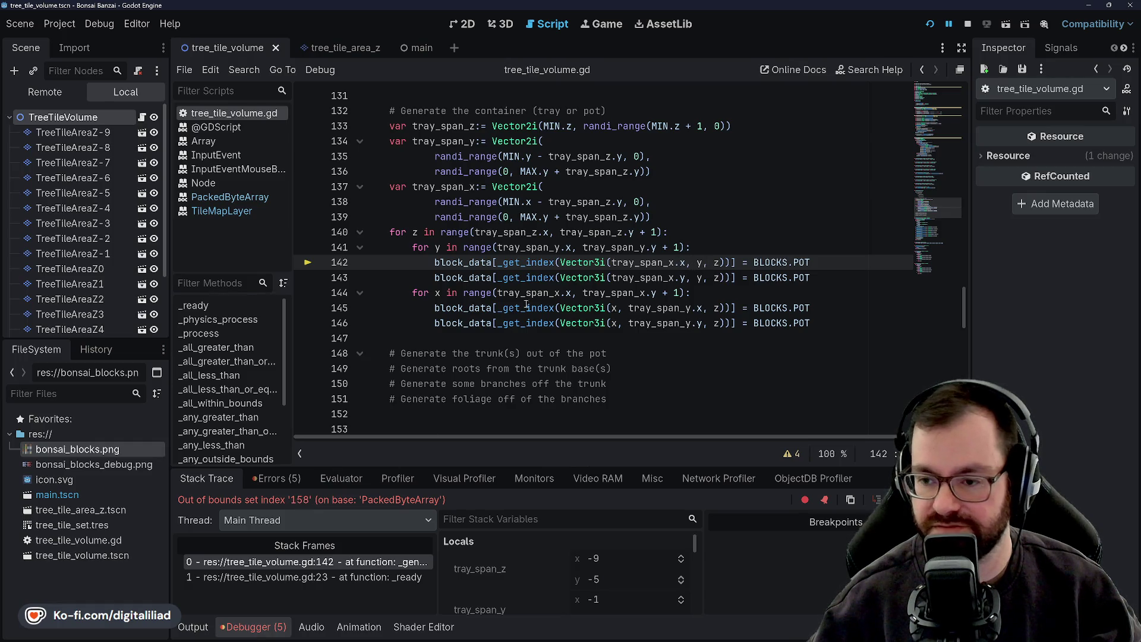
# Expand the debugger to full size to inspect all variables, then stop the halted run
pyautogui.scroll(2, 526, 269)
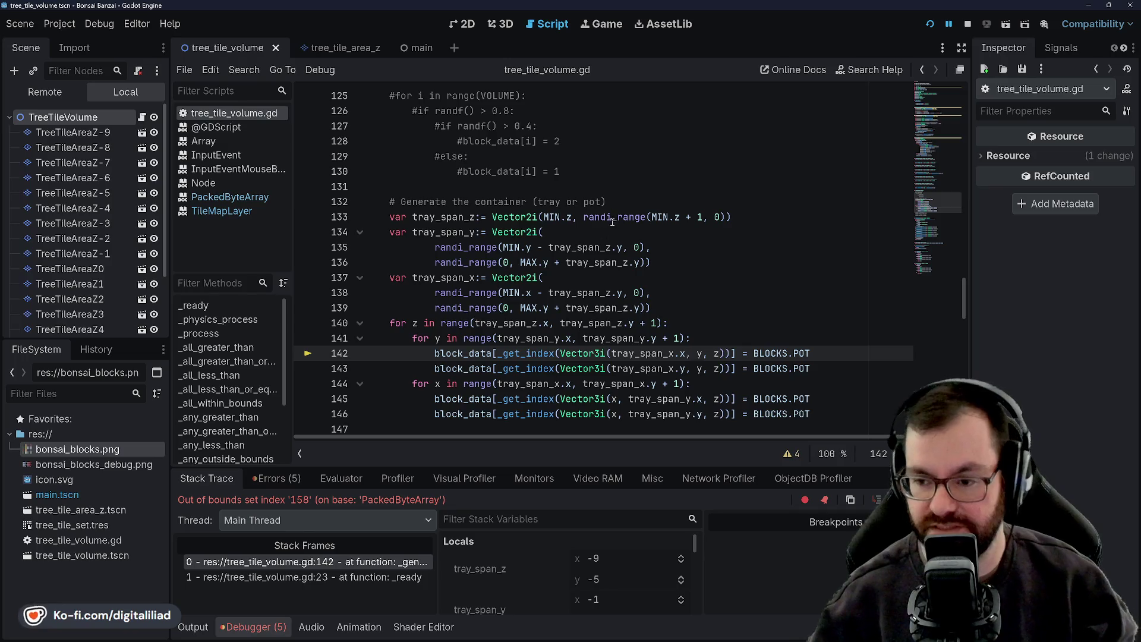
pyautogui.moveTo(604, 216)
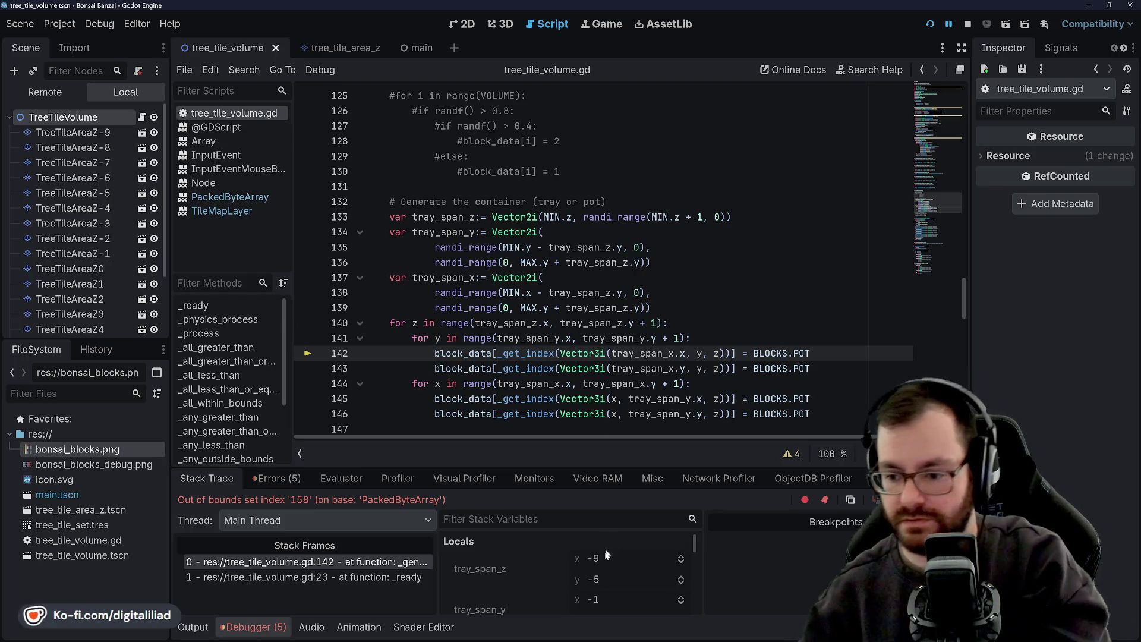
pyautogui.hotkey('shift', 'F12')
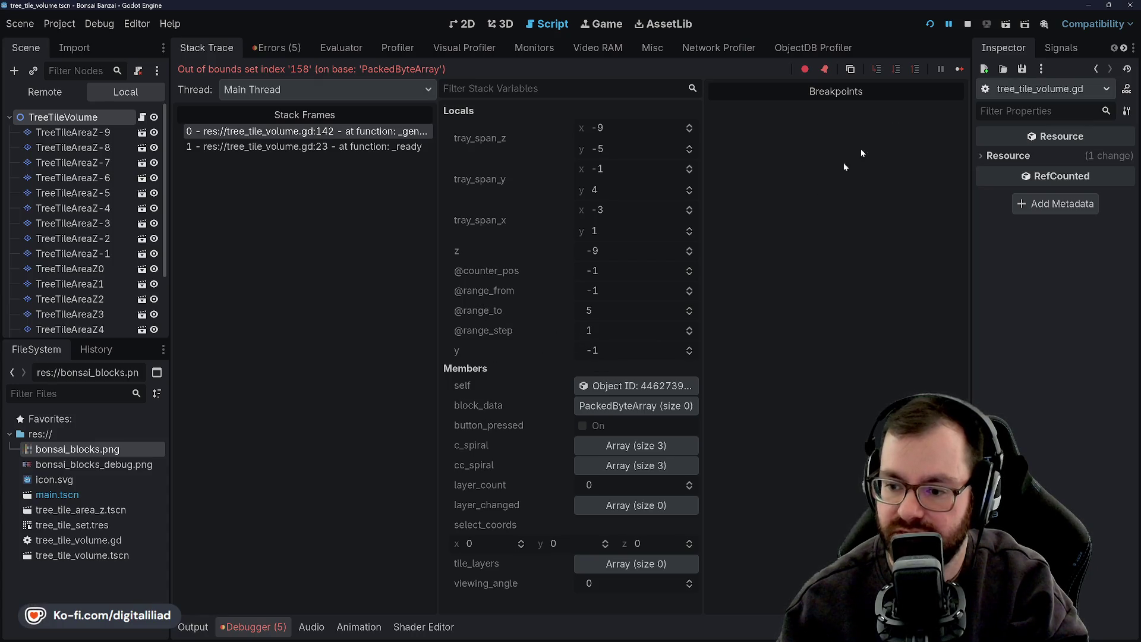
pyautogui.click(965, 25)
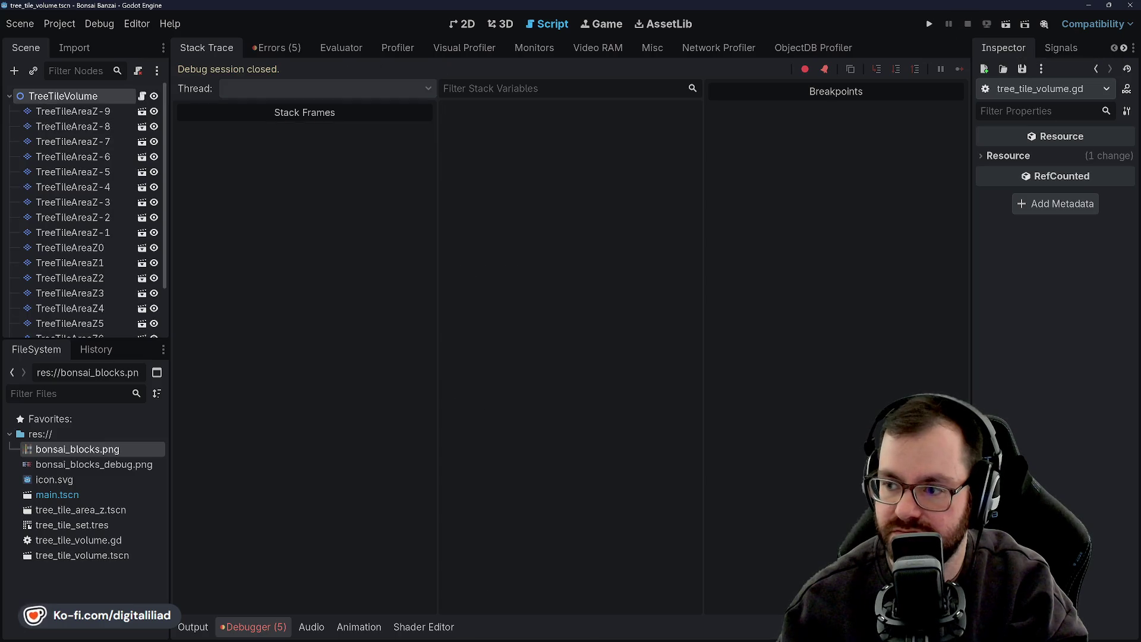
# Shrink the debugger back to normal size and highlight _get_index on line 142
pyautogui.moveTo(624, 639)
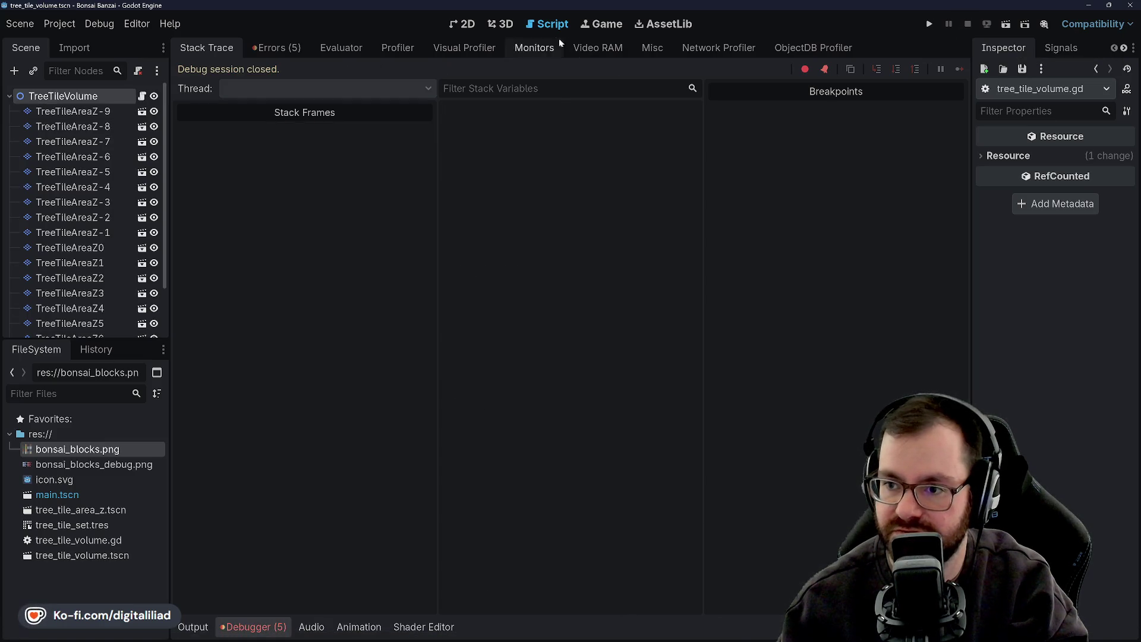
pyautogui.hotkey('shift', 'F12')
pyautogui.click(512, 293)
pyautogui.click(522, 353)
pyautogui.doubleClick(522, 353)
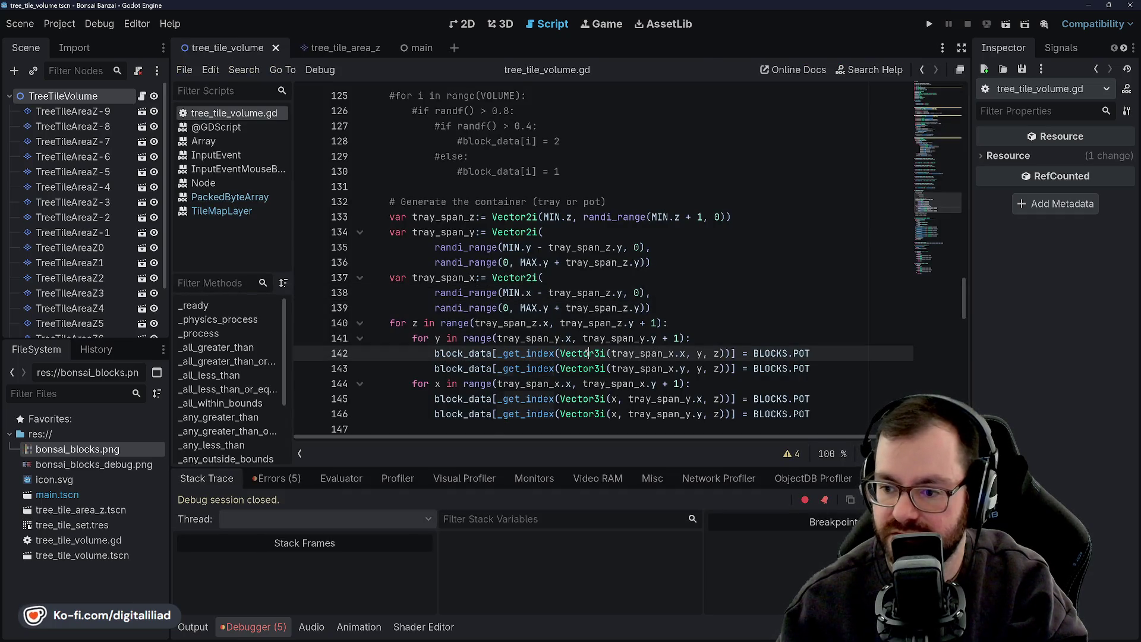
# Scroll through the script and examine the z and y tray loops on lines 140–141
pyautogui.scroll(-1, 540, 288)
pyautogui.scroll(-7, 539, 287)
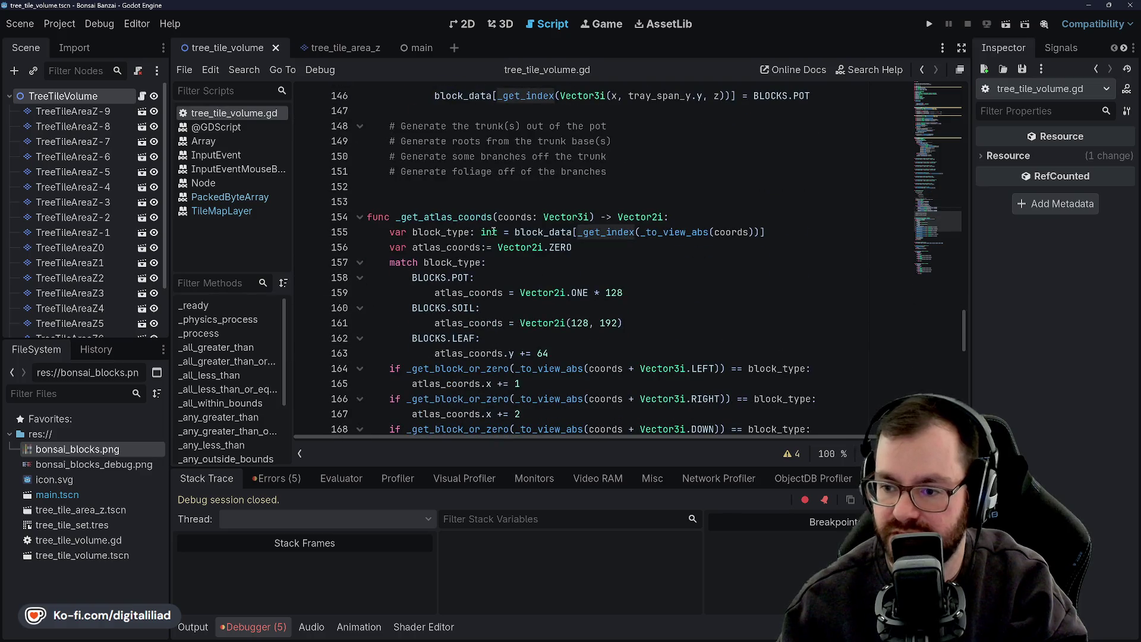
pyautogui.scroll(-5, 590, 331)
pyautogui.scroll(-4, 590, 331)
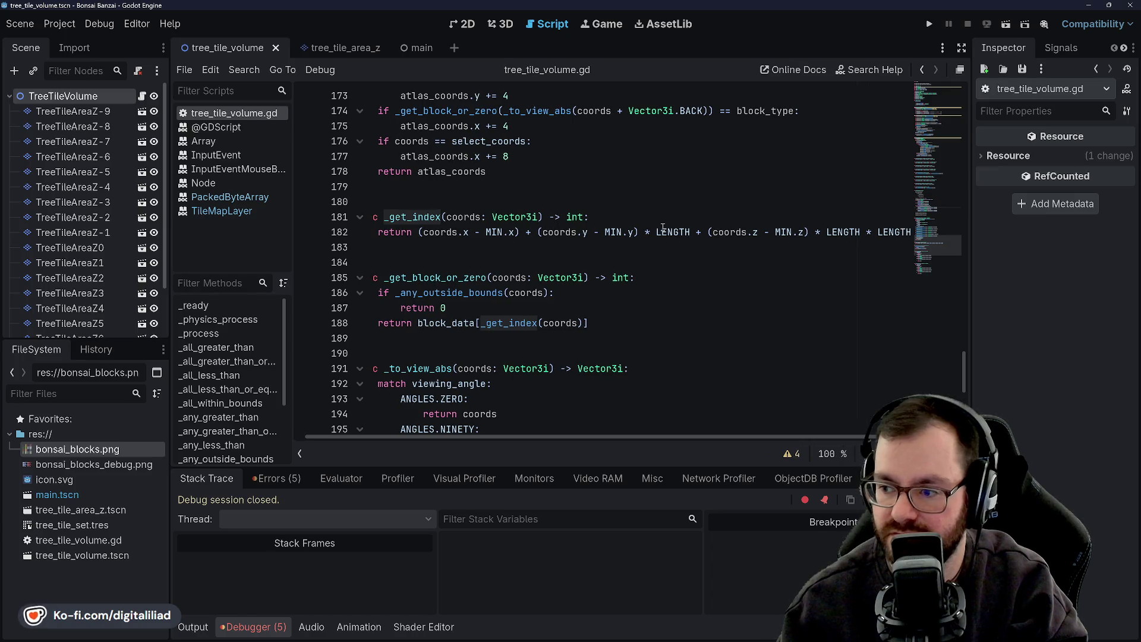
pyautogui.scroll(10, 558, 275)
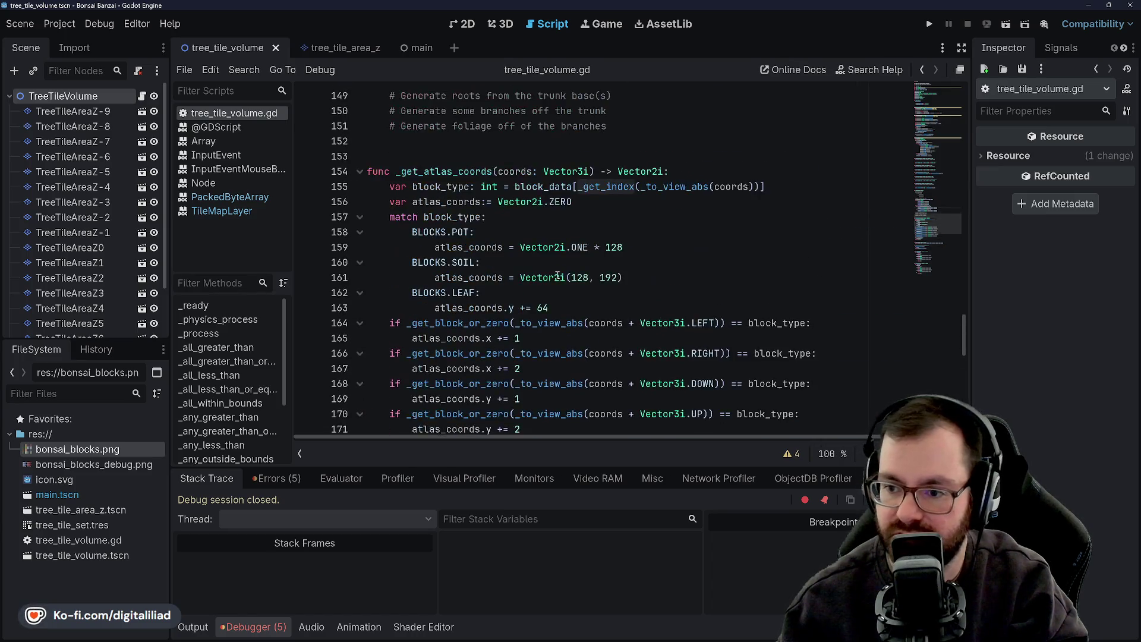
pyautogui.scroll(4, 513, 235)
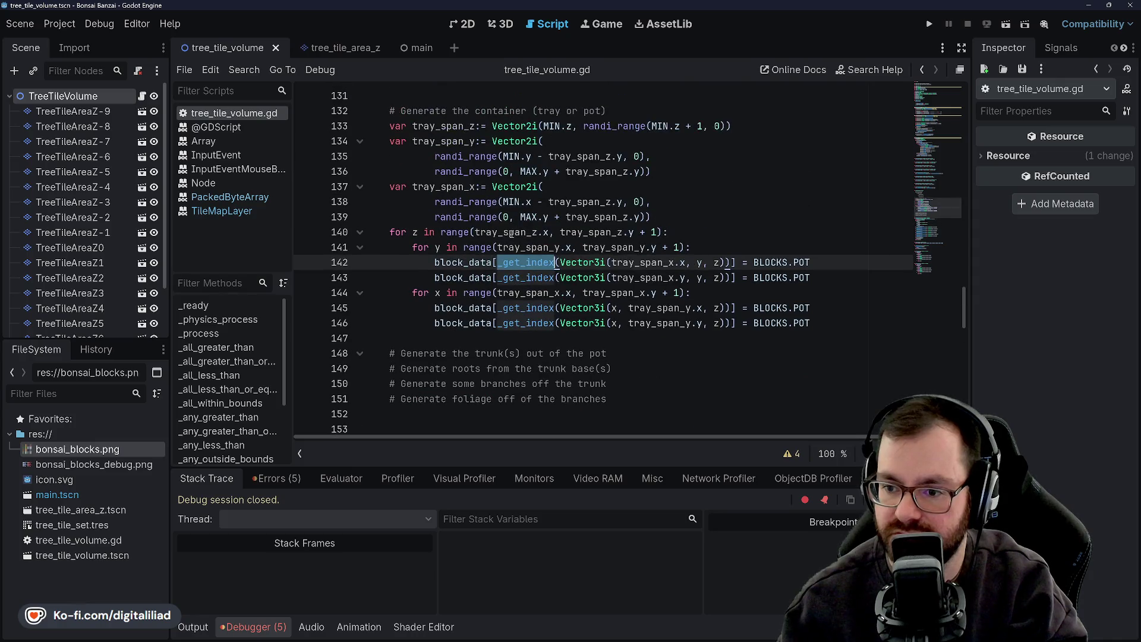
pyautogui.click(472, 248)
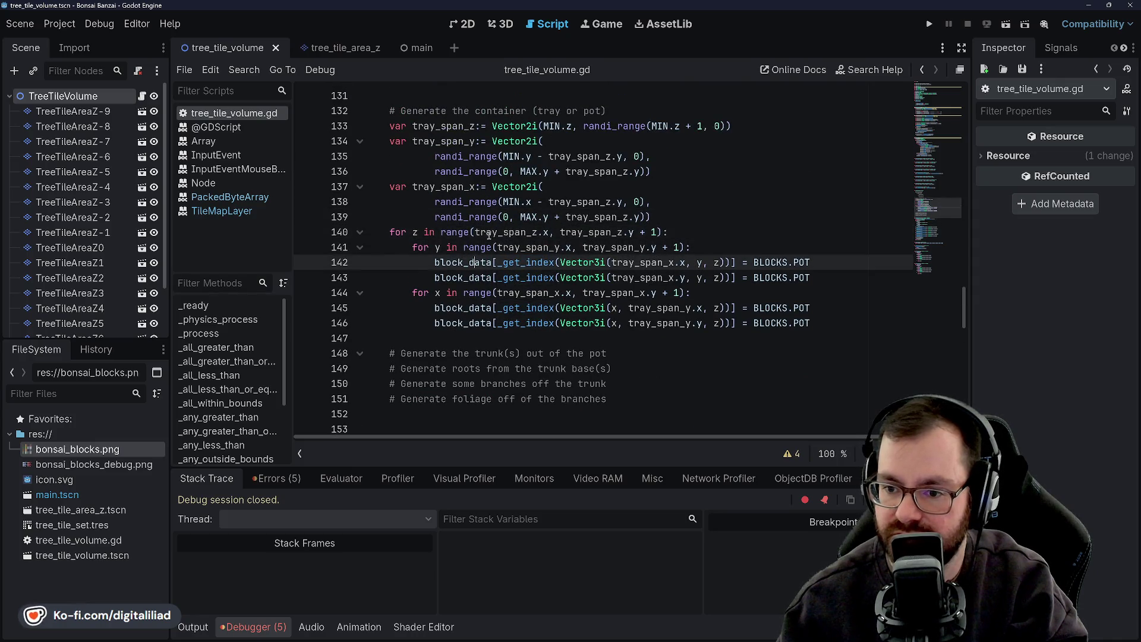
pyautogui.click(503, 232)
pyautogui.click(583, 248)
pyautogui.click(594, 232)
pyautogui.doubleClick(612, 248)
pyautogui.click(650, 232)
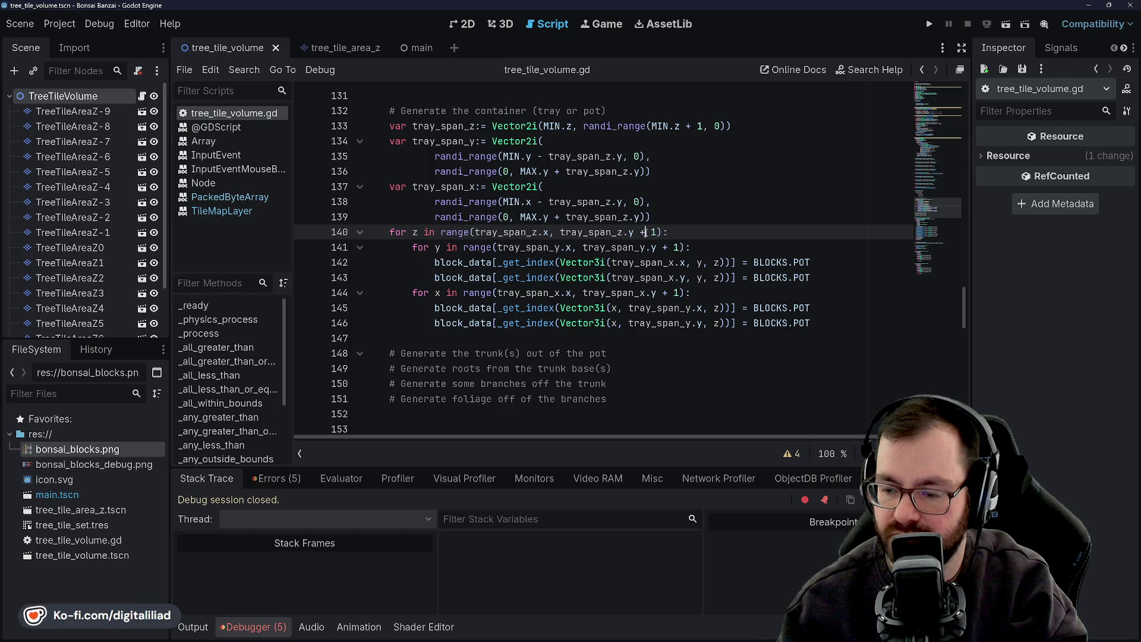
# Re-examine line 142's _get_index call against the tray_span loop on line 141
pyautogui.click(557, 244)
pyautogui.click(521, 263)
pyautogui.doubleClick(521, 264)
pyautogui.press('Up')
pyautogui.press('Up')
pyautogui.press('Down')
pyautogui.press('Down')
pyautogui.doubleClick(515, 265)
pyautogui.click(548, 242)
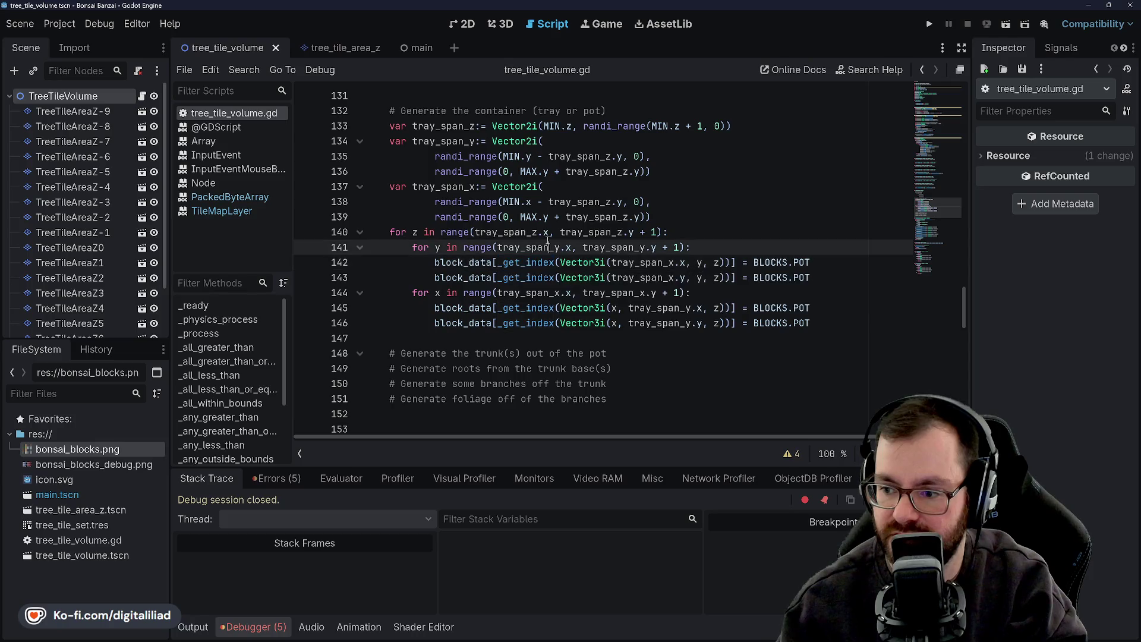
pyautogui.click(566, 212)
# Highlight _get_index and block_data uses on lines 142–143, then rerun the scene with F6
pyautogui.doubleClick(535, 262)
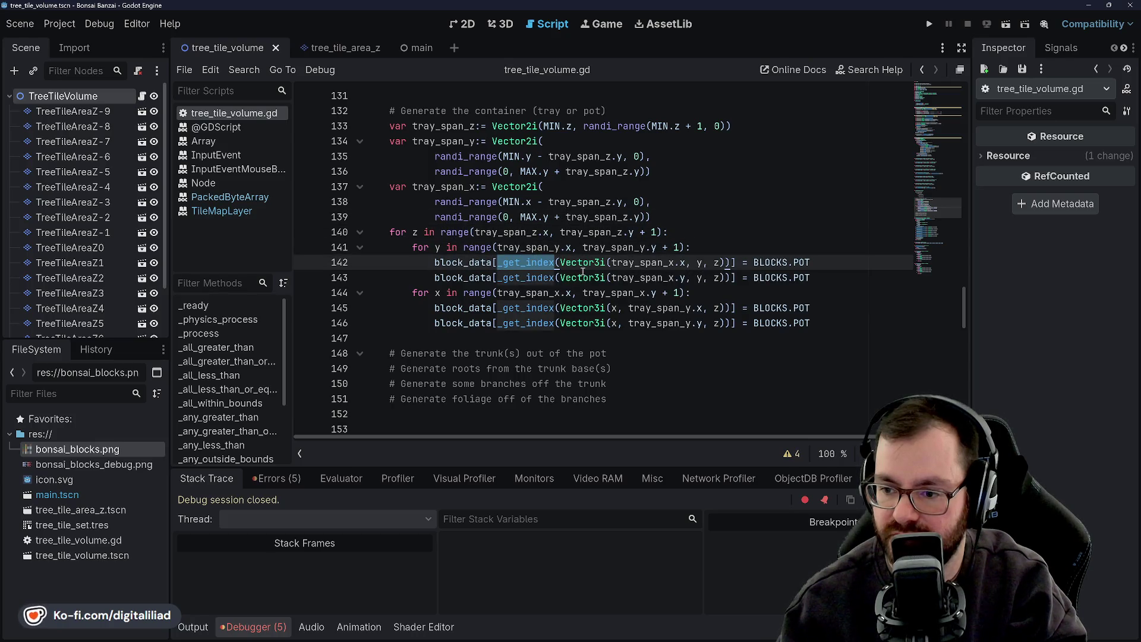
pyautogui.doubleClick(436, 278)
pyautogui.doubleClick(528, 262)
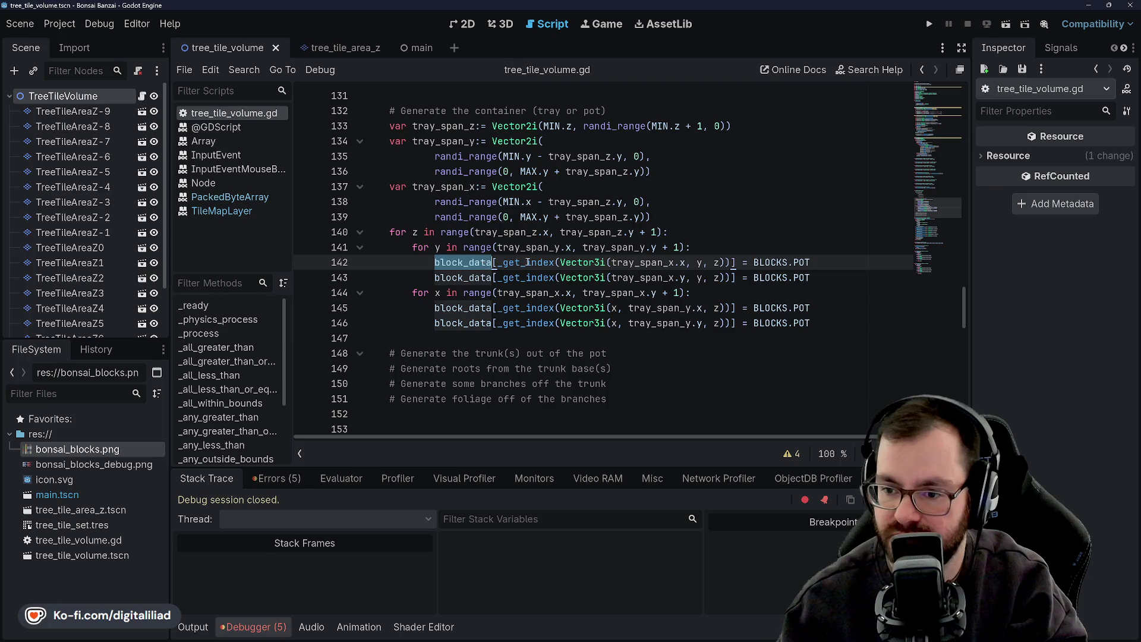
pyautogui.click(528, 247)
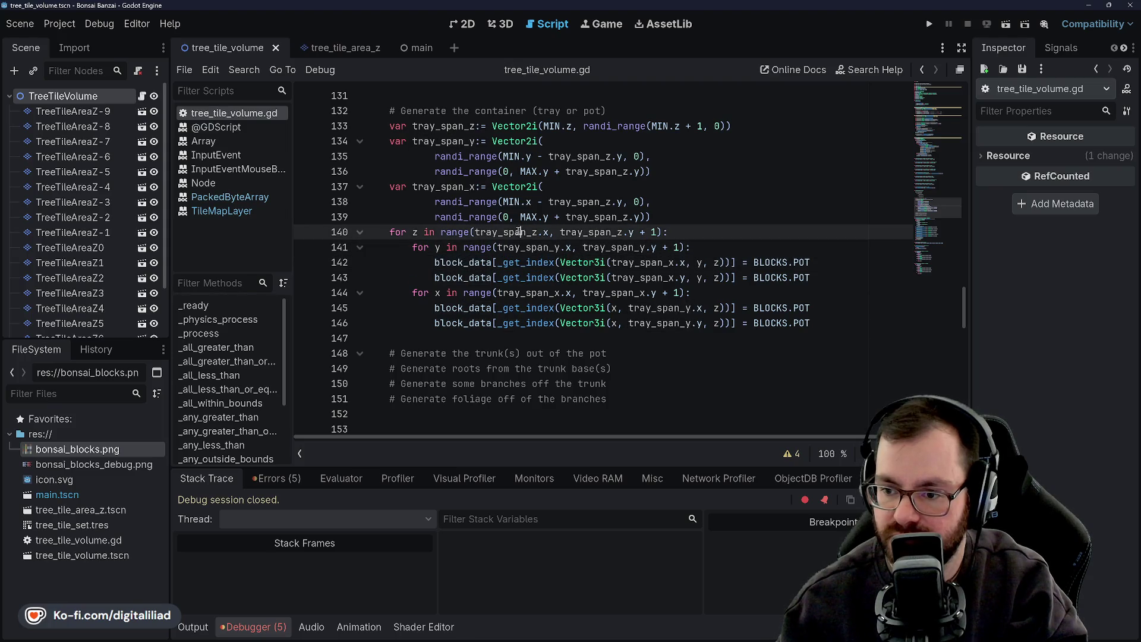
pyautogui.click(533, 246)
pyautogui.click(535, 262)
pyautogui.press('F6')
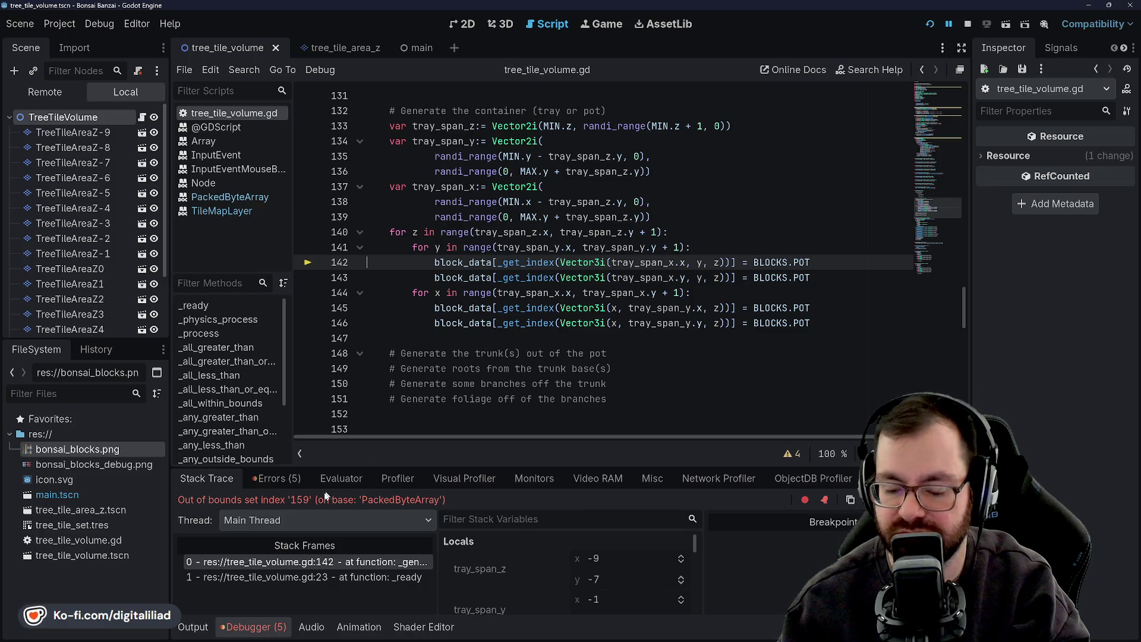
# Select the commented block_data.resize(VOLUME) call on line 124
pyautogui.scroll(6, 534, 295)
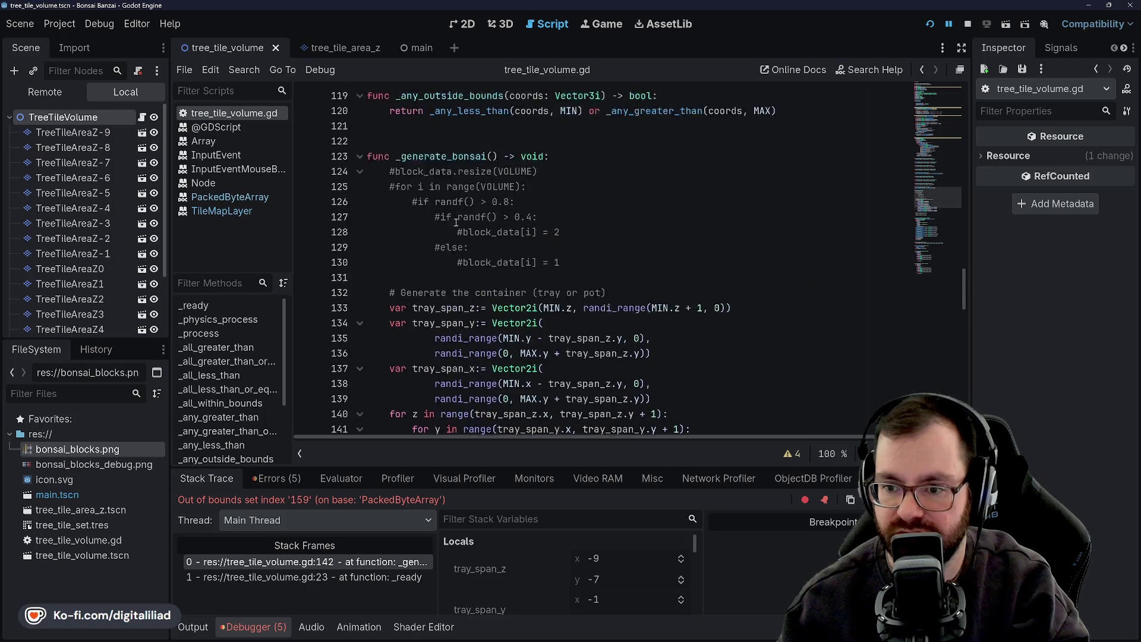
pyautogui.scroll(-3, 457, 223)
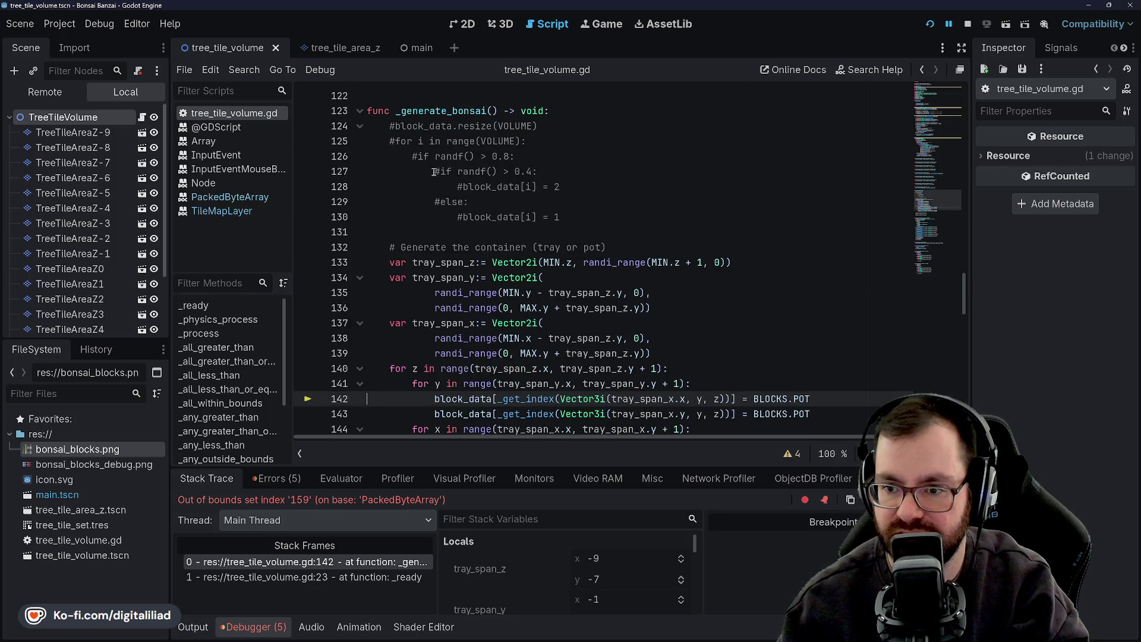
pyautogui.doubleClick(422, 126)
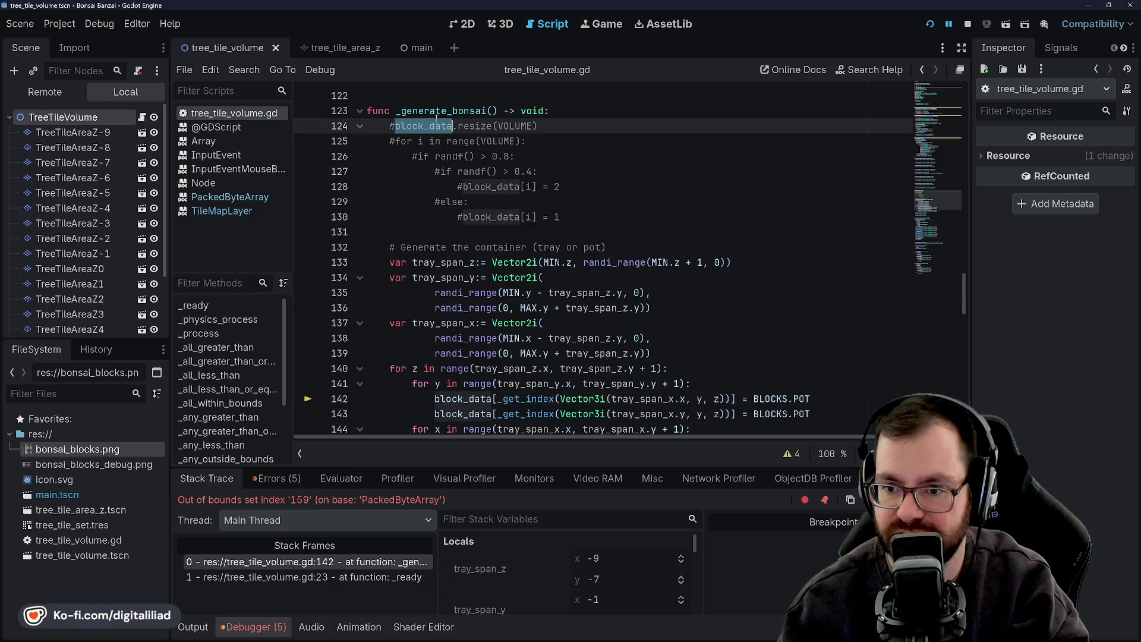
pyautogui.moveTo(537, 126); pyautogui.dragTo(395, 126)
pyautogui.hotkey('ctrl', 'c')
pyautogui.press('Down')
pyautogui.press('Down')
pyautogui.press('Down')
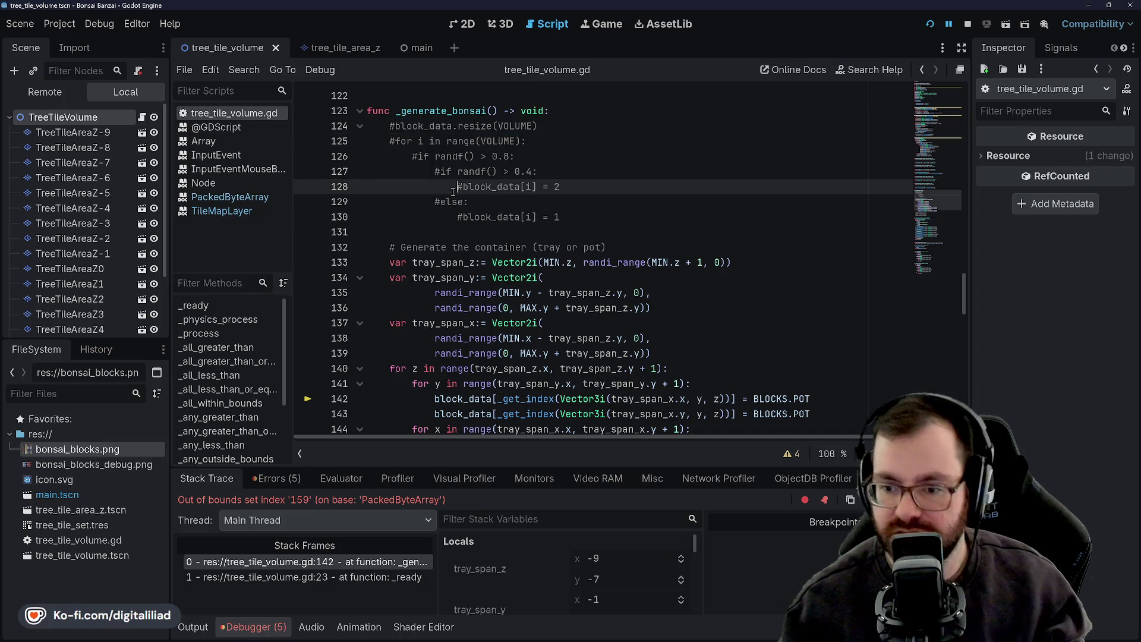
# Paste the block_data.resize(VOLUME) call onto a new line 140 and un-indent it
pyautogui.press('Down')
pyautogui.press('Down')
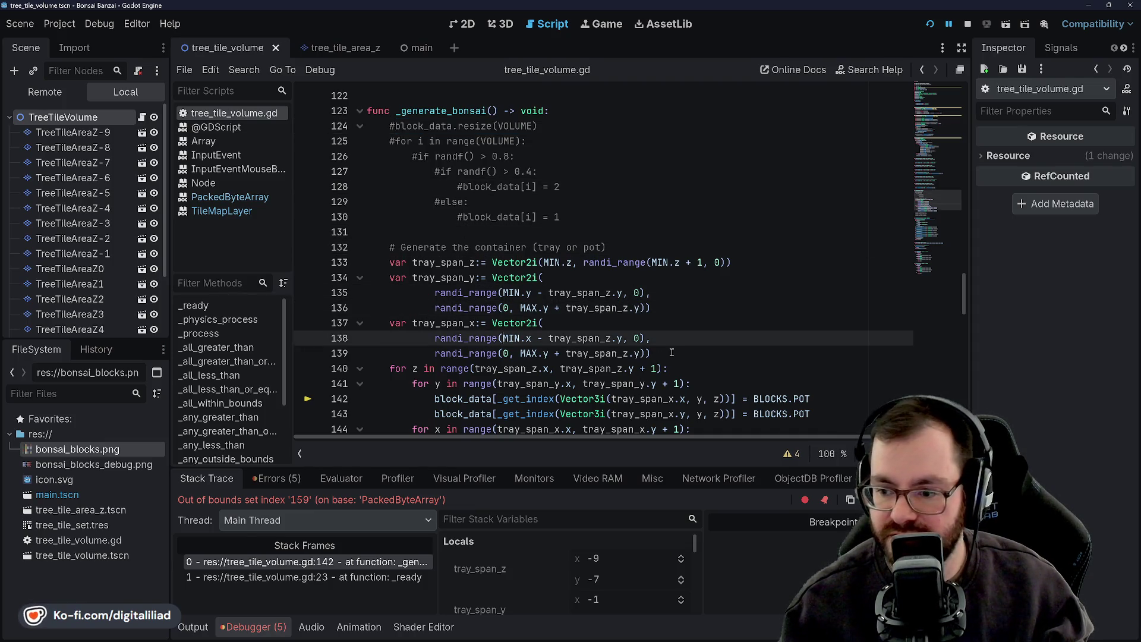
pyautogui.click(672, 353)
pyautogui.press('Return')
pyautogui.hotkey('ctrl', 'v')
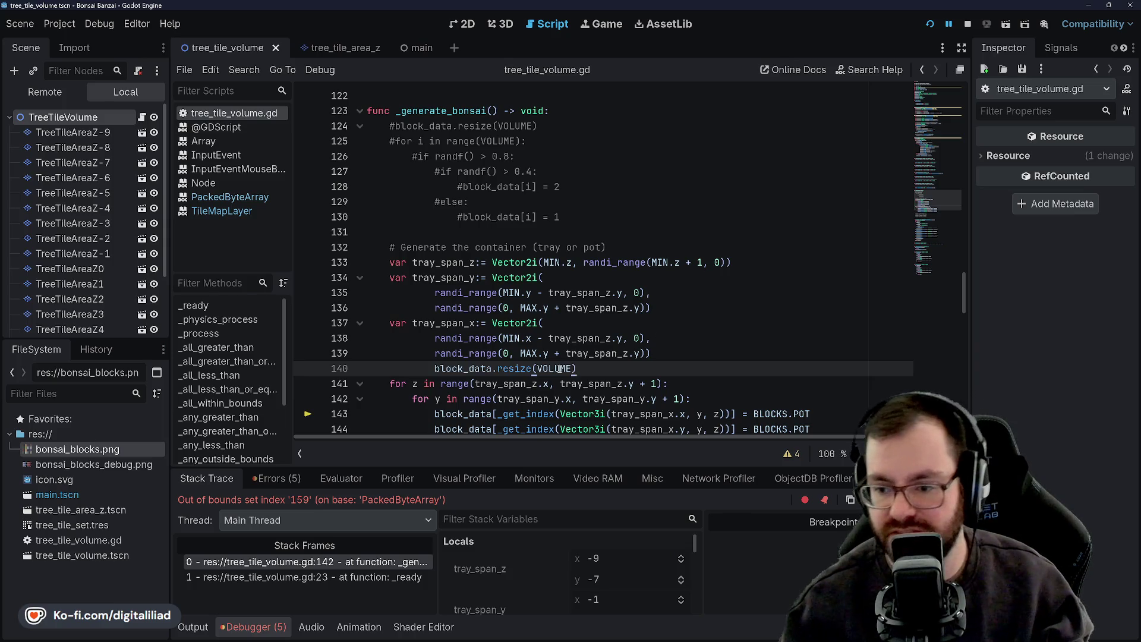
pyautogui.hotkey('shift', 'Tab')
pyautogui.hotkey('shift', 'Tab')
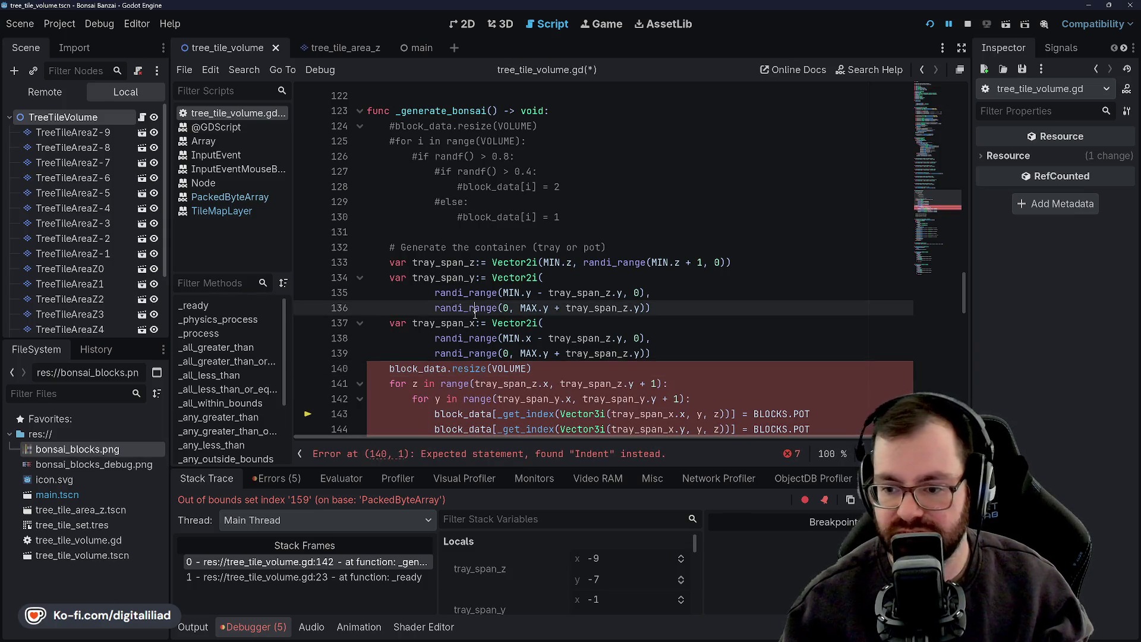
# Highlight tray_span_z's uses and dismiss the resize documentation popup
pyautogui.click(424, 278)
pyautogui.scroll(-1, 452, 250)
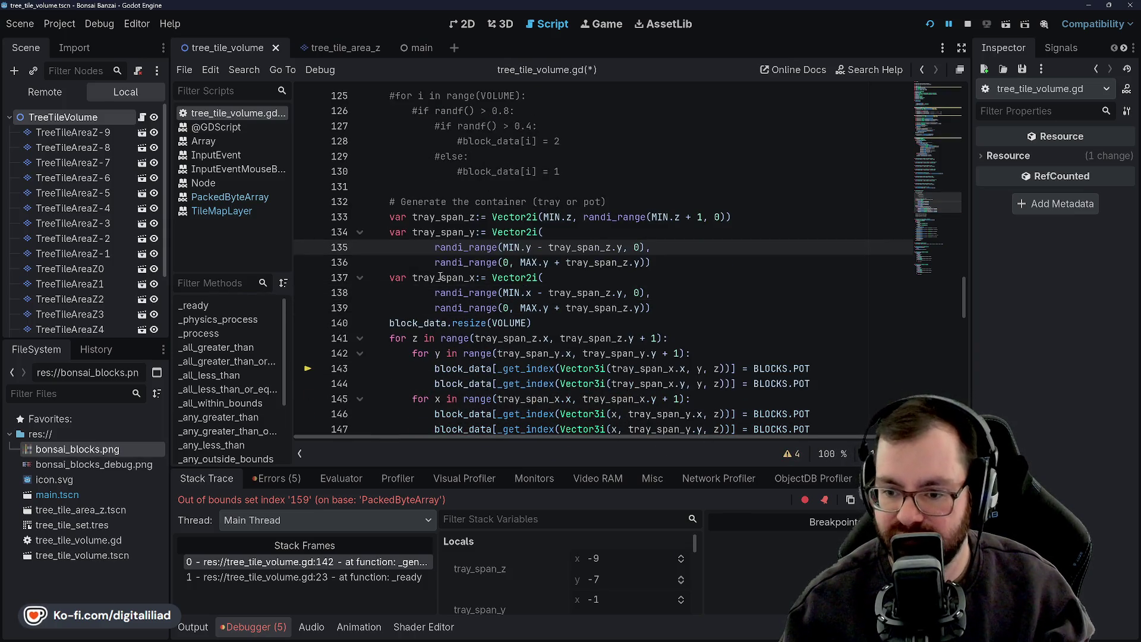
pyautogui.click(441, 217)
pyautogui.doubleClick(442, 217)
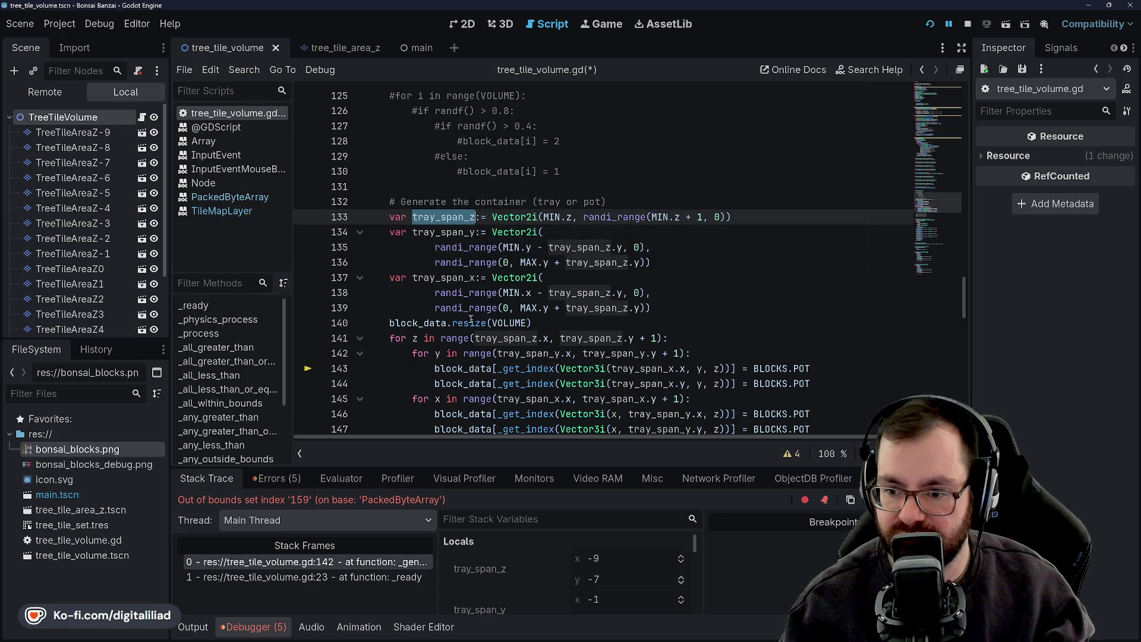
pyautogui.moveTo(470, 324)
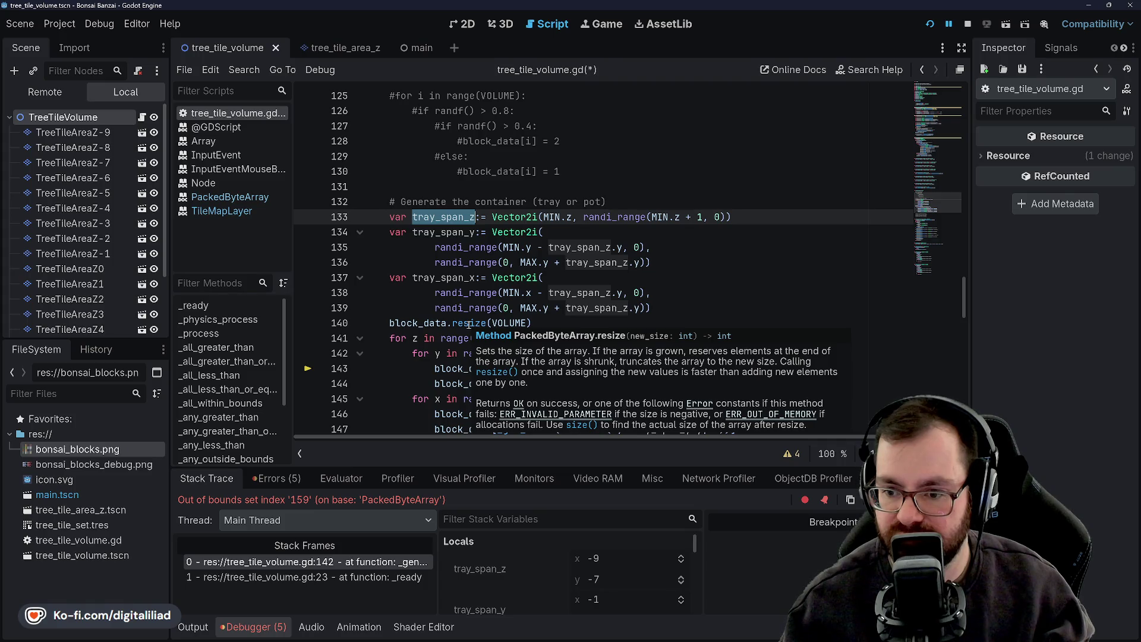
pyautogui.click(469, 325)
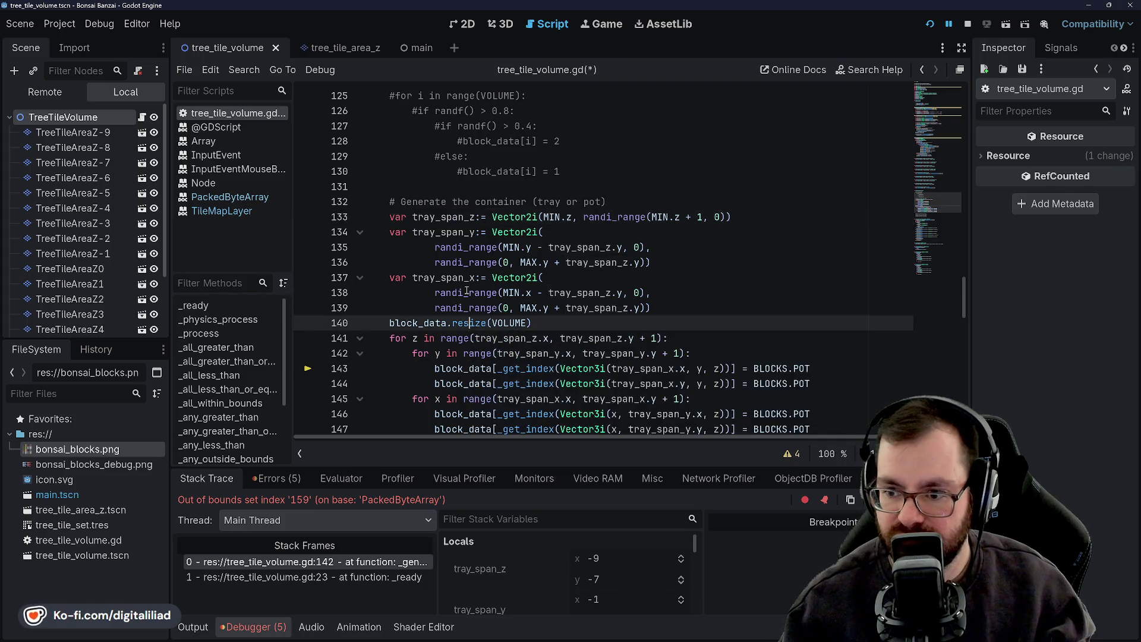
pyautogui.click(467, 291)
pyautogui.click(455, 259)
pyautogui.click(455, 247)
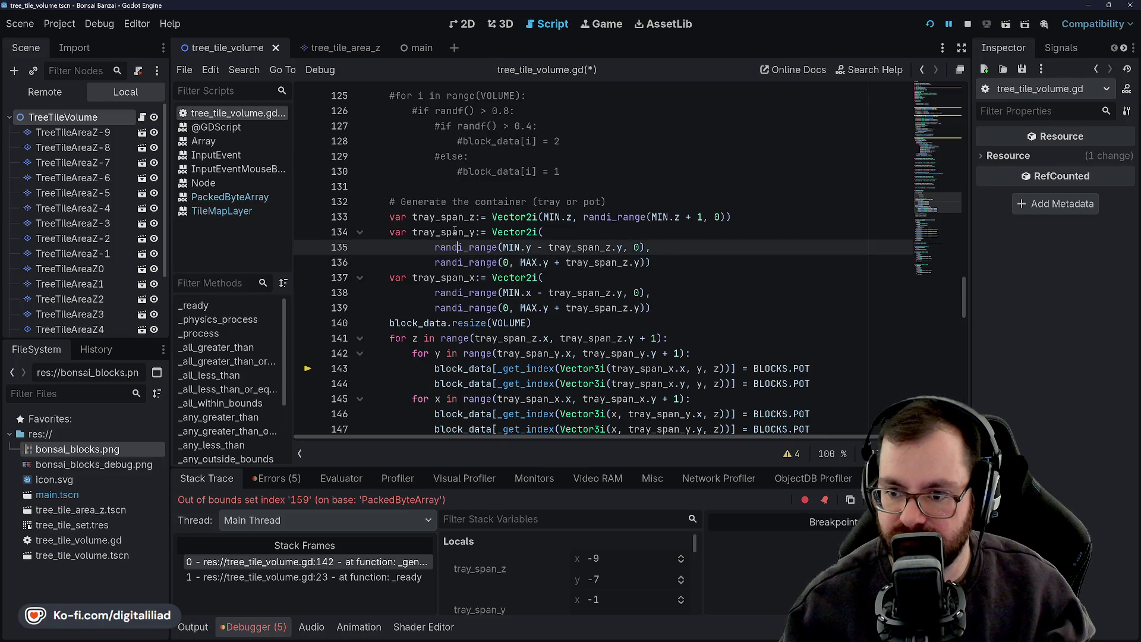
# Compare the tray_span_z and tray_span_y definitions on lines 132–134
pyautogui.doubleClick(443, 217)
pyautogui.click(453, 231)
pyautogui.click(453, 217)
pyautogui.click(453, 203)
pyautogui.click(450, 229)
pyautogui.click(452, 217)
pyautogui.click(459, 203)
pyautogui.doubleClick(452, 217)
pyautogui.doubleClick(452, 232)
pyautogui.doubleClick(451, 217)
pyautogui.click(482, 203)
pyautogui.press('Down')
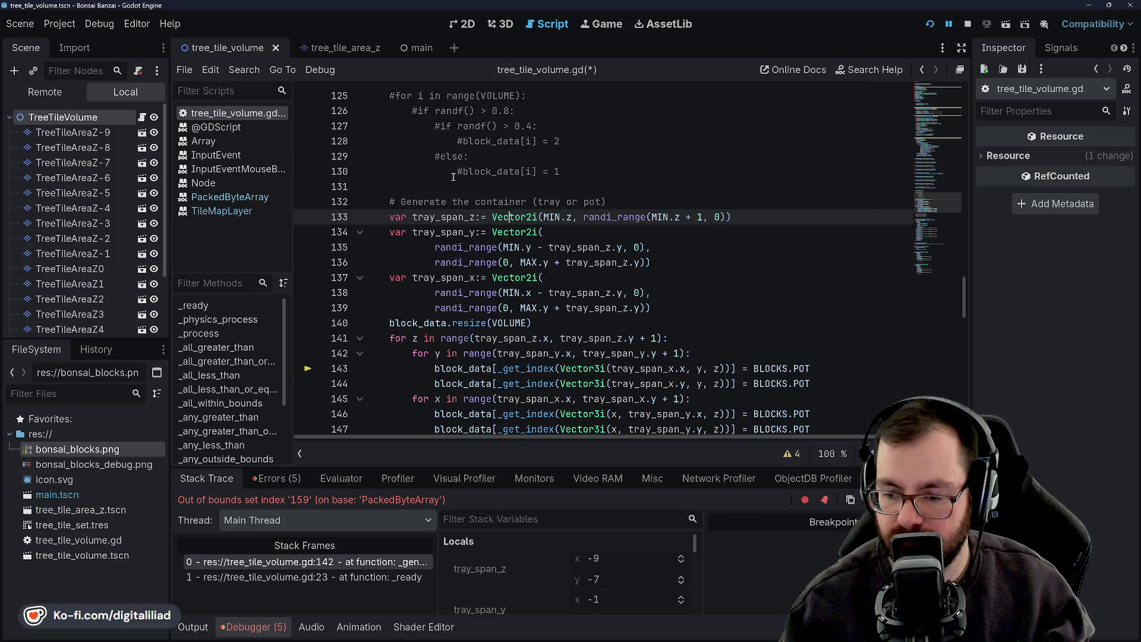
# Check the tray_span_x definition and select VOLUME in the line 140 resize call
pyautogui.click(535, 278)
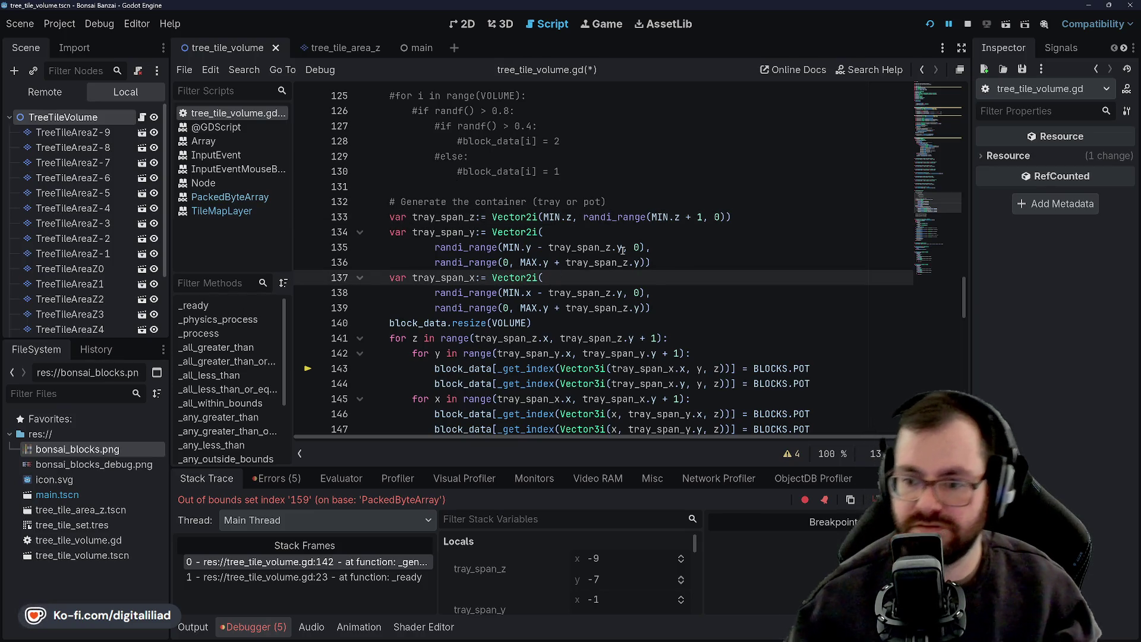
pyautogui.moveTo(625, 255)
pyautogui.click(503, 322)
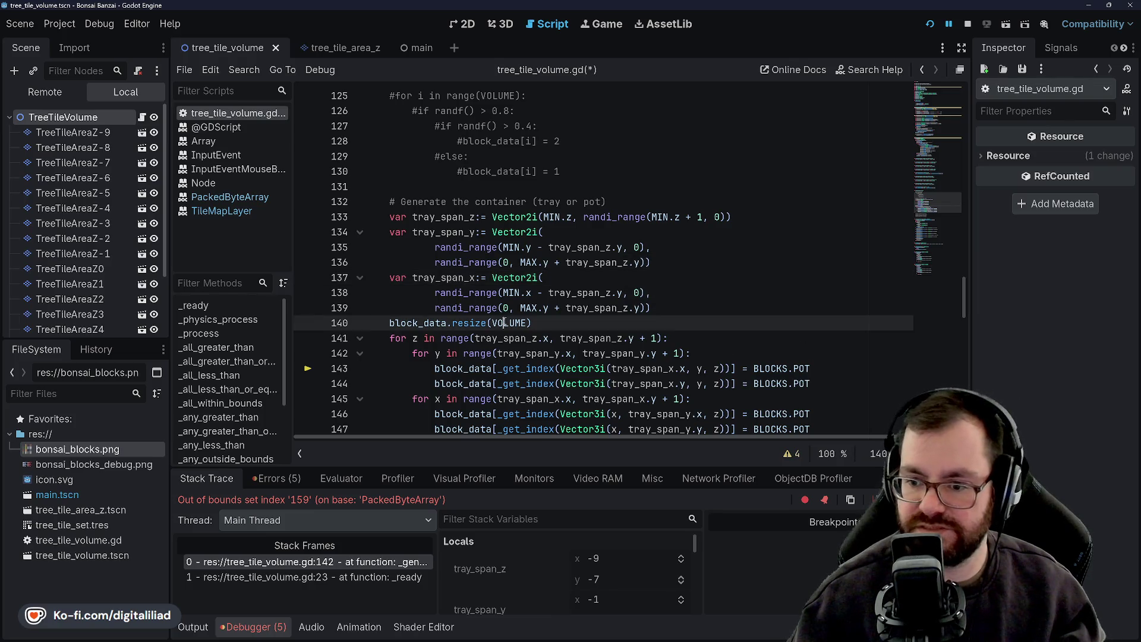
pyautogui.doubleClick(509, 322)
# Replace VOLUME with tray_span_z.y - tray_span_z.x * tray_span_z via autocomplete
pyautogui.write('tra')
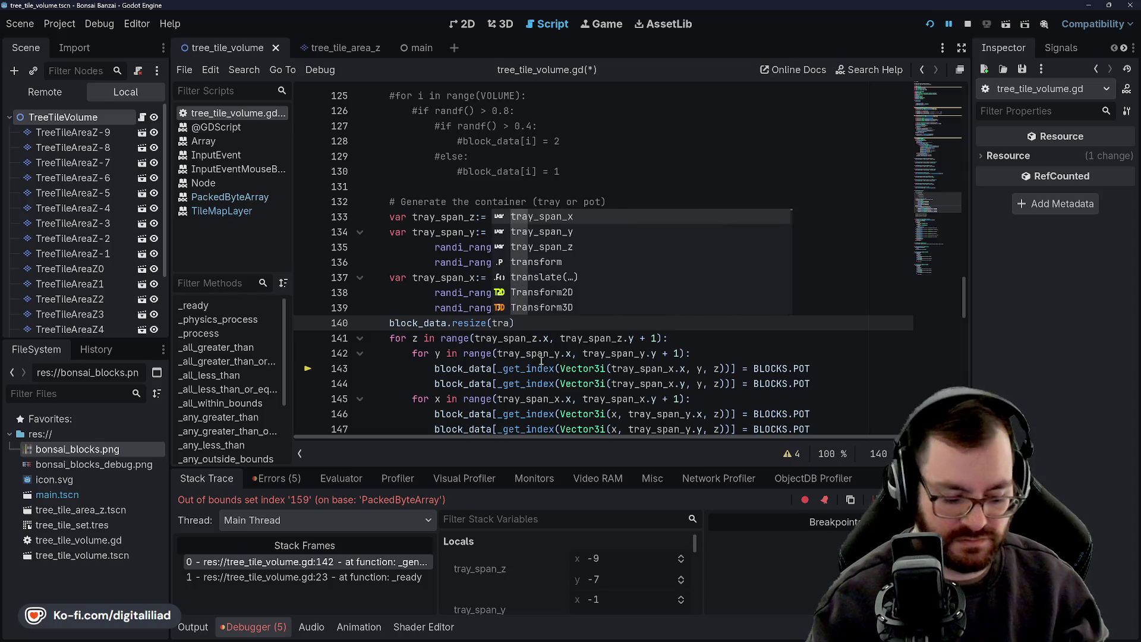
pyautogui.press('Down')
pyautogui.press('Down')
pyautogui.press('Return')
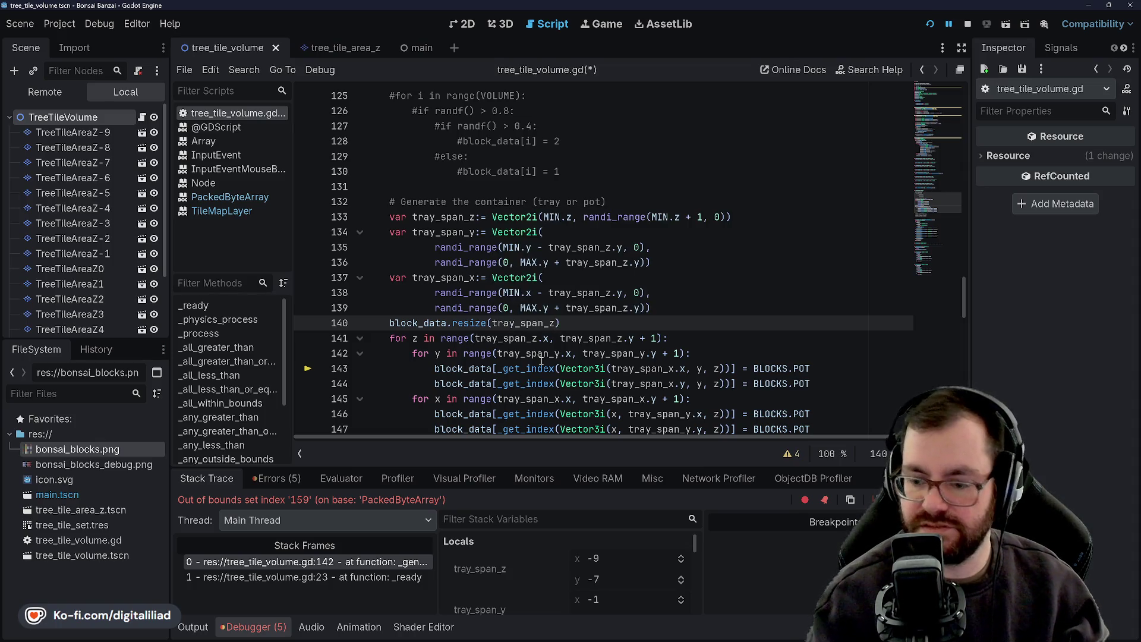
pyautogui.write('.')
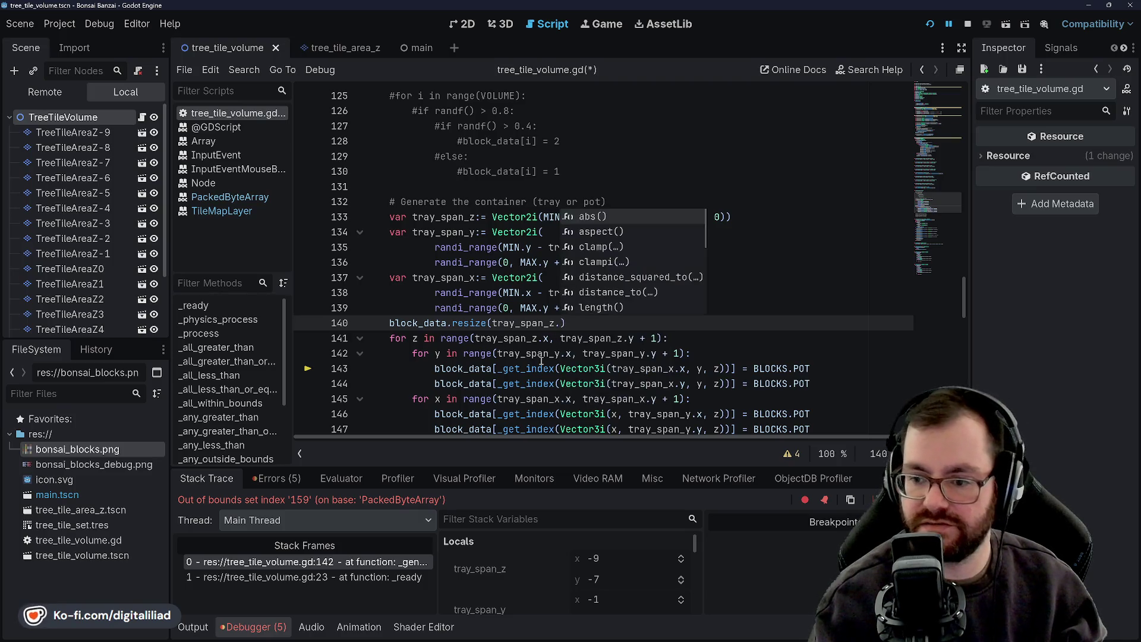
pyautogui.write('y - ')
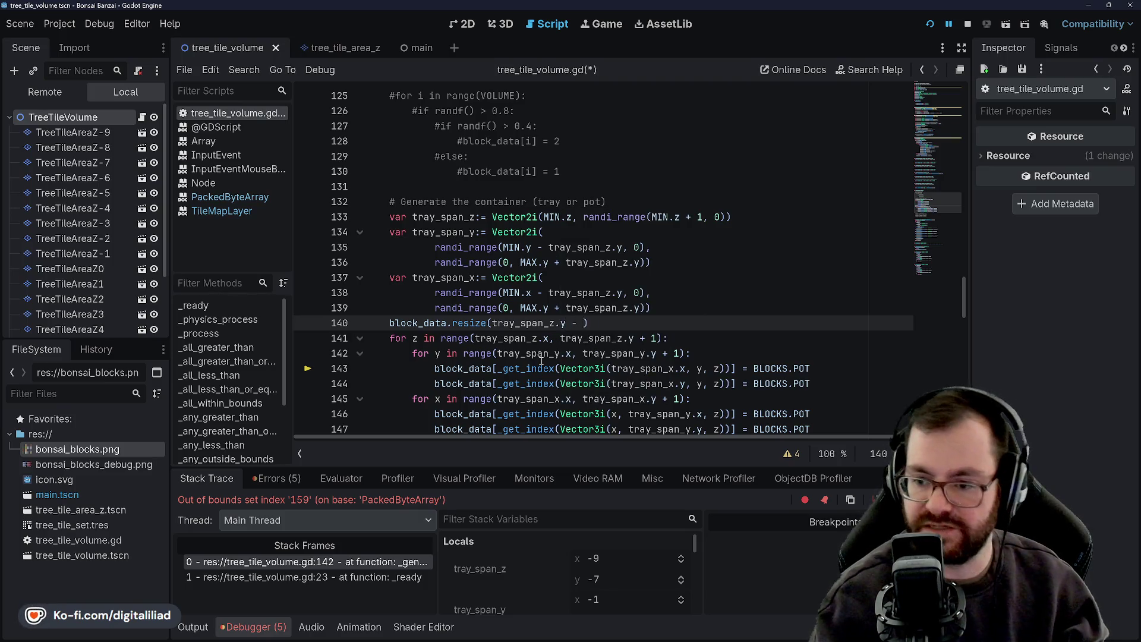
pyautogui.write('y')
pyautogui.press('Return')
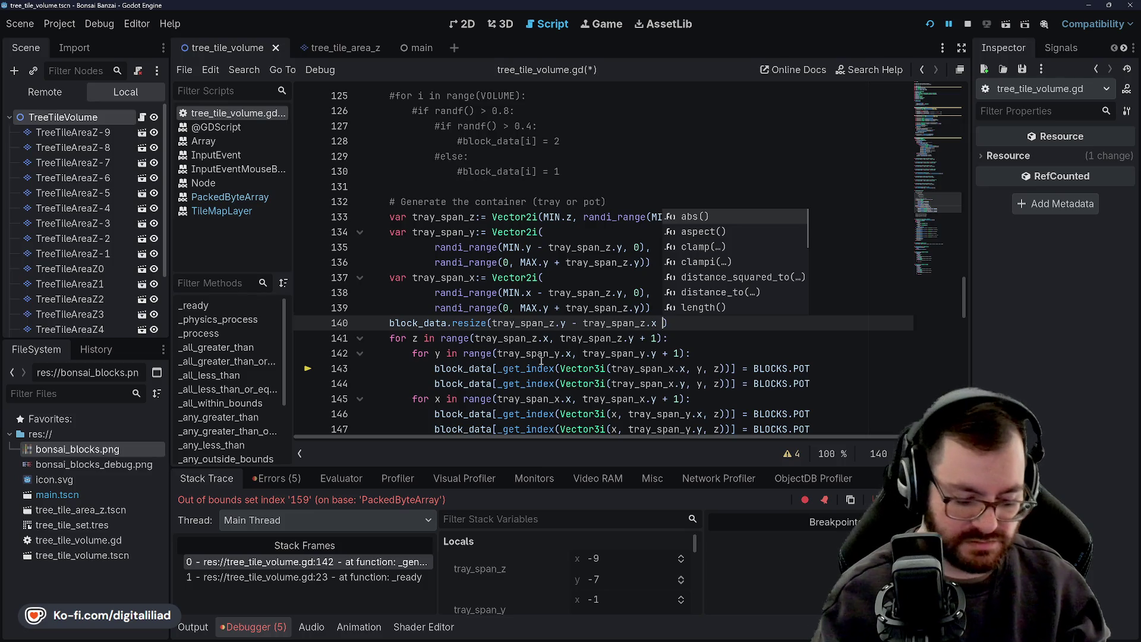
pyautogui.write('* tray')
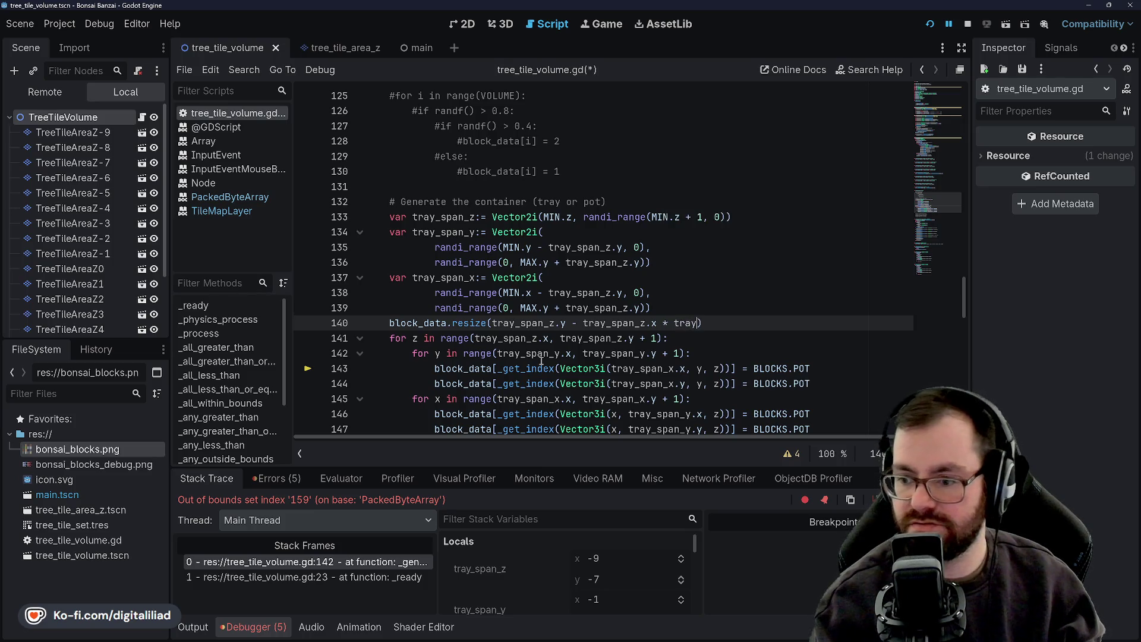
pyautogui.write('_span_')
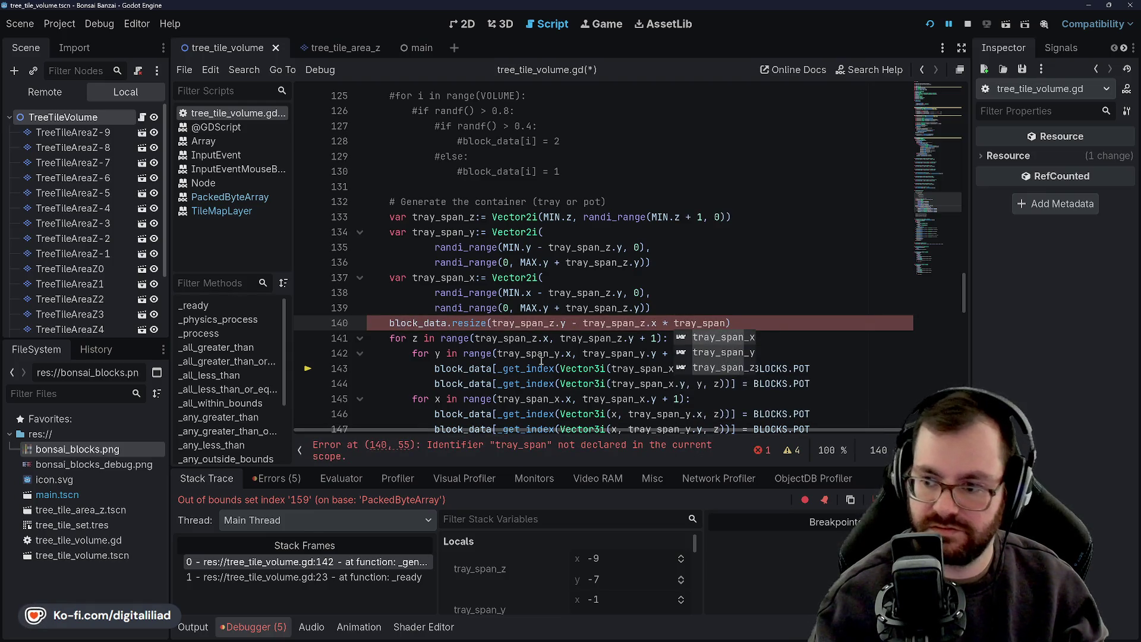
pyautogui.write('z')
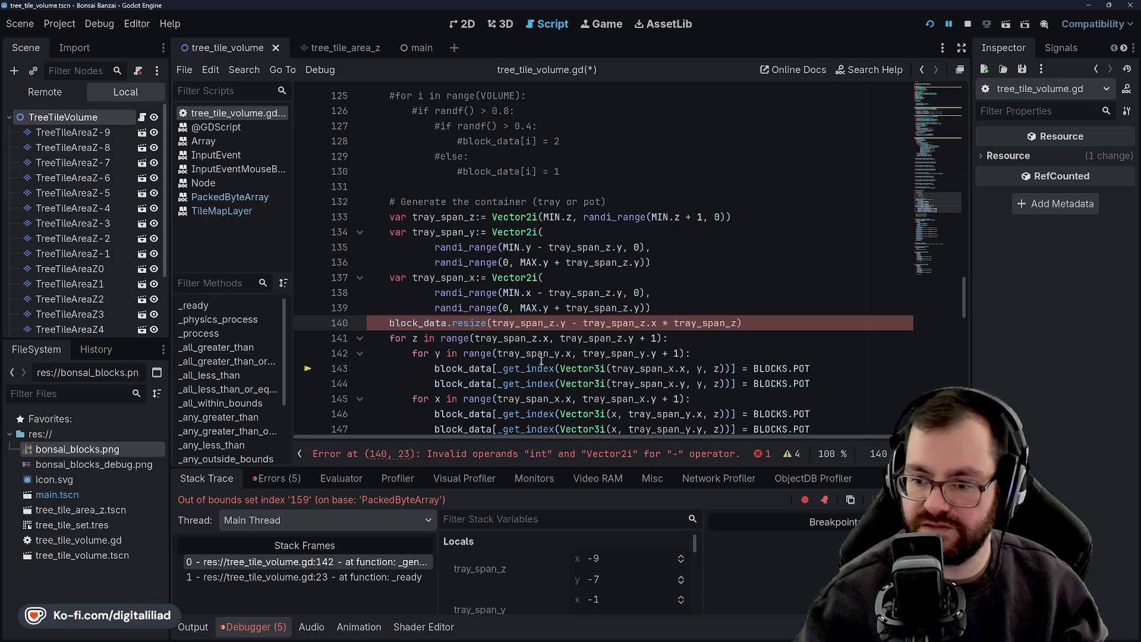
pyautogui.scroll(5, 504, 294)
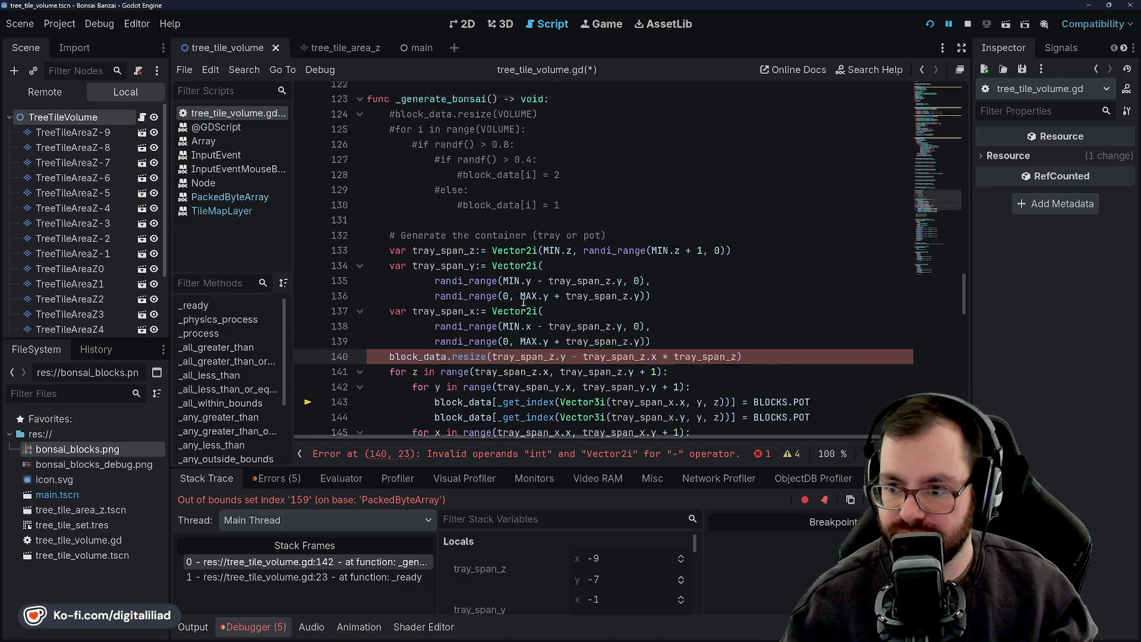
# Remove the resize line at 140 and select the commented block_data.resize(VOLUME) code
pyautogui.scroll(1, 504, 294)
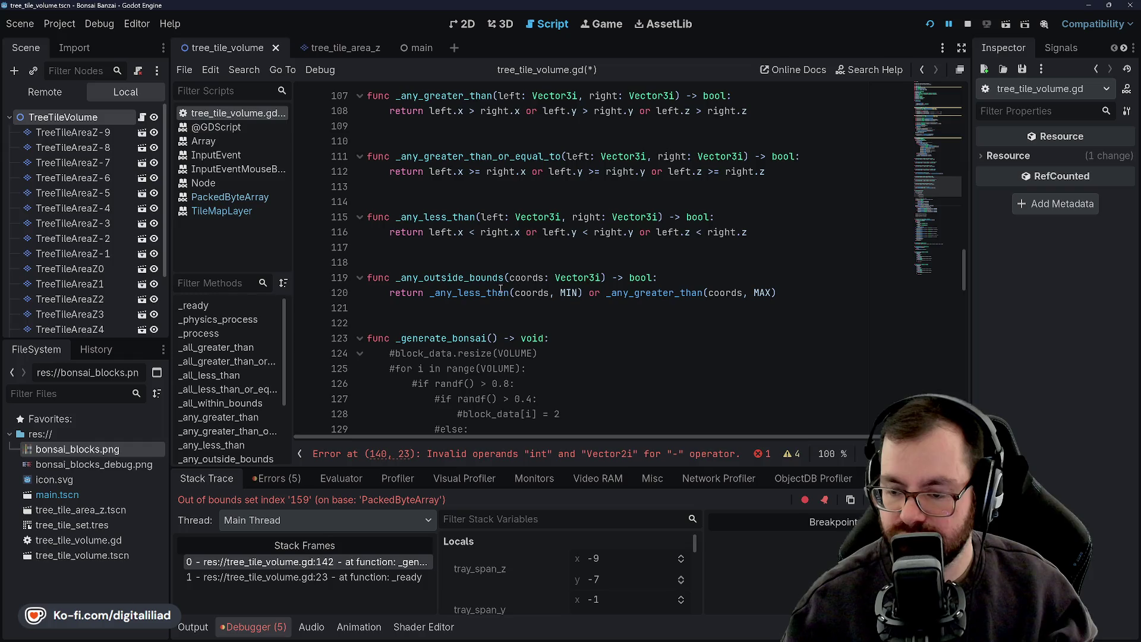
pyautogui.scroll(-5, 501, 289)
pyautogui.press('BackSpace')
pyautogui.press('BackSpace')
pyautogui.press('BackSpace')
pyautogui.hotkey('ctrl', 'z')
pyautogui.hotkey('ctrl', 'z')
pyautogui.hotkey('ctrl', 'z')
pyautogui.hotkey('ctrl', 'z')
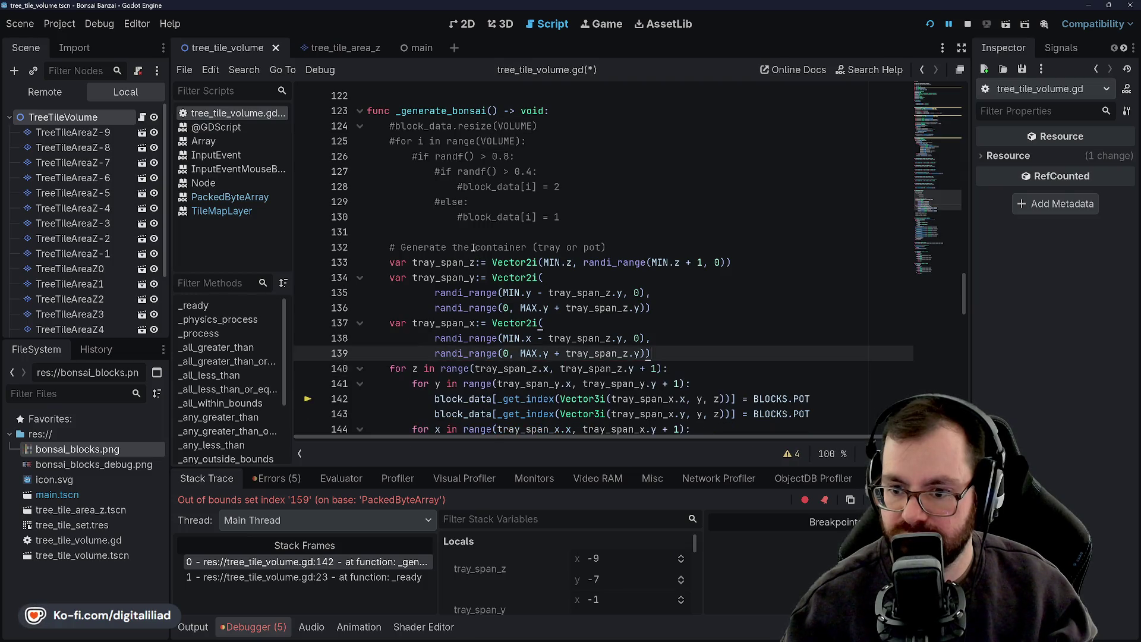
pyautogui.click(474, 216)
pyautogui.hotkey('ctrl', 'z')
pyautogui.hotkey('ctrl', 'z')
pyautogui.hotkey('ctrl', 'z')
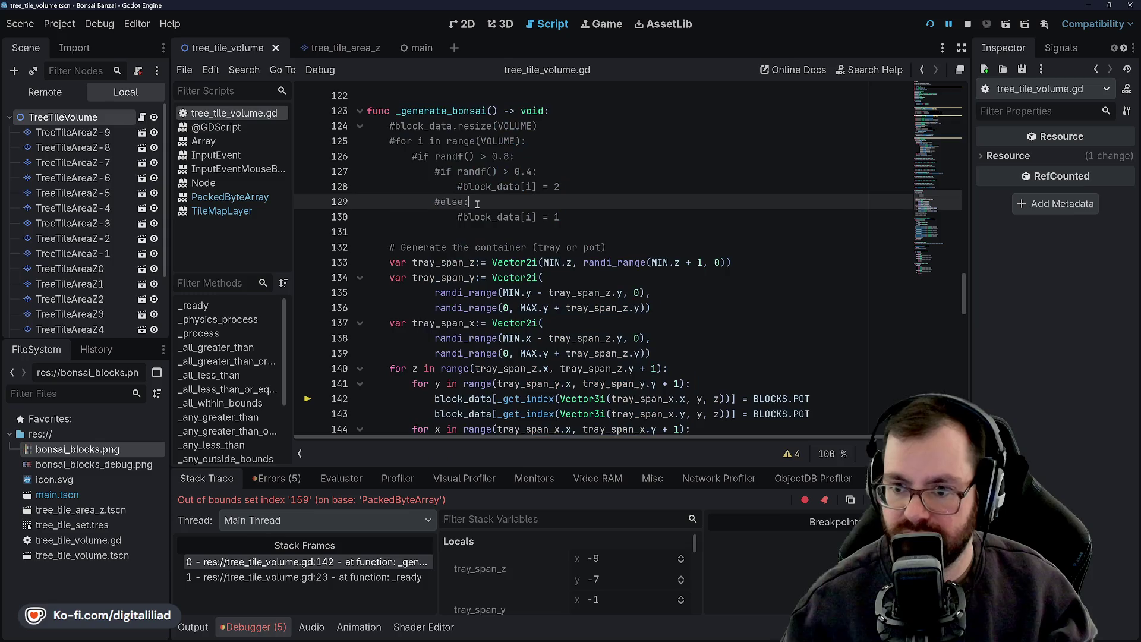
pyautogui.moveTo(538, 217); pyautogui.dragTo(394, 218)
pyautogui.hotkey('ctrl', 'c')
# Paste block_data.resize(VOLUME) as a new first line in _ready, before _generate_bonsai
pyautogui.scroll(20, 455, 240)
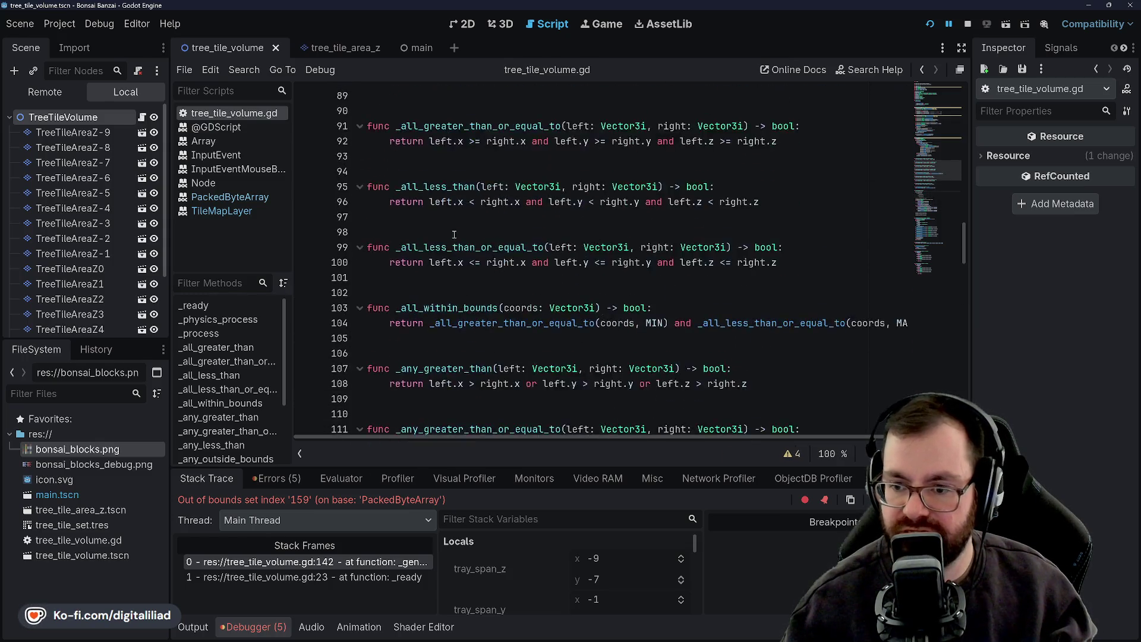
pyautogui.scroll(14, 454, 239)
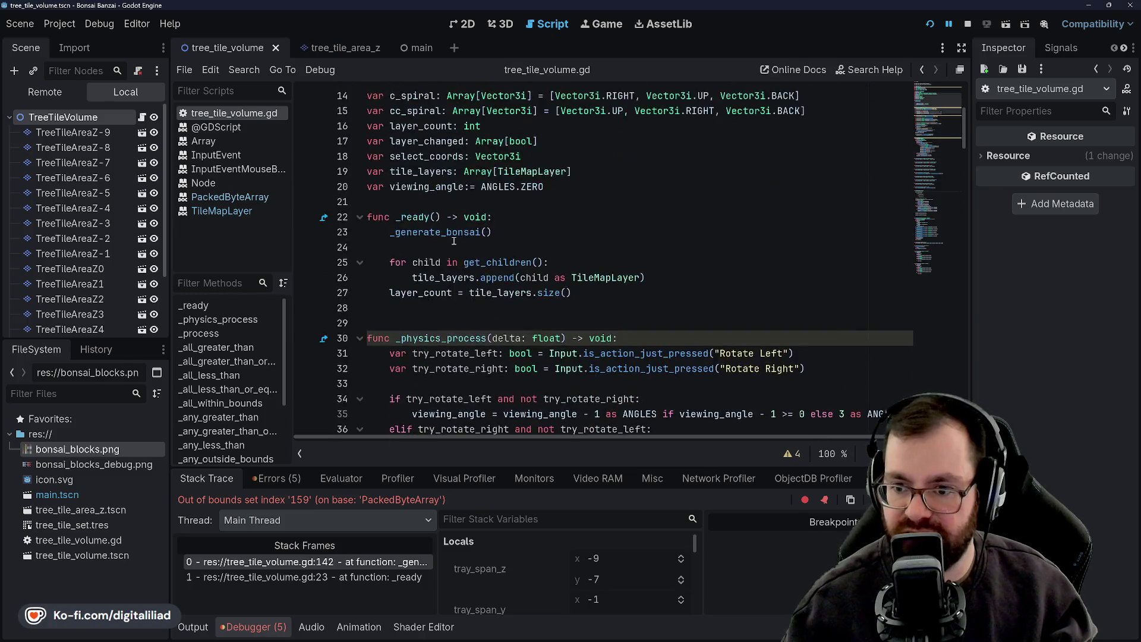
pyautogui.click(519, 263)
pyautogui.press('Return')
pyautogui.hotkey('ctrl', 'v')
pyautogui.click(519, 266)
pyautogui.click(521, 295)
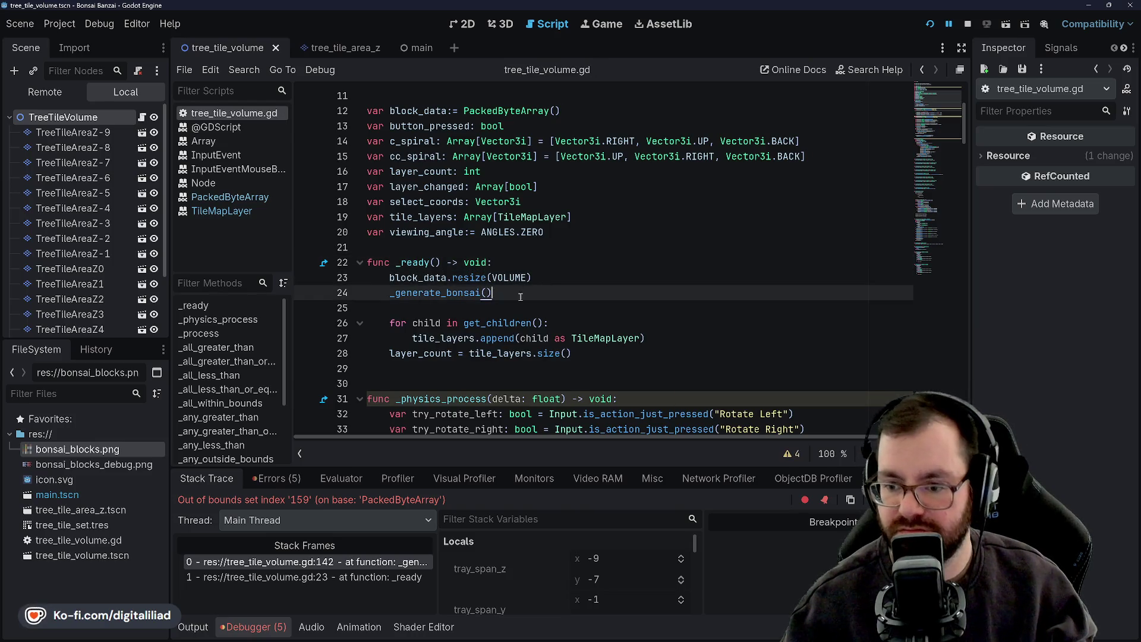
pyautogui.click(515, 305)
# Save the scene and script, then run the game to test the fix
pyautogui.scroll(-20, 522, 285)
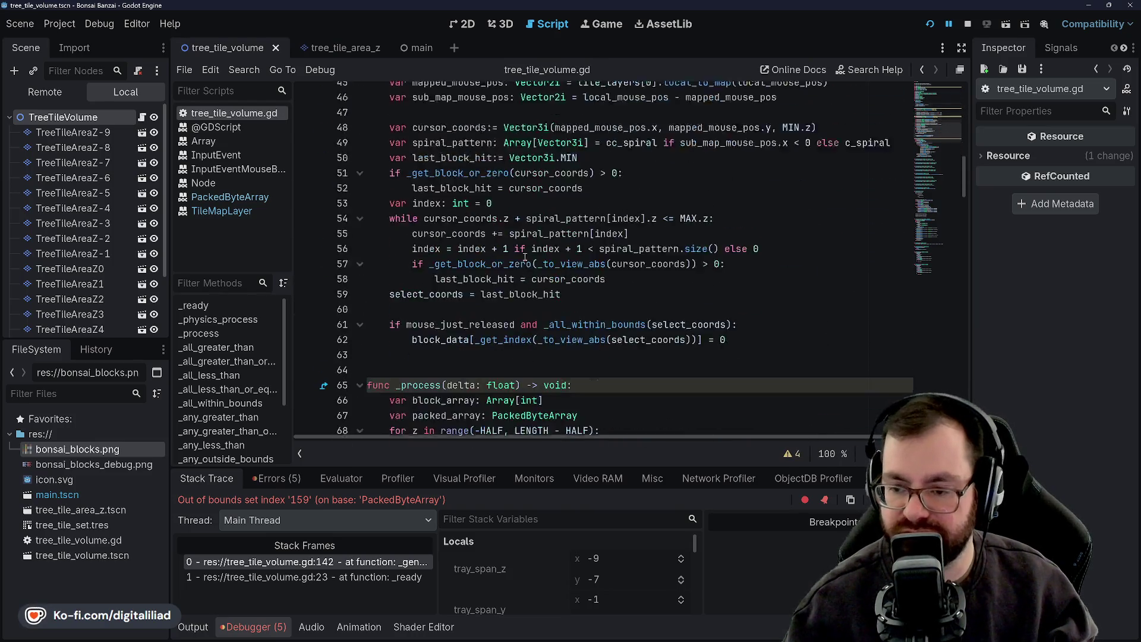
pyautogui.scroll(-12, 504, 236)
pyautogui.scroll(10, 508, 282)
pyautogui.scroll(-11, 508, 281)
pyautogui.scroll(20, 507, 280)
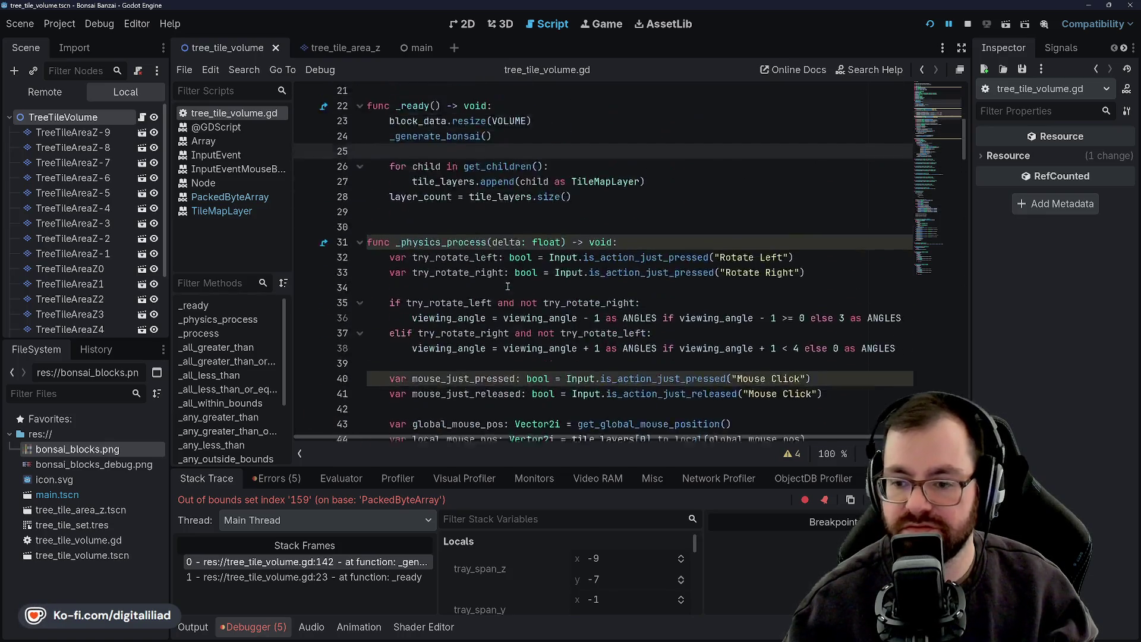
pyautogui.scroll(7, 506, 277)
pyautogui.scroll(-7, 506, 275)
pyautogui.click(570, 232)
pyautogui.hotkey('ctrl', 's')
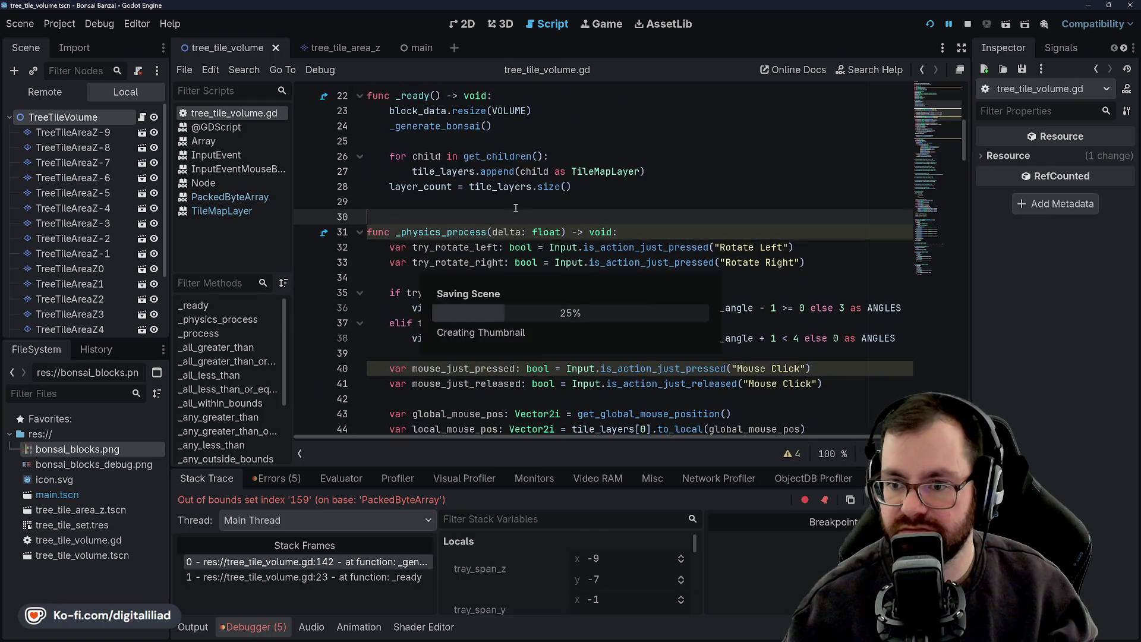
pyautogui.click(642, 156)
pyautogui.click(931, 24)
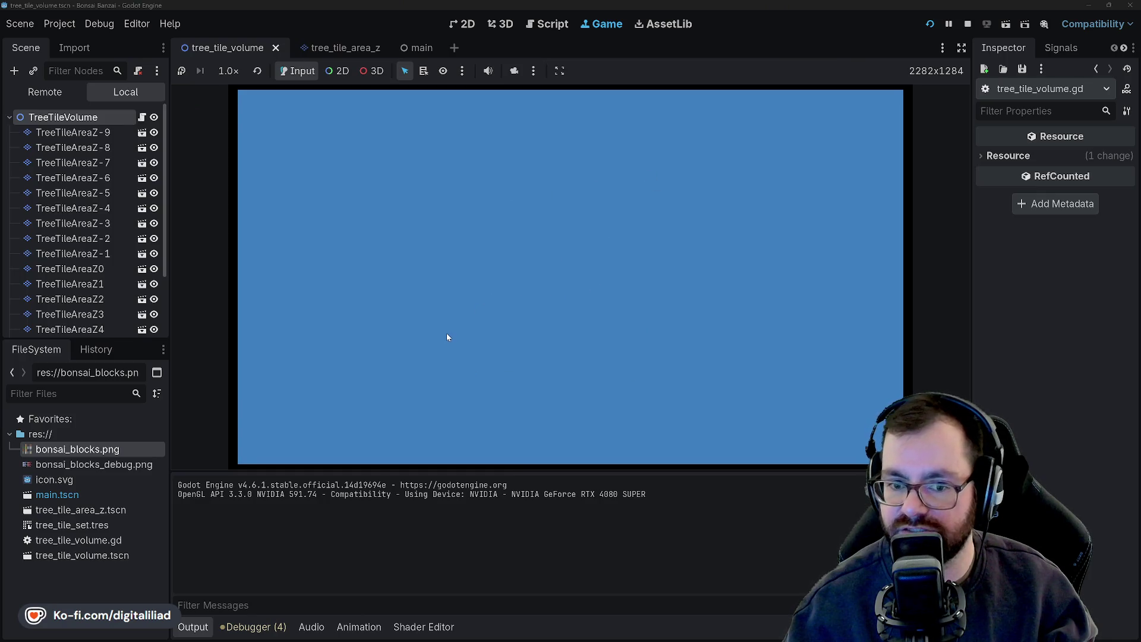
# Select the TreeTileAreaZ-2 and TreeTileAreaZ-6 layers in the local scene tree
pyautogui.scroll(-3, 100, 232)
pyautogui.scroll(3, 99, 227)
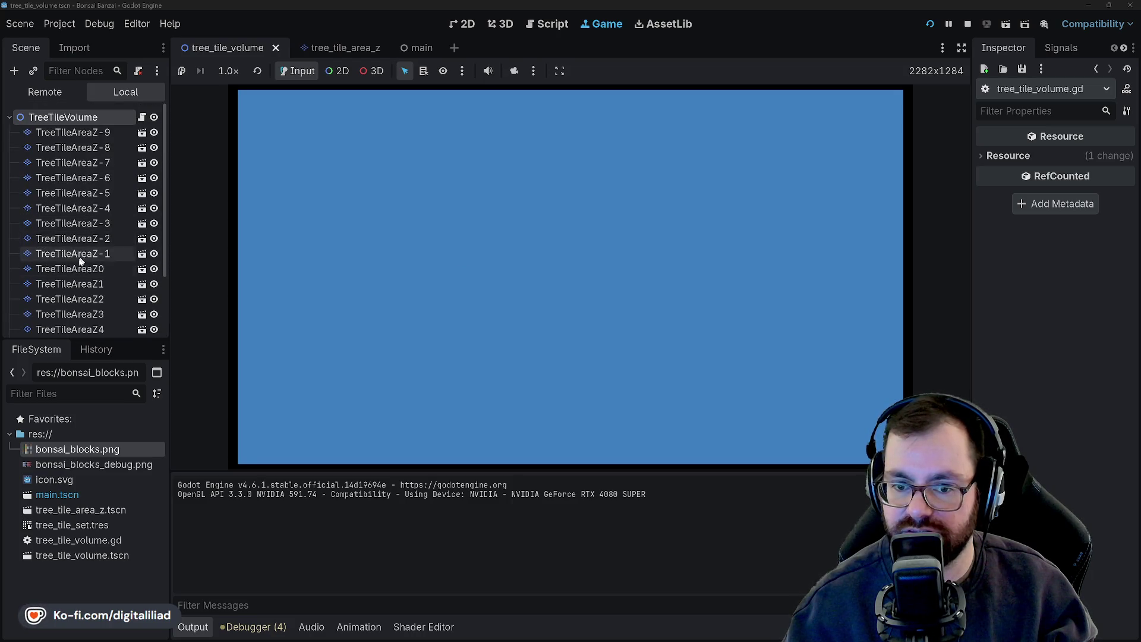
pyautogui.click(82, 254)
pyautogui.click(76, 239)
pyautogui.click(76, 179)
# In the Remote scene tree, expand Main > TreeTileVolume and inspect live layers -9, -8 and -7
pyautogui.click(45, 92)
pyautogui.click(47, 133)
pyautogui.click(16, 132)
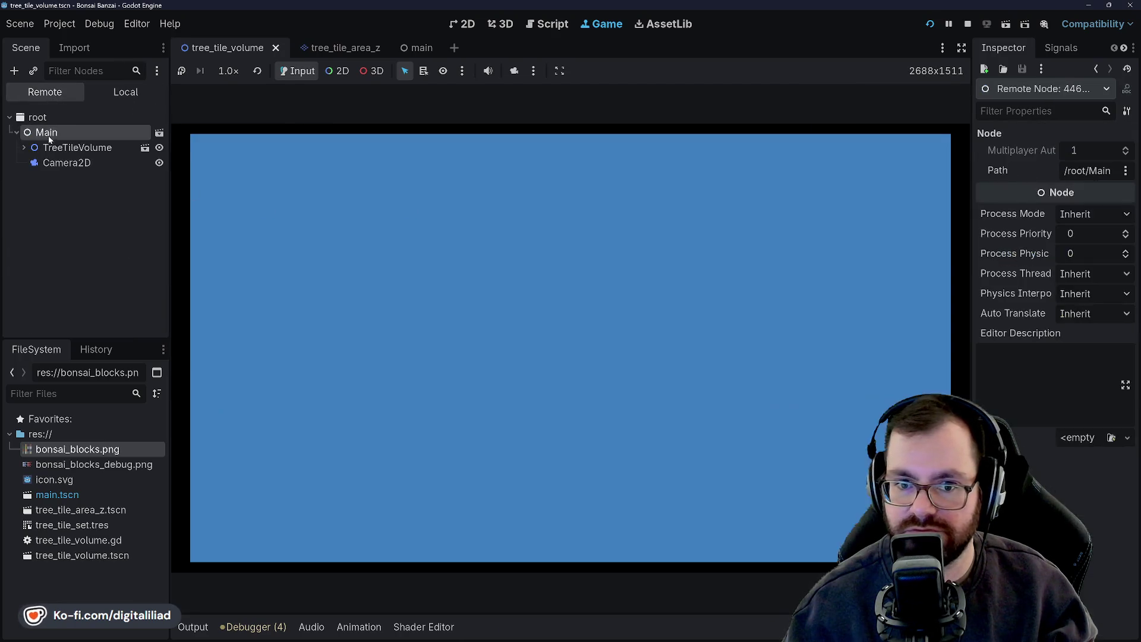
pyautogui.click(24, 147)
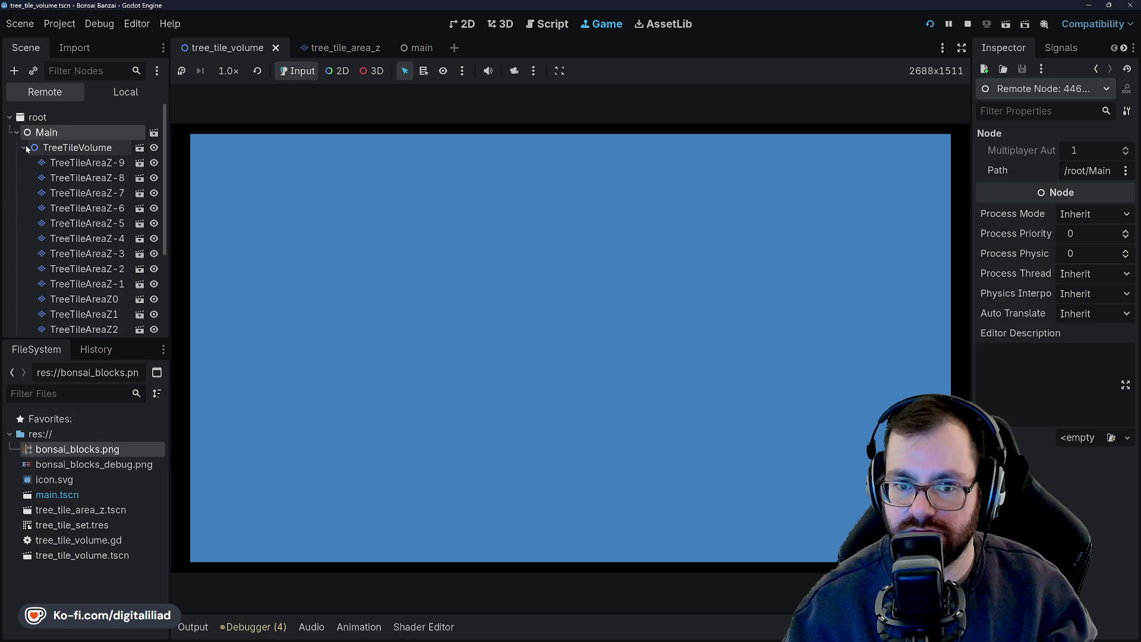
pyautogui.click(68, 162)
pyautogui.click(77, 178)
pyautogui.click(89, 193)
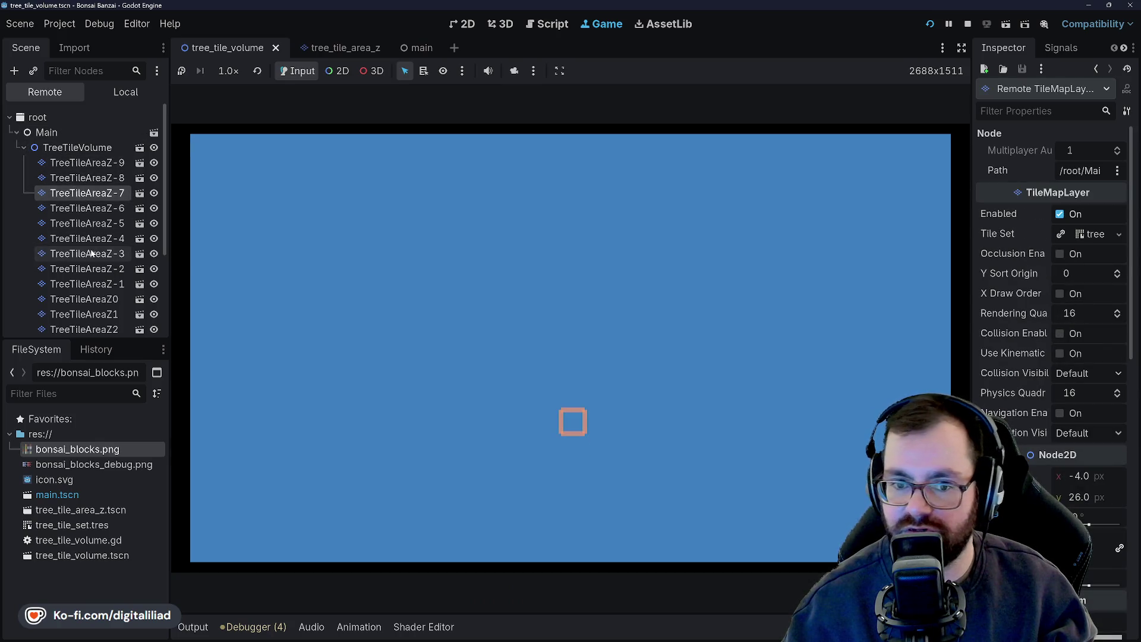
# Inspect the live TreeTileAreaZ4, Z0, Z3, Z5 and Z1 layer positions
pyautogui.scroll(-4, 91, 254)
pyautogui.click(88, 235)
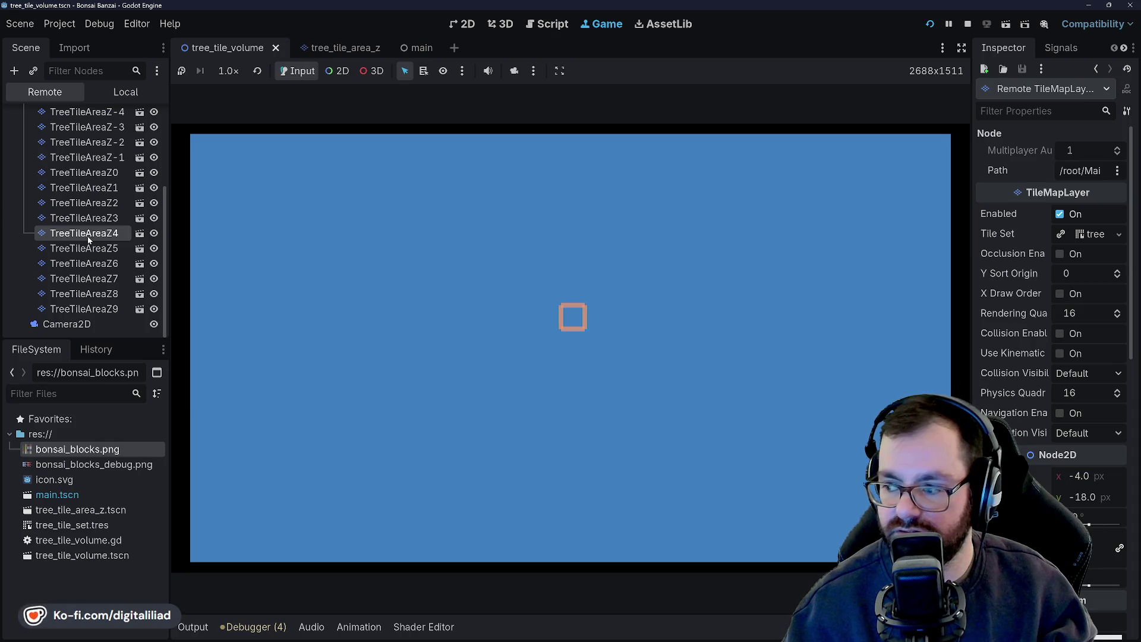
pyautogui.click(84, 174)
pyautogui.click(84, 218)
pyautogui.click(93, 249)
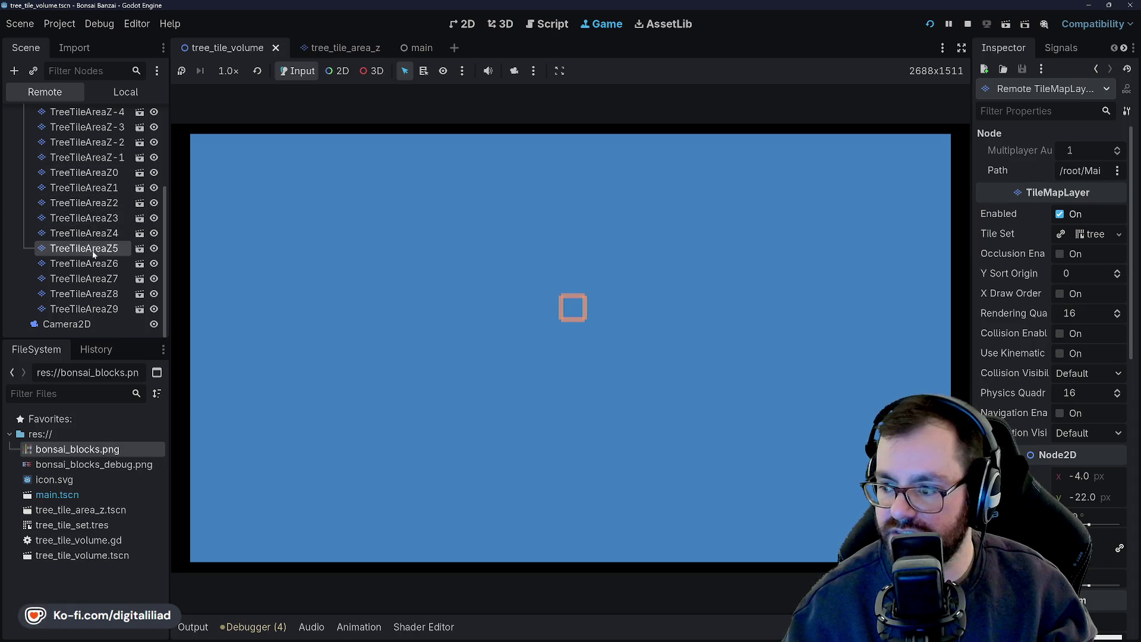
pyautogui.click(84, 187)
pyautogui.scroll(-6, 1028, 376)
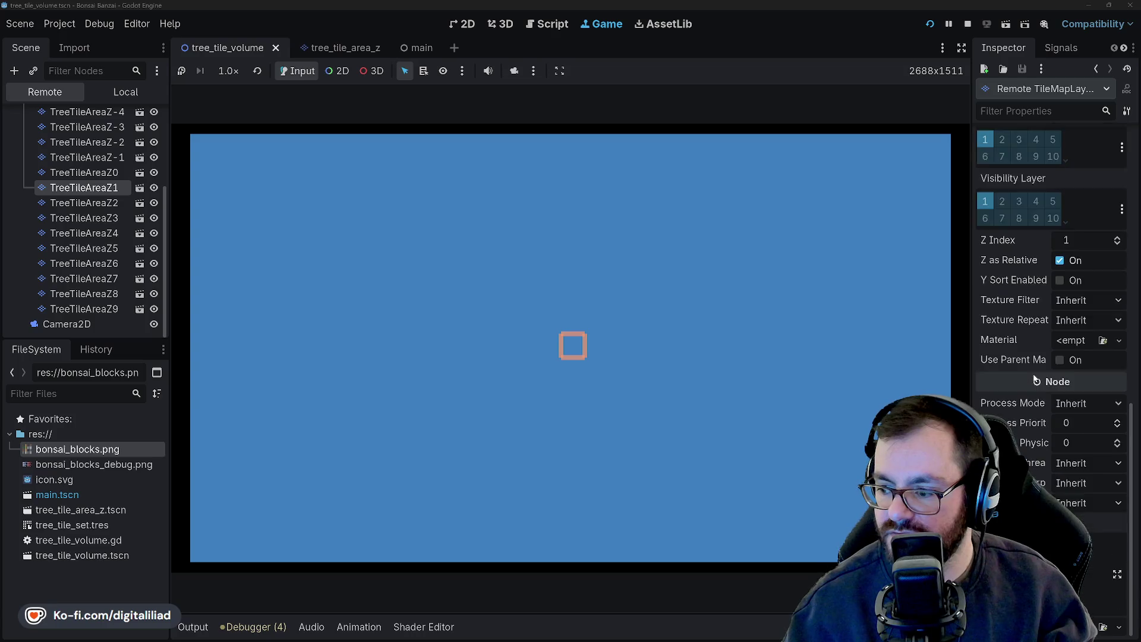
pyautogui.scroll(6, 1033, 374)
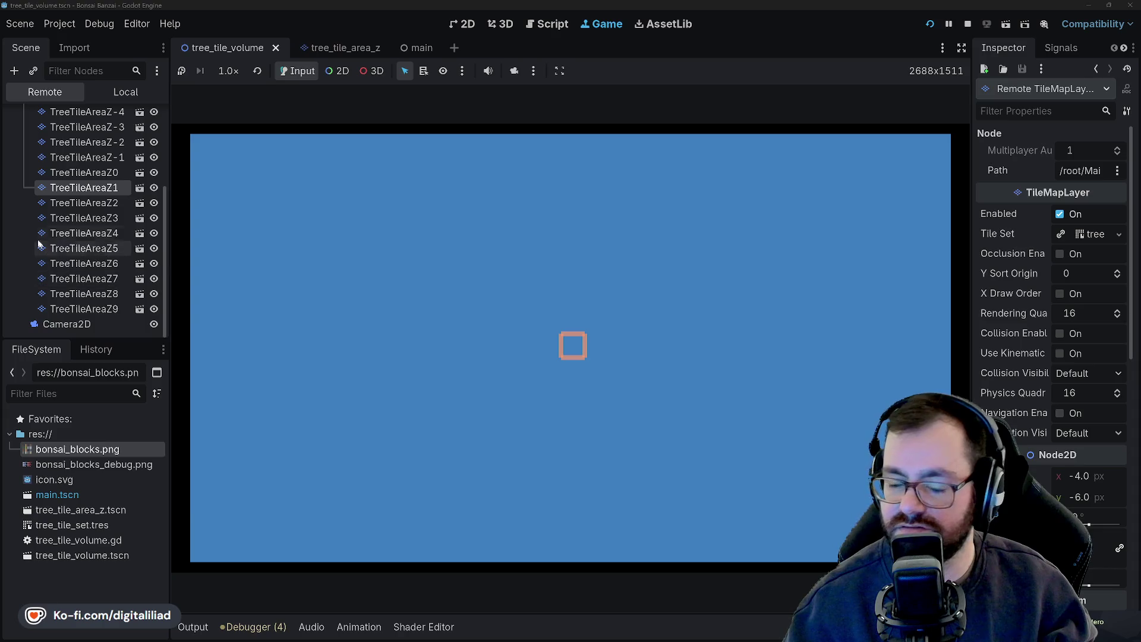
# Compare live positions of TreeTileAreaZ2, Z4, Z-6, Z-8 and Z-9, then stop the game
pyautogui.click(97, 204)
pyautogui.click(89, 173)
pyautogui.click(95, 233)
pyautogui.click(89, 173)
pyautogui.click(103, 234)
pyautogui.click(90, 278)
pyautogui.scroll(3, 89, 238)
pyautogui.click(89, 237)
pyautogui.scroll(5, 89, 209)
pyautogui.click(86, 209)
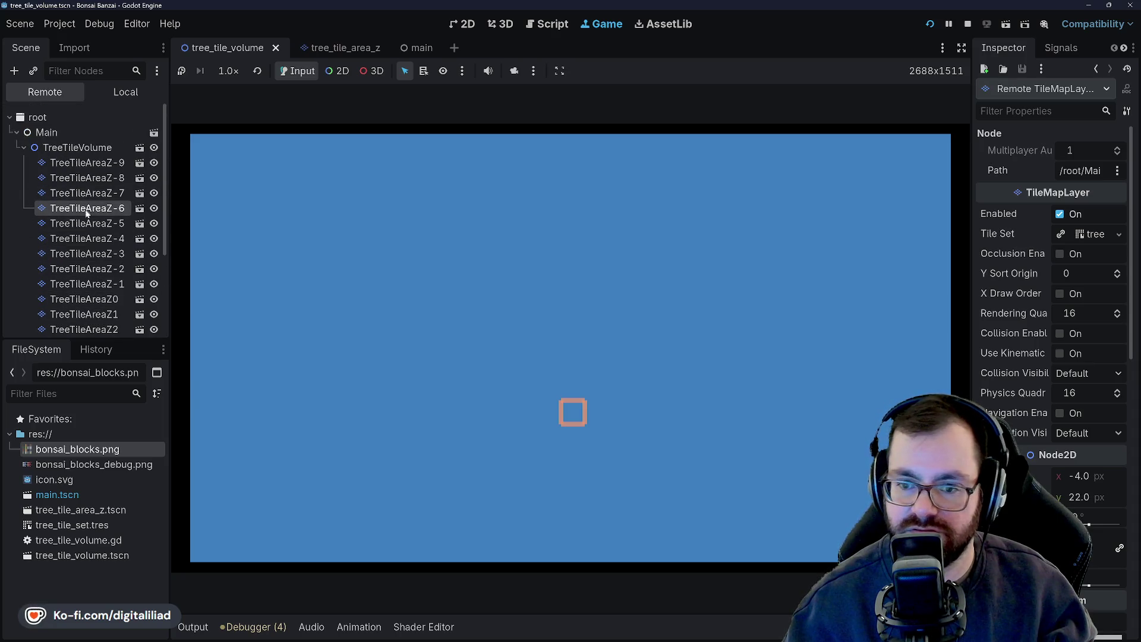
pyautogui.click(85, 179)
pyautogui.click(85, 162)
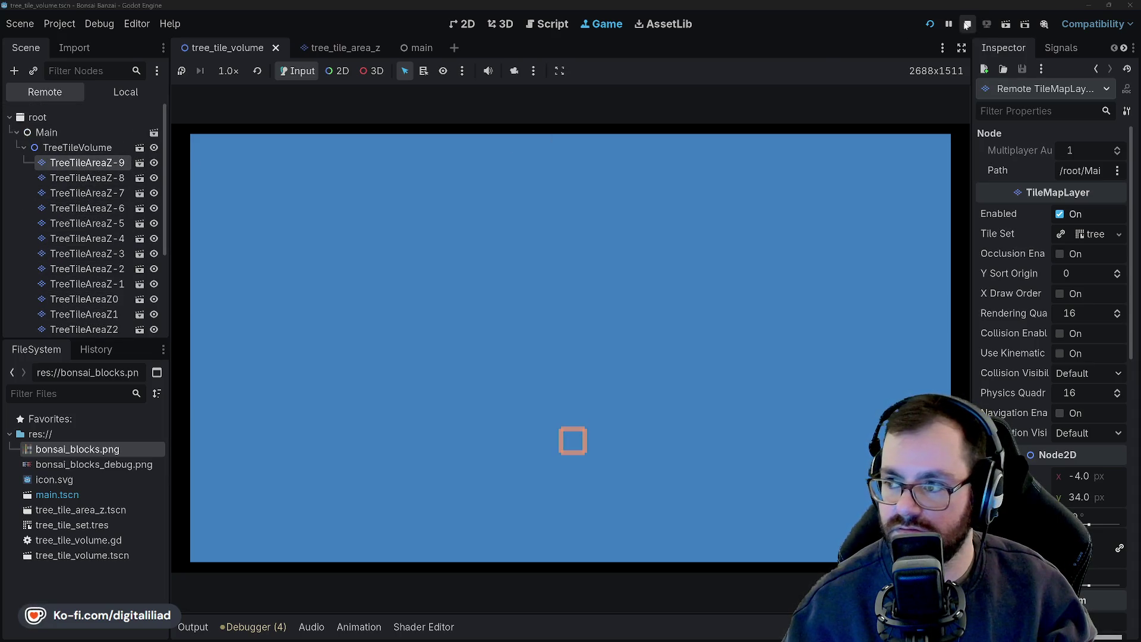
pyautogui.click(968, 24)
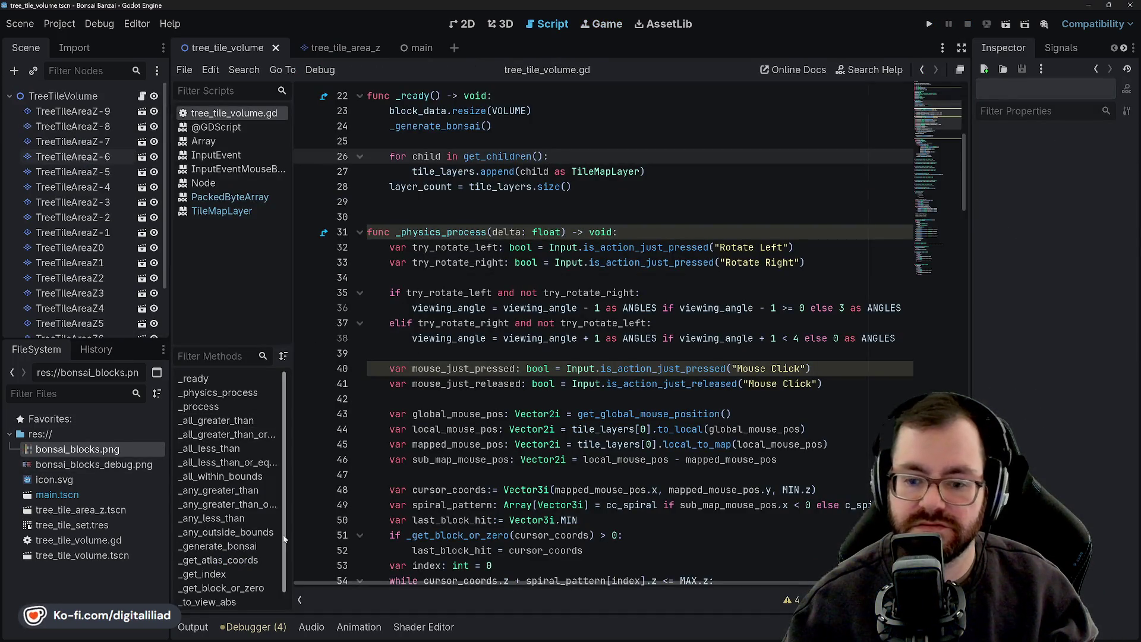
# Jump from the call to the _generate_bonsai function definition
pyautogui.click(435, 353)
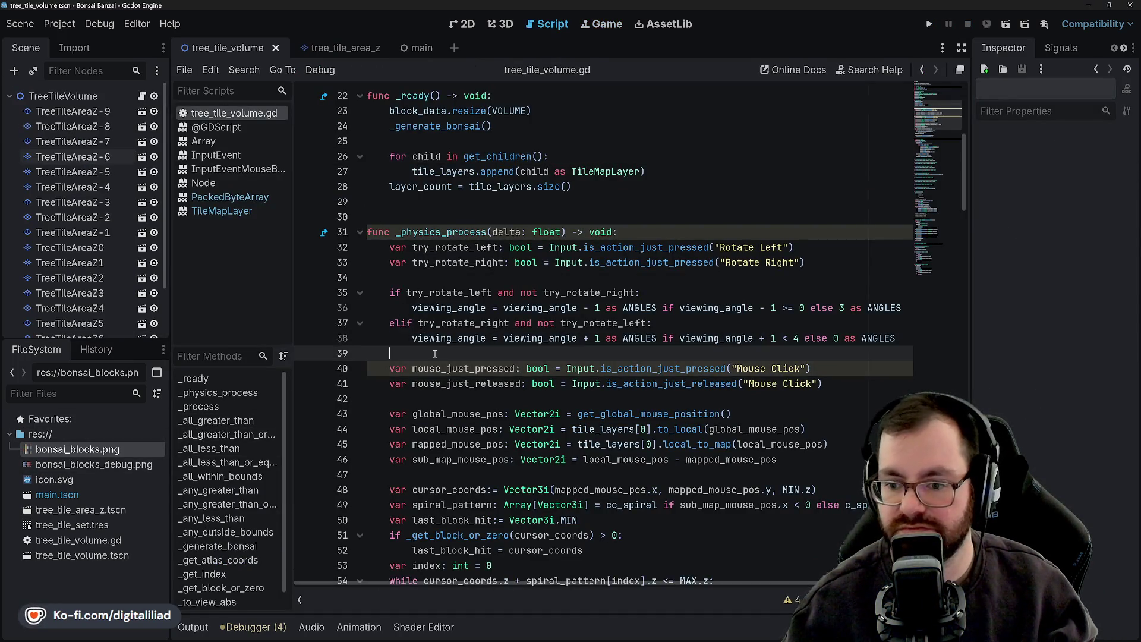
pyautogui.scroll(2, 440, 231)
pyautogui.keyDown('ctrl'); pyautogui.click(449, 220); pyautogui.keyUp('ctrl')
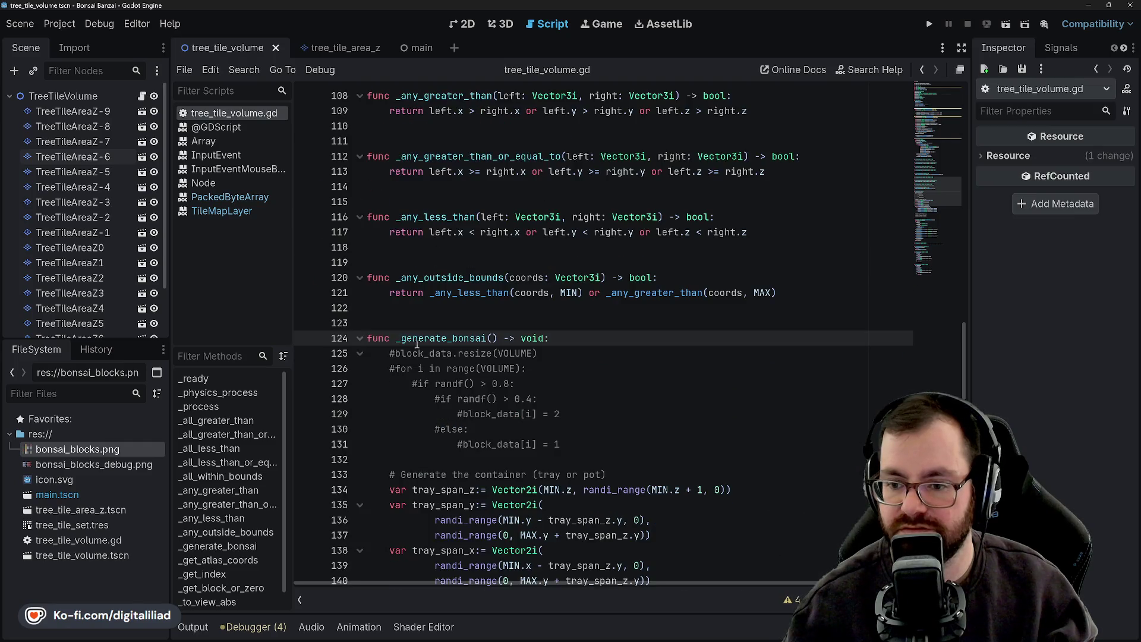
pyautogui.scroll(-6, 440, 349)
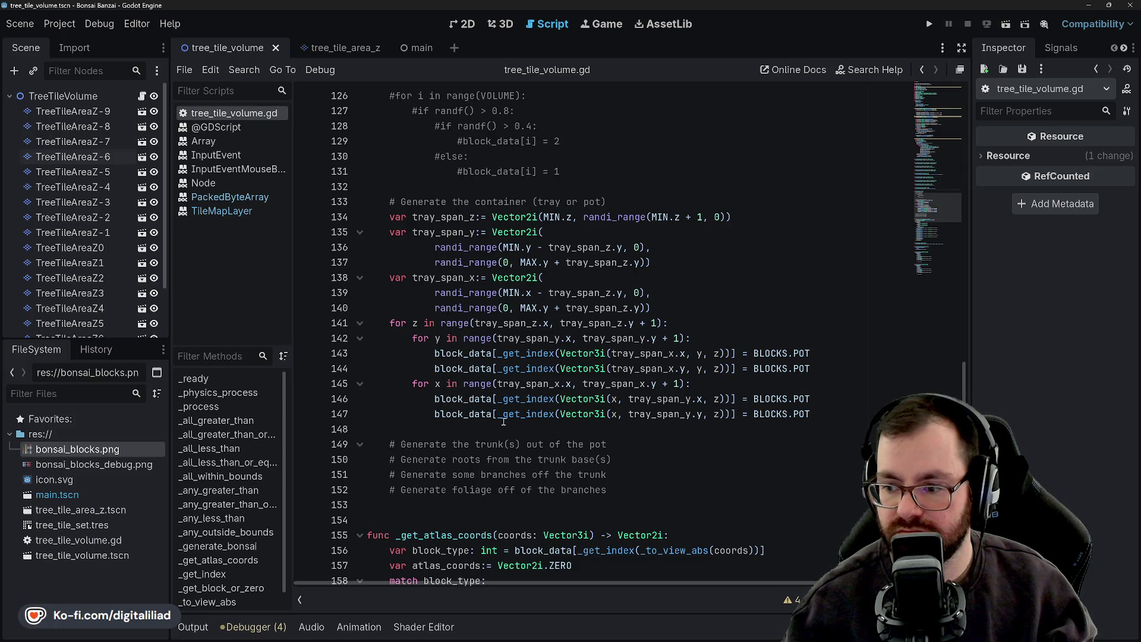
pyautogui.scroll(1, 488, 427)
pyautogui.scroll(2, 400, 246)
pyautogui.scroll(-5, 524, 238)
pyautogui.scroll(5, 553, 321)
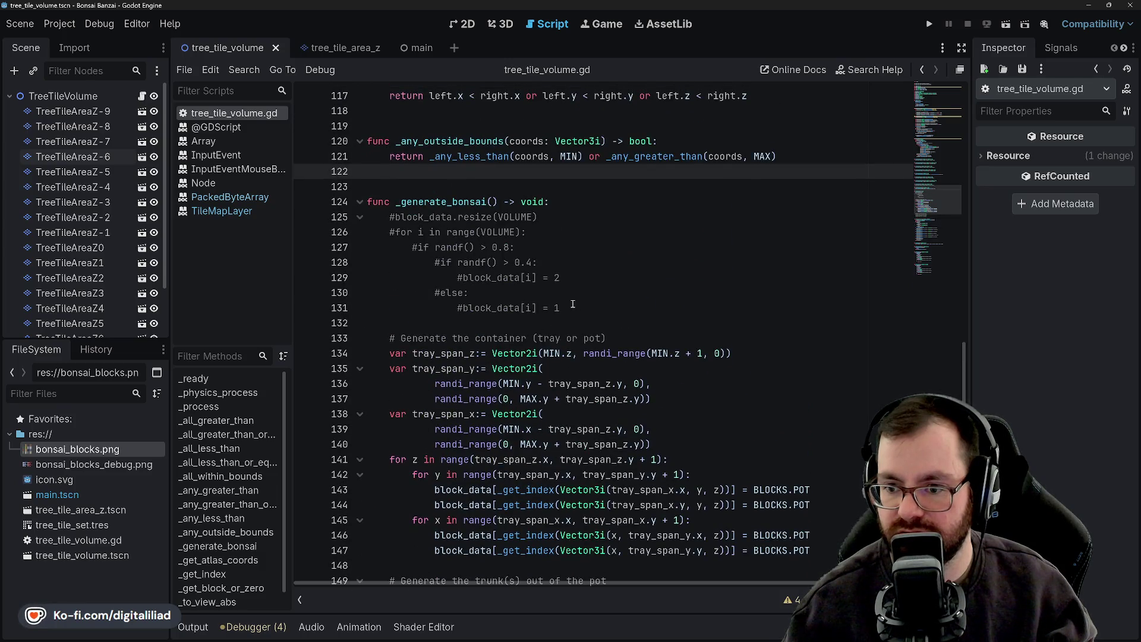
# Delete the commented-out block_data.resize(VOLUME) line and save the script
pyautogui.tripleClick(476, 217)
pyautogui.press('BackSpace')
pyautogui.scroll(-2, 493, 250)
pyautogui.scroll(-3, 493, 250)
pyautogui.scroll(4, 497, 254)
pyautogui.hotkey('ctrl', 'a')
pyautogui.hotkey('ctrl', 's')
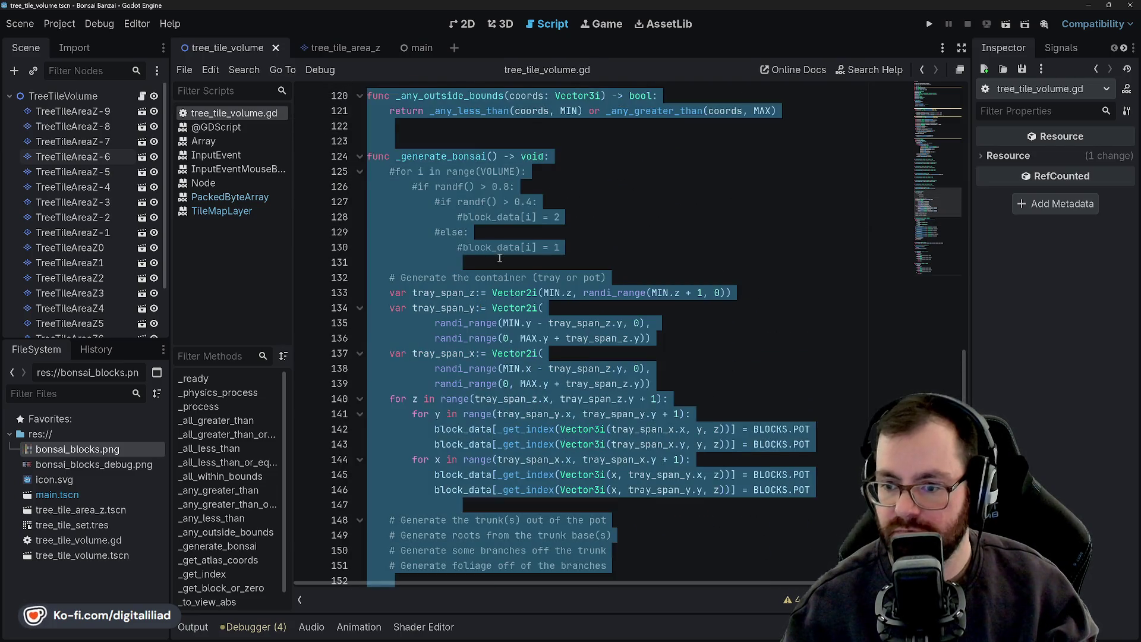
pyautogui.click(499, 257)
# Review the atlas_coords code in _get_atlas_coords and highlight every use of block_type
pyautogui.scroll(14, 535, 267)
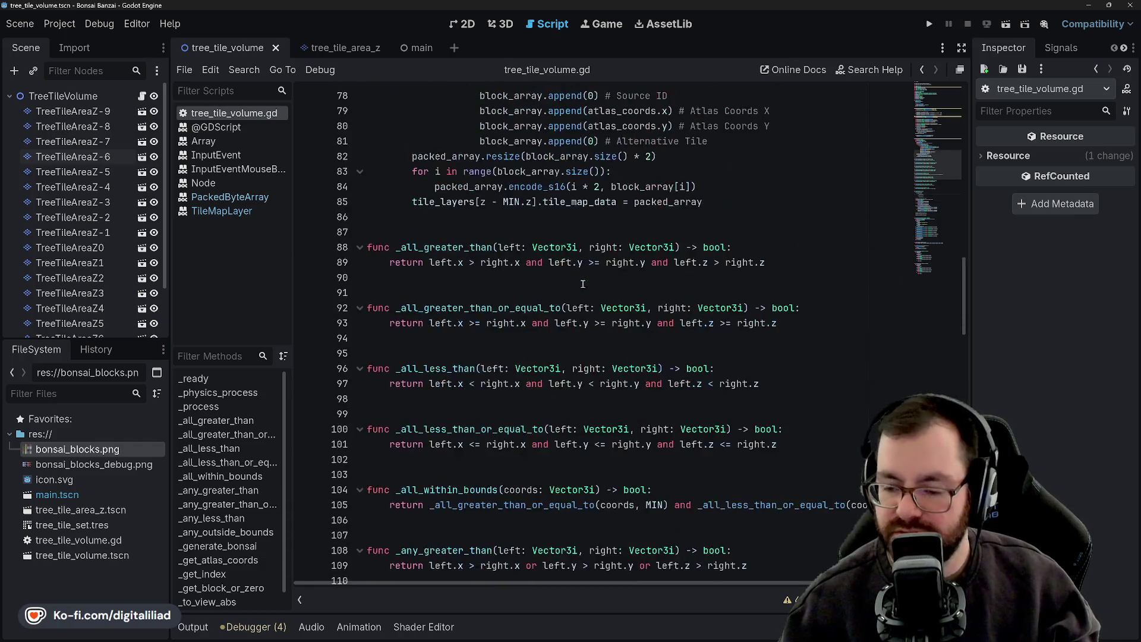
pyautogui.scroll(6, 584, 283)
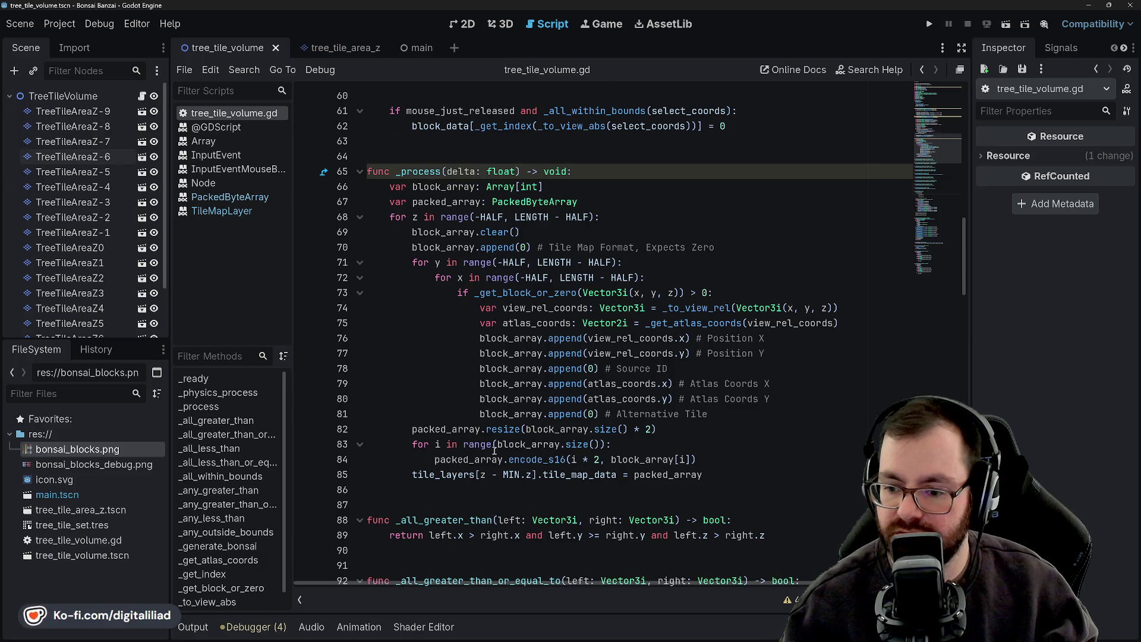
pyautogui.scroll(7, 494, 450)
pyautogui.scroll(-7, 475, 285)
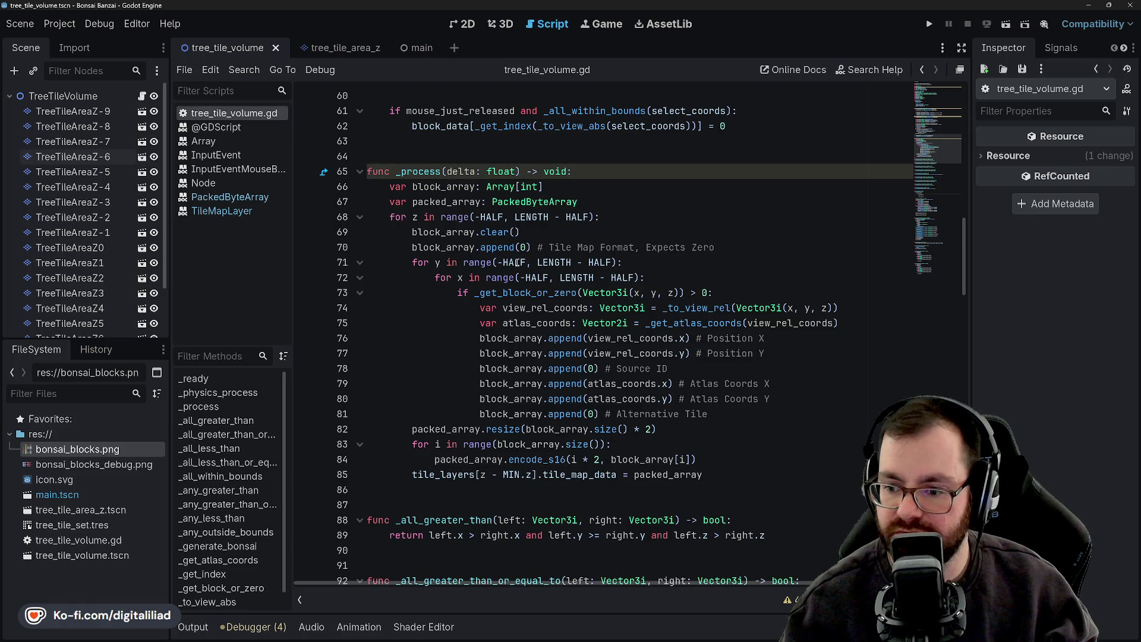
pyautogui.scroll(-5, 494, 438)
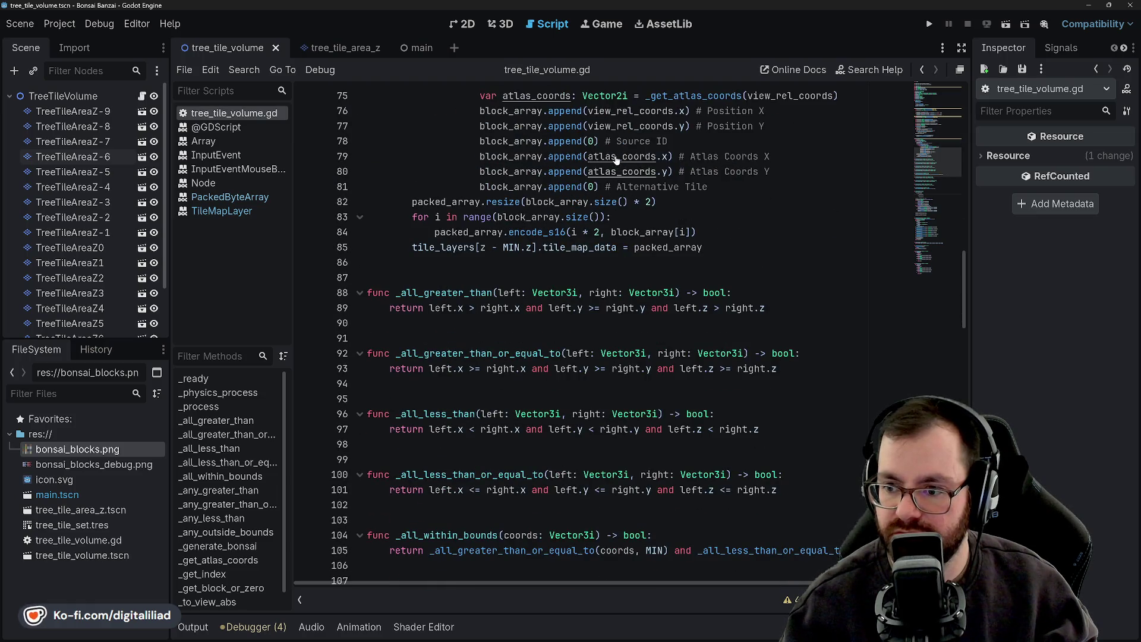
pyautogui.scroll(6, 506, 357)
pyautogui.click(511, 337)
pyautogui.scroll(-3, 515, 286)
pyautogui.scroll(4, 514, 286)
pyautogui.scroll(-18, 505, 274)
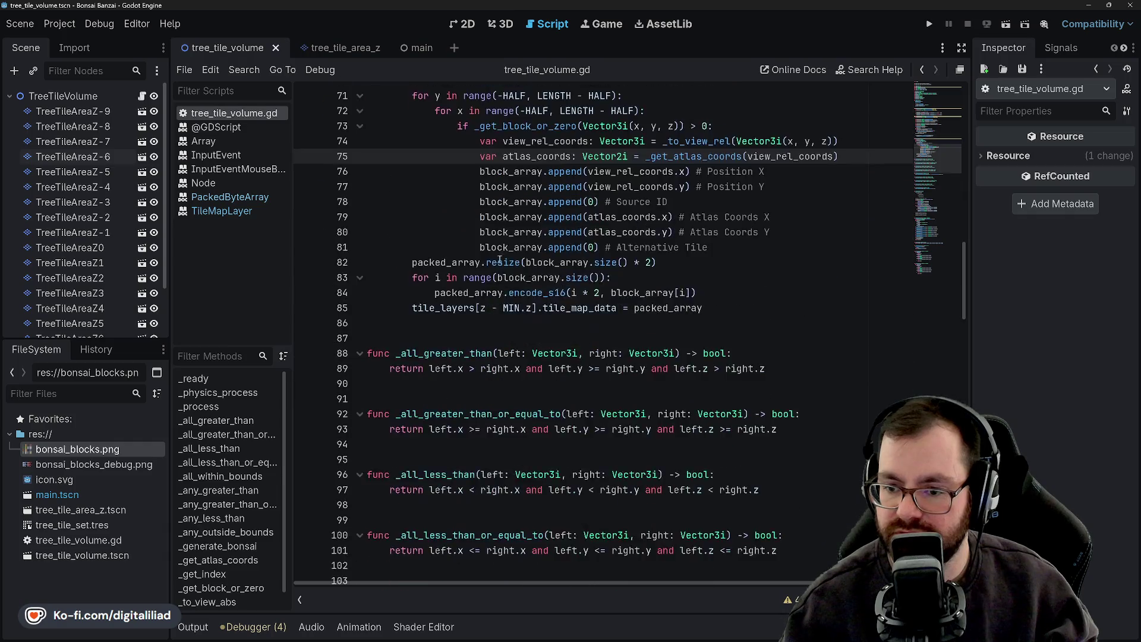
pyautogui.scroll(-14, 500, 267)
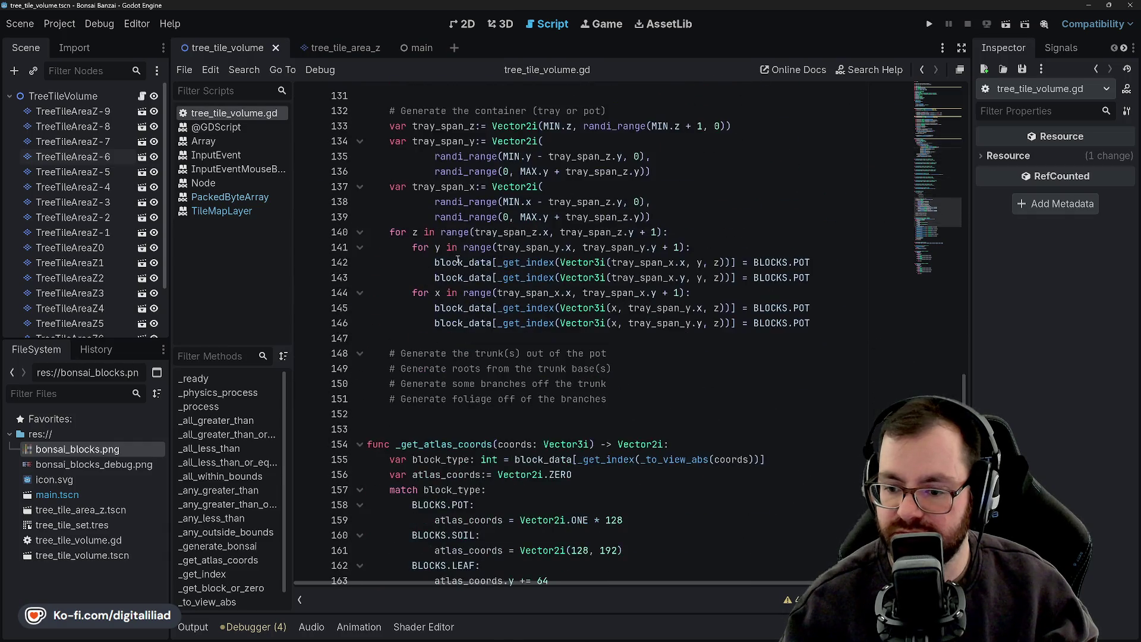
pyautogui.scroll(2, 457, 246)
pyautogui.click(438, 173)
pyautogui.doubleClick(438, 187)
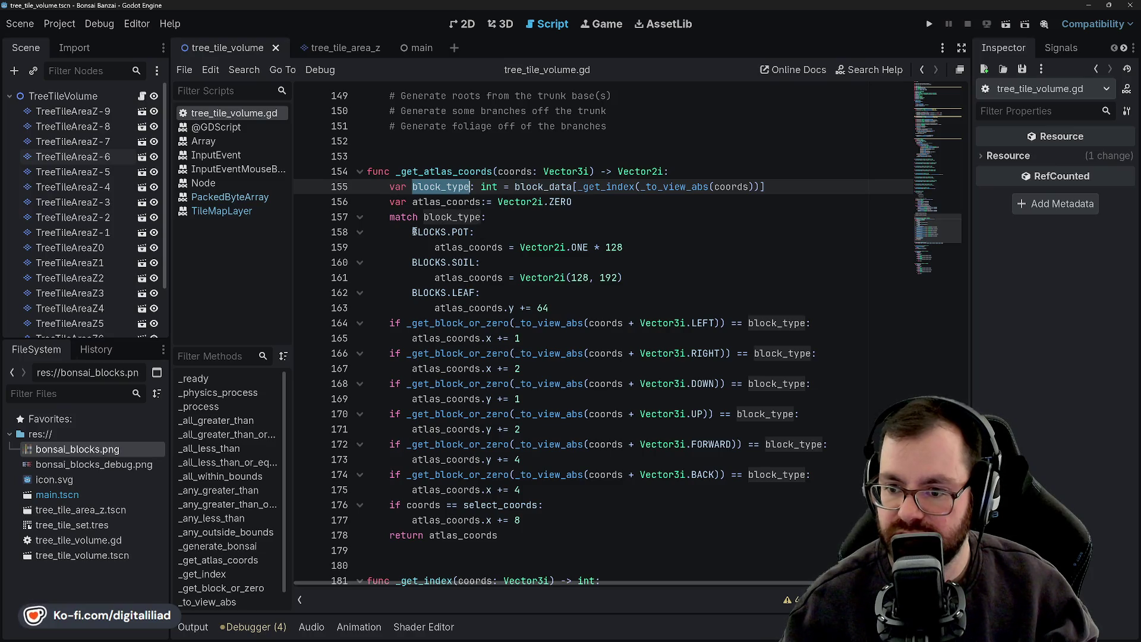
# Examine the POT atlas coordinates line 159 and its 128 offset
pyautogui.click(466, 247)
pyautogui.click(572, 246)
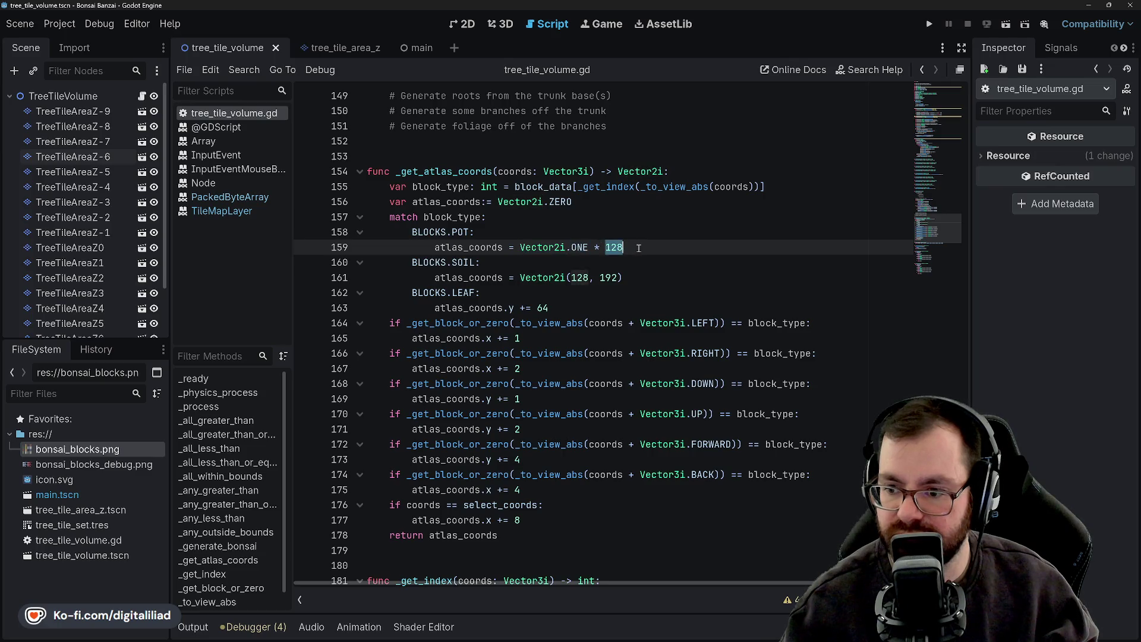
pyautogui.doubleClick(542, 248)
pyautogui.click(543, 247)
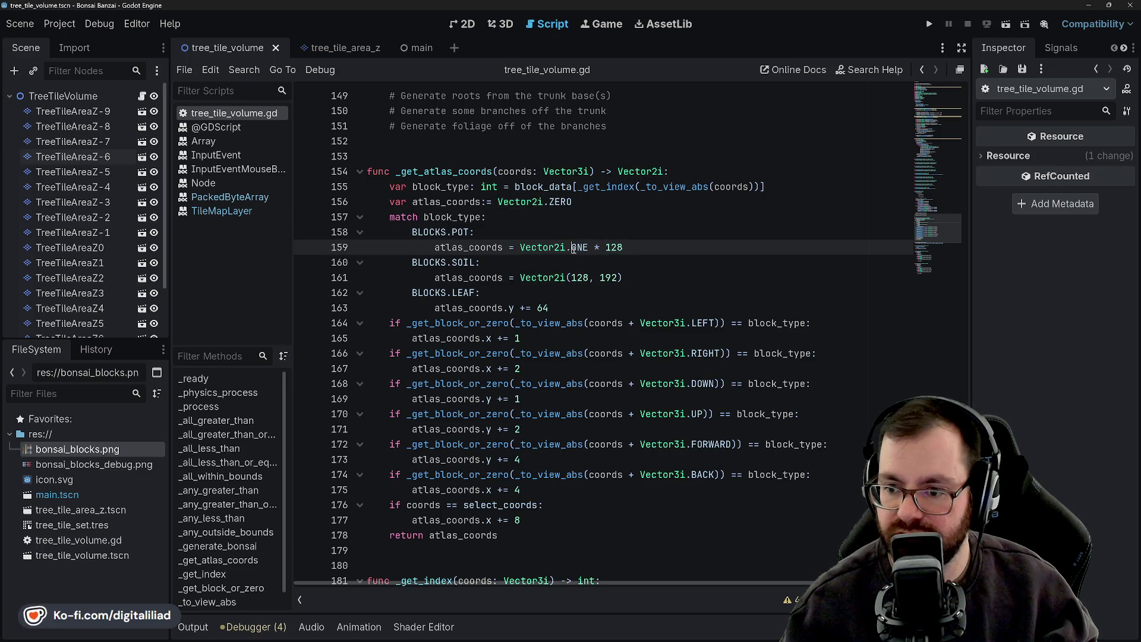
pyautogui.click(475, 247)
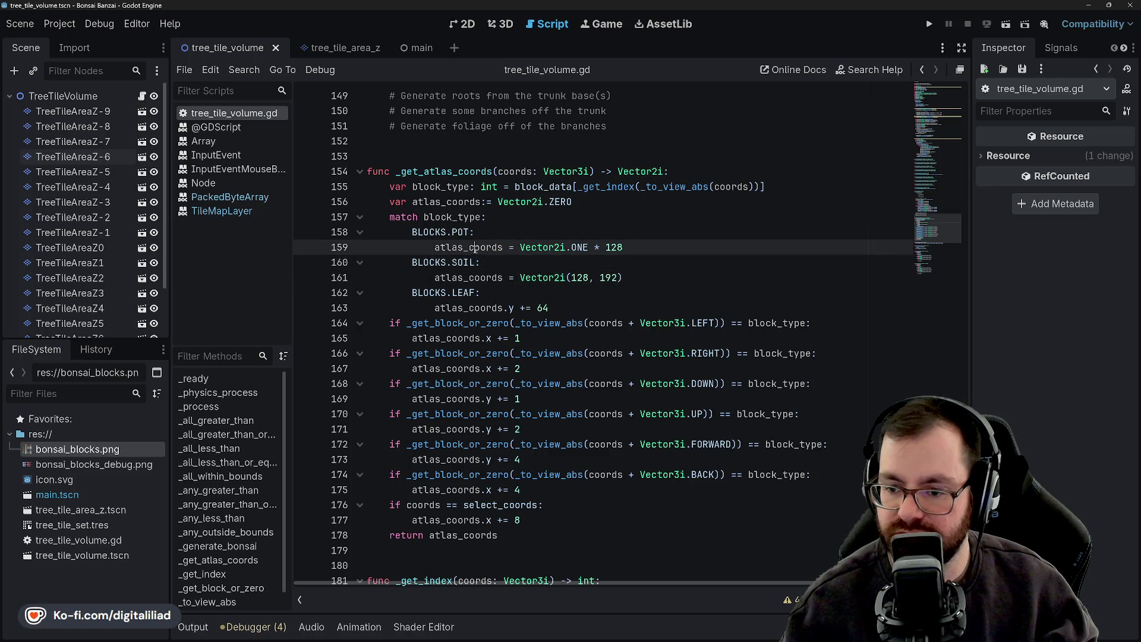
# Scroll through the rest of _get_atlas_coords, then switch to the bonsai_blocks atlas in Aseprite
pyautogui.scroll(-2, 466, 462)
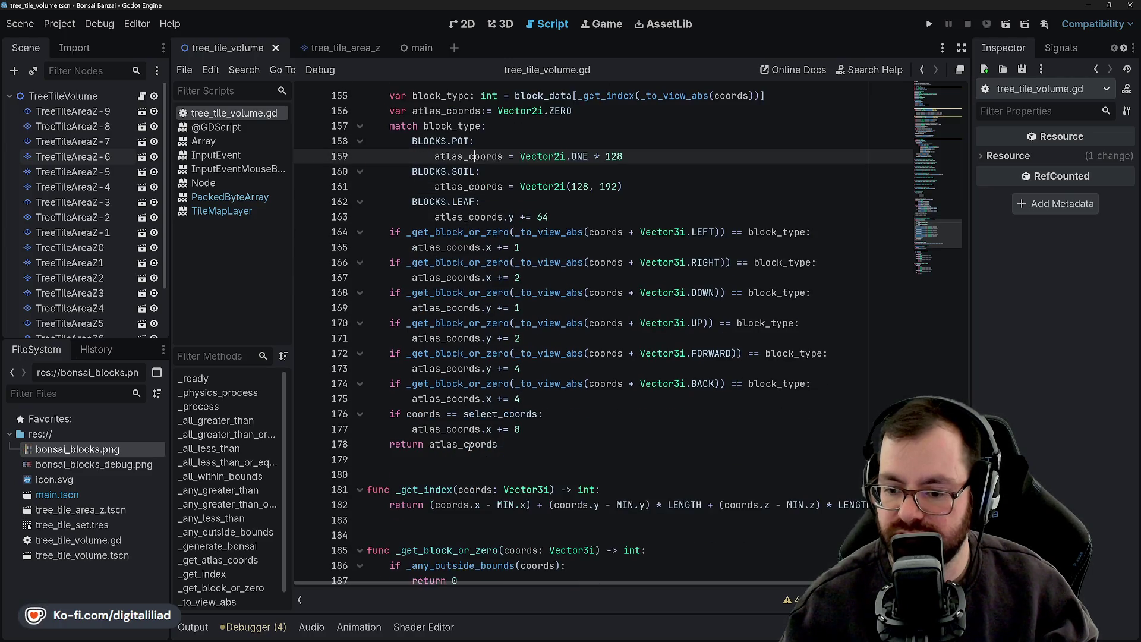
pyautogui.scroll(-1, 527, 422)
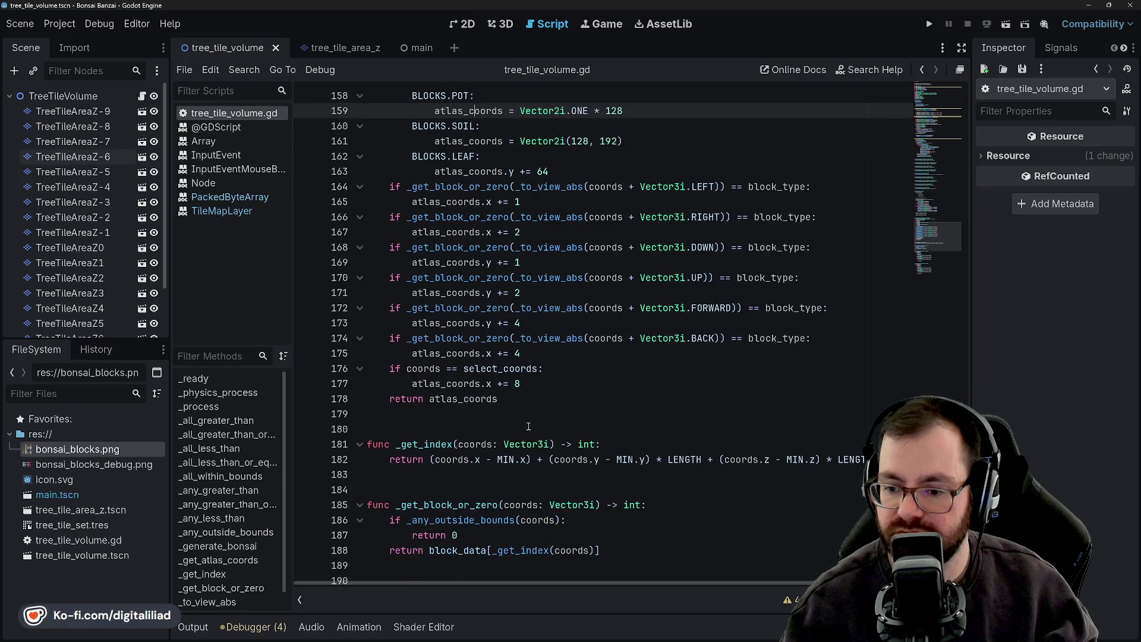
pyautogui.scroll(-3, 475, 381)
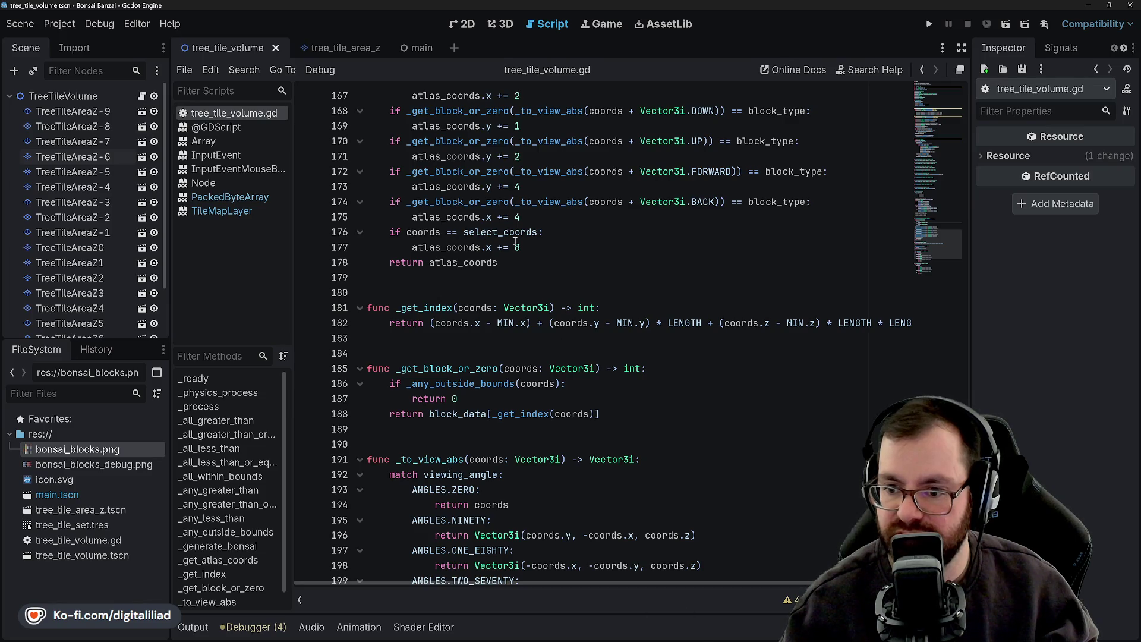
pyautogui.scroll(1, 566, 401)
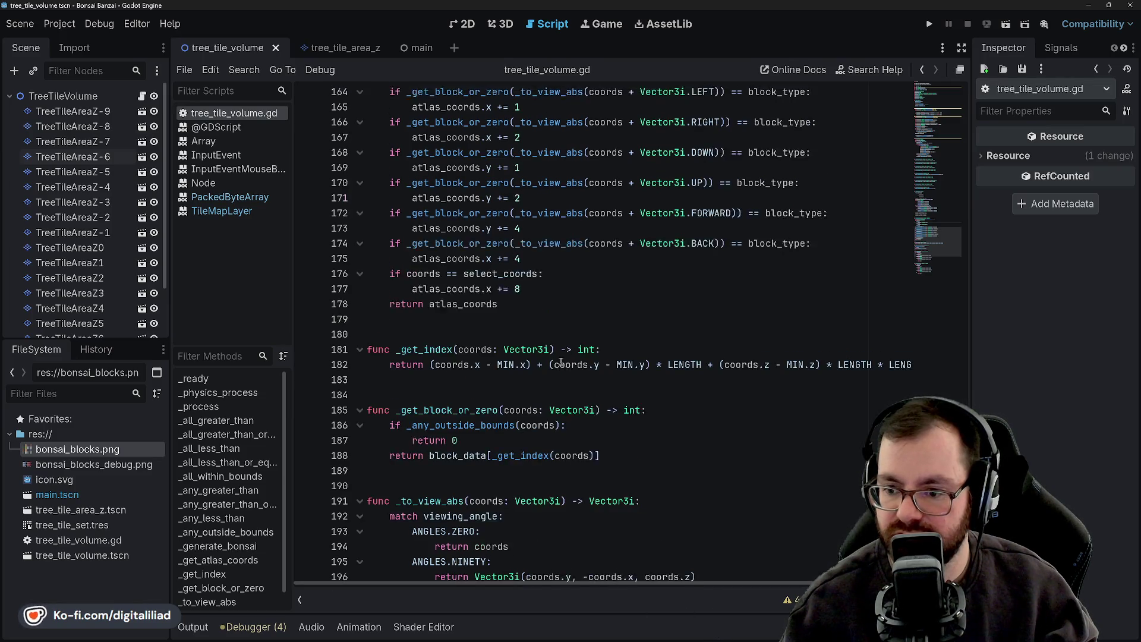
pyautogui.moveTo(710, 632)
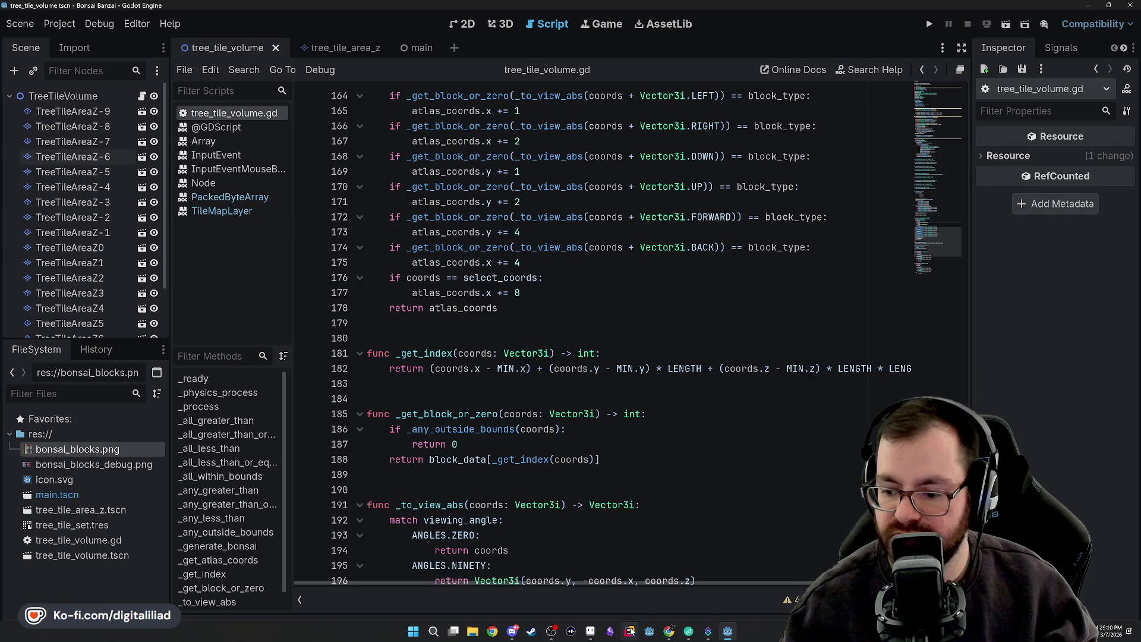
pyautogui.click(708, 631)
# Measure an atlas tile at 64 px wide, then select the 8 offset on line 177 in Godot
pyautogui.scroll(2, 511, 419)
pyautogui.scroll(-1, 504, 231)
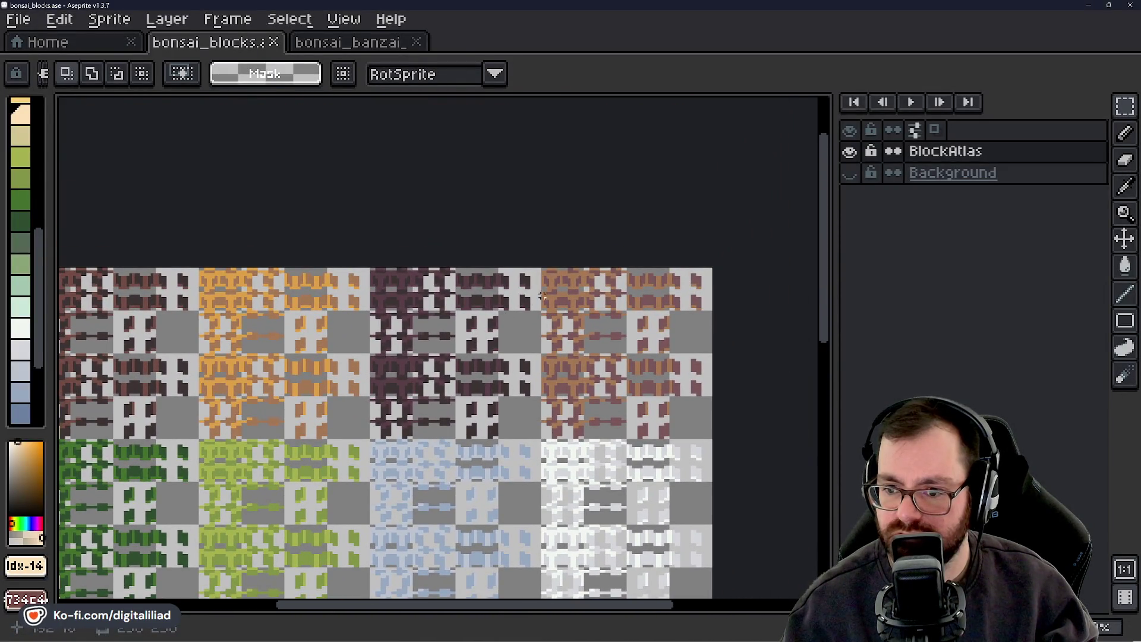
pyautogui.scroll(2, 507, 274)
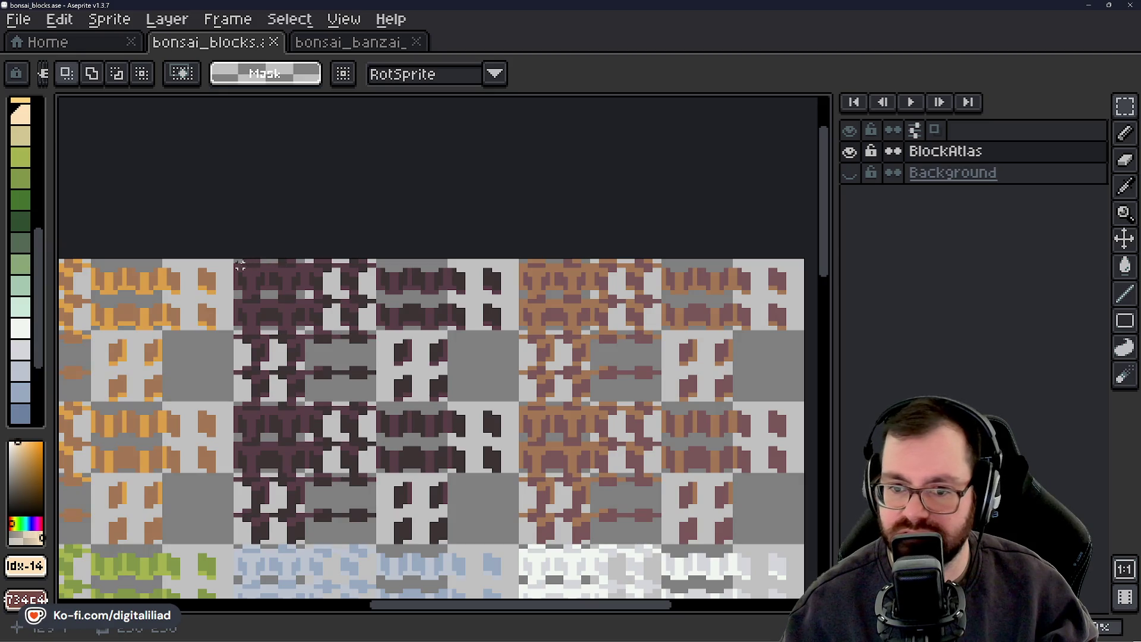
pyautogui.moveTo(235, 261); pyautogui.dragTo(523, 264)
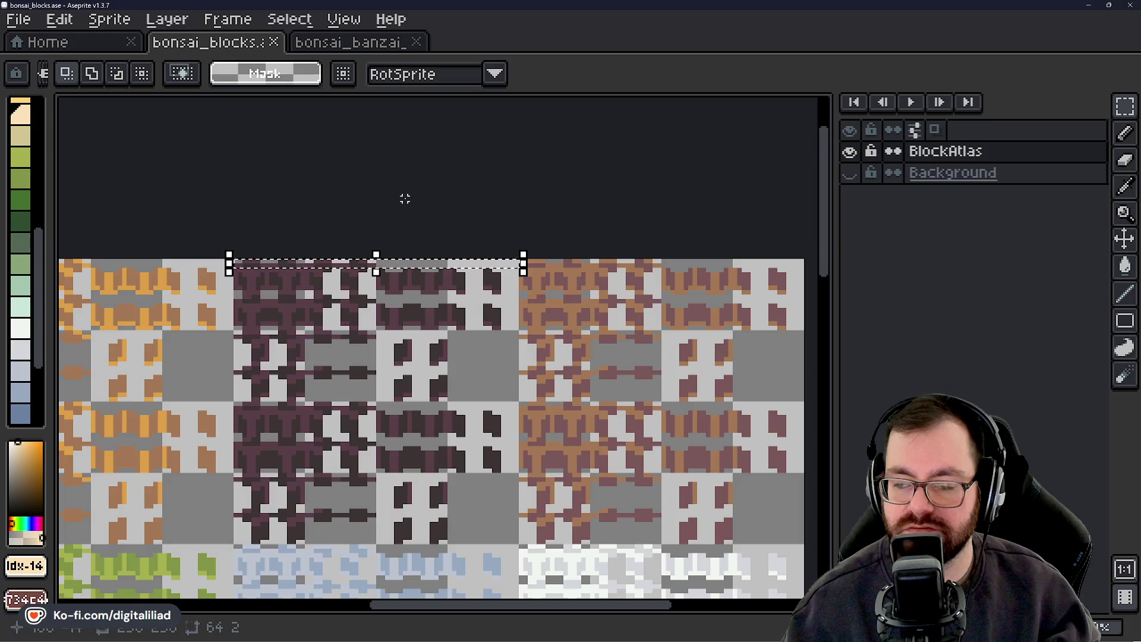
pyautogui.hotkey('ctrl', 'd')
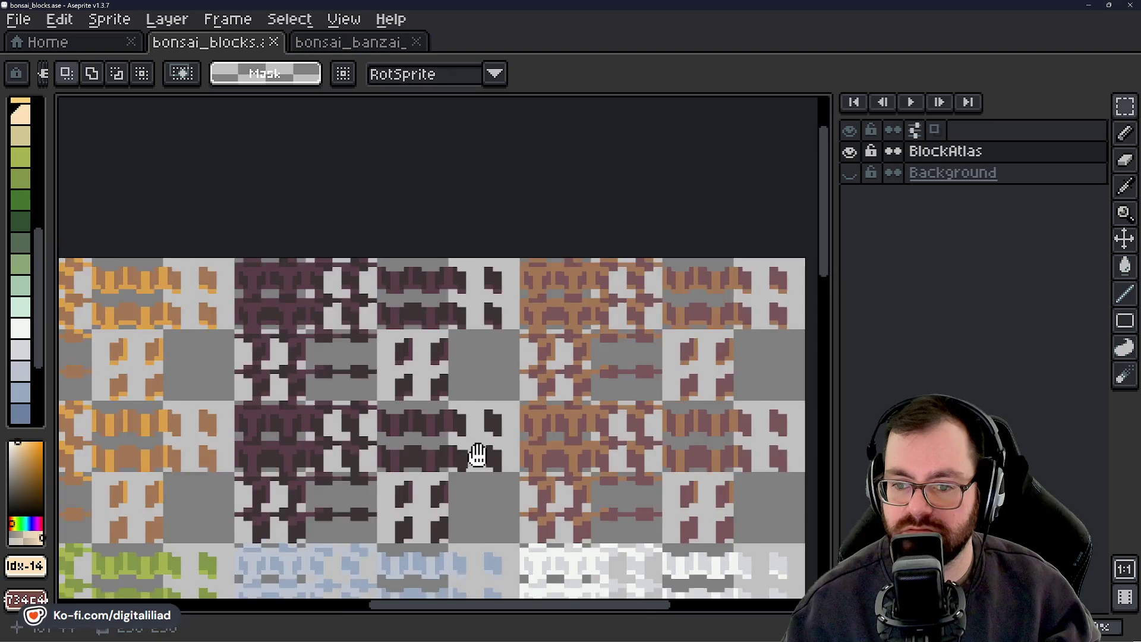
pyautogui.moveTo(474, 454); pyautogui.dragTo(567, 386)
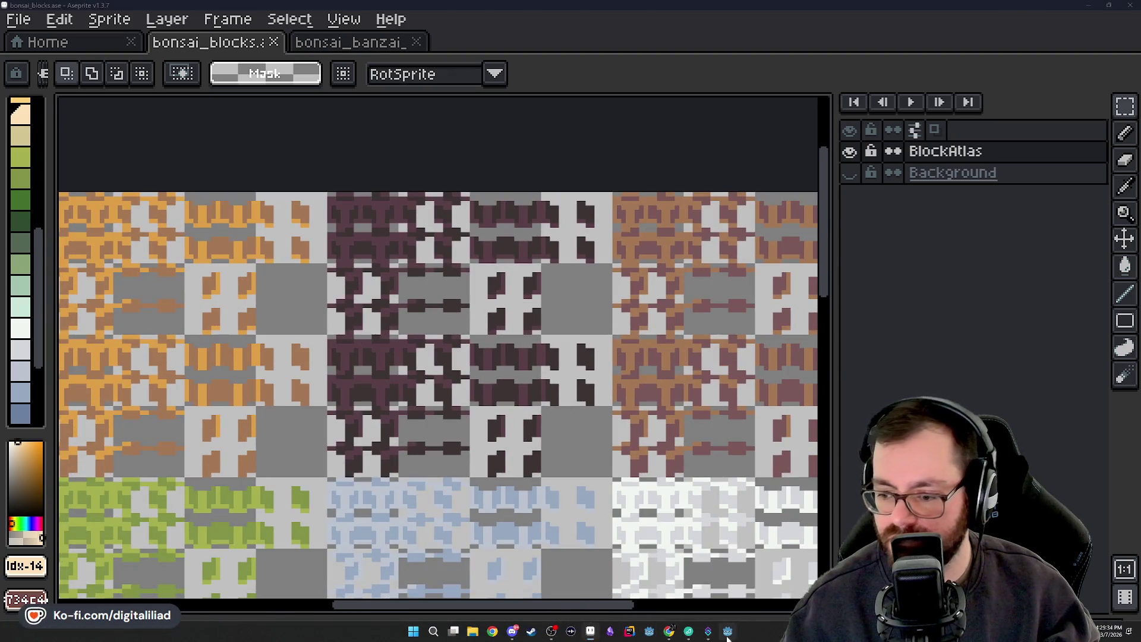
pyautogui.click(708, 631)
pyautogui.doubleClick(515, 293)
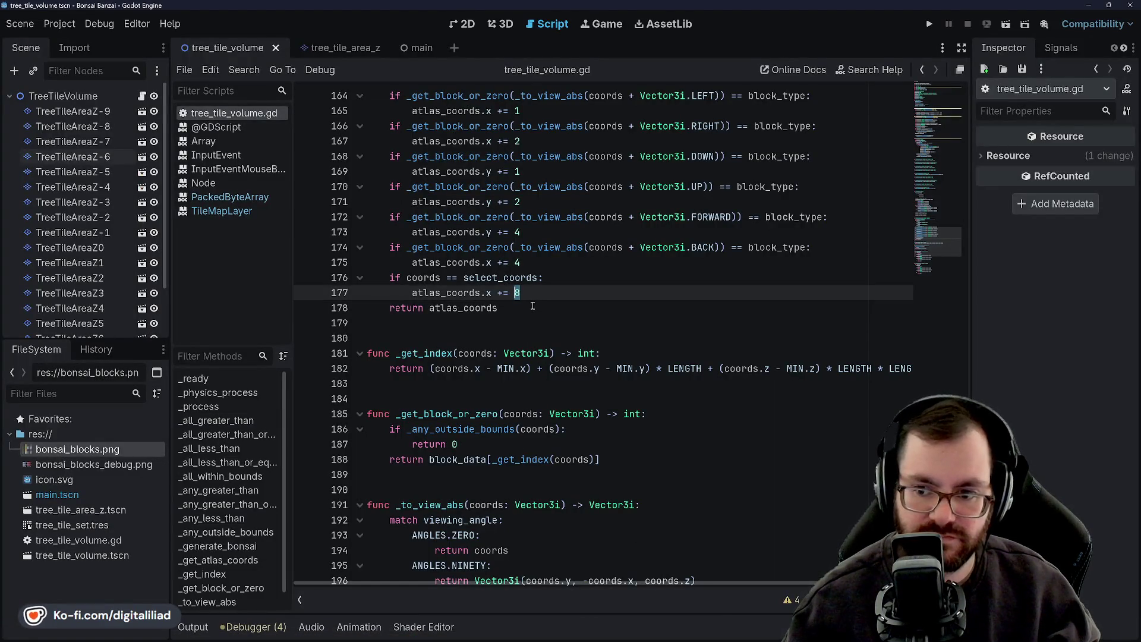
# Replace the select_coords offset 8 with 64 on line 177 and run the project
pyautogui.write('64')
pyautogui.click(521, 219)
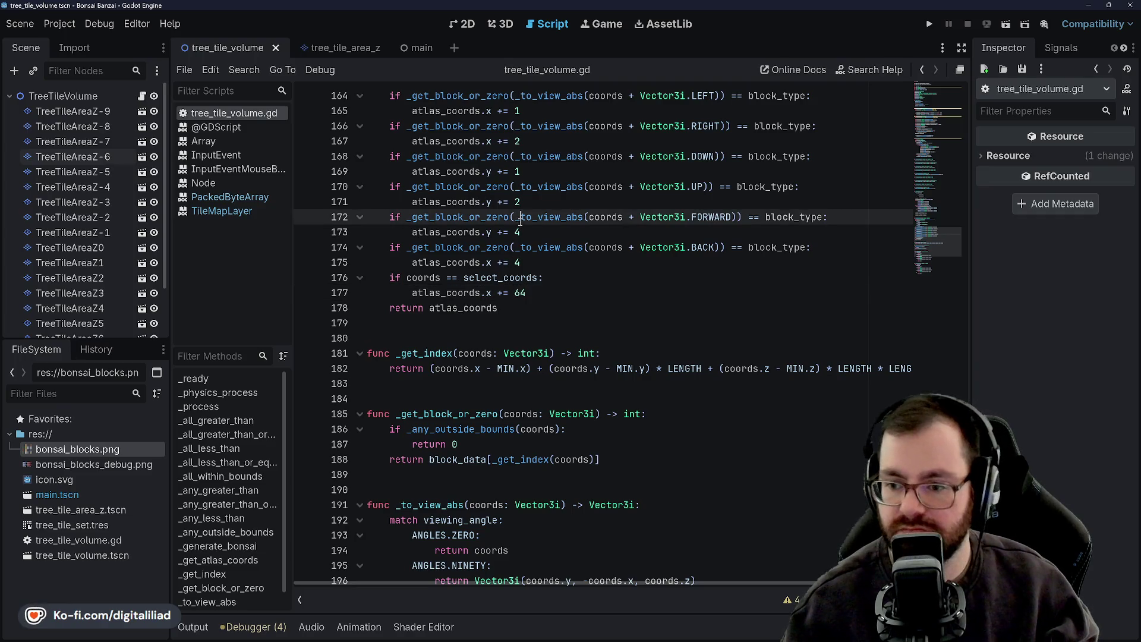
pyautogui.scroll(3, 517, 225)
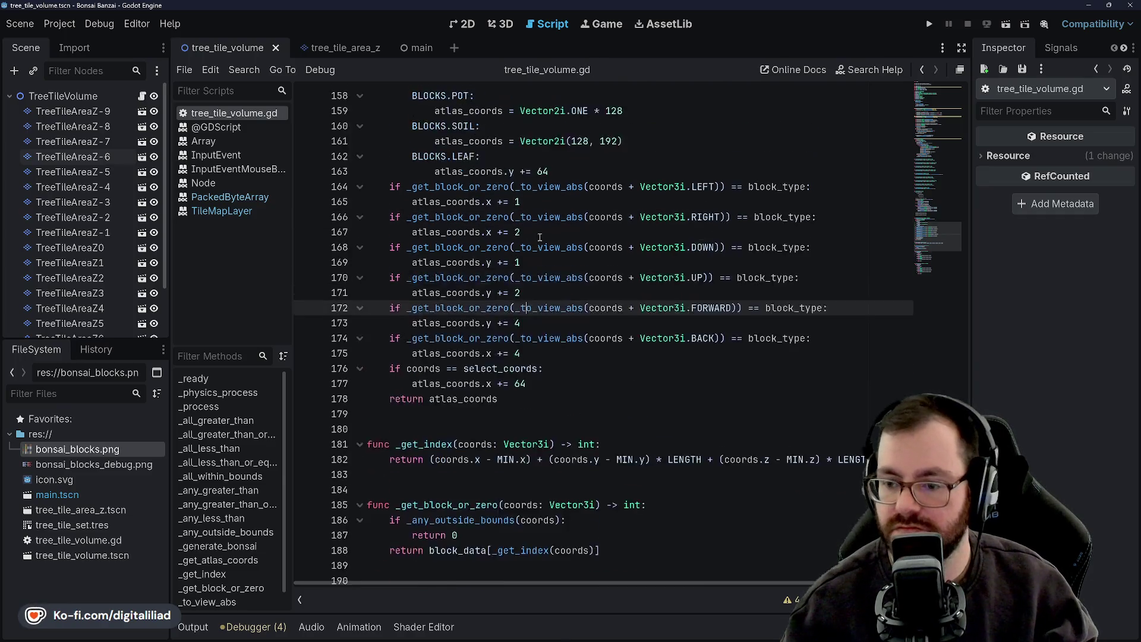
pyautogui.click(930, 24)
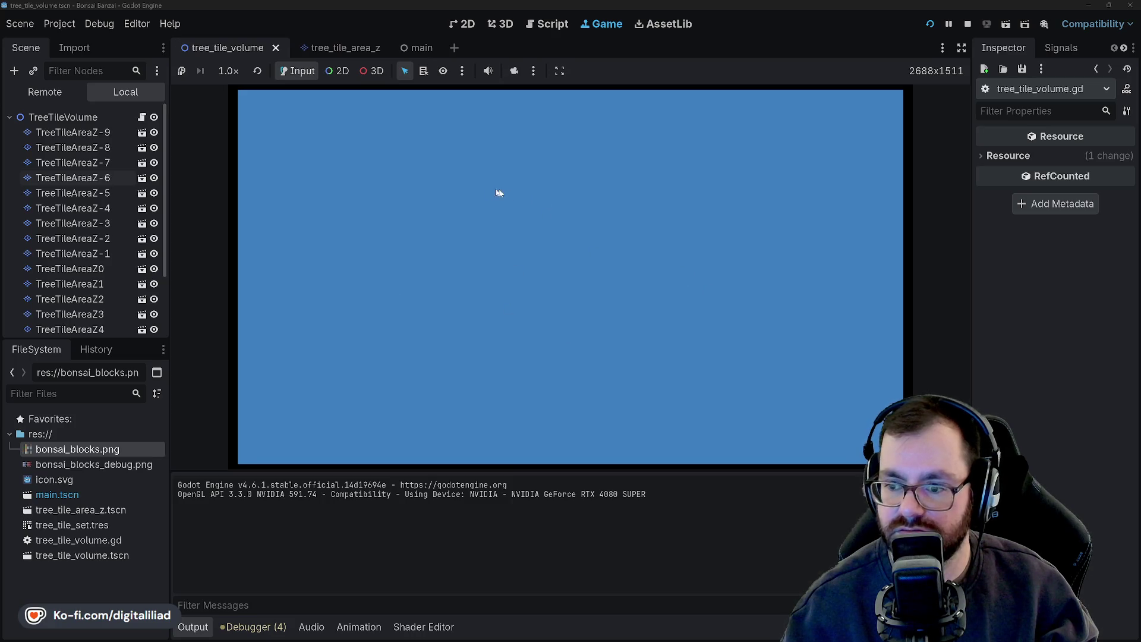
# Stop the game and comment out lines 133–146, the tray_span variables and fill loops
pyautogui.click(967, 25)
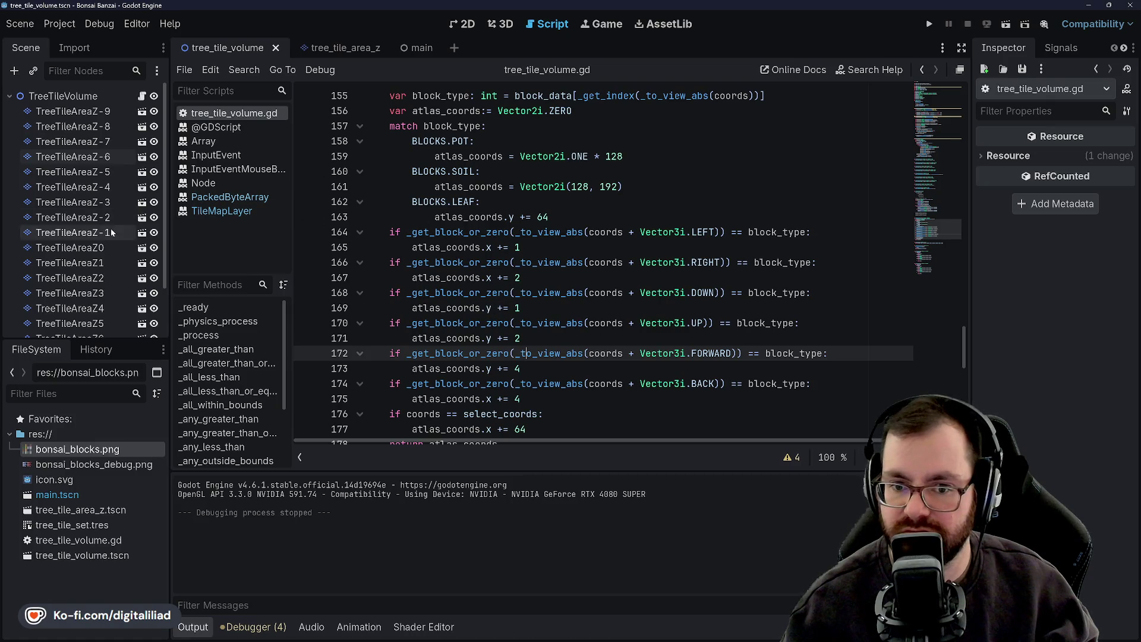
pyautogui.click(486, 262)
pyautogui.scroll(1, 488, 243)
pyautogui.scroll(3, 487, 244)
pyautogui.scroll(-15, 490, 226)
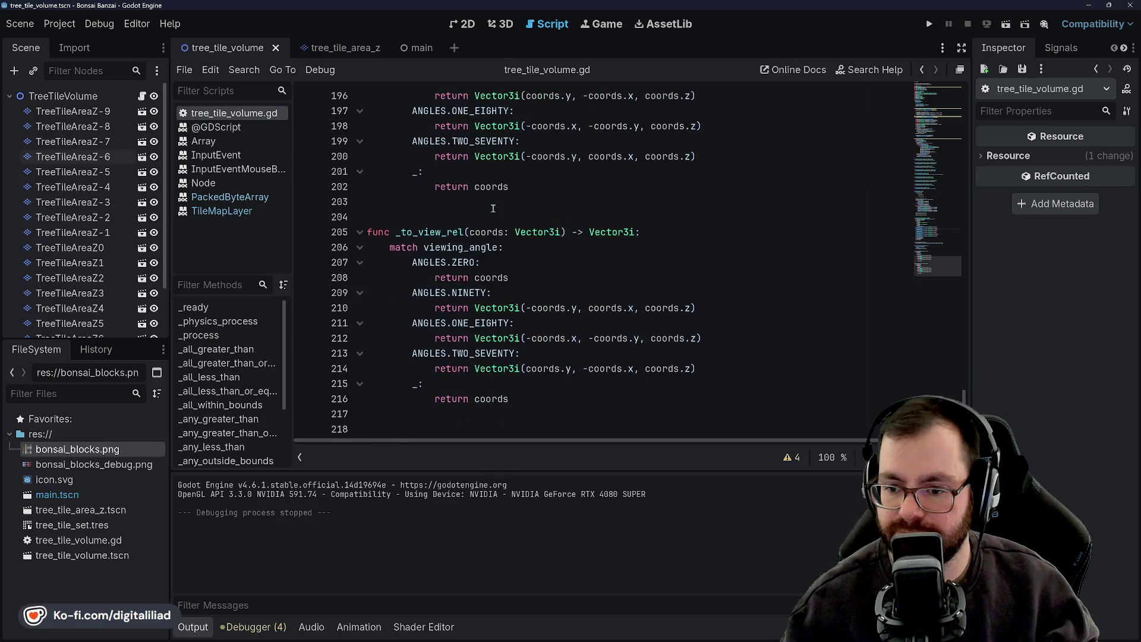
pyautogui.scroll(15, 476, 262)
pyautogui.scroll(1, 469, 272)
pyautogui.moveTo(811, 385); pyautogui.dragTo(387, 188)
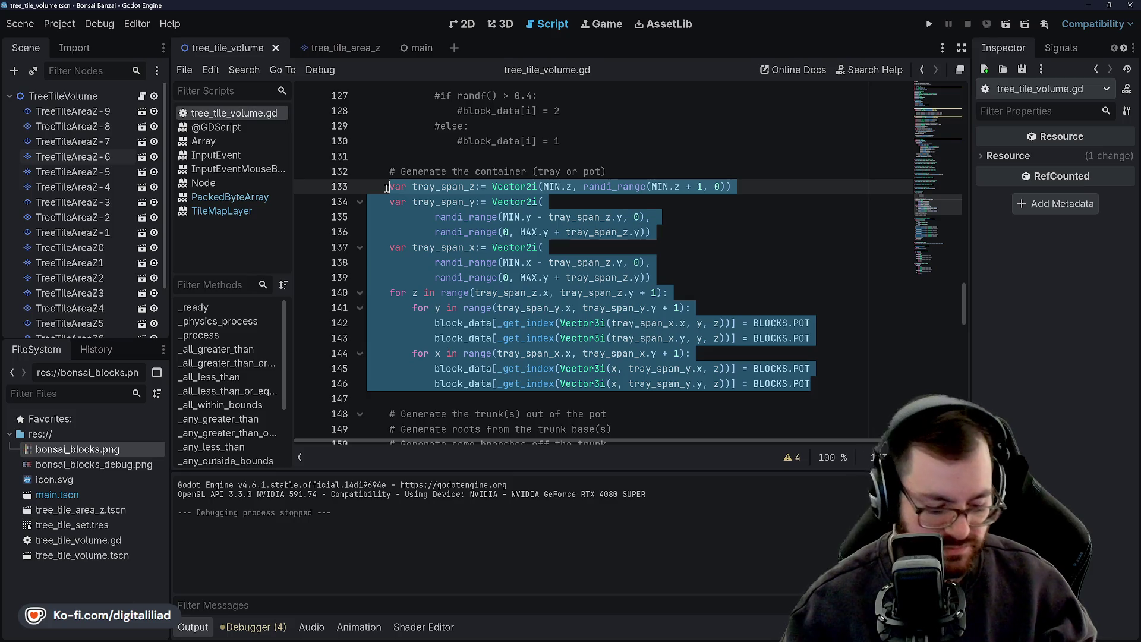
pyautogui.hotkey('ctrl', 'k')
# Uncomment the random block fill loop on lines 125–130
pyautogui.scroll(3, 376, 185)
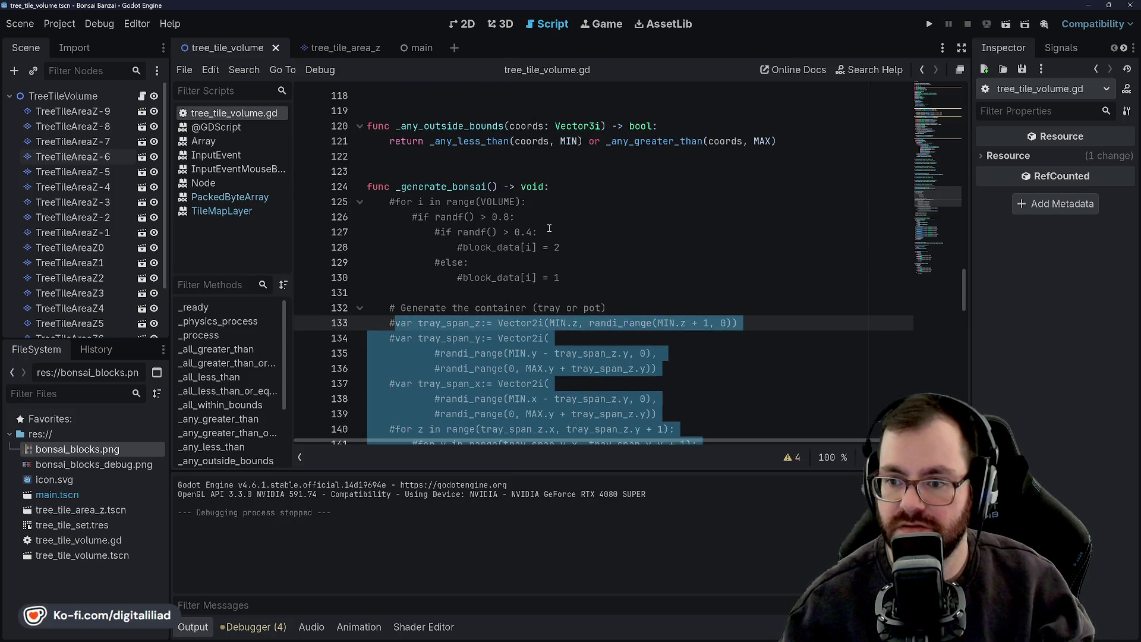
pyautogui.click(469, 217)
pyautogui.click(562, 248)
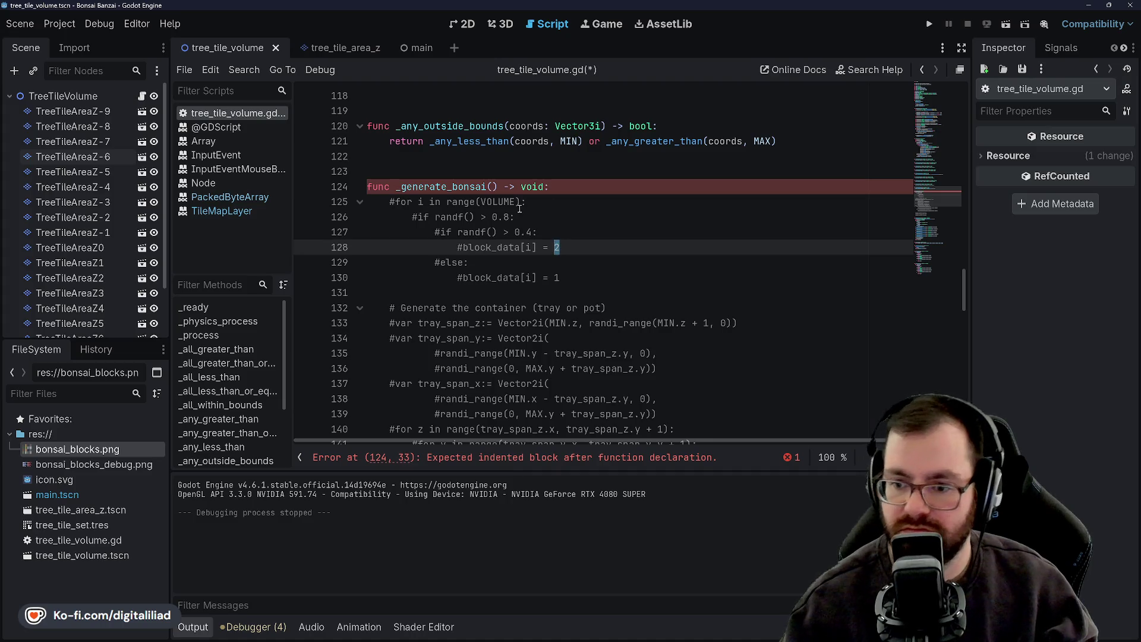
pyautogui.moveTo(394, 202)
pyautogui.mouseDown()
pyautogui.moveTo(558, 256)
pyautogui.moveTo(562, 278)
pyautogui.mouseUp()
pyautogui.scroll(-4, 575, 274)
pyautogui.scroll(-3, 574, 274)
pyautogui.scroll(3, 790, 302)
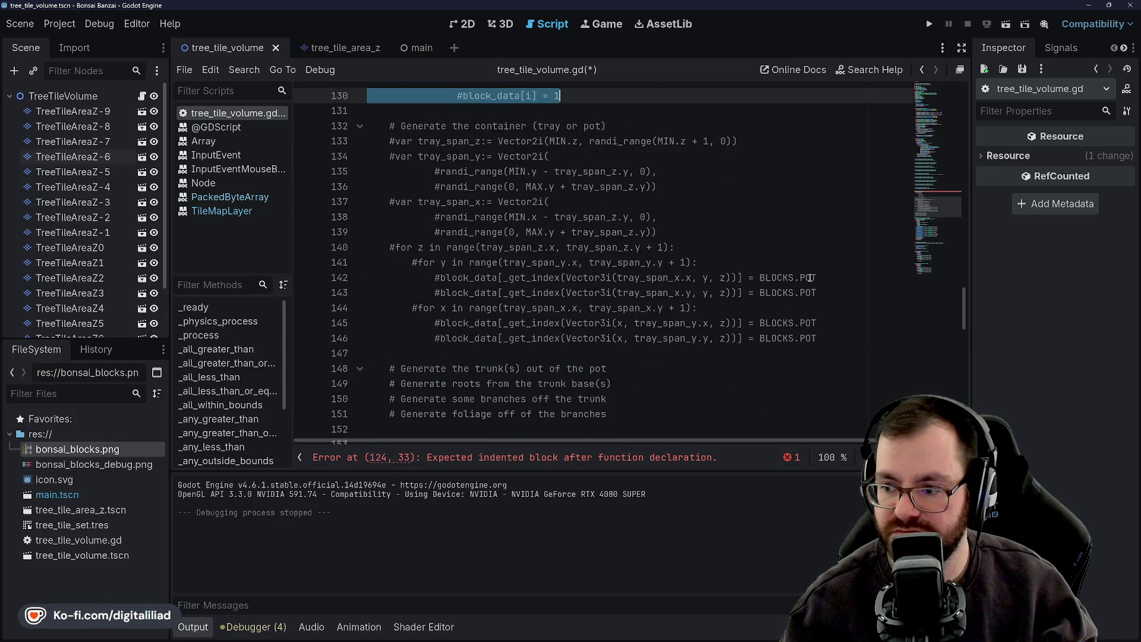
pyautogui.scroll(3, 817, 290)
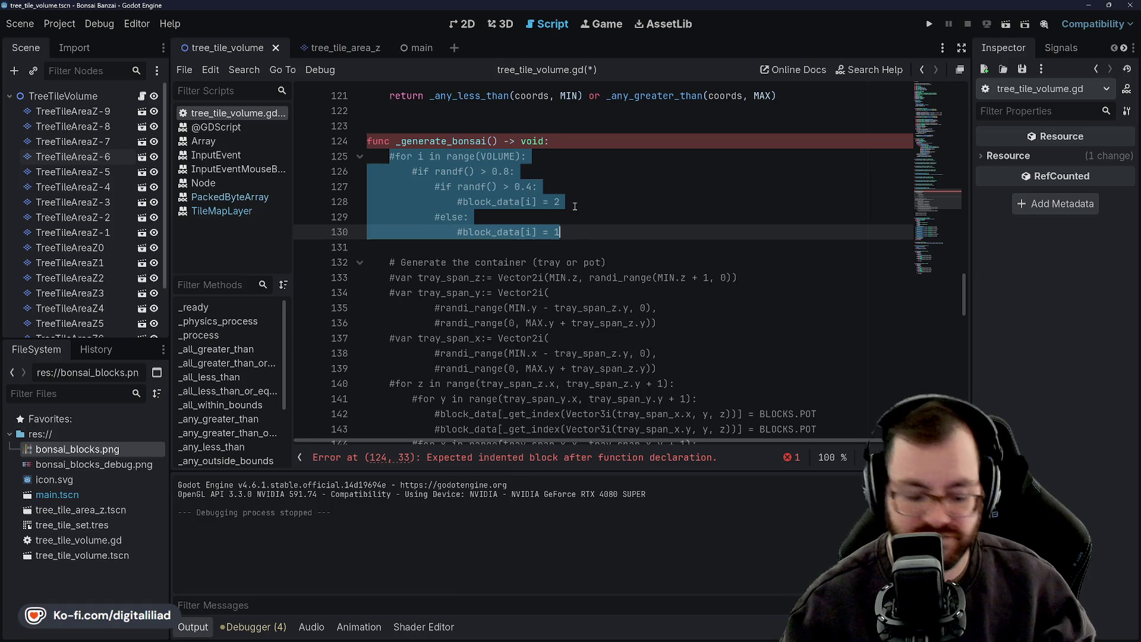
pyautogui.hotkey('ctrl', 'k')
pyautogui.click(542, 173)
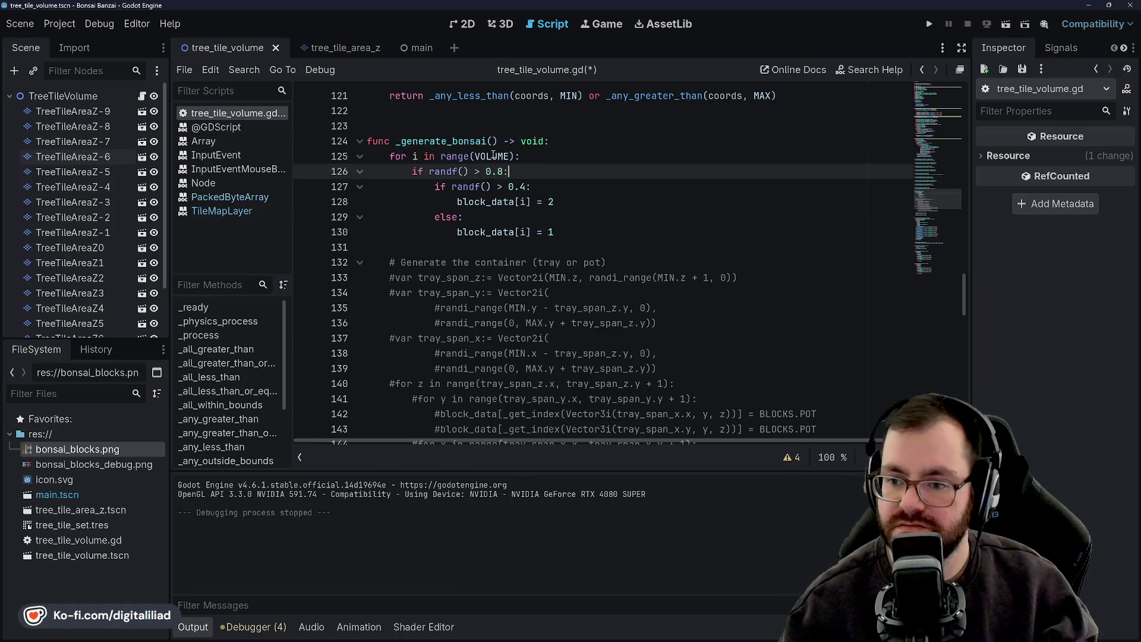
# Replace 2 with BLOCKS.LEAF and 1 with BLOCKS.BRANCH, then save
pyautogui.click(487, 171)
pyautogui.click(560, 201)
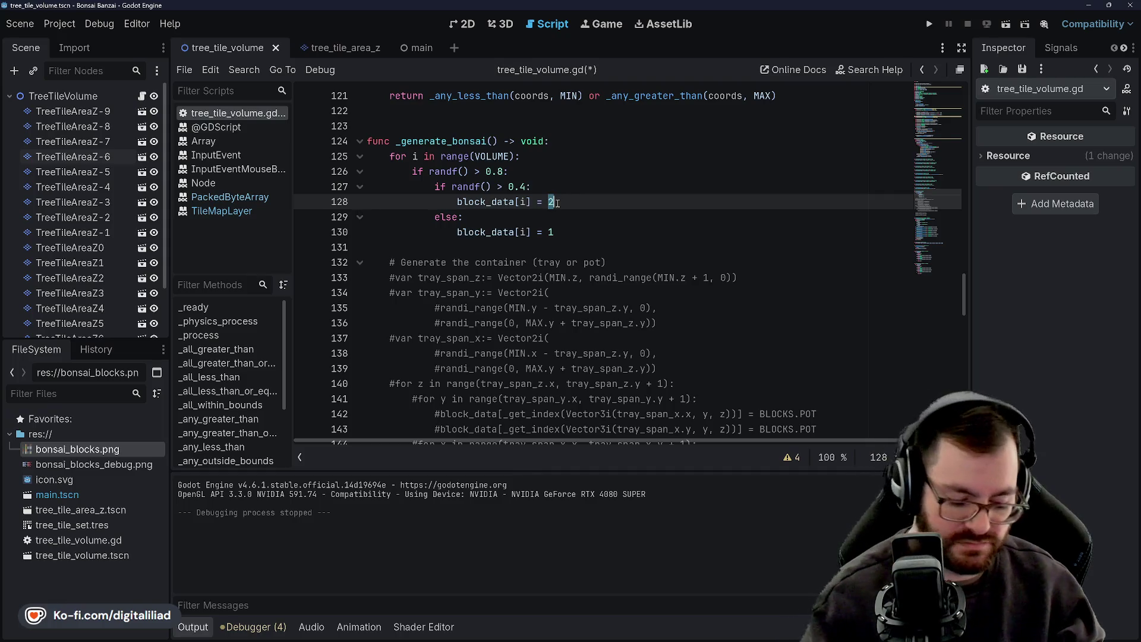
pyautogui.write('BLOCKS')
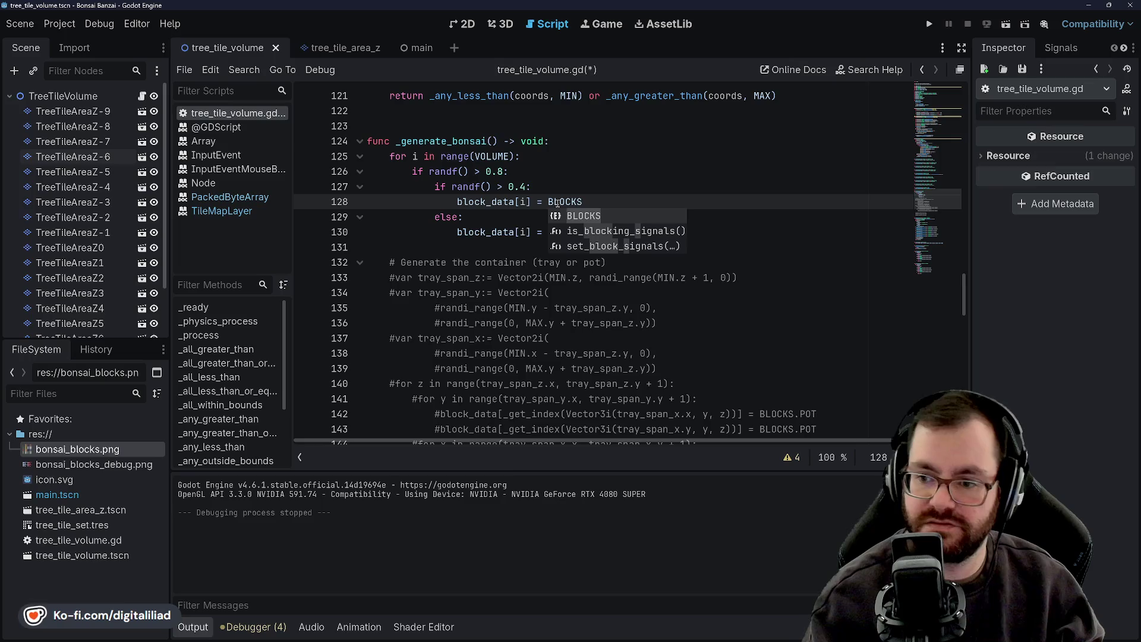
pyautogui.write('.LEA')
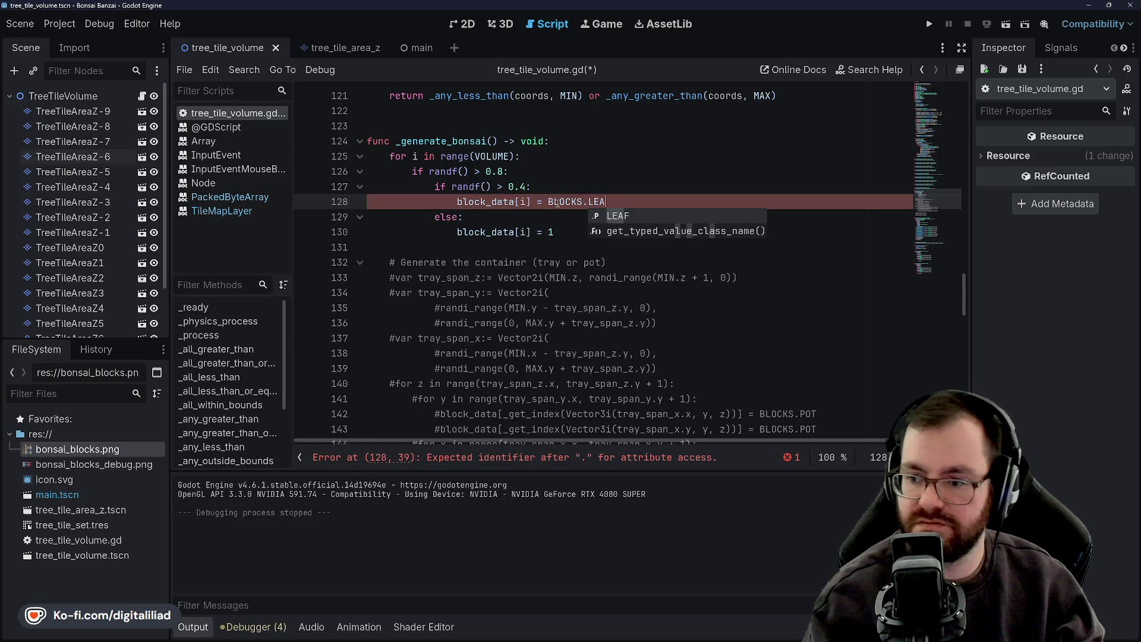
pyautogui.press('Return')
pyautogui.click(563, 233)
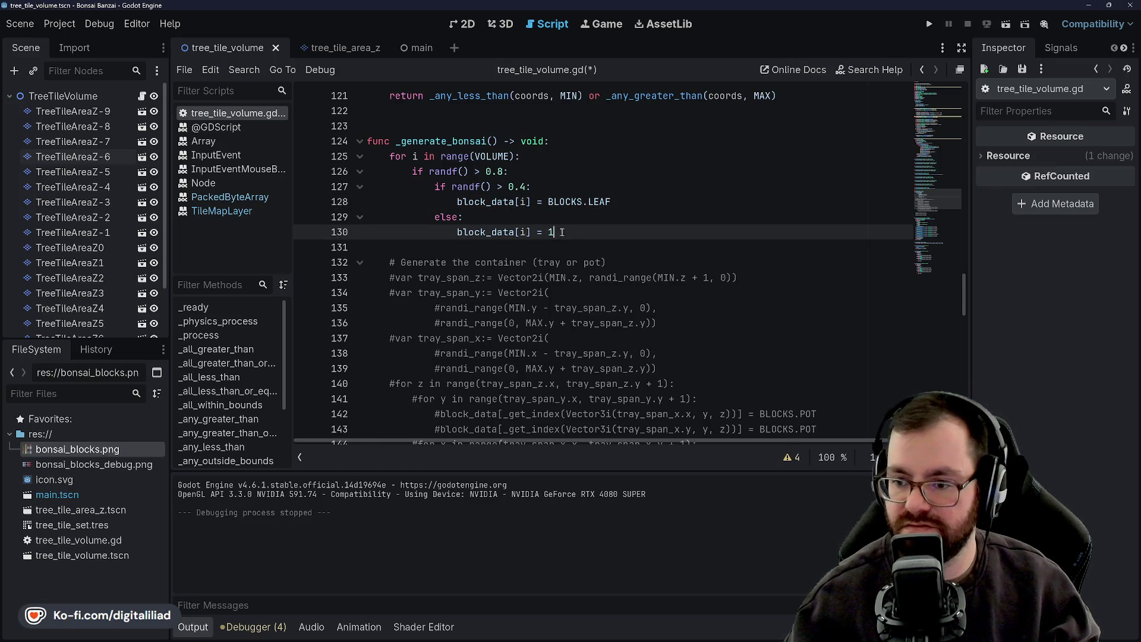
pyautogui.doubleClick(552, 232)
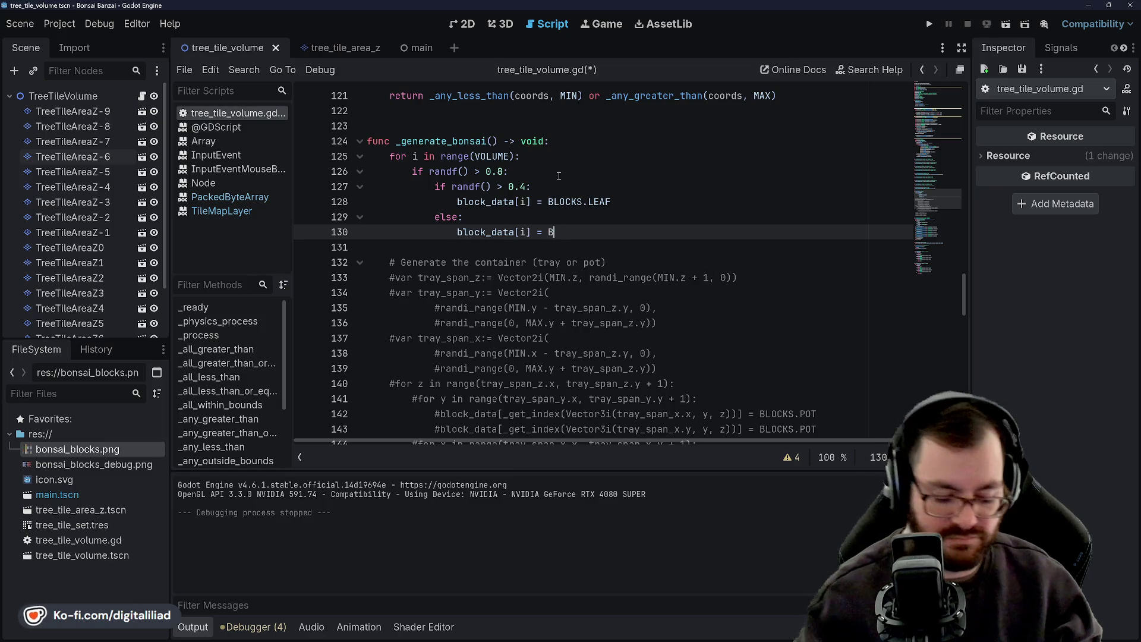
pyautogui.write('BLOCKS.')
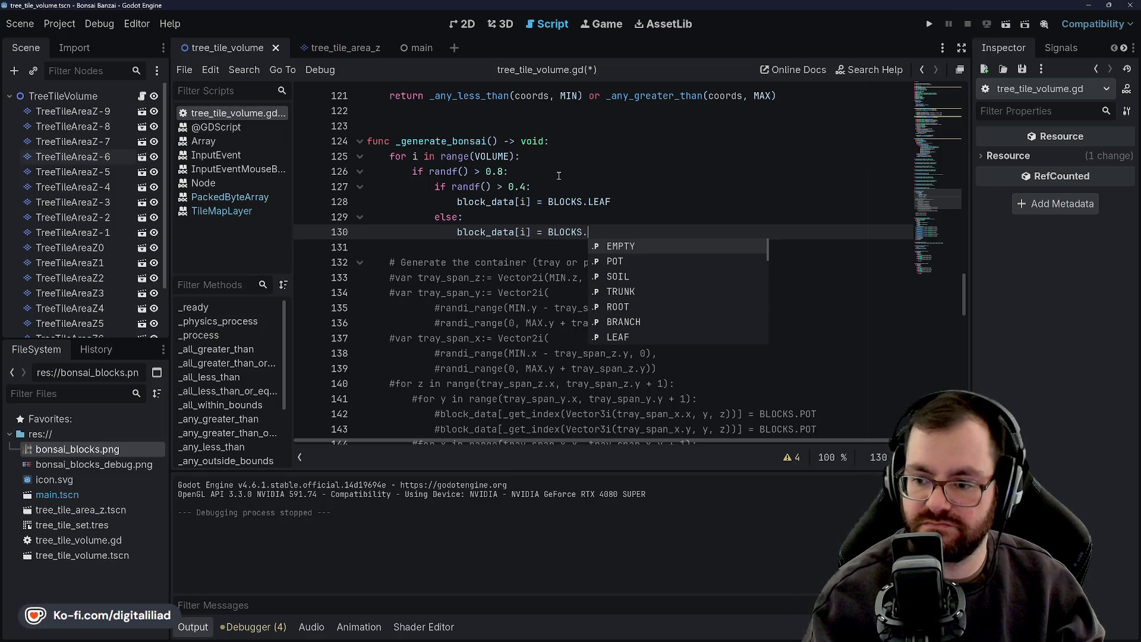
pyautogui.press('Down')
pyautogui.press('Down')
pyautogui.press('Down')
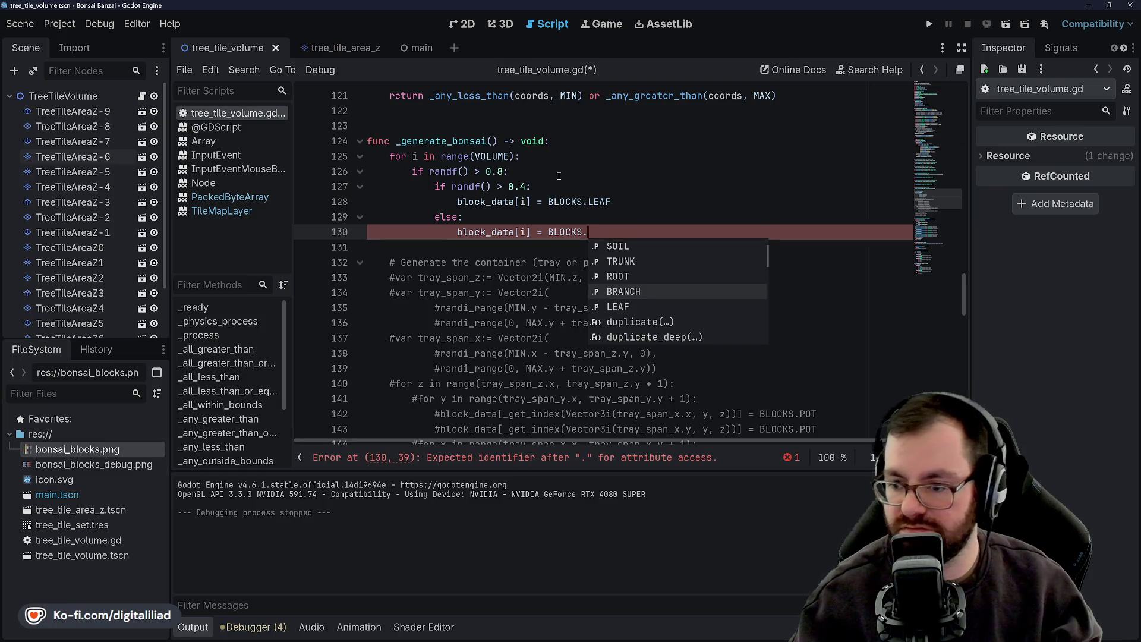
pyautogui.press('Return')
pyautogui.hotkey('ctrl', 's')
pyautogui.scroll(-13, 463, 232)
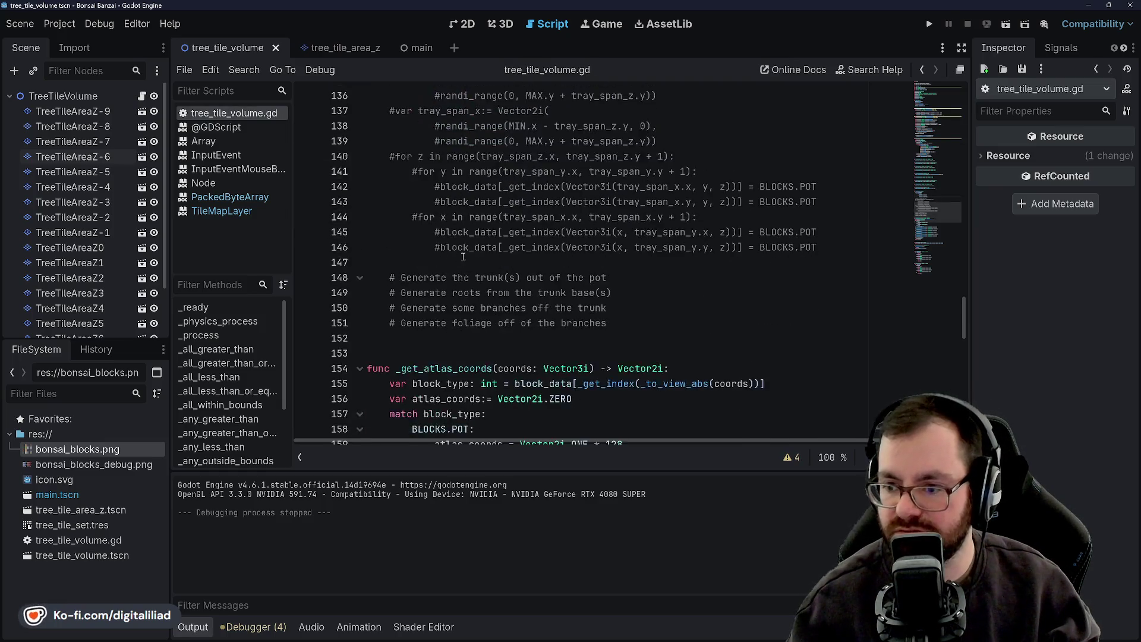
# Change BLOCKS.BRANCH to BLOCKS.SOIL on line 130 and run the game
pyautogui.scroll(3, 511, 266)
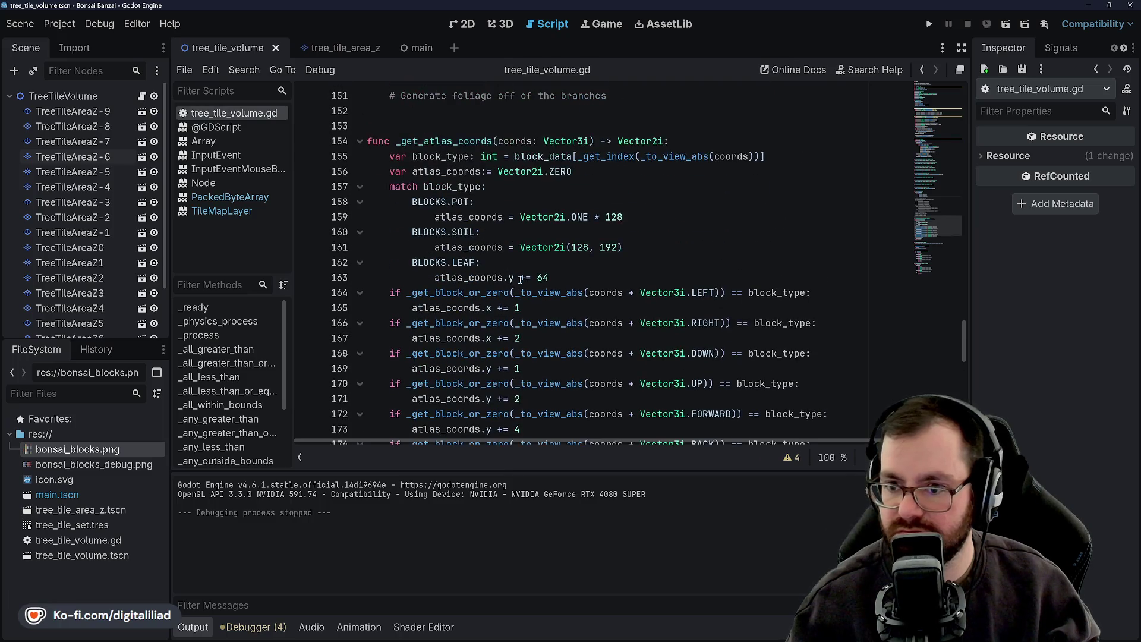
pyautogui.scroll(3, 446, 251)
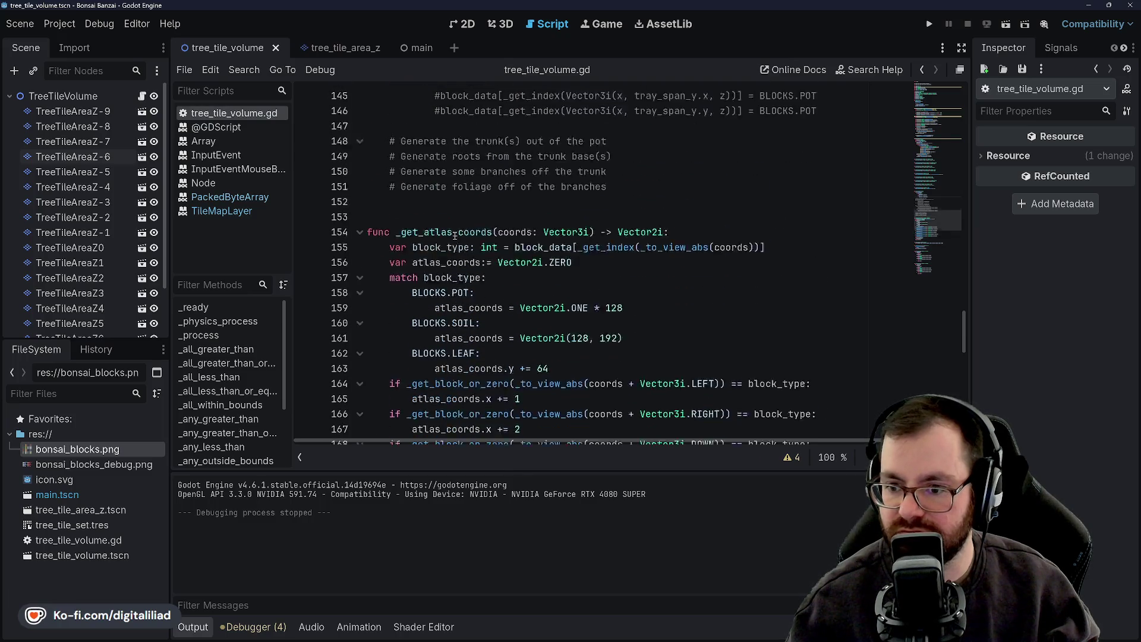
pyautogui.scroll(7, 510, 299)
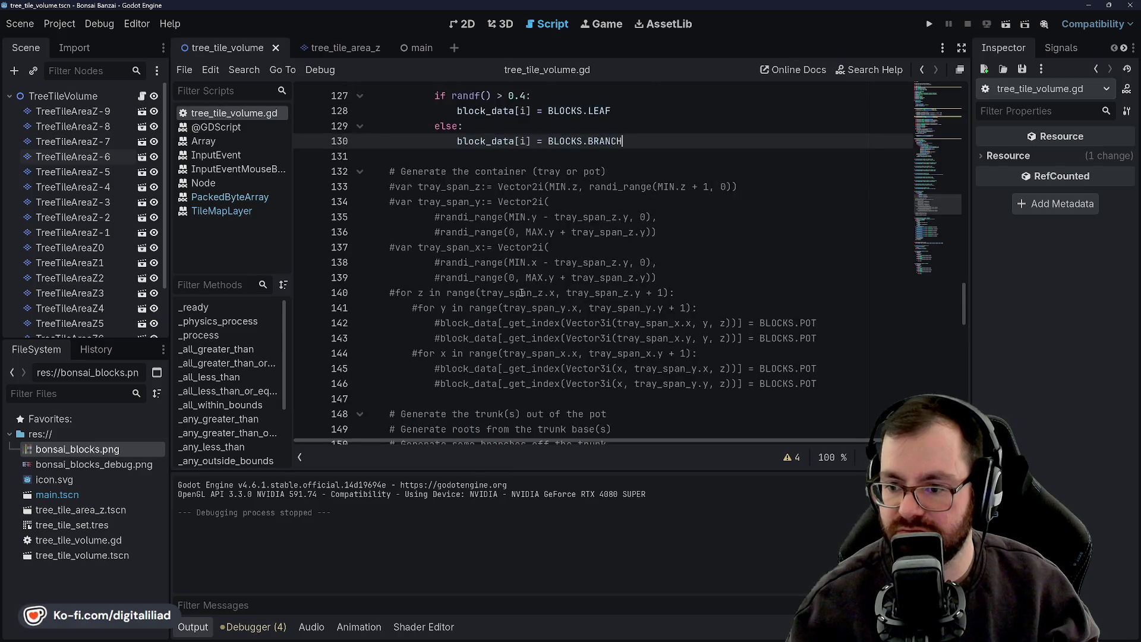
pyautogui.click(603, 201)
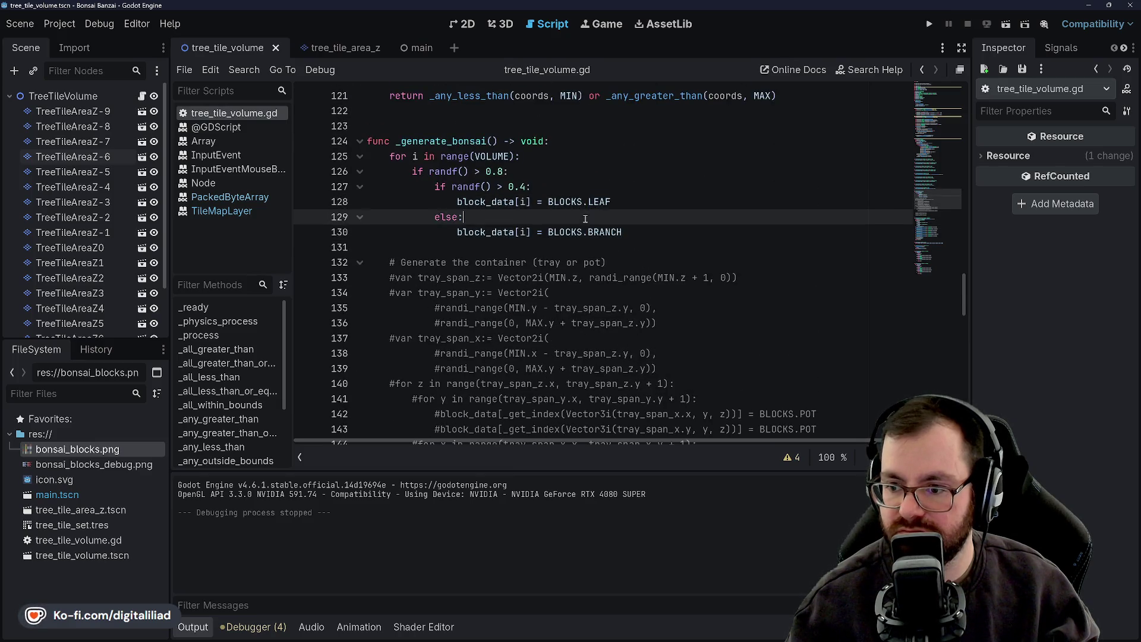
pyautogui.moveTo(599, 217); pyautogui.dragTo(598, 226)
pyautogui.doubleClick(602, 232)
pyautogui.write('SOIL')
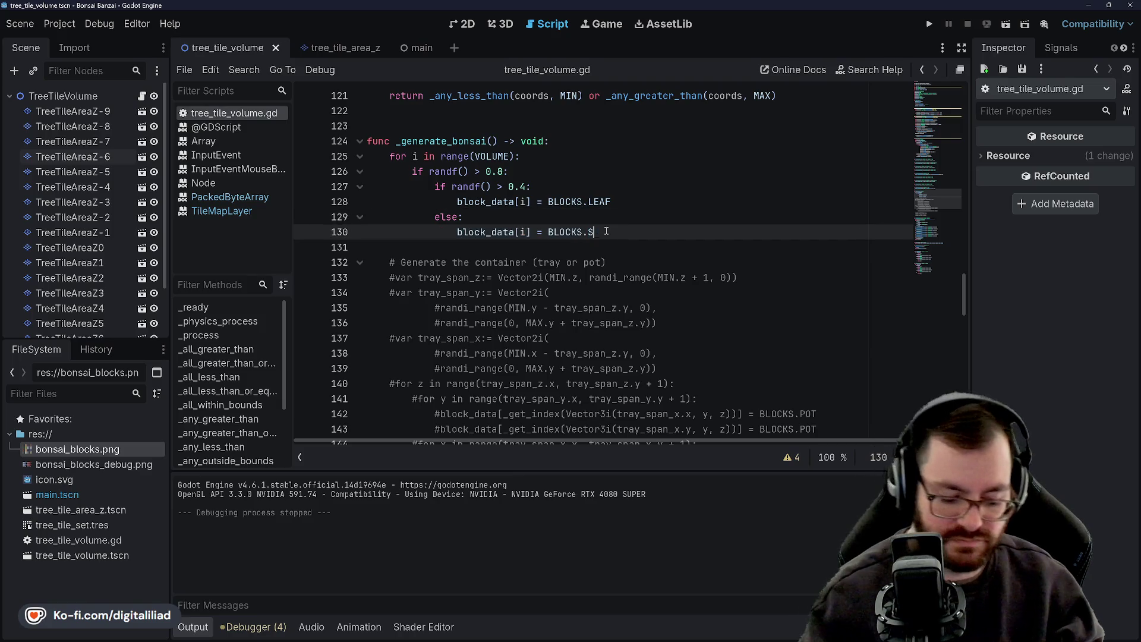
pyautogui.click(929, 23)
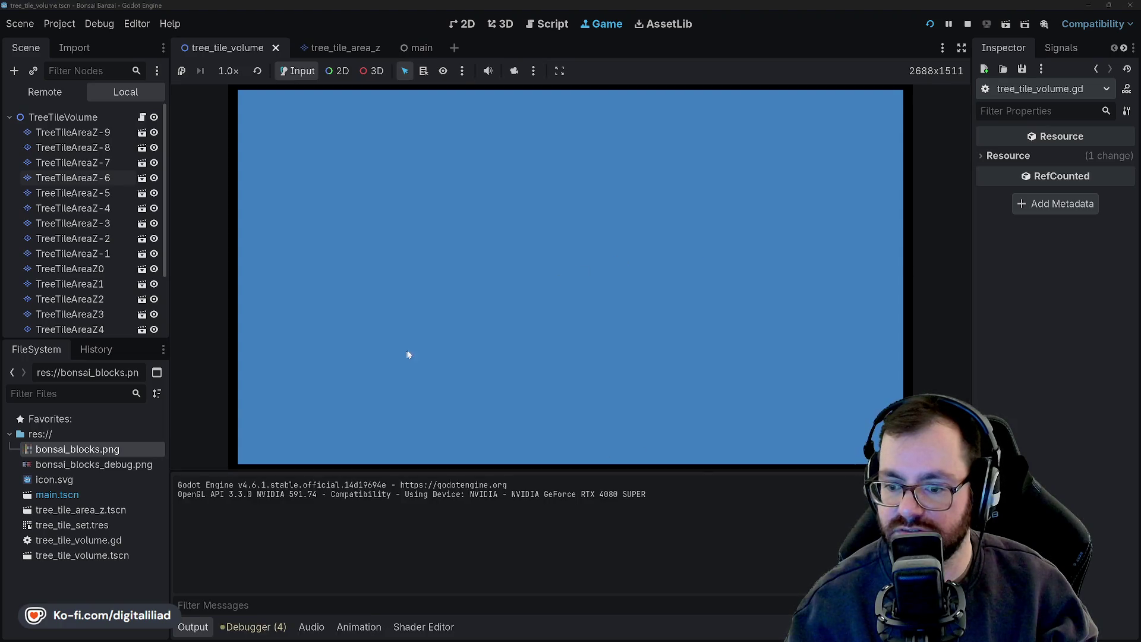
# Stop the game and restore the random fill values to 2 and 1 on lines 128 and 130
pyautogui.click(968, 24)
pyautogui.click(502, 171)
pyautogui.press('Down')
pyautogui.scroll(20, 476, 267)
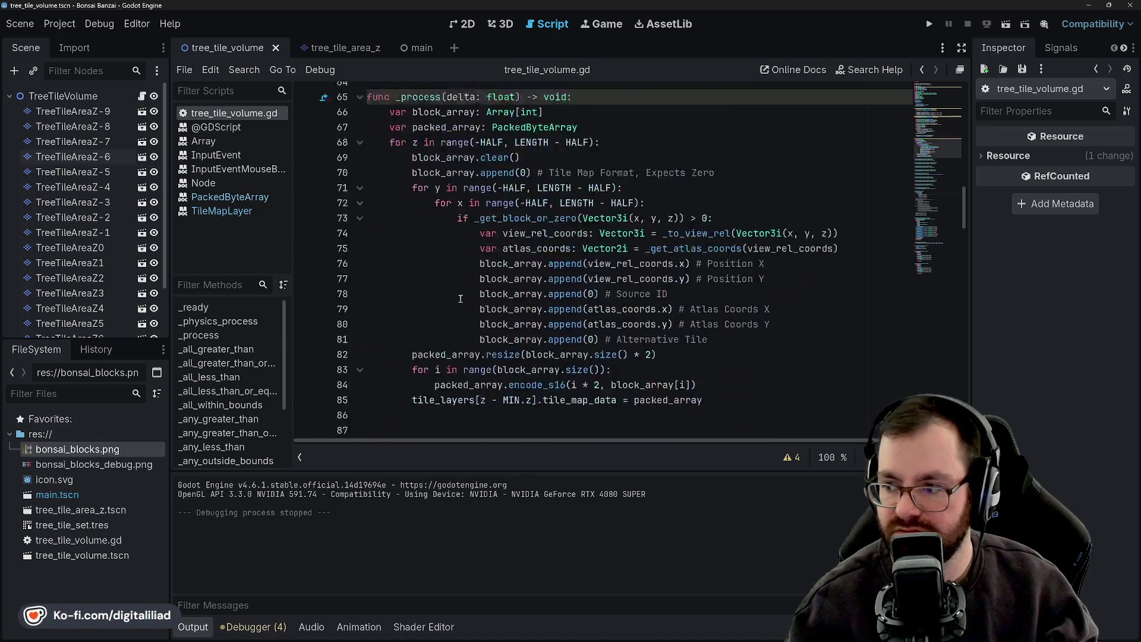
pyautogui.scroll(-20, 460, 299)
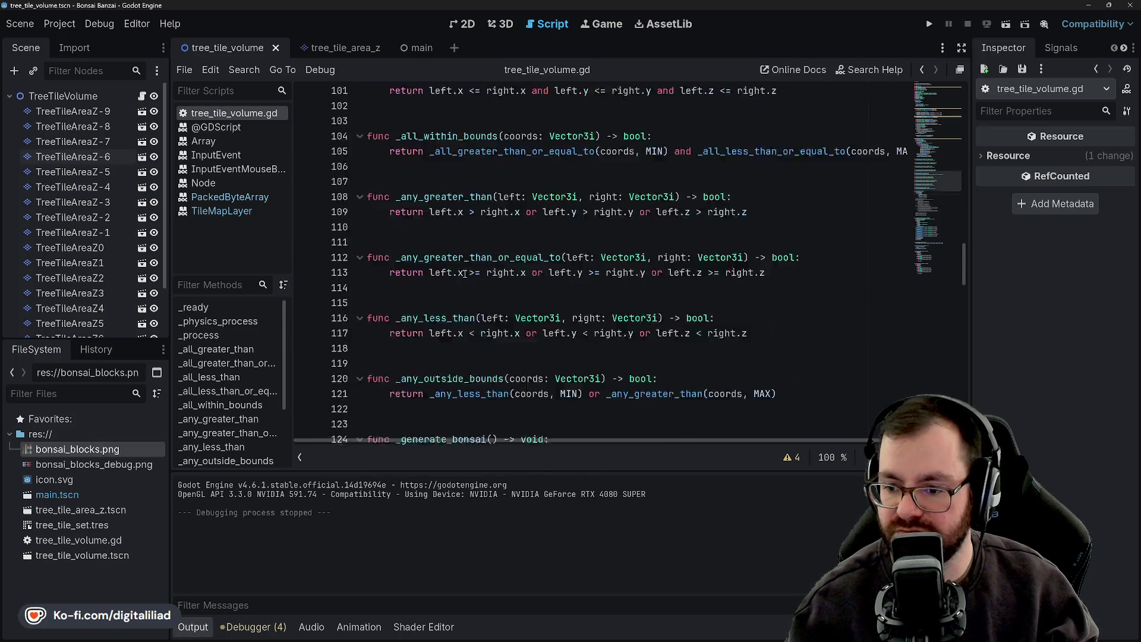
pyautogui.moveTo(618, 153)
pyautogui.mouseDown()
pyautogui.moveTo(548, 154)
pyautogui.moveTo(619, 183)
pyautogui.mouseUp()
pyautogui.write('2')
pyautogui.write('1')
pyautogui.press('Down')
pyautogui.press('Down')
pyautogui.hotkey('ctrl', 'a')
pyautogui.click(622, 184)
pyautogui.scroll(-4, 654, 178)
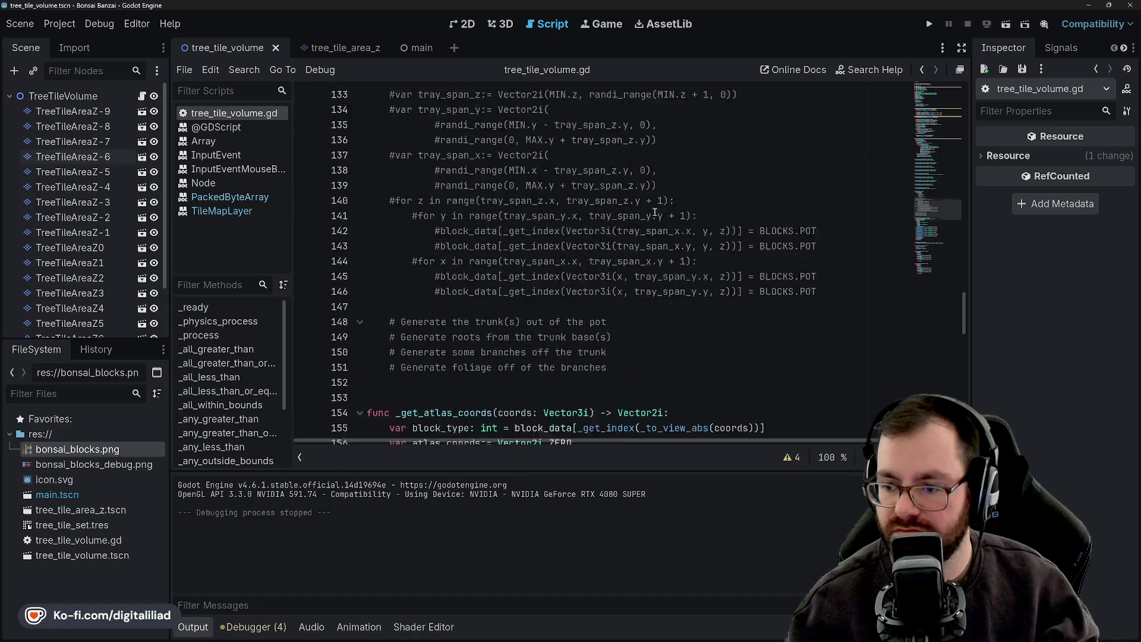
# Run and stop the game again, then open the main scene and select TreeTileVolume
pyautogui.click(931, 27)
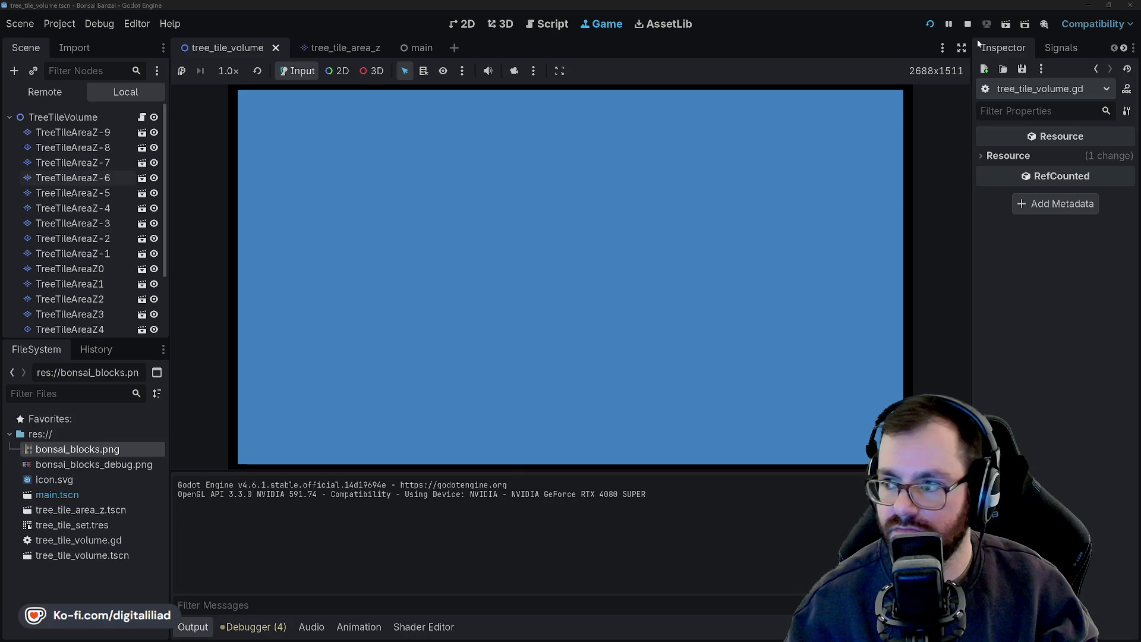
pyautogui.click(968, 26)
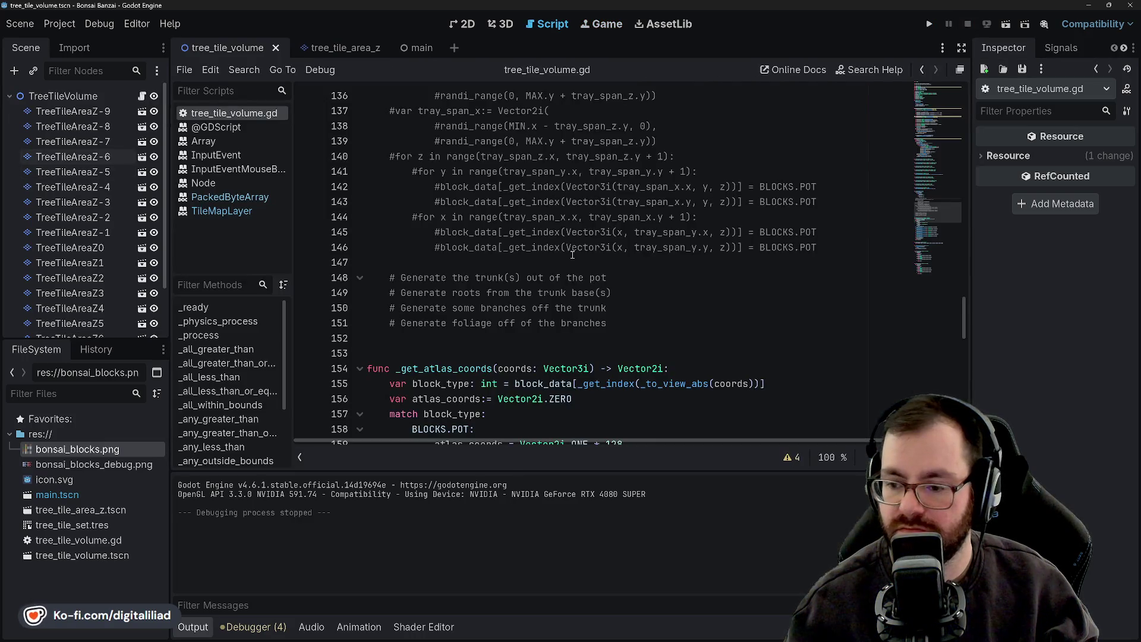
pyautogui.scroll(-6, 491, 129)
pyautogui.click(417, 48)
pyautogui.click(77, 111)
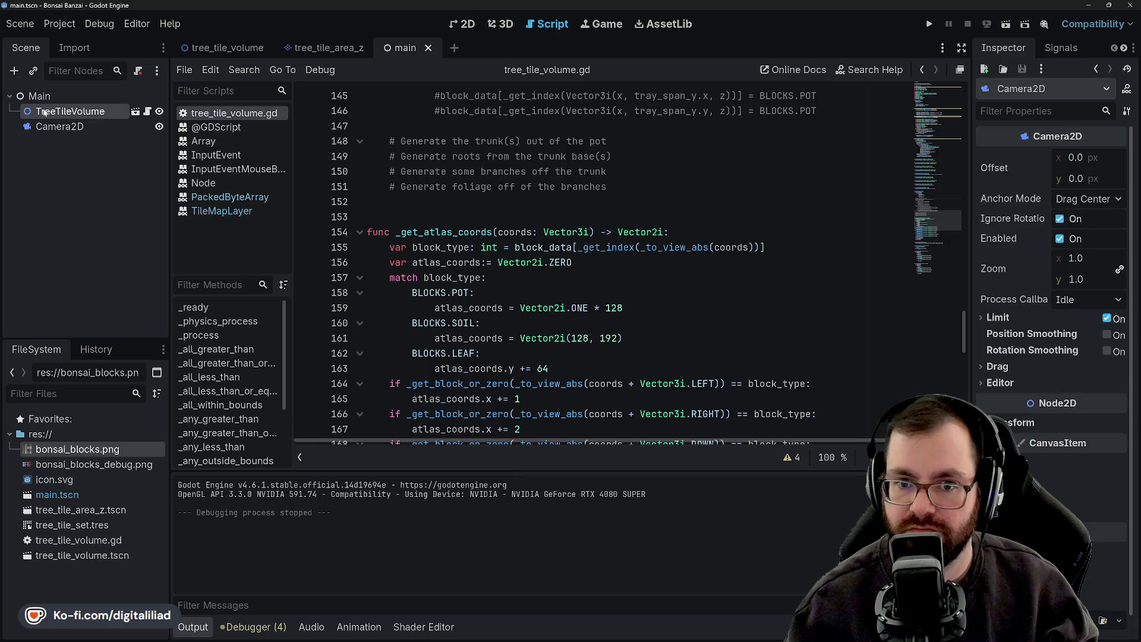
# Show the main scene and look over its ordering and visibility properties and the Camera2D node
pyautogui.click(461, 24)
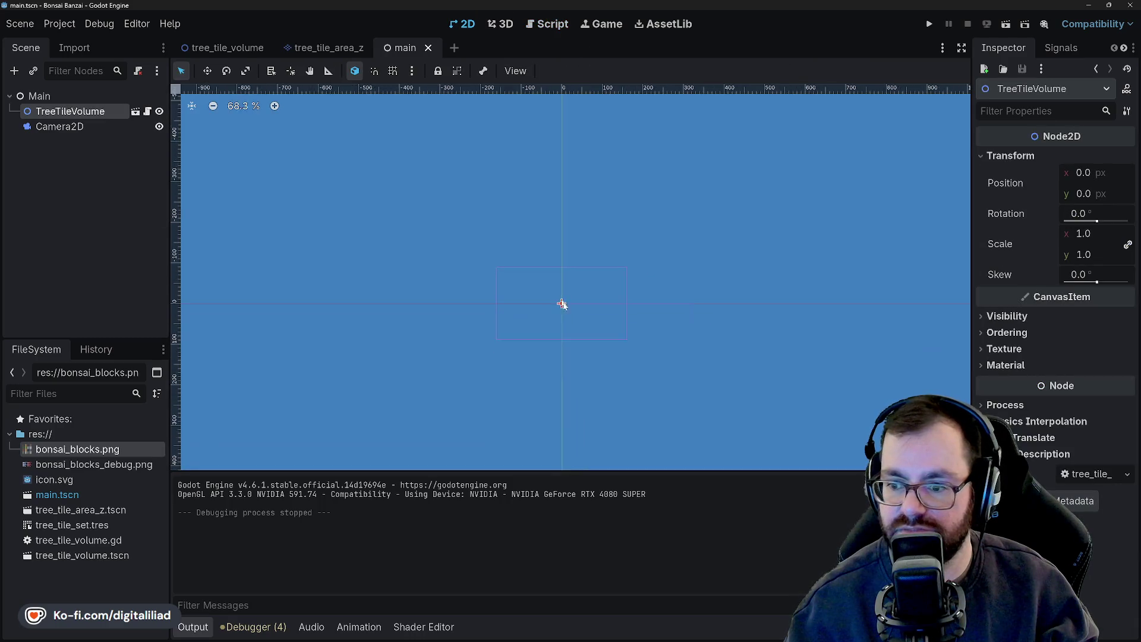
pyautogui.scroll(5, 527, 294)
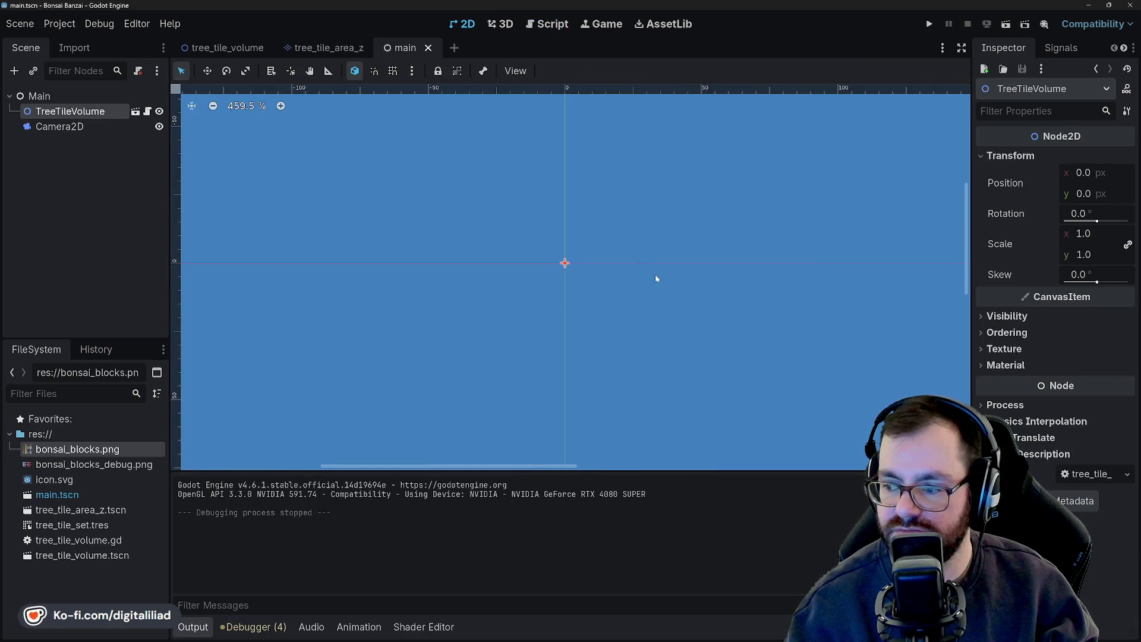
pyautogui.click(1005, 332)
pyautogui.click(983, 332)
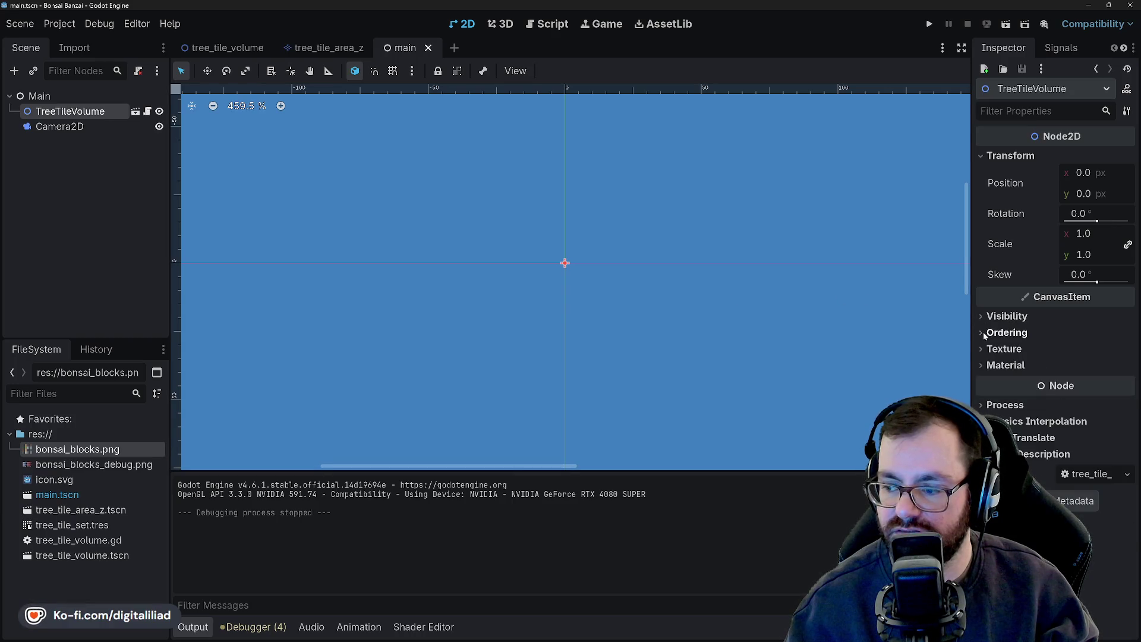
pyautogui.click(984, 316)
pyautogui.click(984, 316)
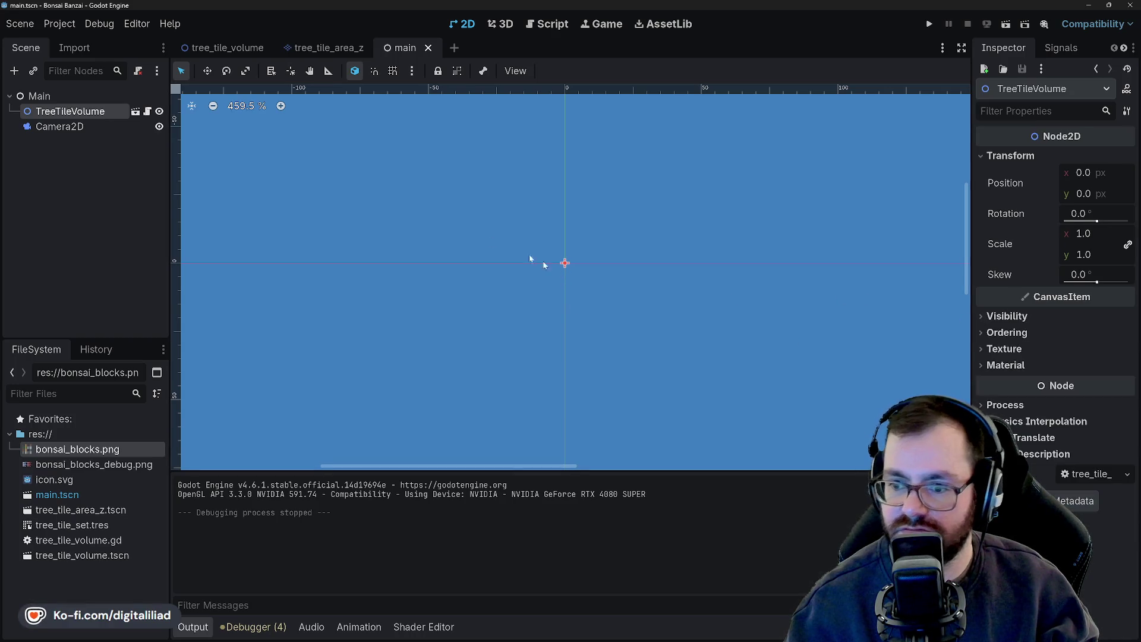
pyautogui.click(96, 130)
pyautogui.click(106, 208)
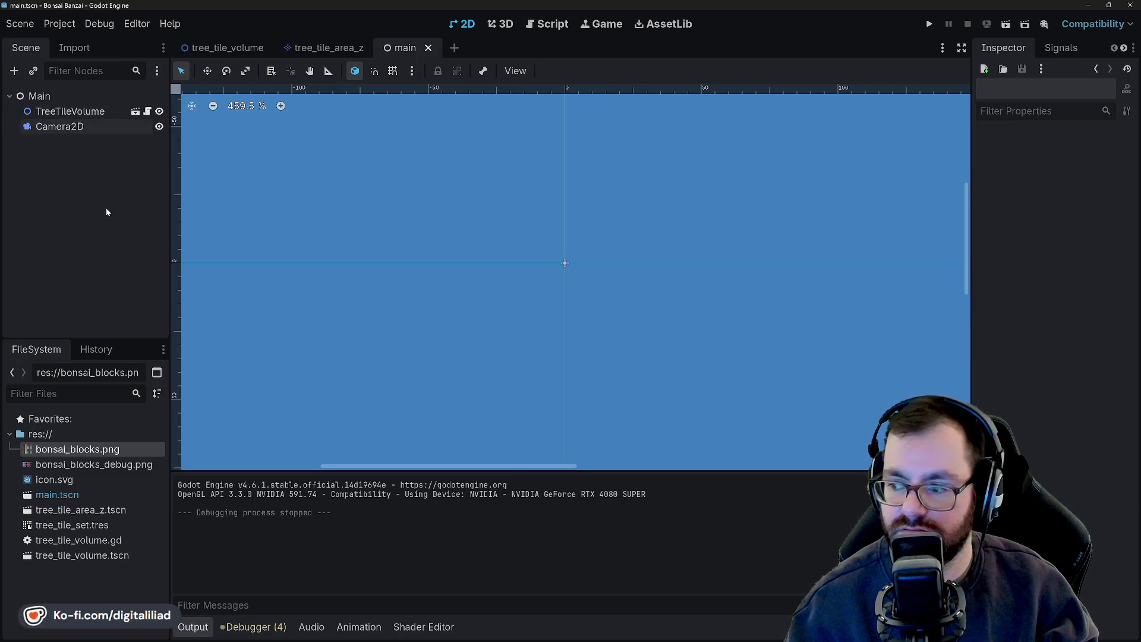
# Select the Main node, save the scene, and return to the tree_tile_volume.gd script
pyautogui.click(42, 97)
pyautogui.hotkey('ctrl', 's')
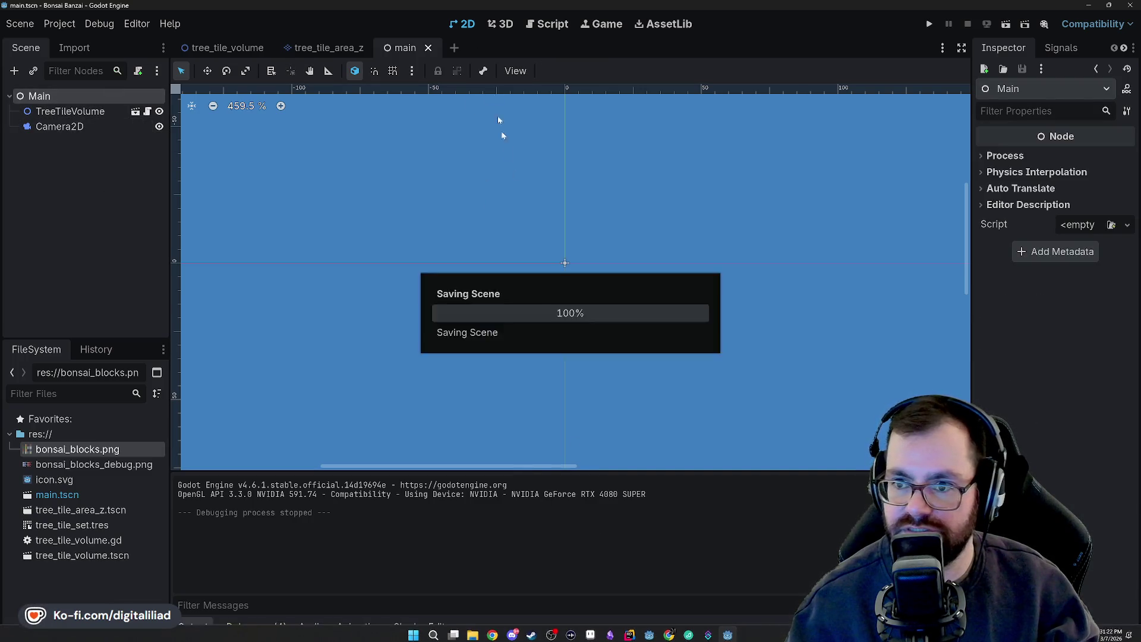
pyautogui.moveTo(690, 614)
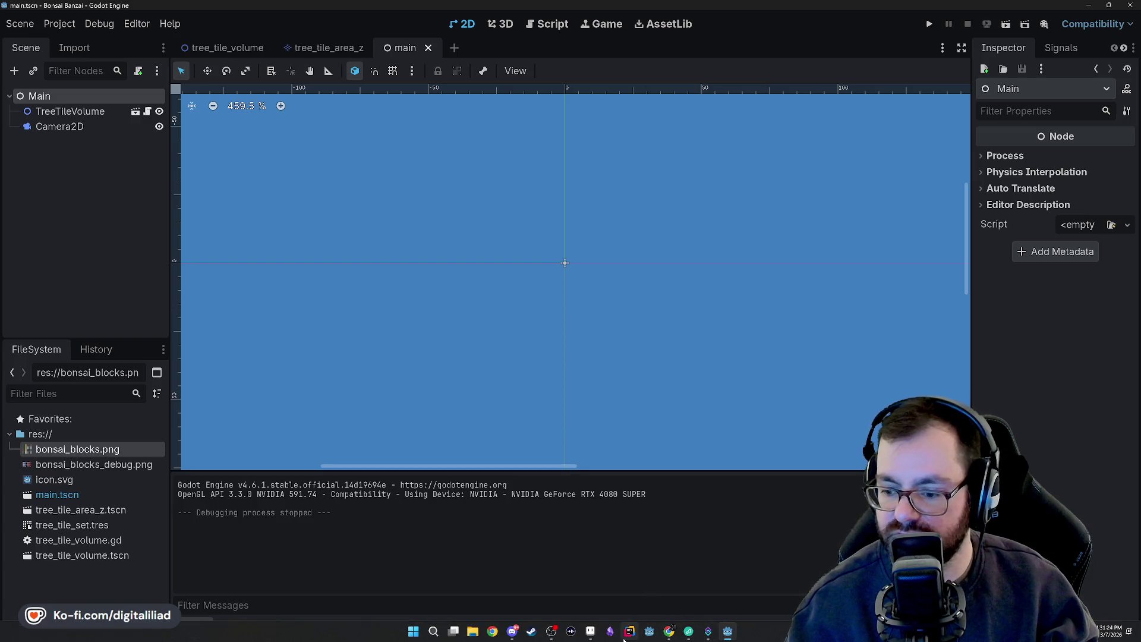
pyautogui.click(542, 24)
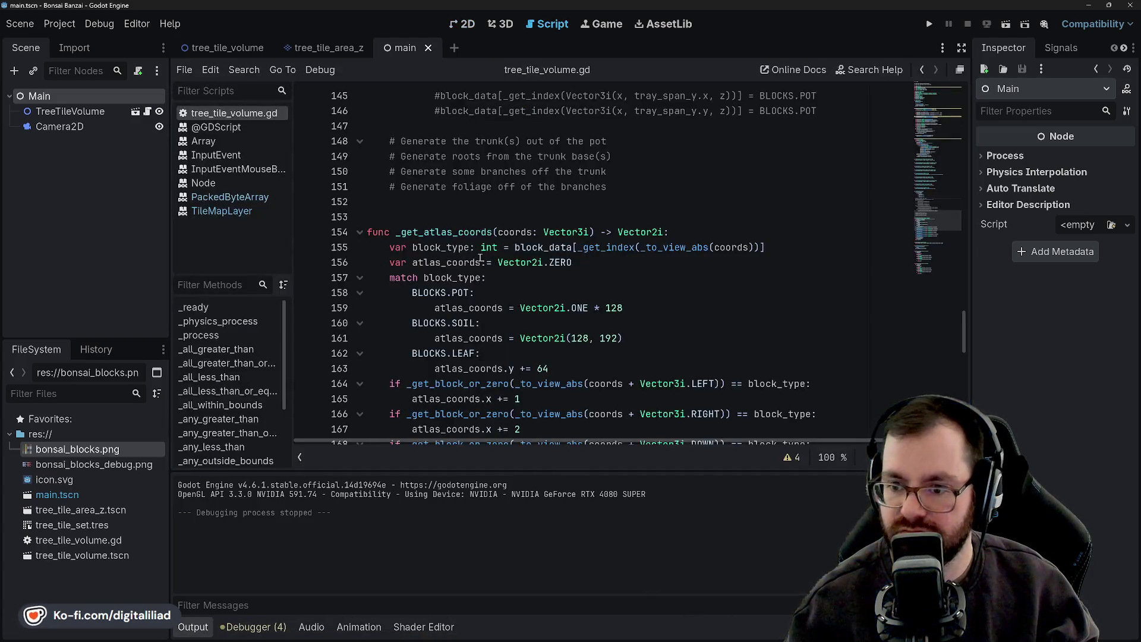
# Highlight block_type in the match line of _get_atlas_coords to see where it is used
pyautogui.scroll(-3, 512, 196)
pyautogui.click(517, 146)
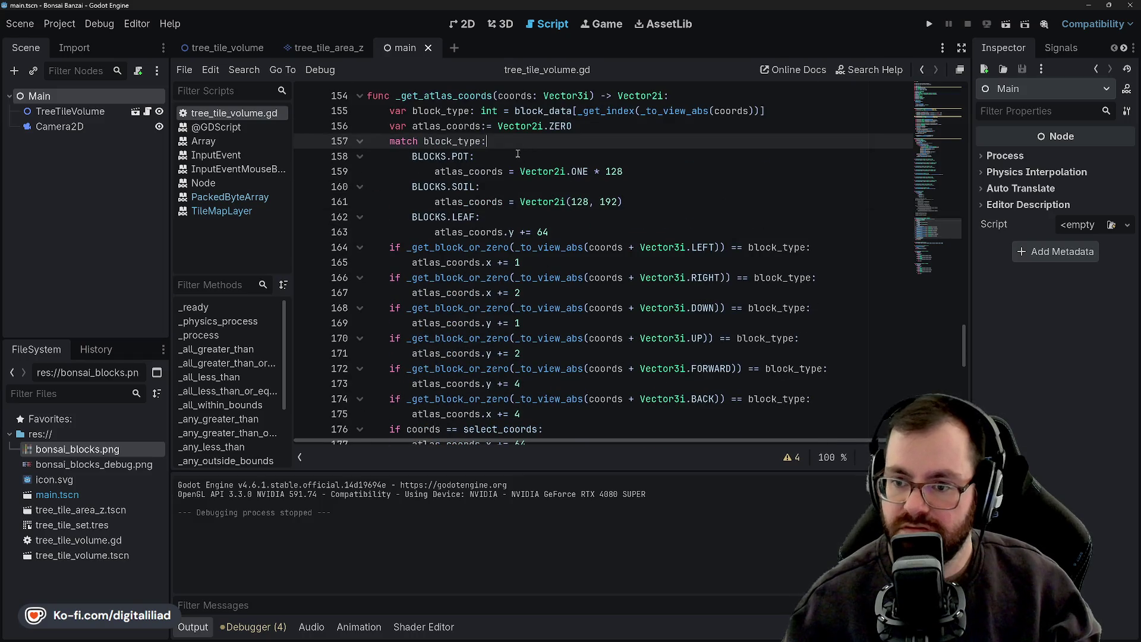
pyautogui.doubleClick(474, 141)
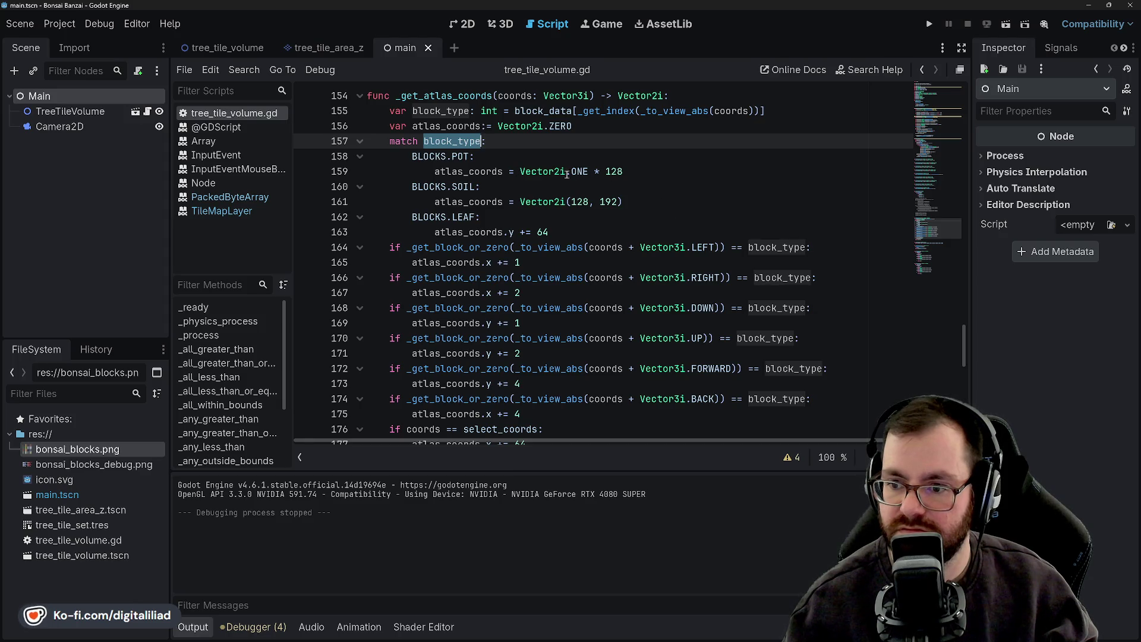
pyautogui.click(498, 171)
# Comment out the match block_type block on lines 157–163 and review the surrounding code
pyautogui.moveTo(389, 141)
pyautogui.mouseDown()
pyautogui.moveTo(491, 173)
pyautogui.moveTo(567, 232)
pyautogui.mouseUp()
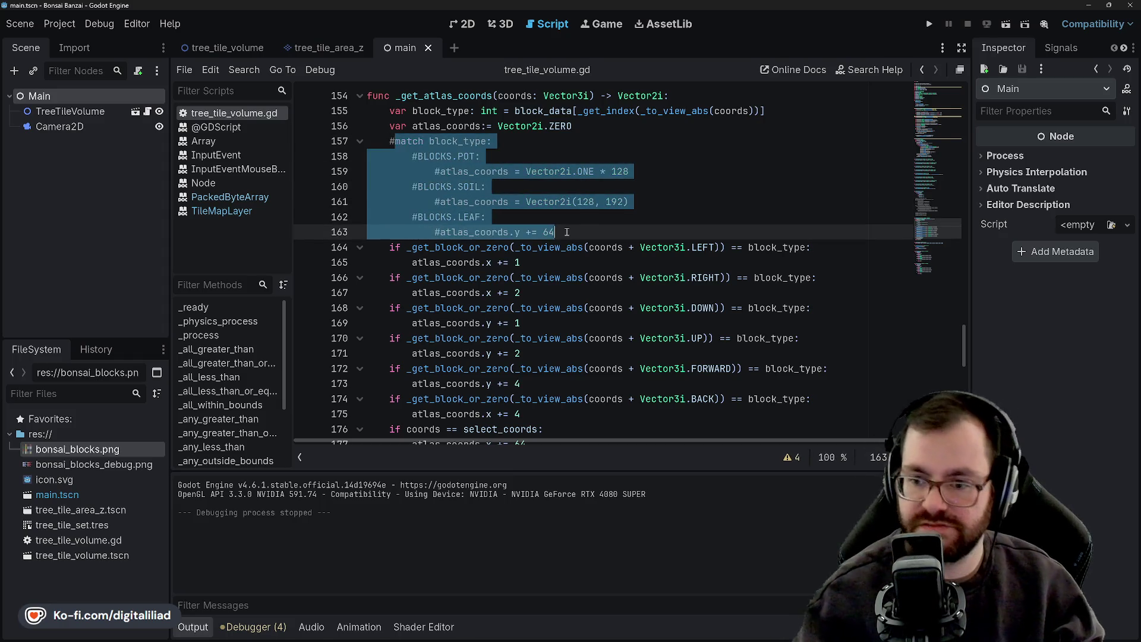
pyautogui.hotkey('ctrl', 'k')
pyautogui.click(545, 125)
pyautogui.scroll(10, 607, 266)
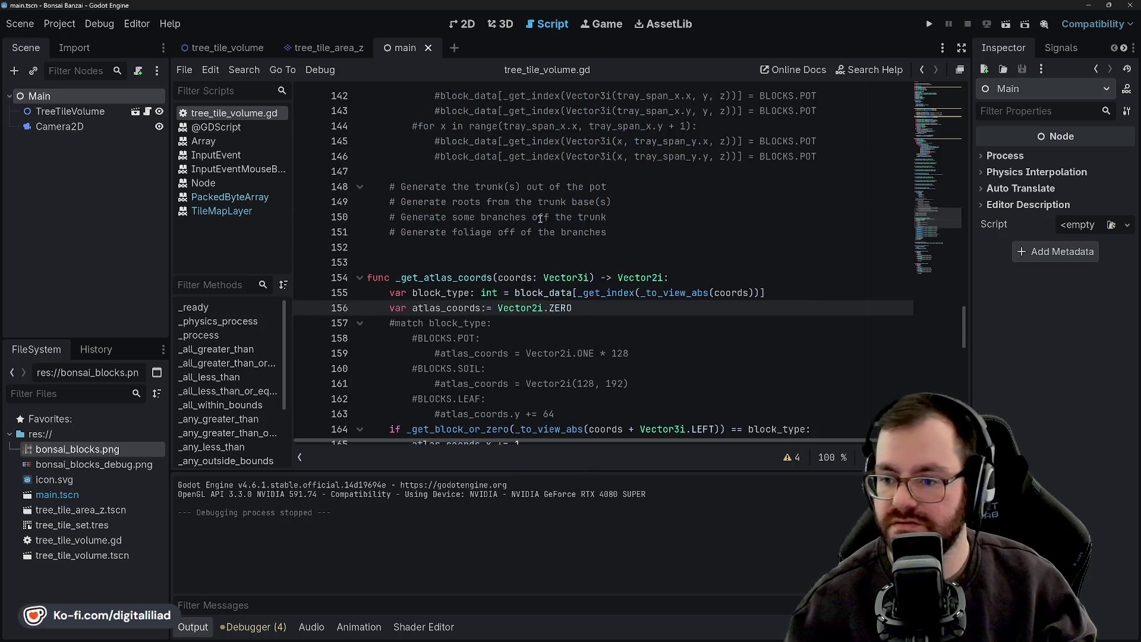
pyautogui.scroll(-9, 607, 266)
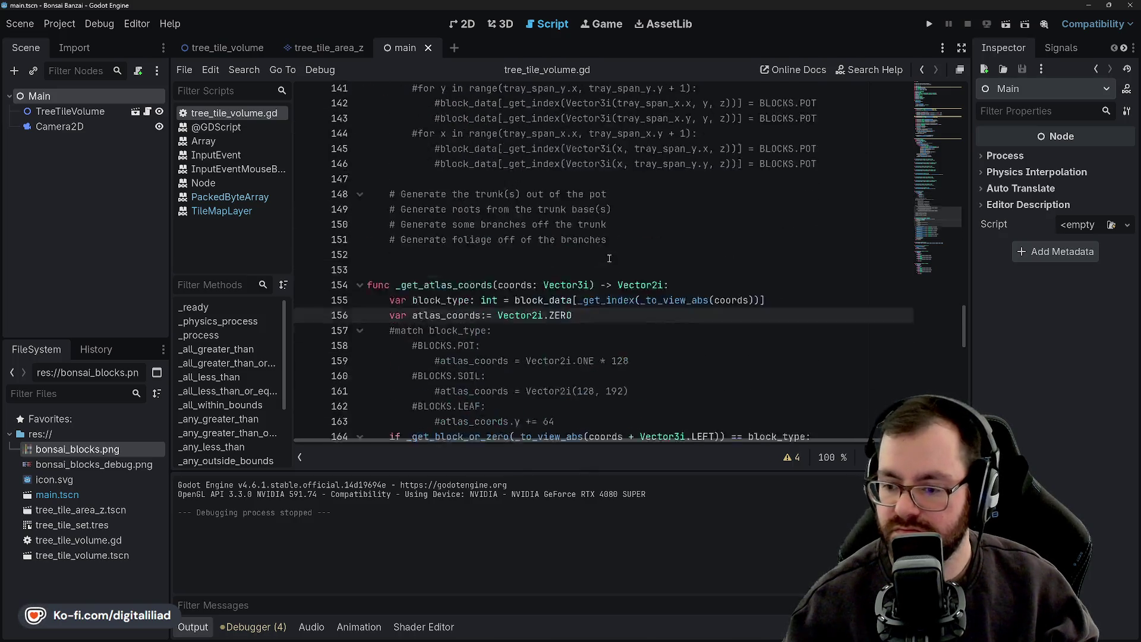
pyautogui.scroll(-3, 611, 198)
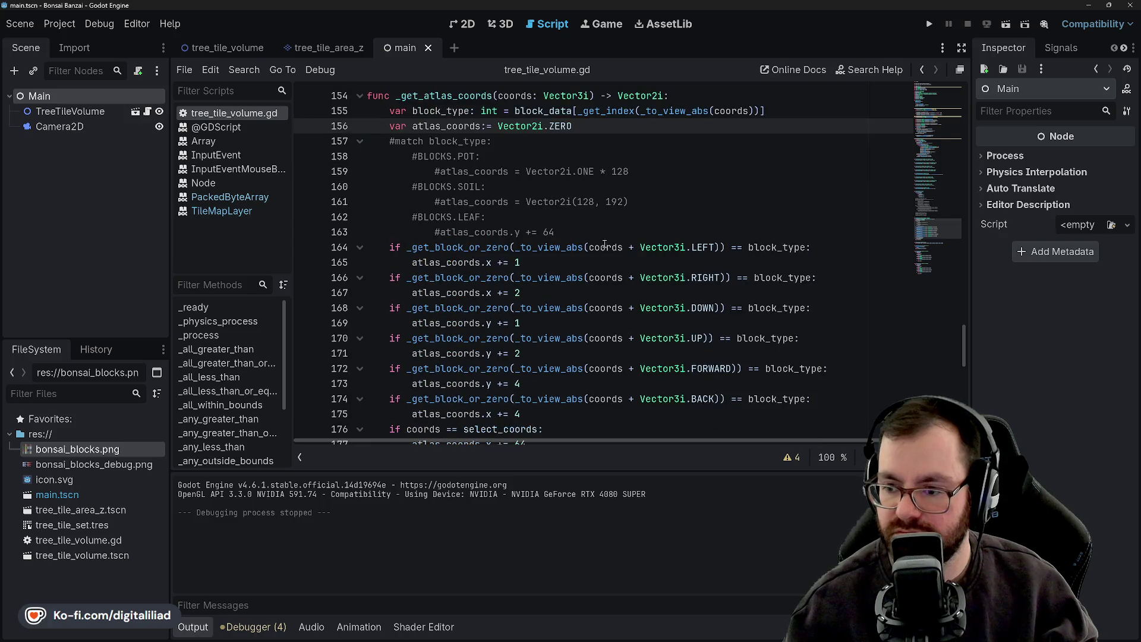
pyautogui.scroll(11, 601, 300)
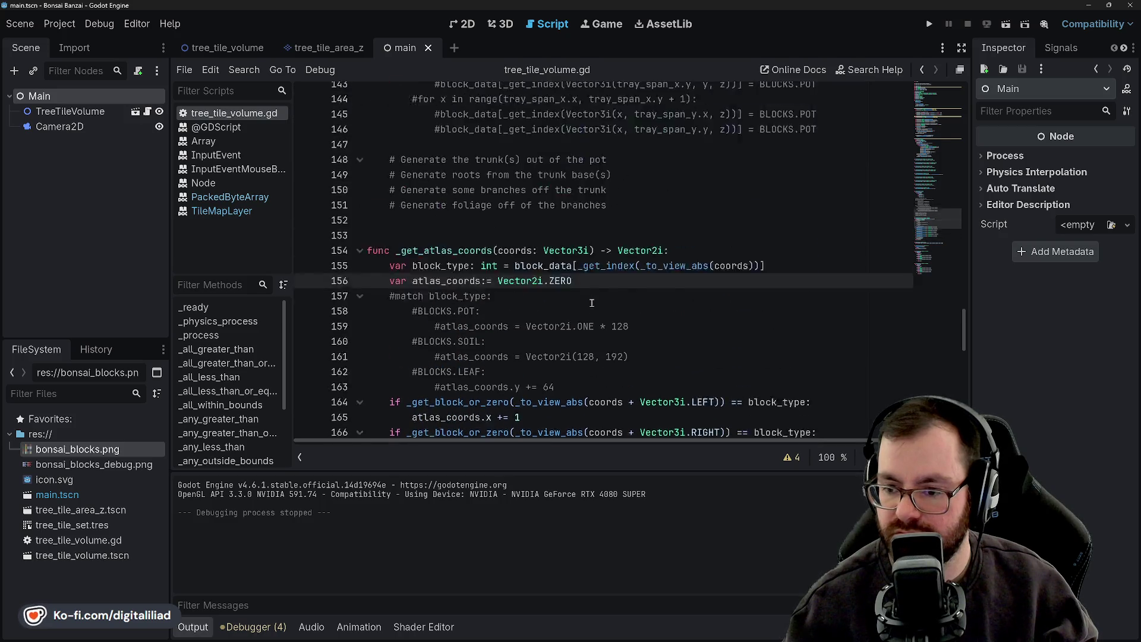
pyautogui.scroll(-6, 591, 303)
pyautogui.scroll(-4, 591, 302)
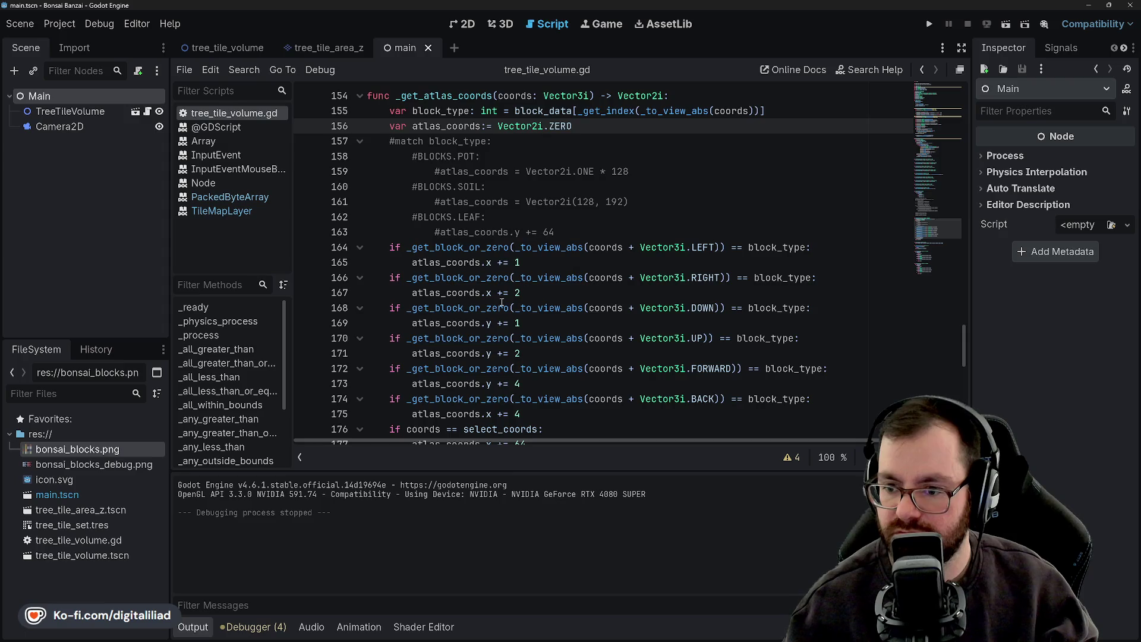
pyautogui.scroll(1, 503, 299)
pyautogui.scroll(-3, 649, 153)
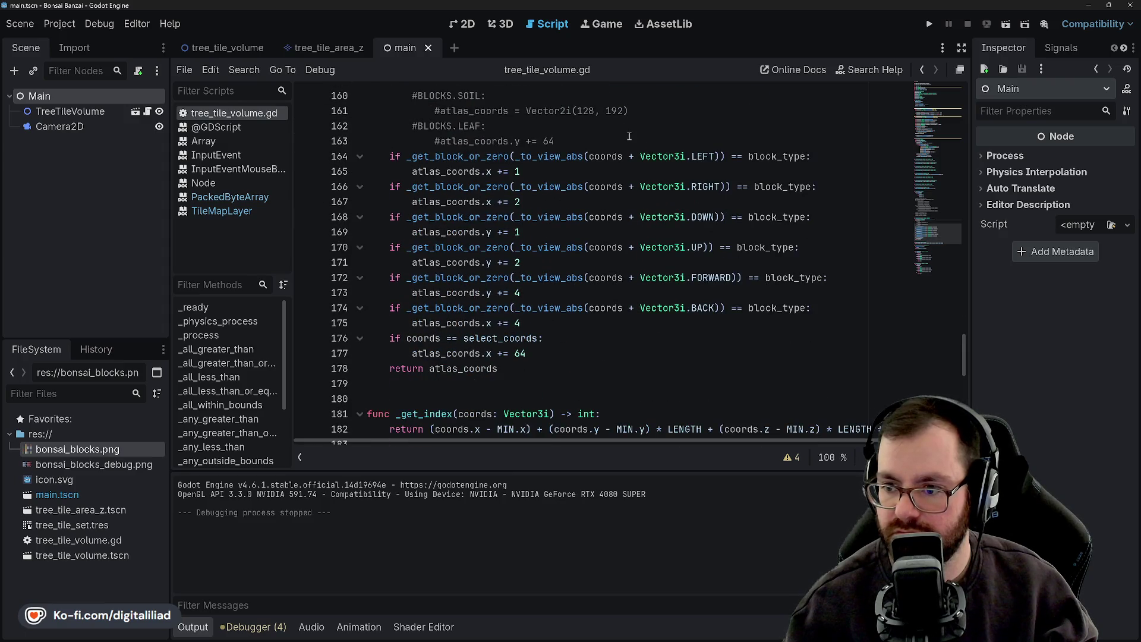
pyautogui.scroll(6, 522, 228)
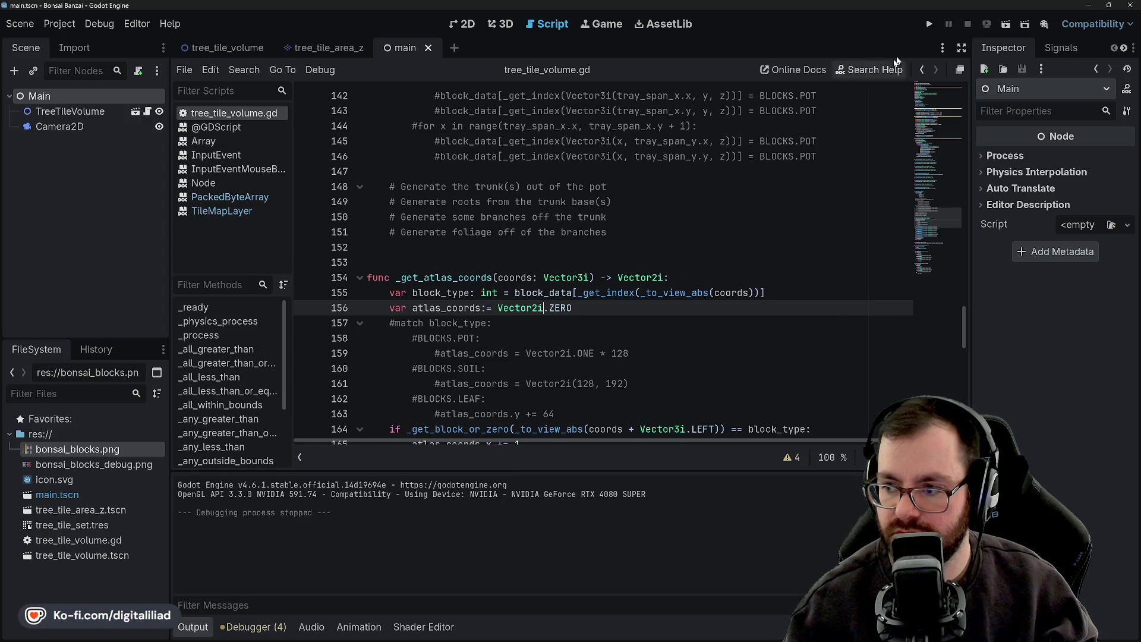
pyautogui.click(928, 24)
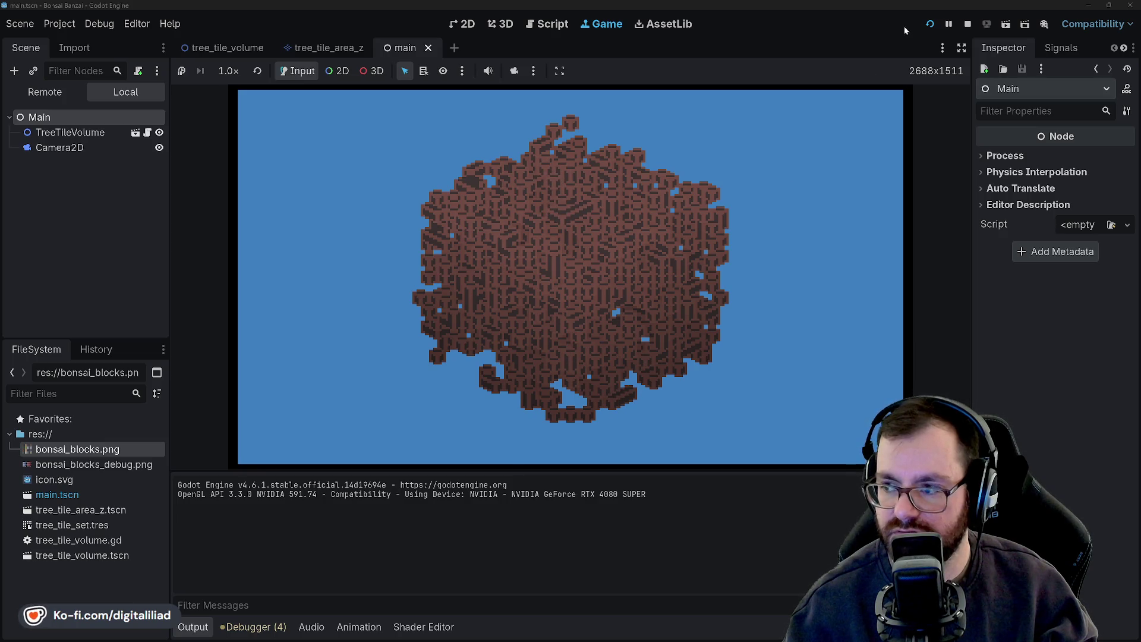
pyautogui.click(968, 24)
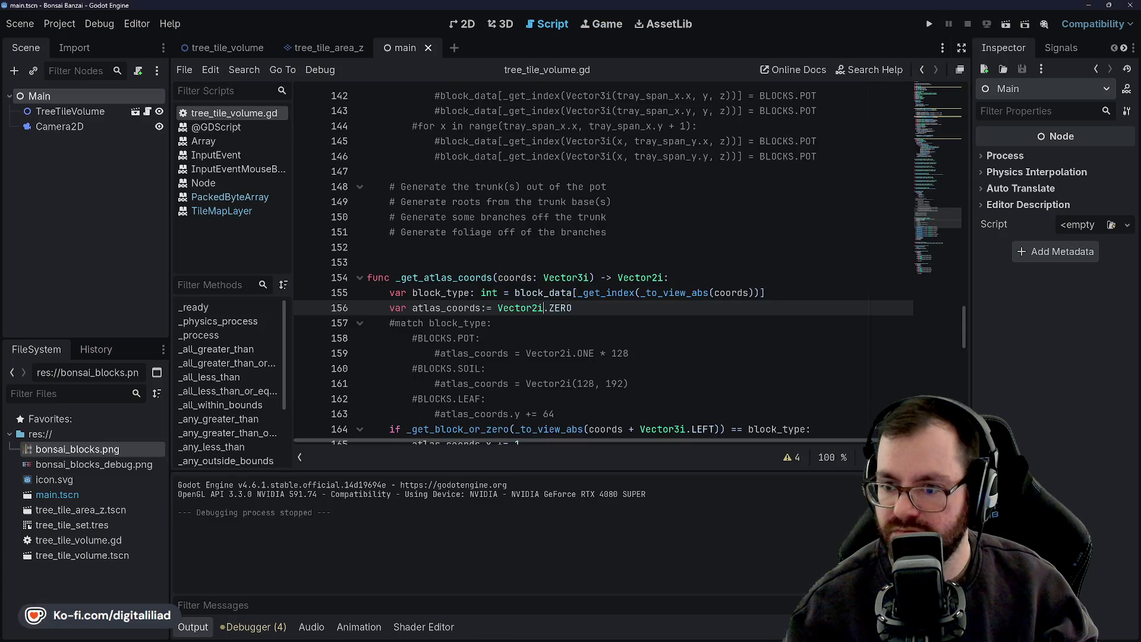
pyautogui.click(96, 526)
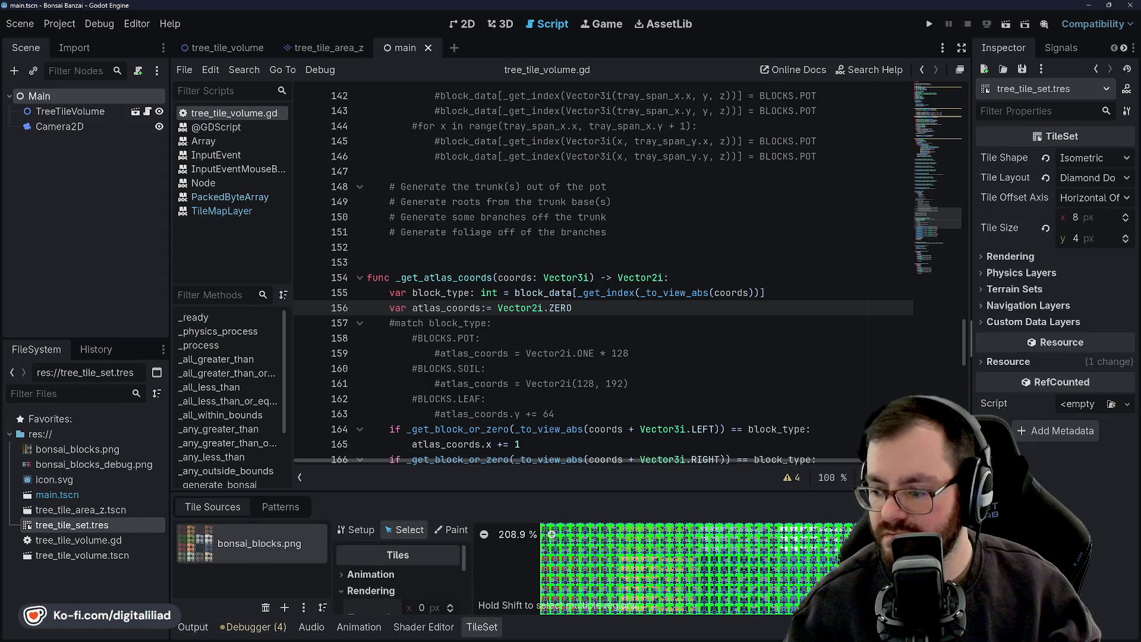
# Inspect the block tile atlas in the maximized TileSet Setup view, then restore the panel size
pyautogui.hotkey('shift', 'F12')
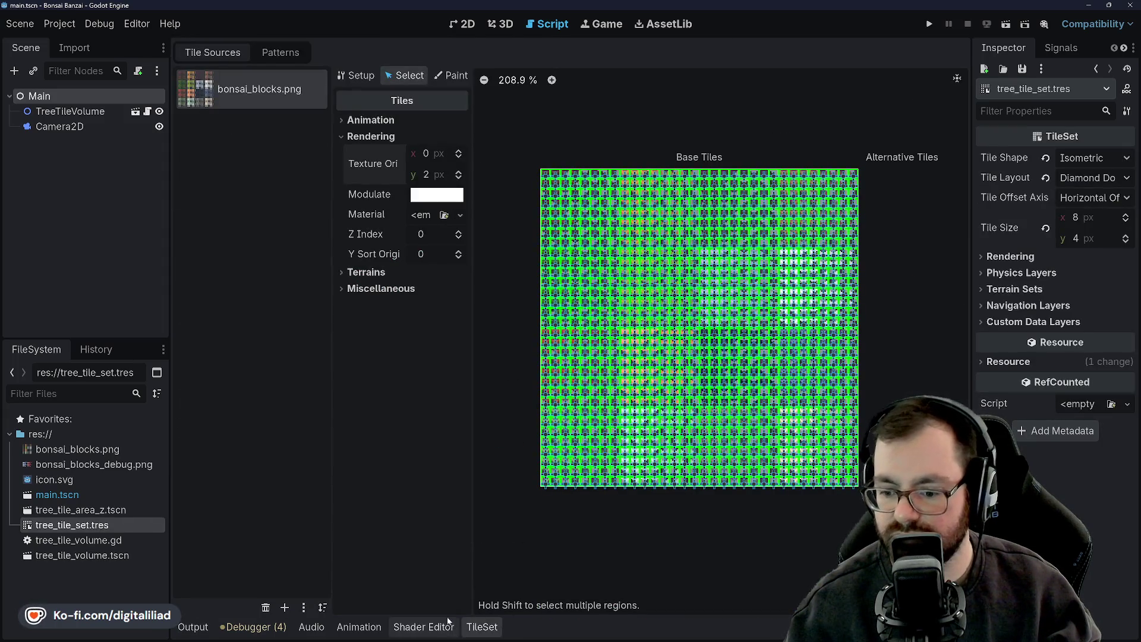
pyautogui.click(353, 77)
pyautogui.scroll(6, 615, 202)
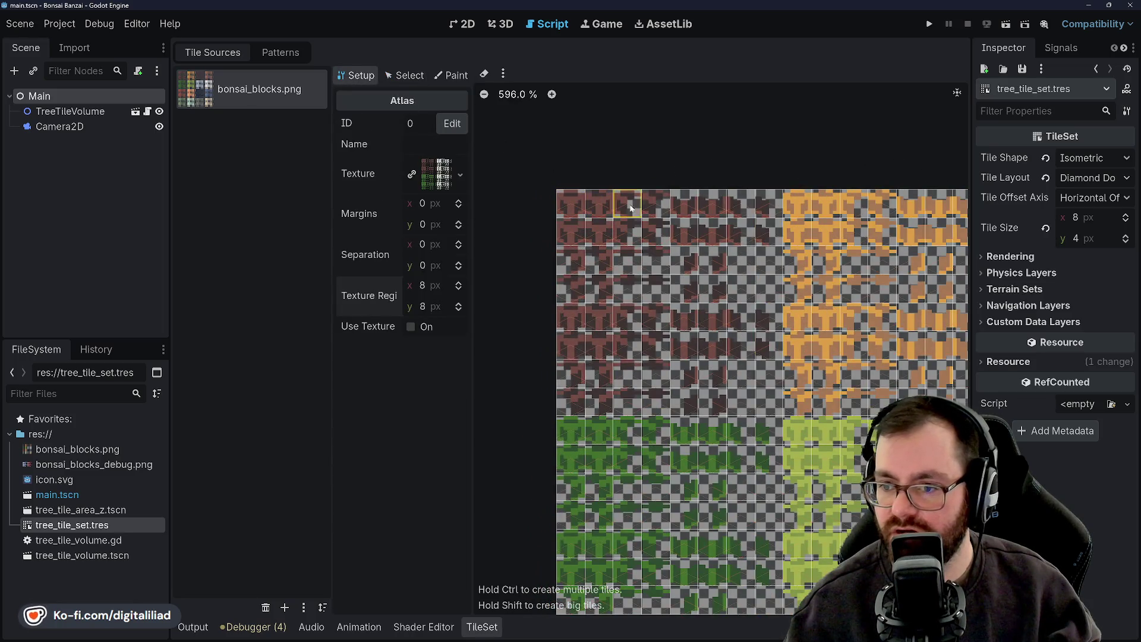
pyautogui.hscroll(5, 580, 269)
pyautogui.scroll(-3, 714, 416)
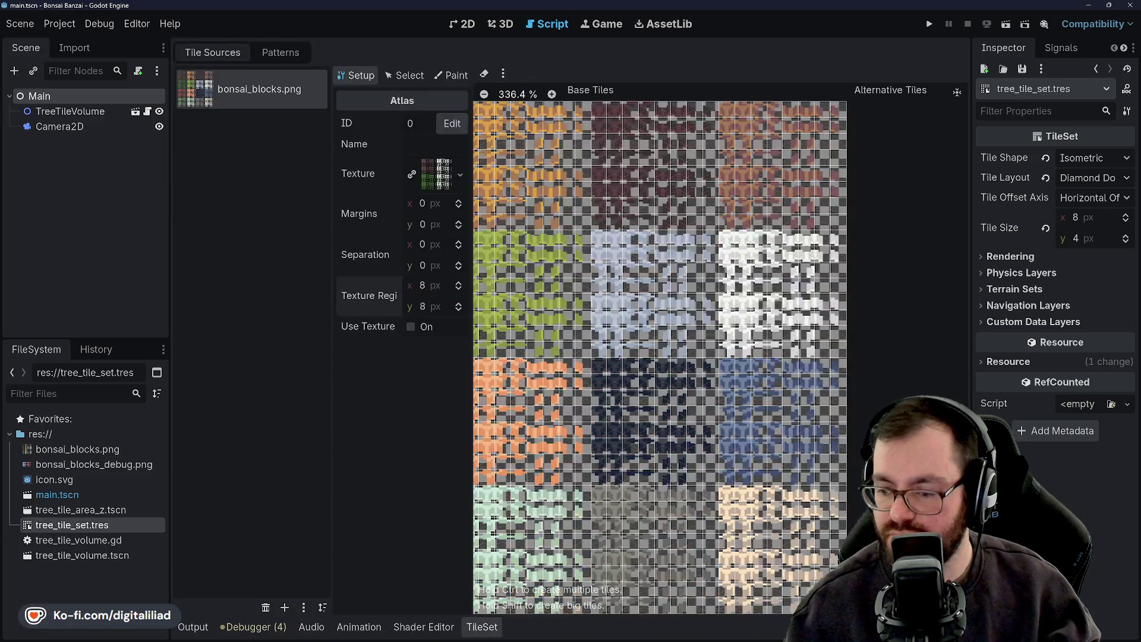
pyautogui.scroll(-3, 694, 316)
pyautogui.scroll(5, 604, 270)
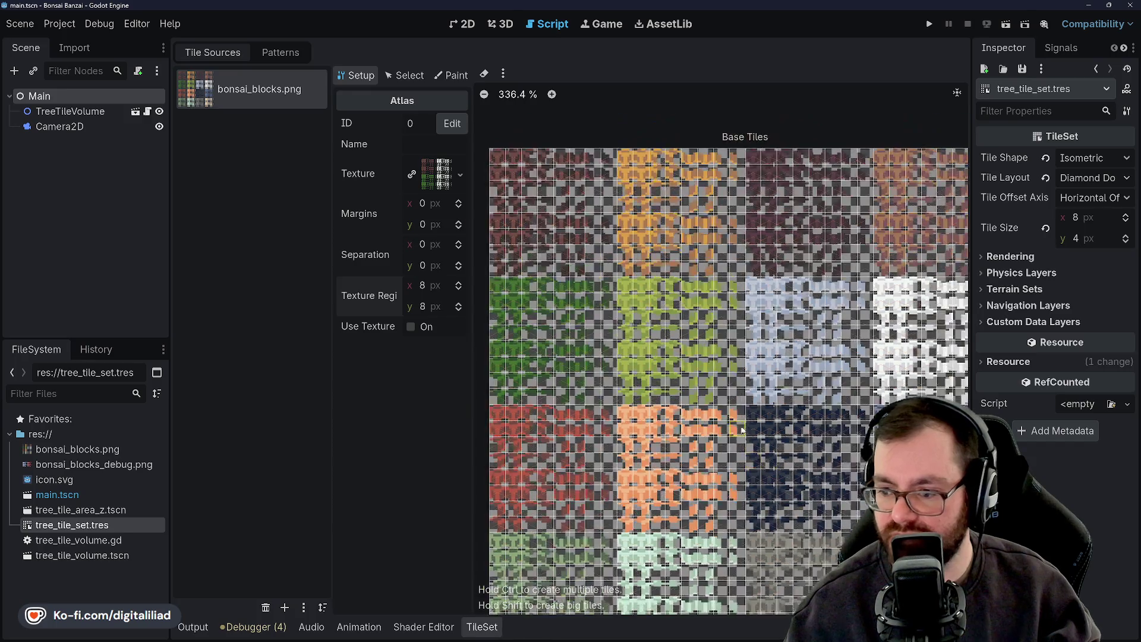
pyautogui.moveTo(693, 632)
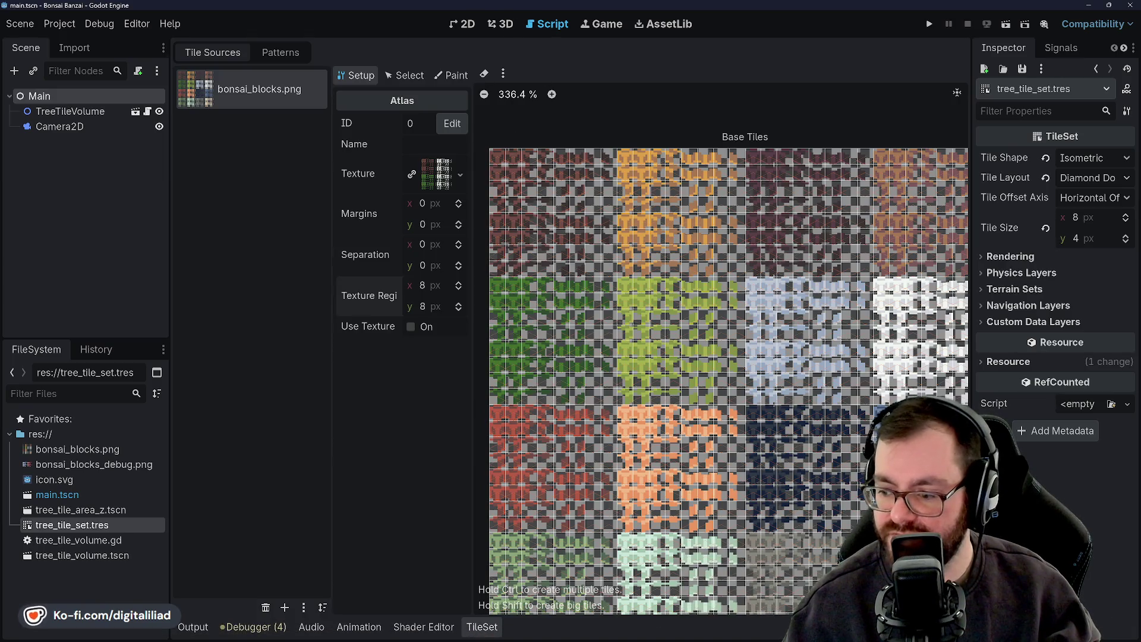
pyautogui.hotkey('shift', 'F12')
pyautogui.scroll(-1, 616, 314)
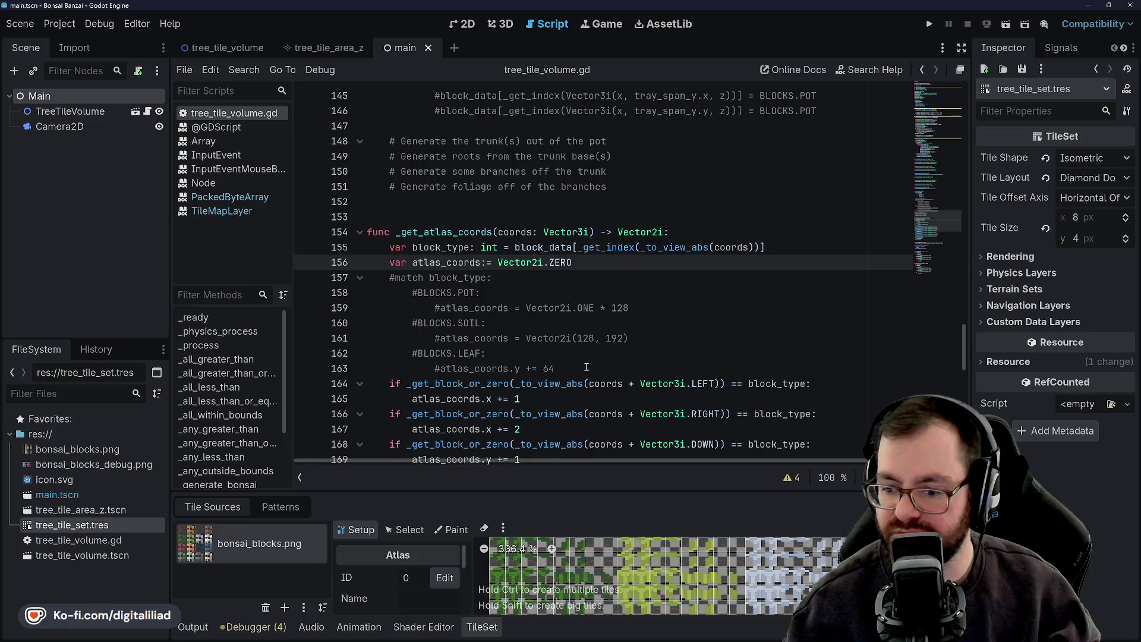
# Uncomment the match block_type block on lines 157–163 in _get_atlas_coords
pyautogui.click(479, 621)
pyautogui.click(475, 369)
pyautogui.click(467, 286)
pyautogui.scroll(-1, 467, 286)
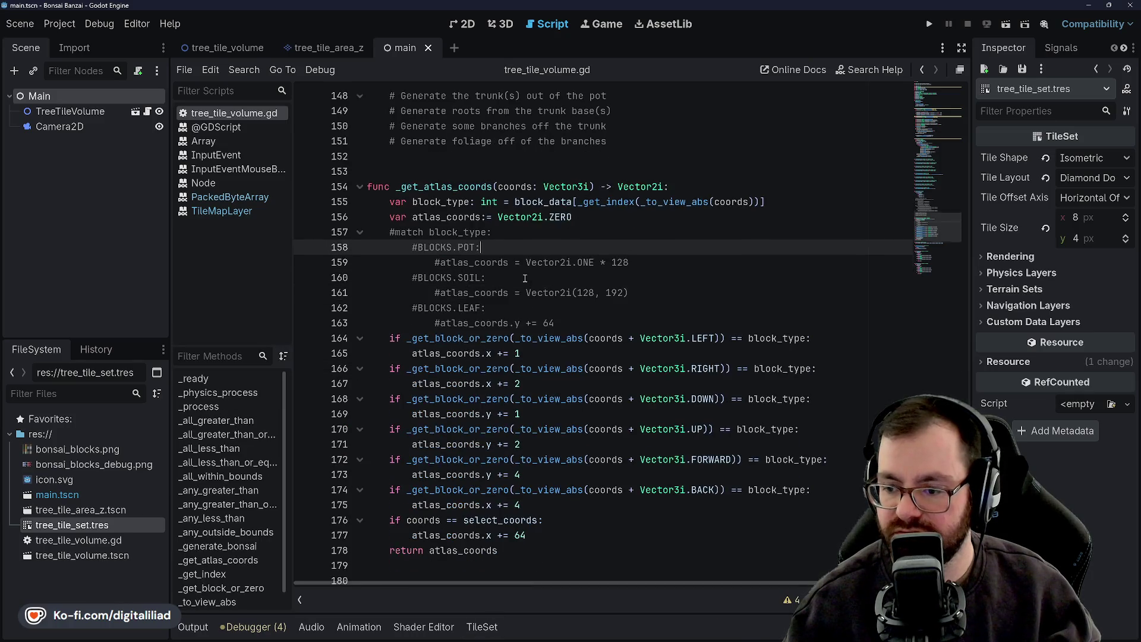
pyautogui.moveTo(579, 325); pyautogui.dragTo(389, 228)
pyautogui.hotkey('ctrl', 'k')
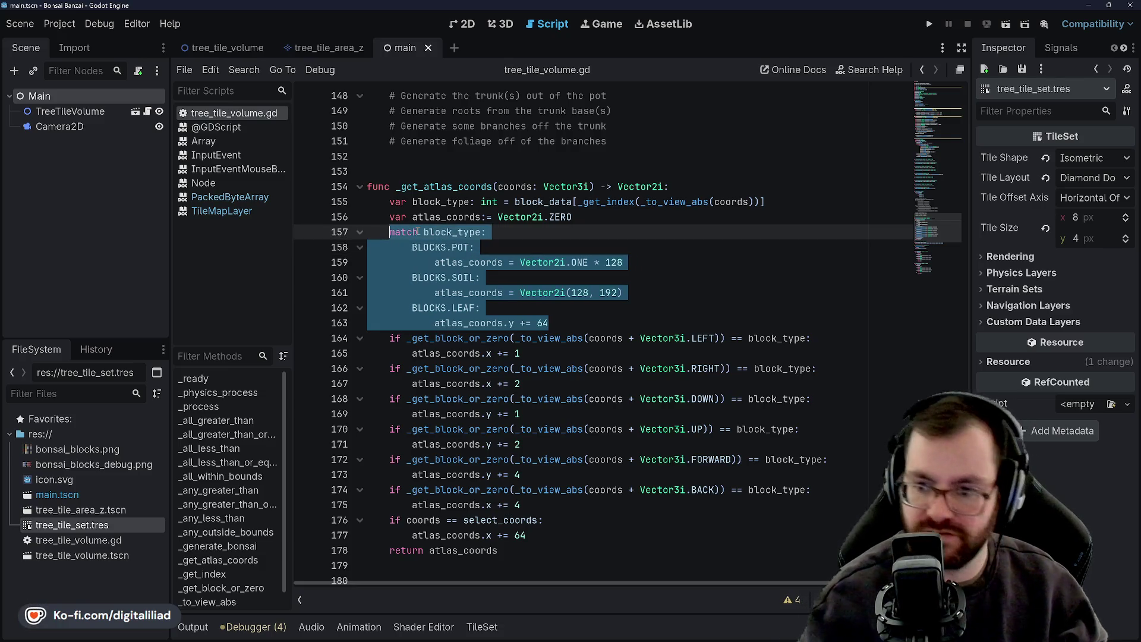
pyautogui.click(587, 171)
# Change the POT tile multiplier from 128 to 16
pyautogui.doubleClick(614, 263)
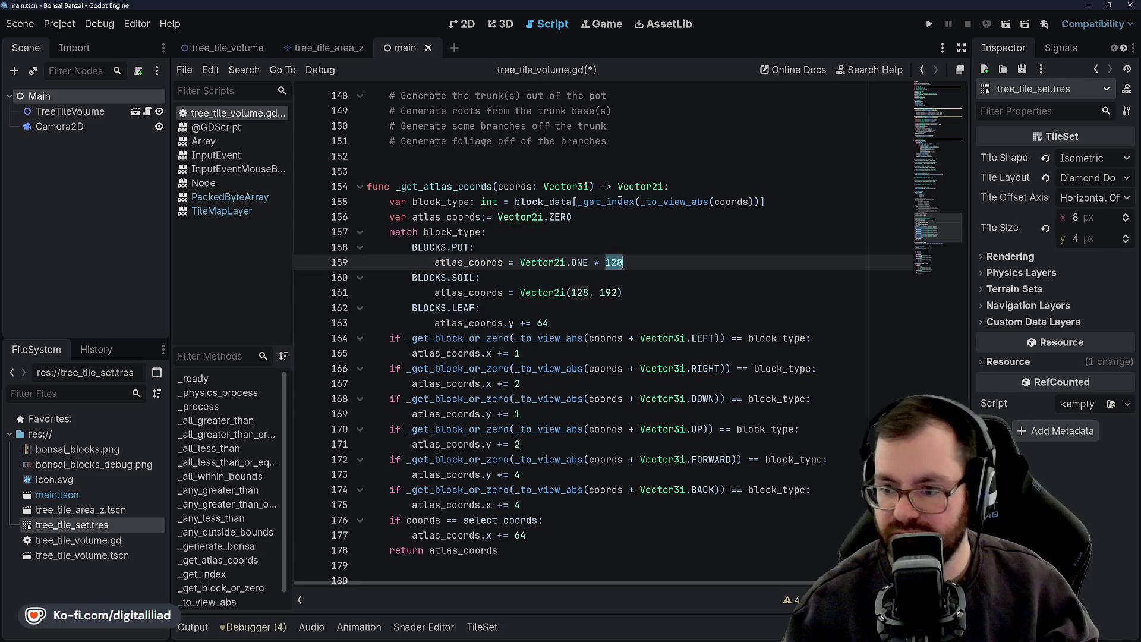
pyautogui.write('16')
pyautogui.click(608, 142)
pyautogui.click(578, 245)
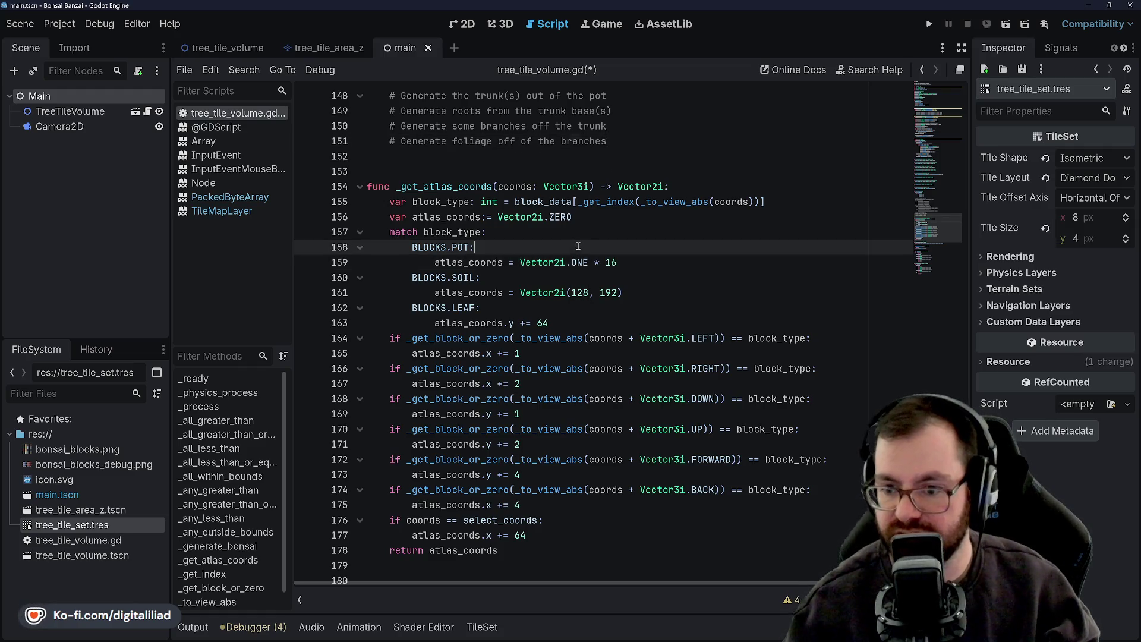
# Change the SOIL coordinates from 128 to 16 and 192 to 24, and save the script
pyautogui.doubleClick(579, 292)
pyautogui.click(577, 202)
pyautogui.doubleClick(579, 292)
pyautogui.write('16')
pyautogui.click(602, 202)
pyautogui.click(605, 294)
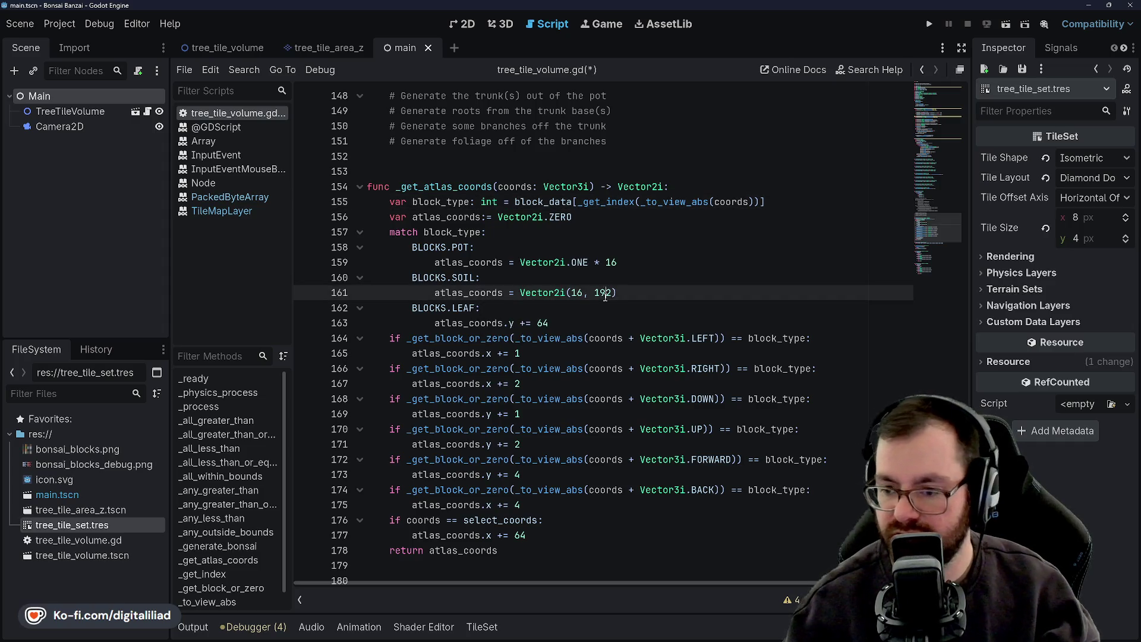
pyautogui.write('24')
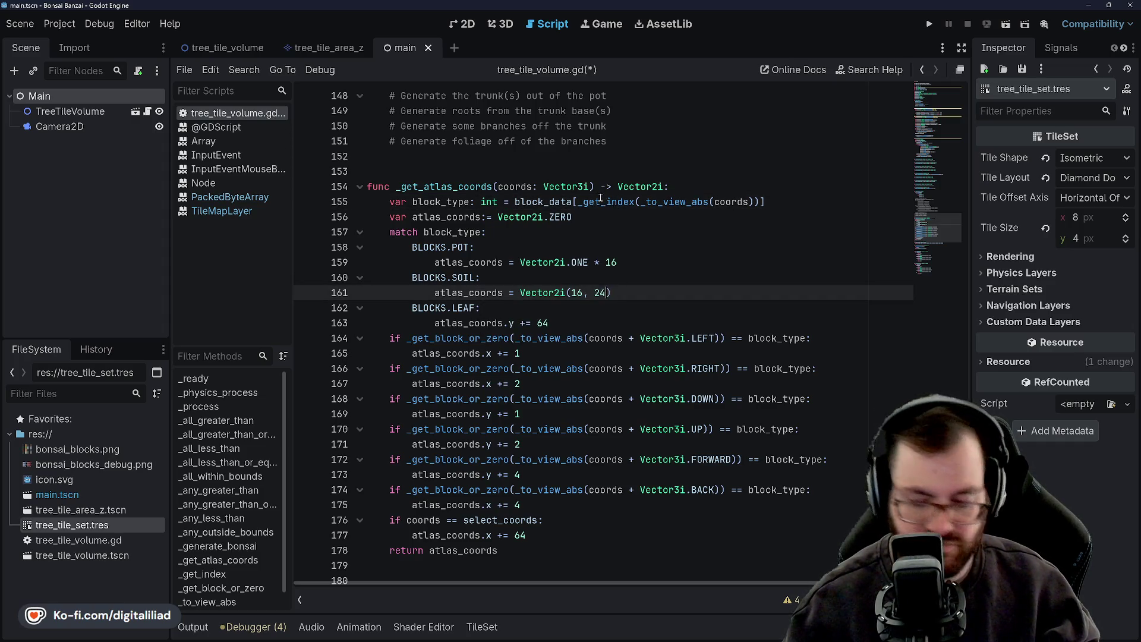
pyautogui.click(595, 186)
pyautogui.hotkey('ctrl', 's')
# Reduce the LEAF row offset from 64 to 8 and save
pyautogui.press('Down')
pyautogui.press('Down')
pyautogui.press('Down')
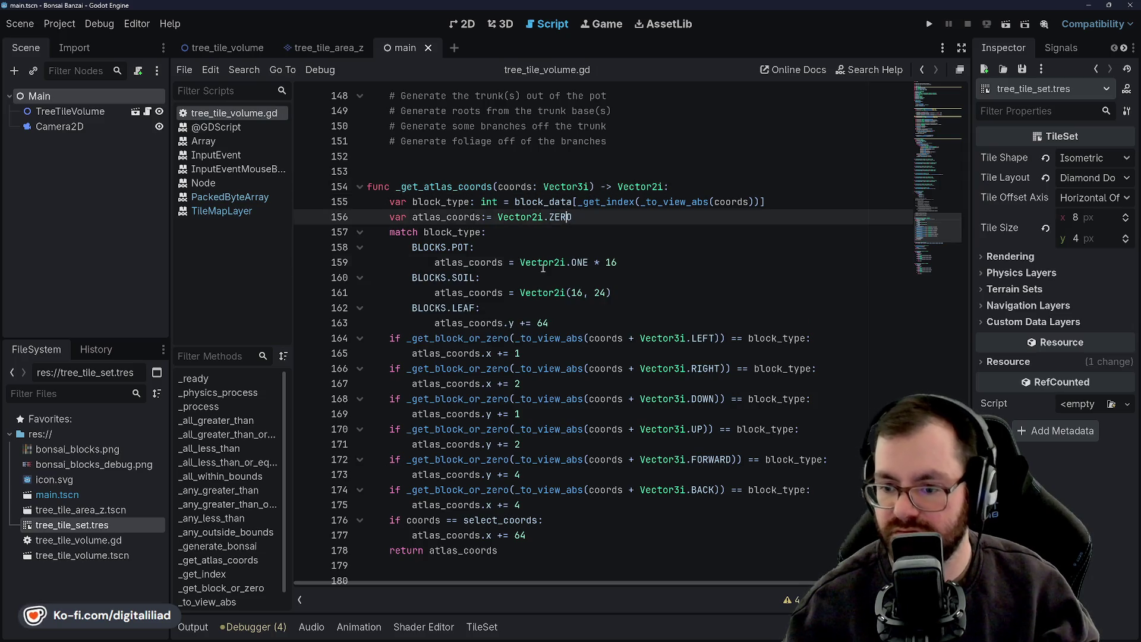
pyautogui.press('Left')
pyautogui.press('Left')
pyautogui.press('Left')
pyautogui.click(484, 315)
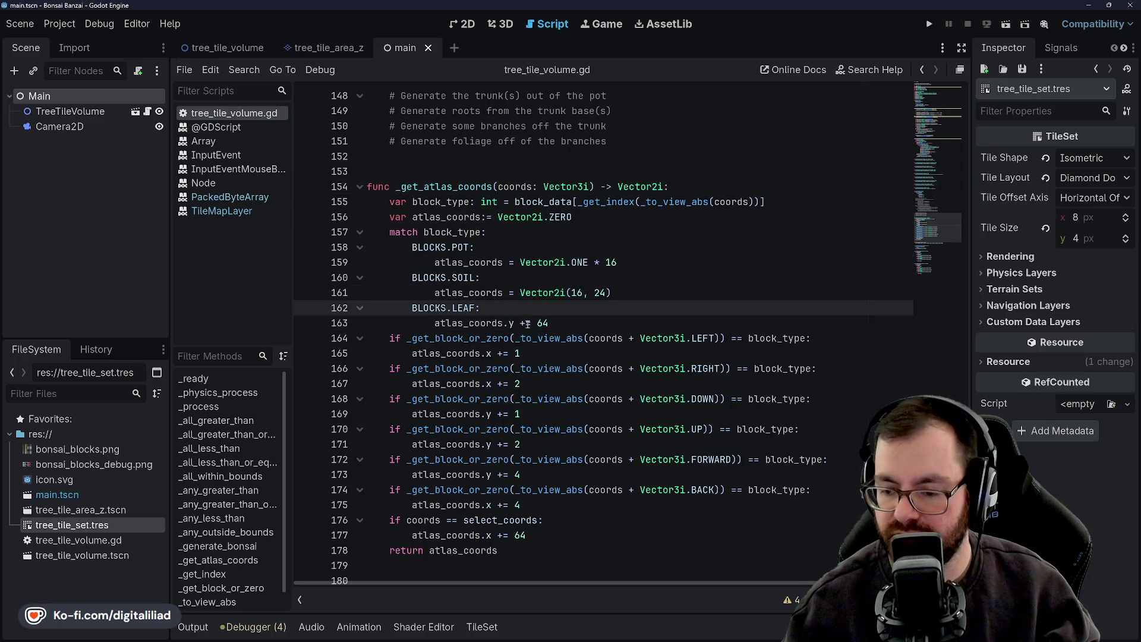
pyautogui.click(543, 323)
pyautogui.write('8')
pyautogui.click(549, 240)
pyautogui.hotkey('ctrl', 's')
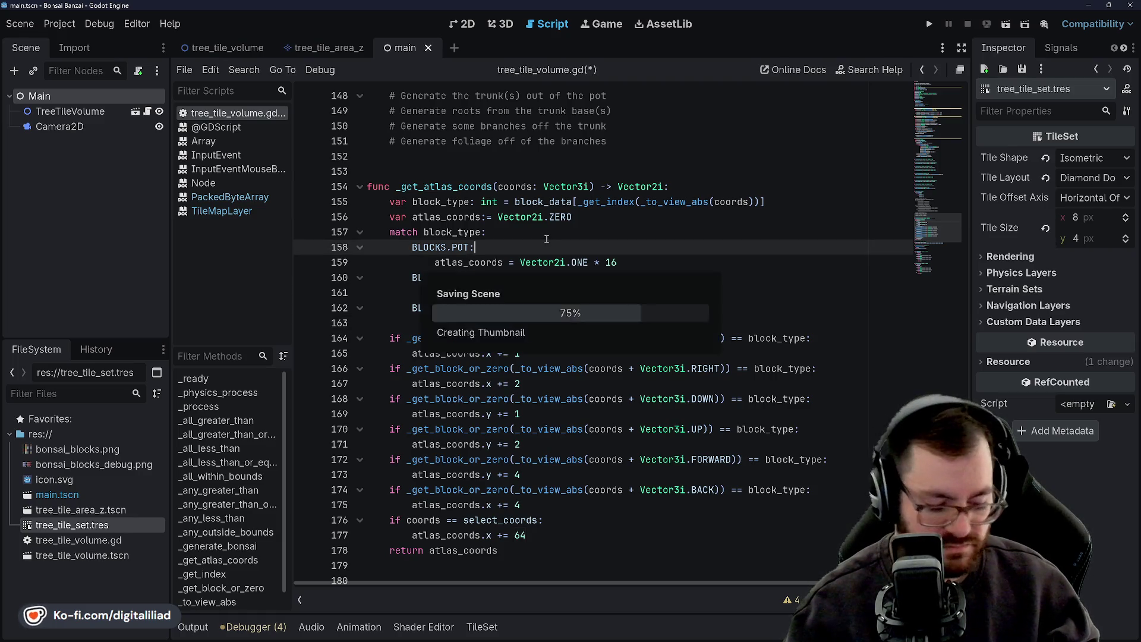
# Save the script again and run the project with F5 to preview the blocks
pyautogui.scroll(-3, 527, 424)
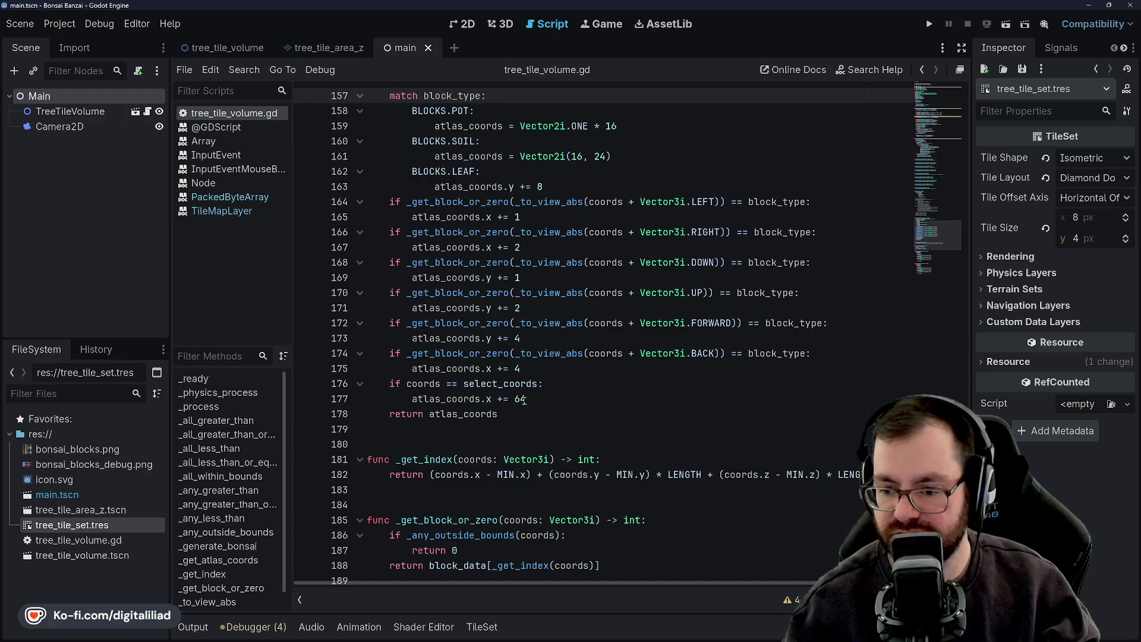
pyautogui.click(521, 399)
pyautogui.write('8')
pyautogui.hotkey('ctrl', 's')
pyautogui.click(516, 308)
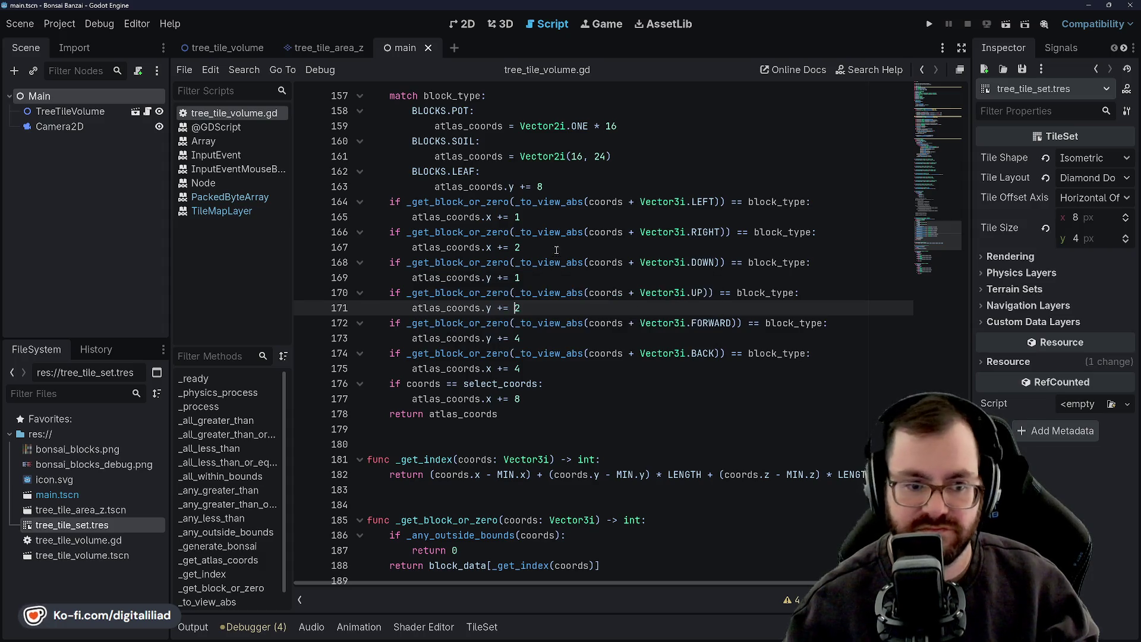
pyautogui.scroll(2, 556, 254)
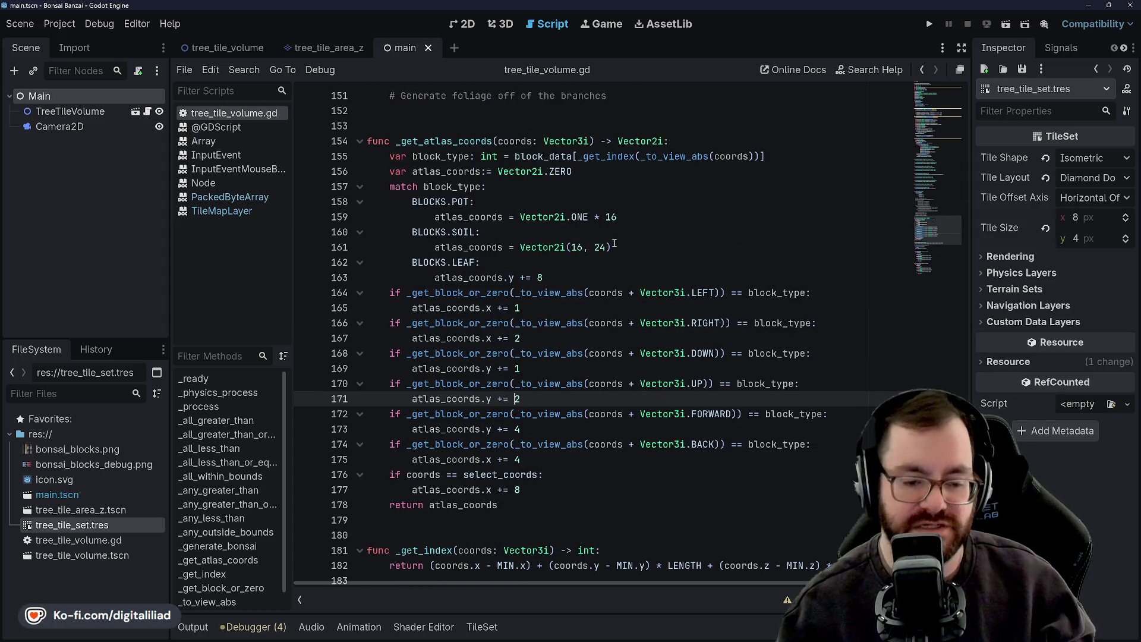
pyautogui.click(601, 228)
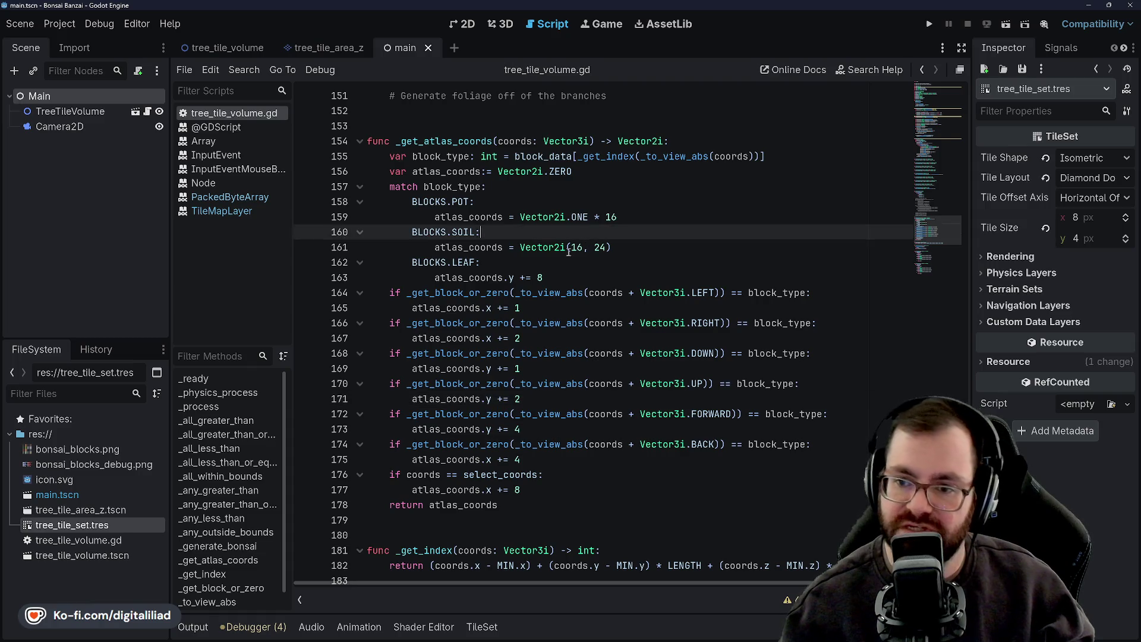
pyautogui.press('F5')
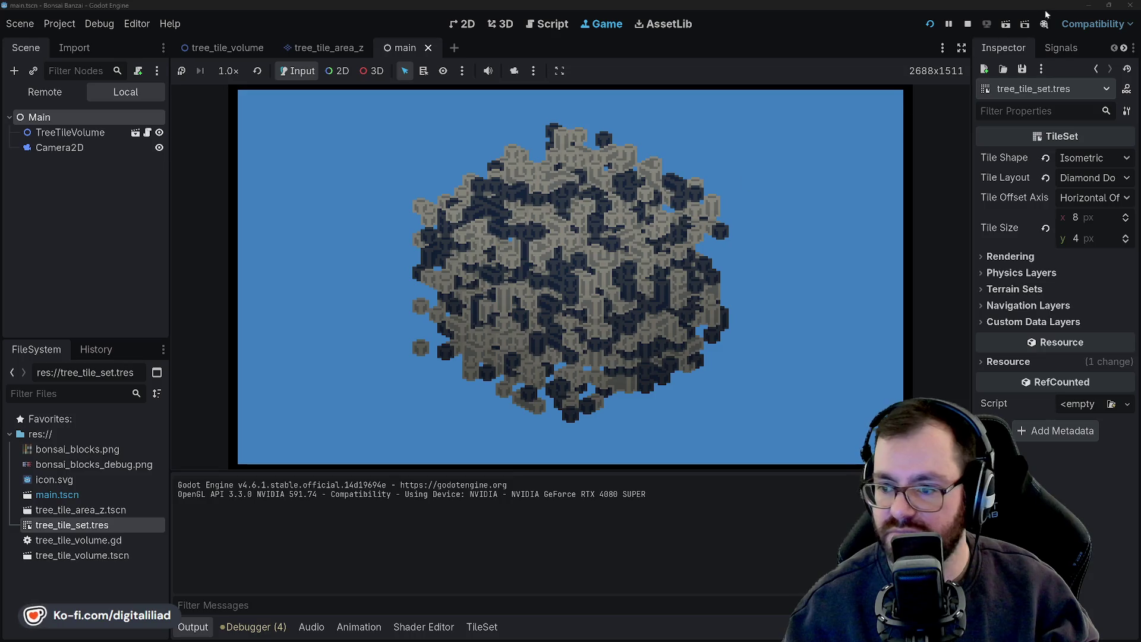
# Stop the running game and scroll back to the _get_atlas_coords neighbour checks
pyautogui.click(969, 24)
pyautogui.scroll(-12, 551, 247)
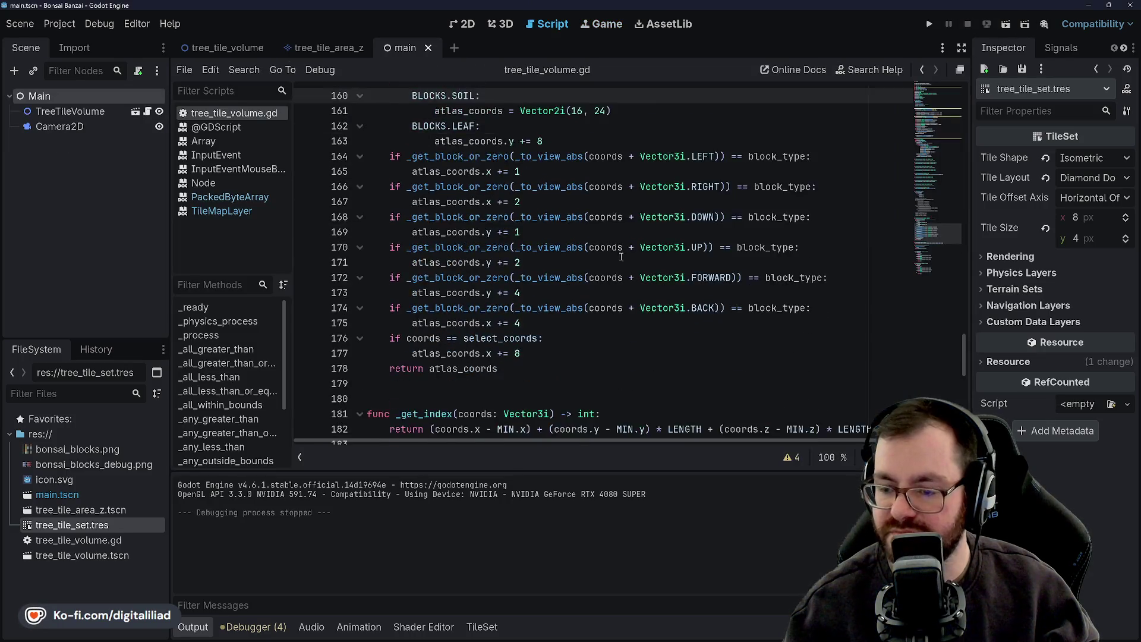
# Comment out the random block fill loop on lines 125–130
pyautogui.scroll(15, 507, 246)
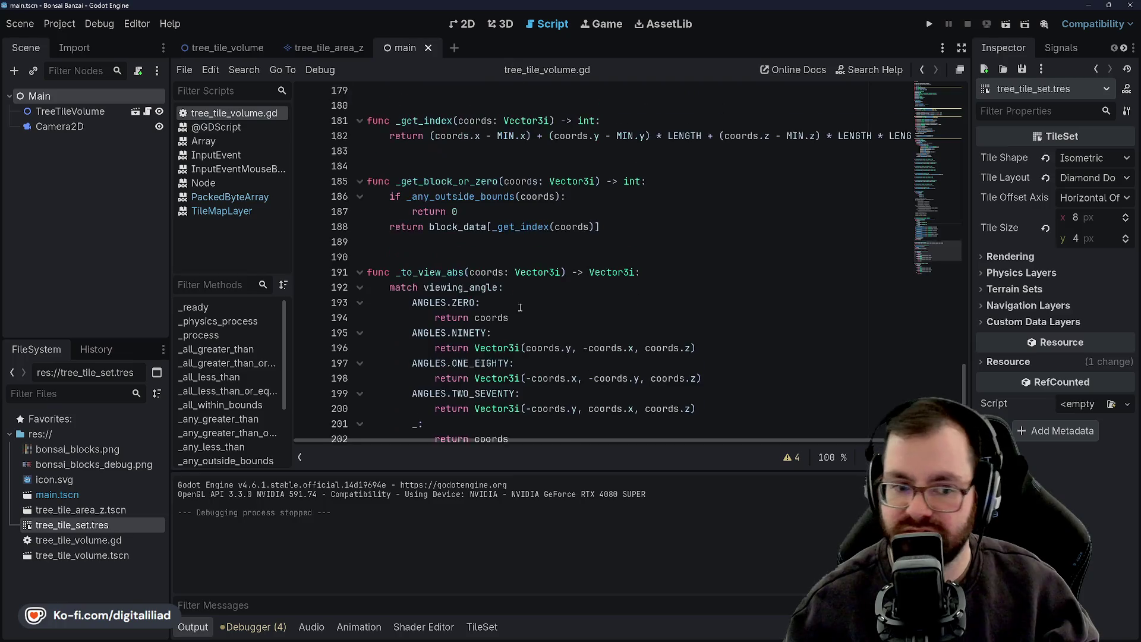
pyautogui.scroll(10, 515, 338)
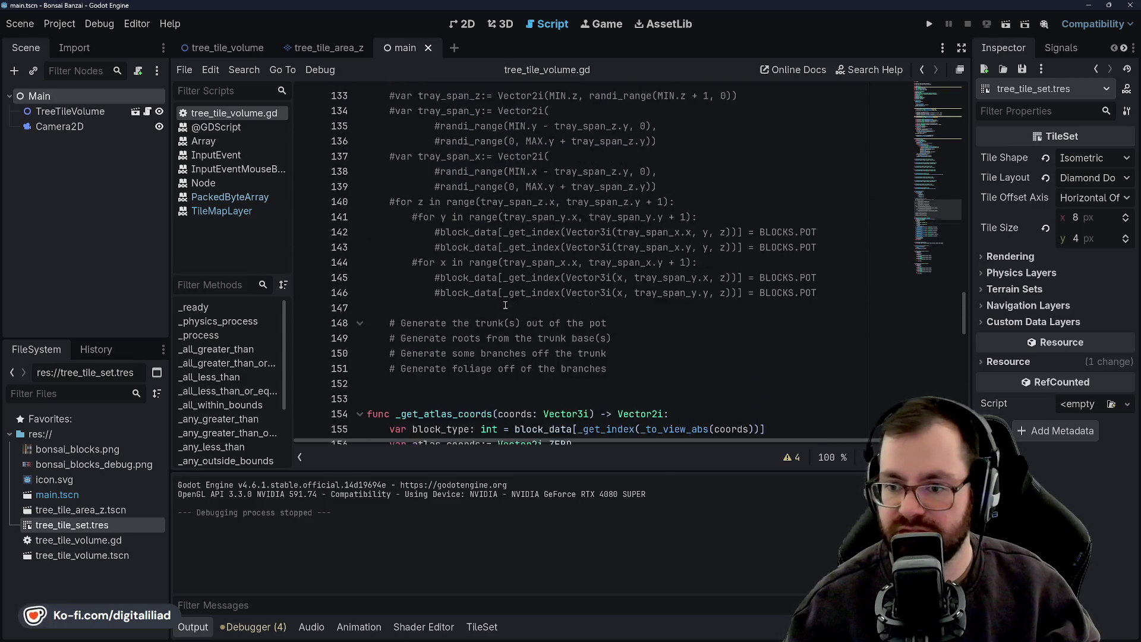
pyautogui.moveTo(555, 322)
pyautogui.mouseDown()
pyautogui.moveTo(453, 250)
pyautogui.moveTo(402, 248)
pyautogui.mouseUp()
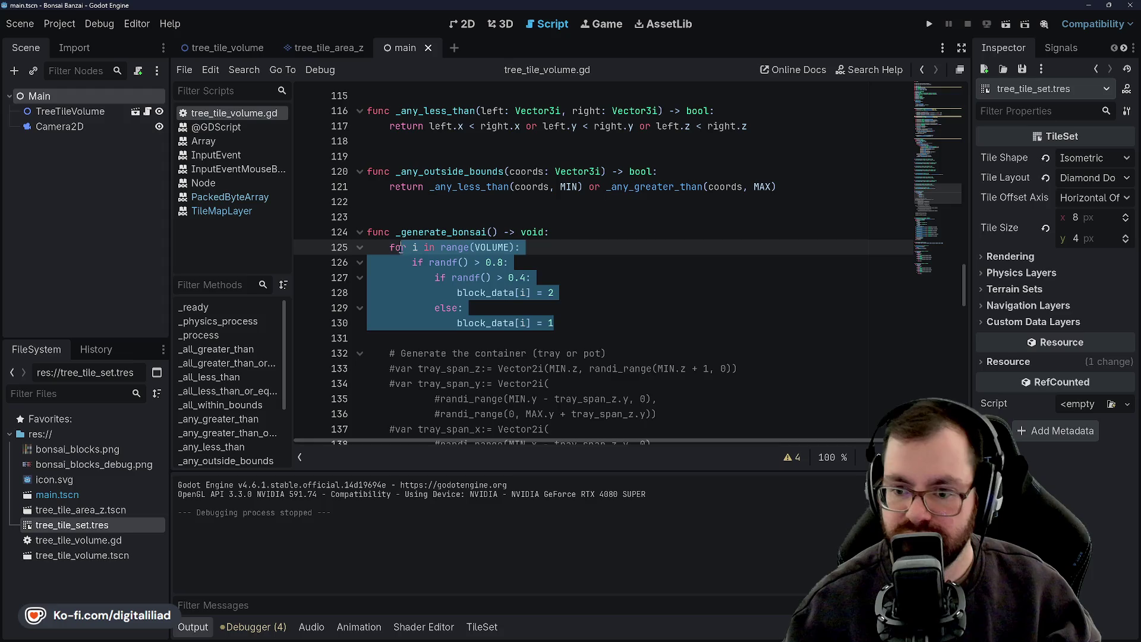
pyautogui.hotkey('ctrl', 'k')
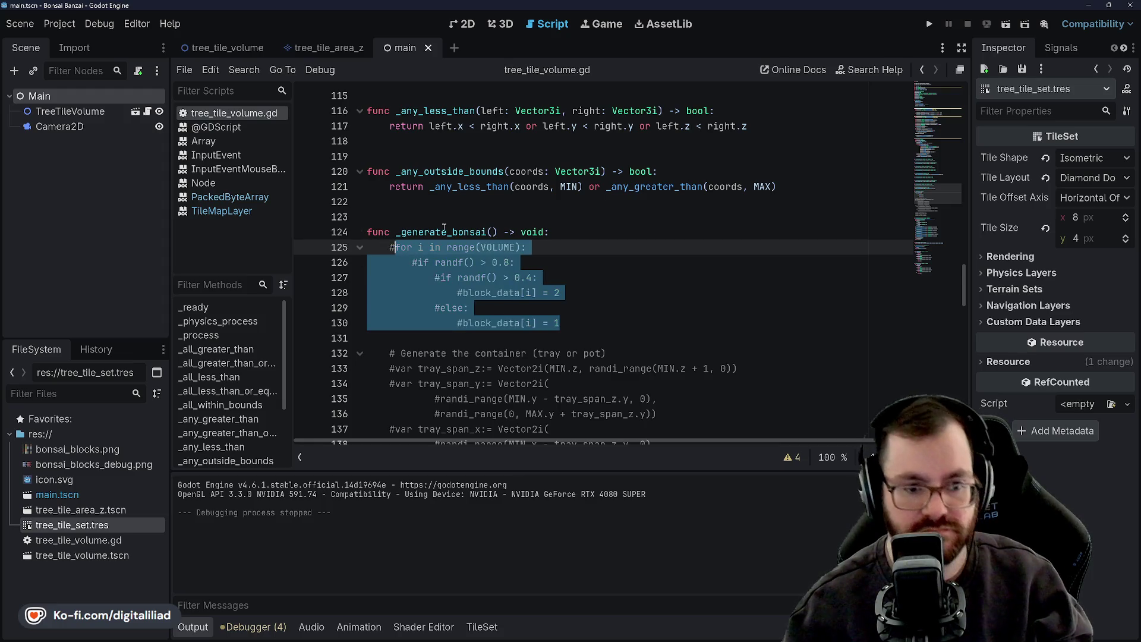
pyautogui.scroll(-3, 392, 250)
pyautogui.click(399, 262)
# Uncomment the tray generation block on lines 132–146, keeping line 132's heading commented with '#'
pyautogui.scroll(-1, 399, 178)
pyautogui.moveTo(390, 172); pyautogui.dragTo(800, 389)
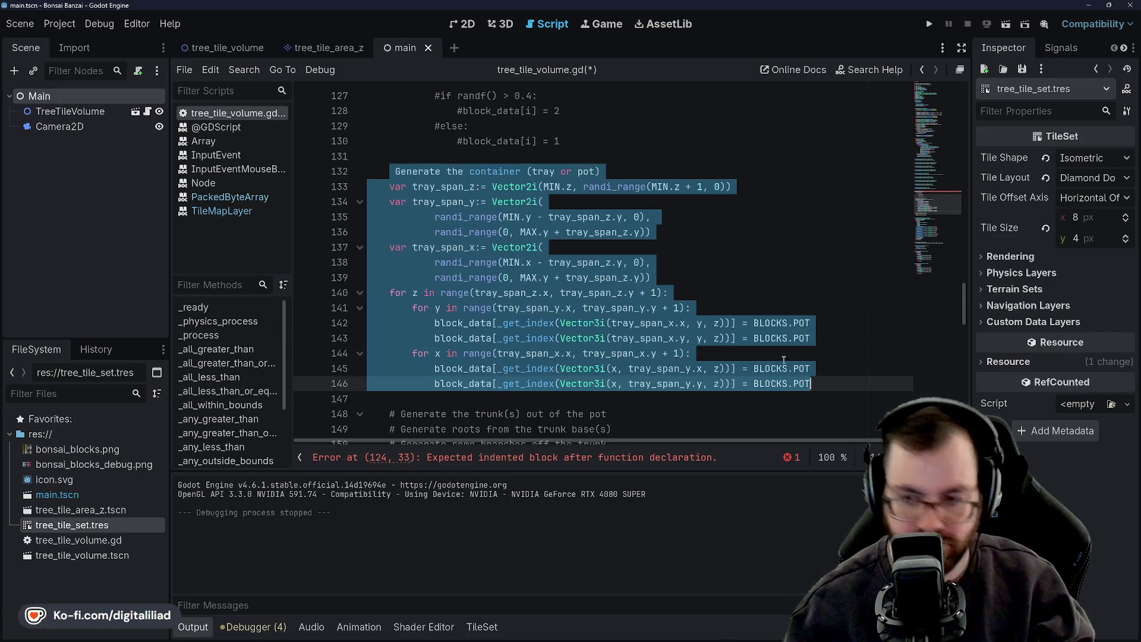
pyautogui.hotkey('ctrl', 'k')
pyautogui.click(704, 262)
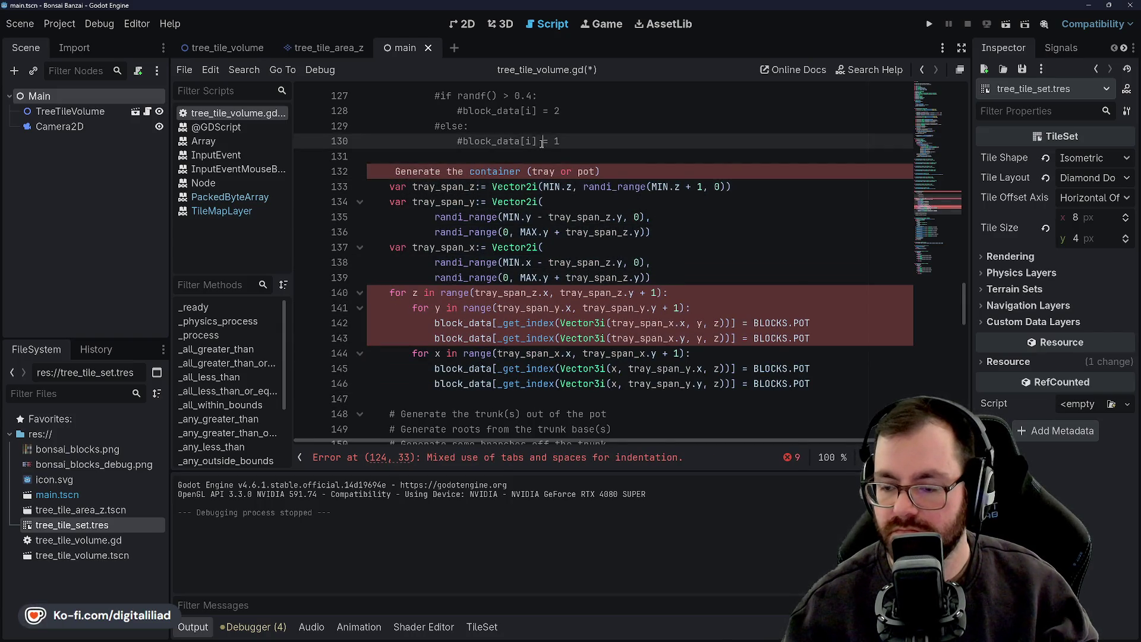
pyautogui.click(395, 171)
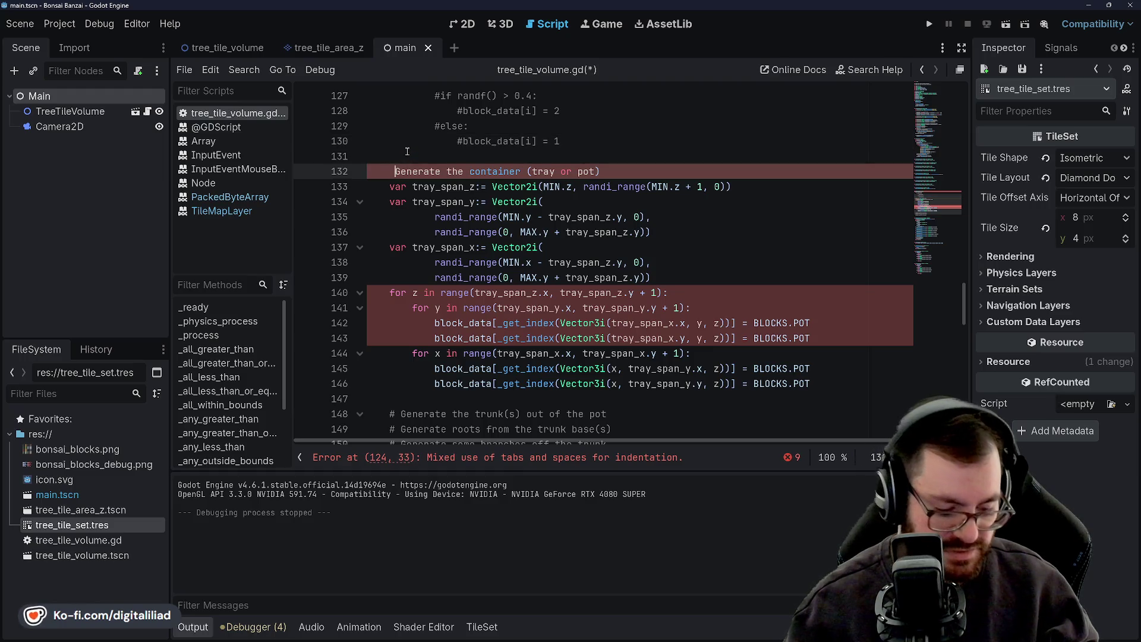
pyautogui.write('#')
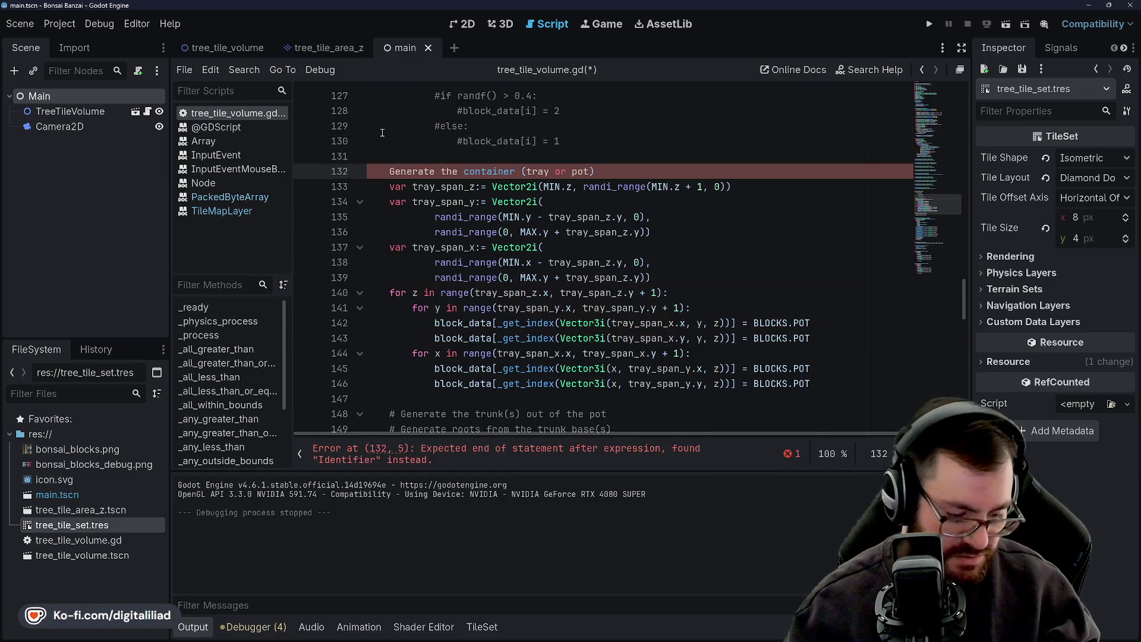
# Save the script and run the project to generate the tray
pyautogui.click(415, 141)
pyautogui.hotkey('ctrl', 's')
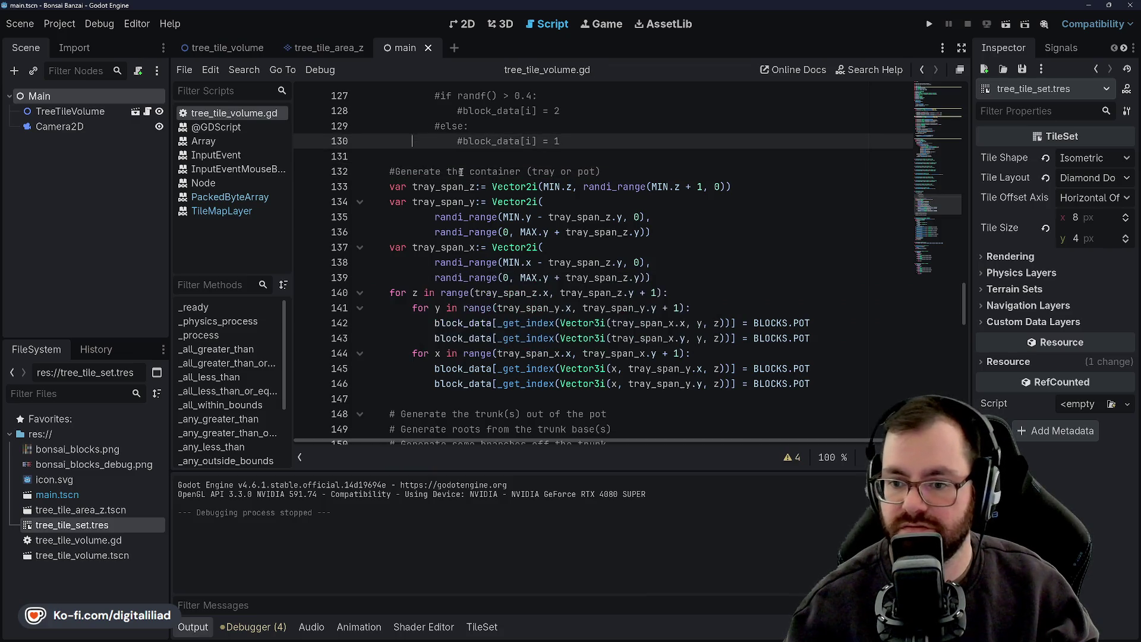
pyautogui.click(399, 171)
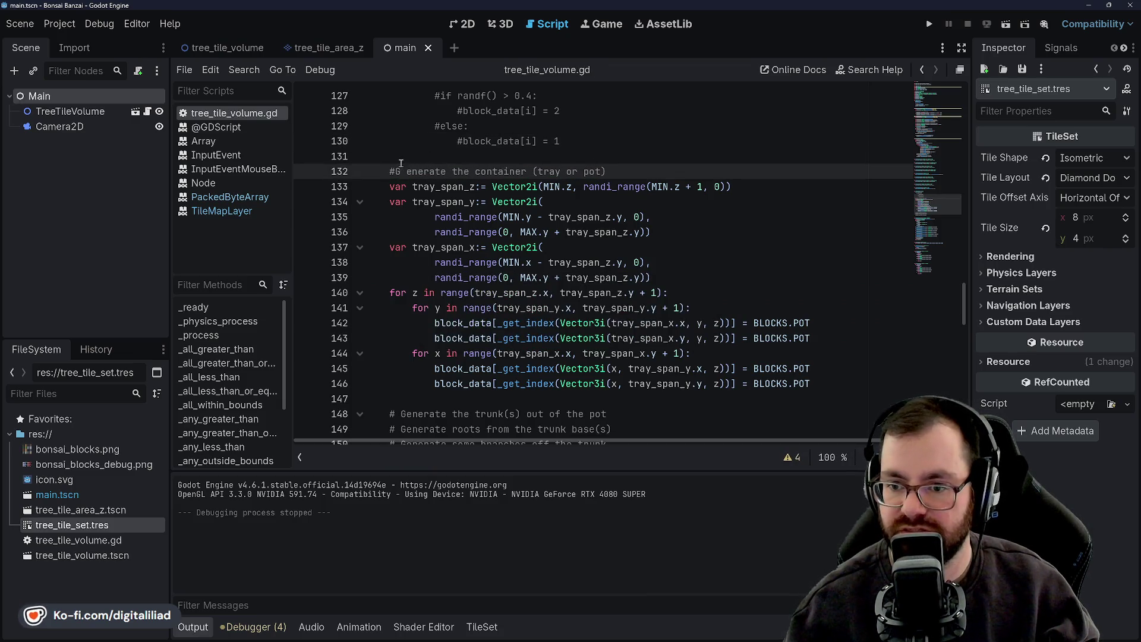
pyautogui.click(413, 141)
pyautogui.hotkey('ctrl', 's')
pyautogui.click(464, 187)
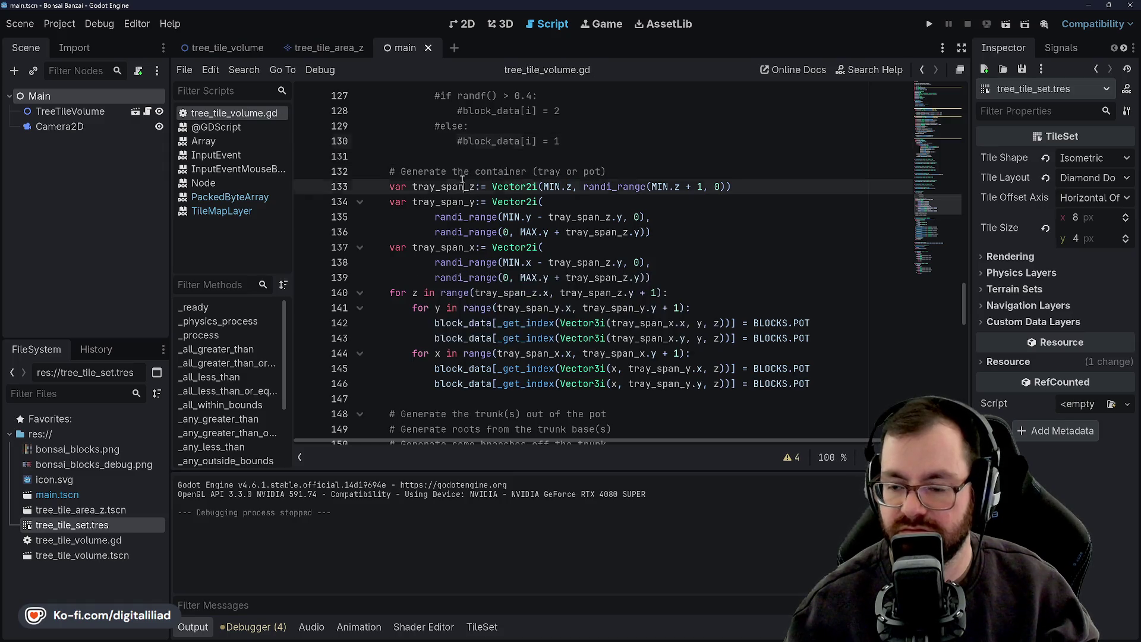
pyautogui.click(931, 24)
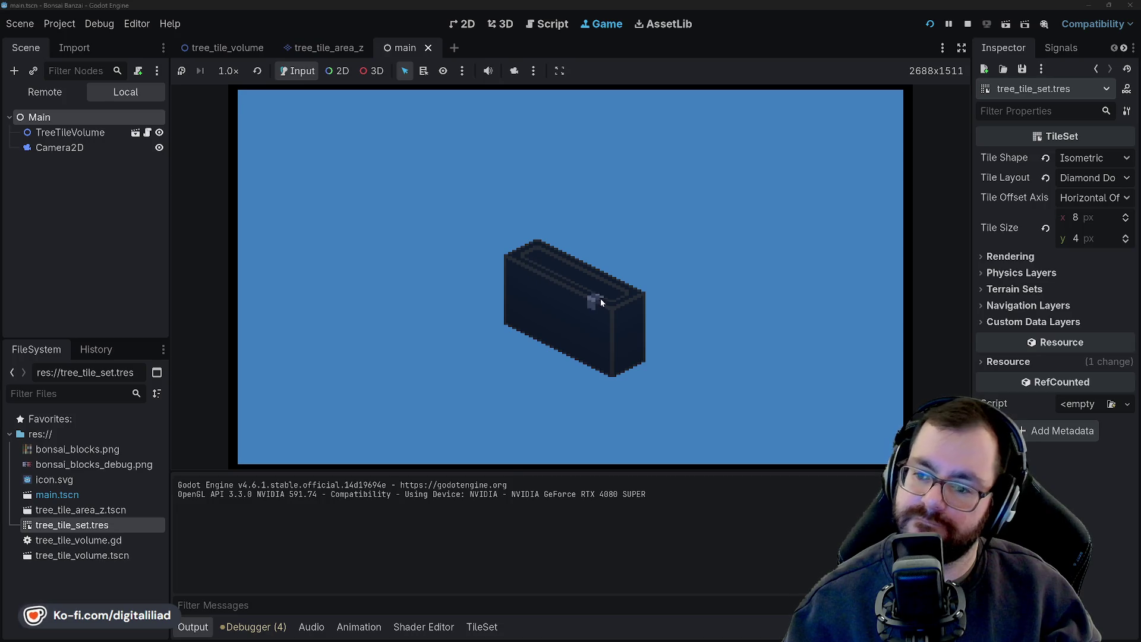
# Carve notches into the pot's corner and rim, then restart the game to regenerate a wider tray
pyautogui.click(615, 305)
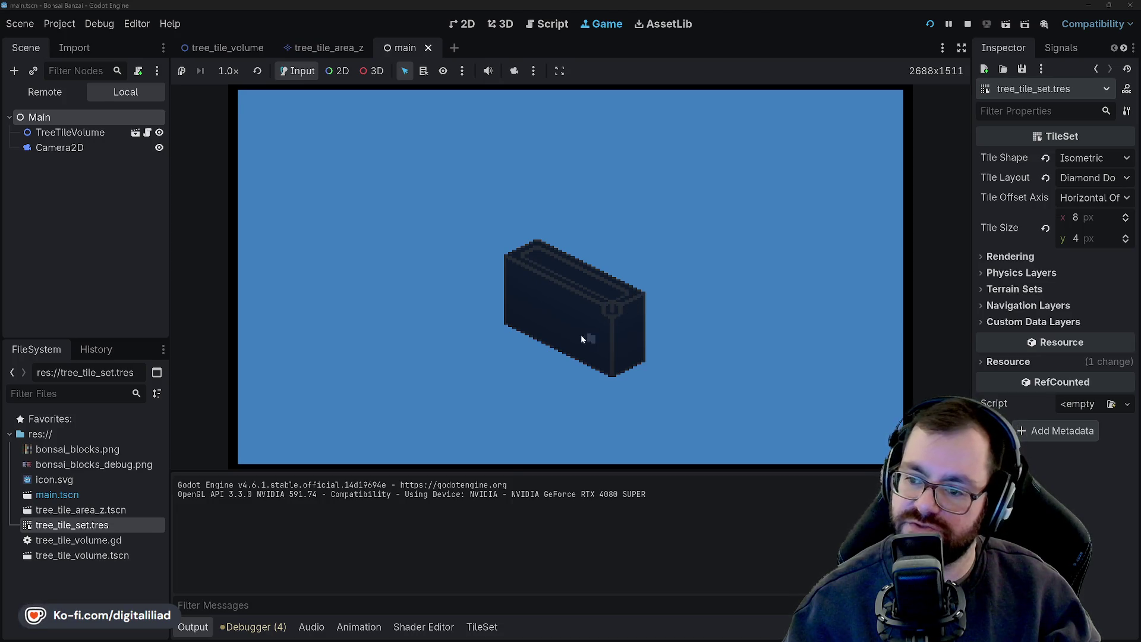
pyautogui.click(558, 292)
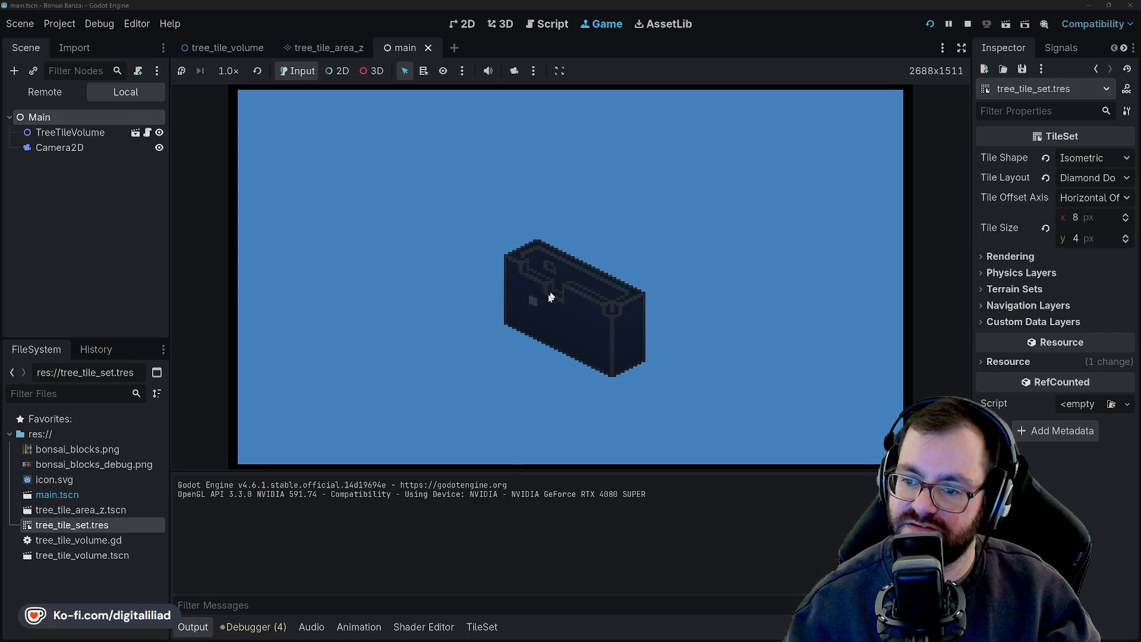
pyautogui.click(558, 264)
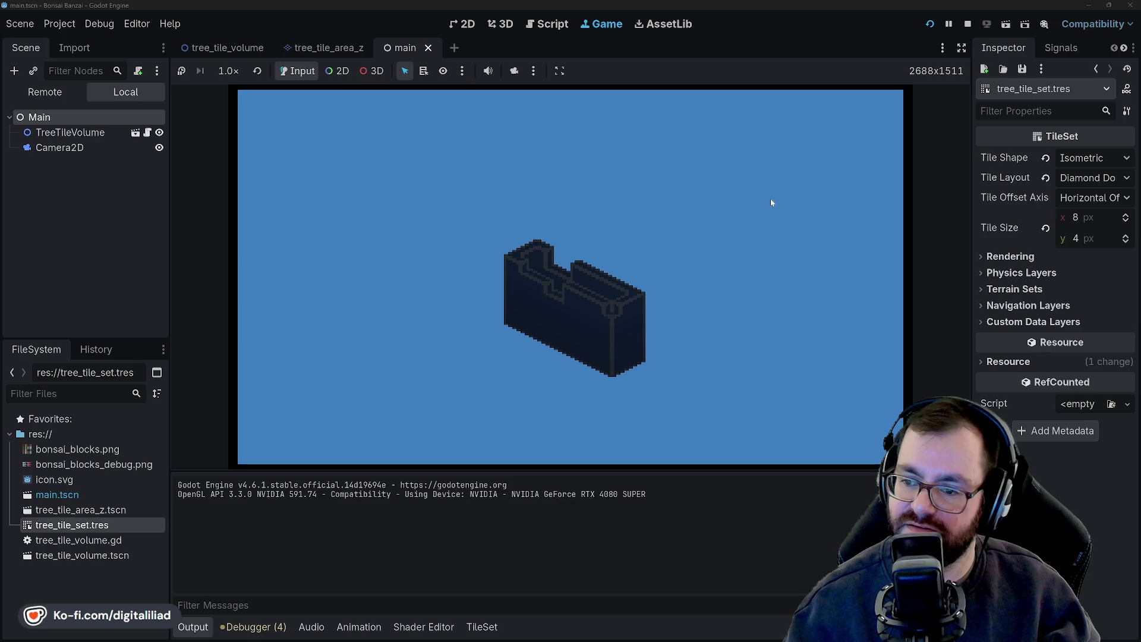
pyautogui.press('F5')
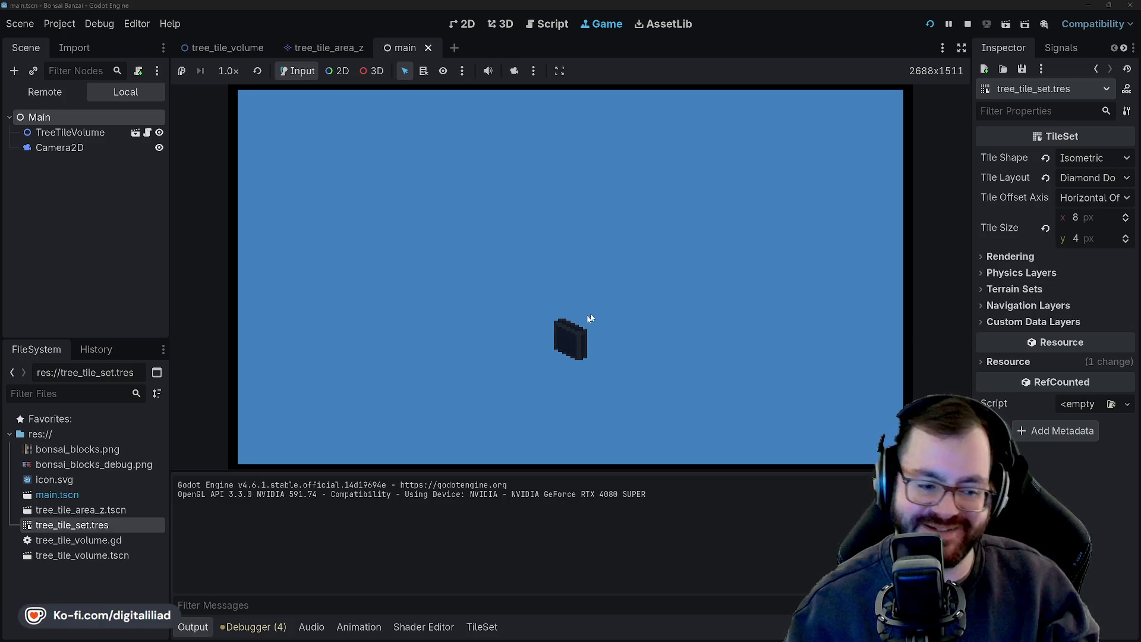
pyautogui.click(925, 27)
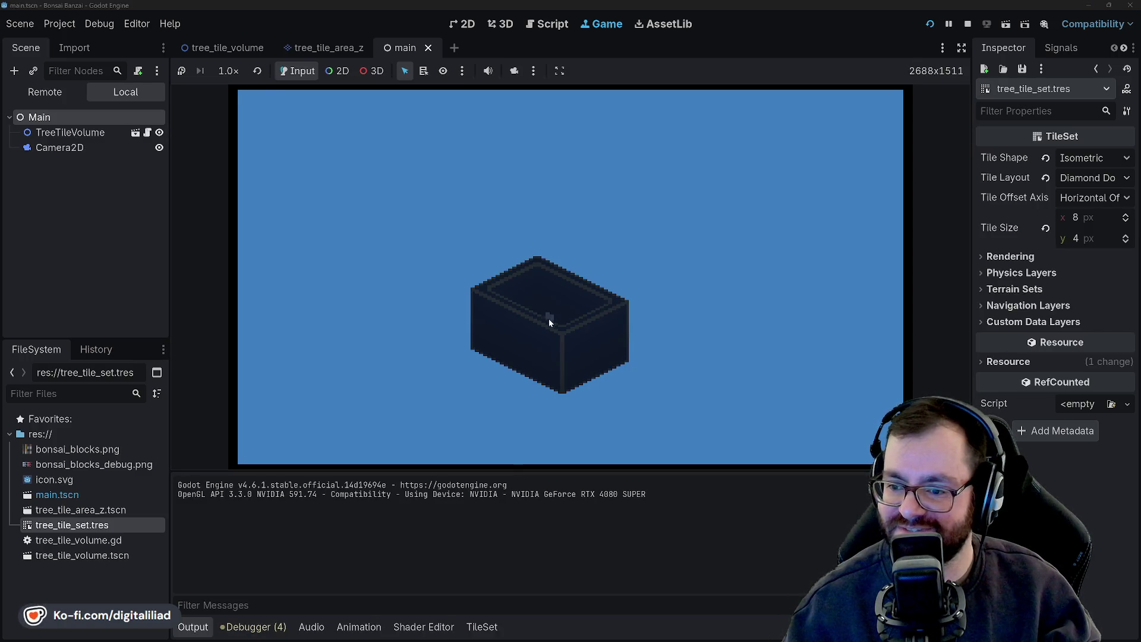
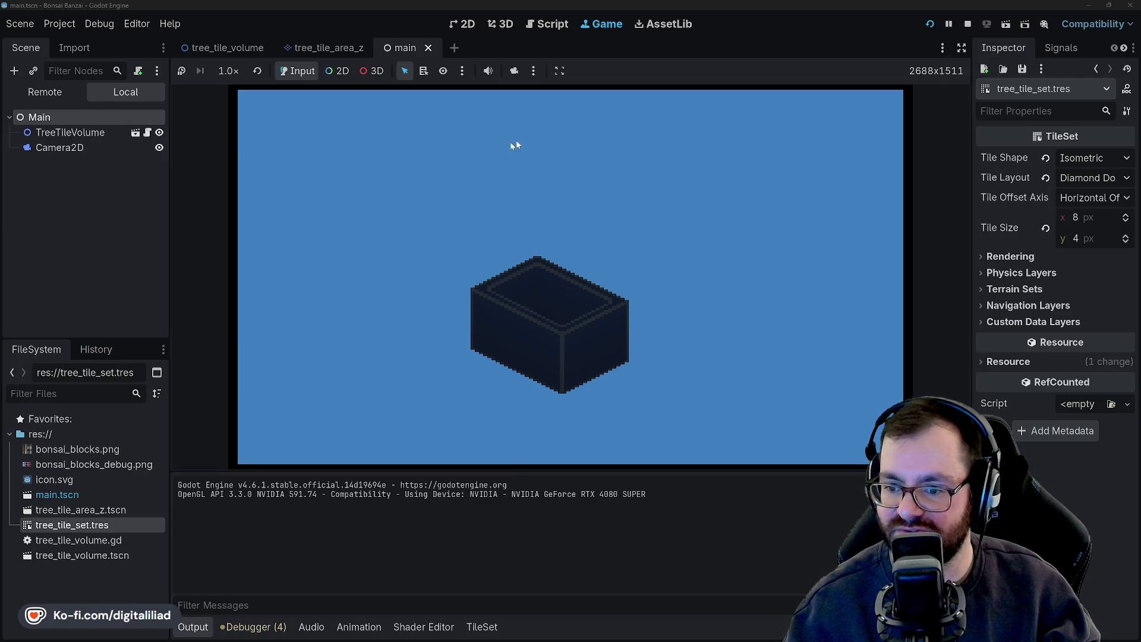
# Stop the running game and filter Project Settings by 'env' to reach Default Clear Color
pyautogui.click(968, 24)
pyautogui.click(60, 23)
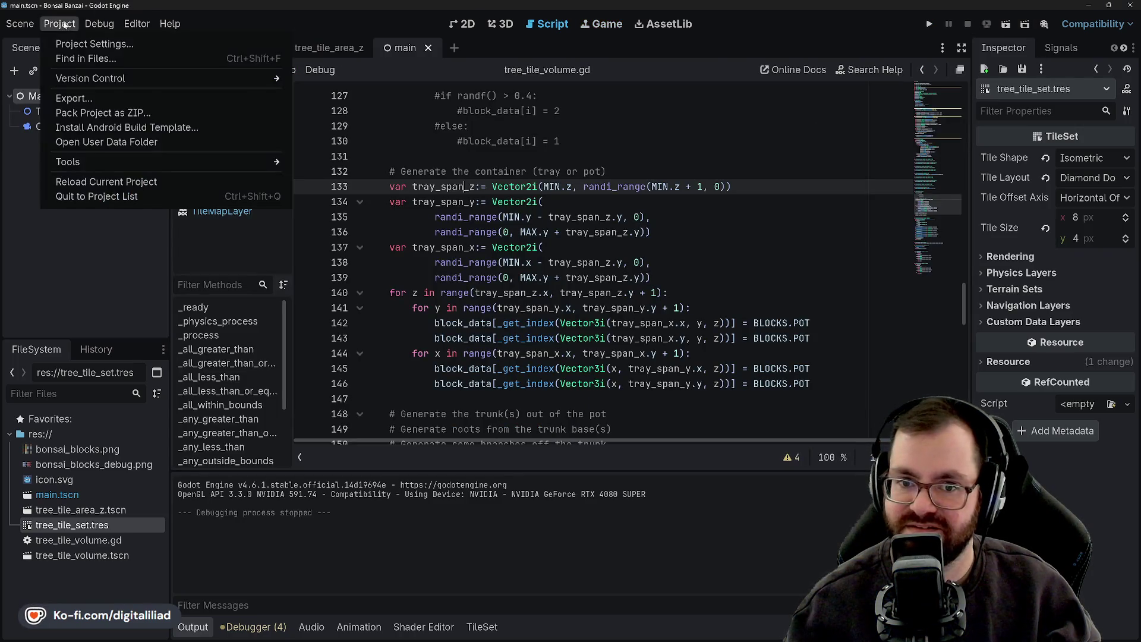
pyautogui.click(89, 41)
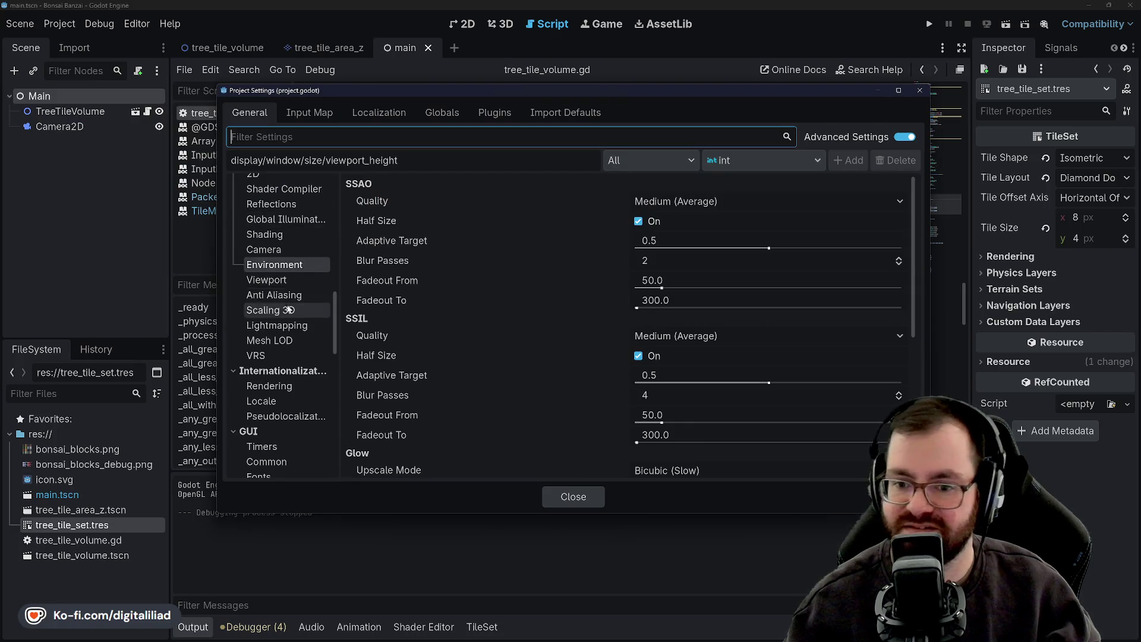
pyautogui.scroll(-5, 285, 297)
pyautogui.scroll(10, 281, 312)
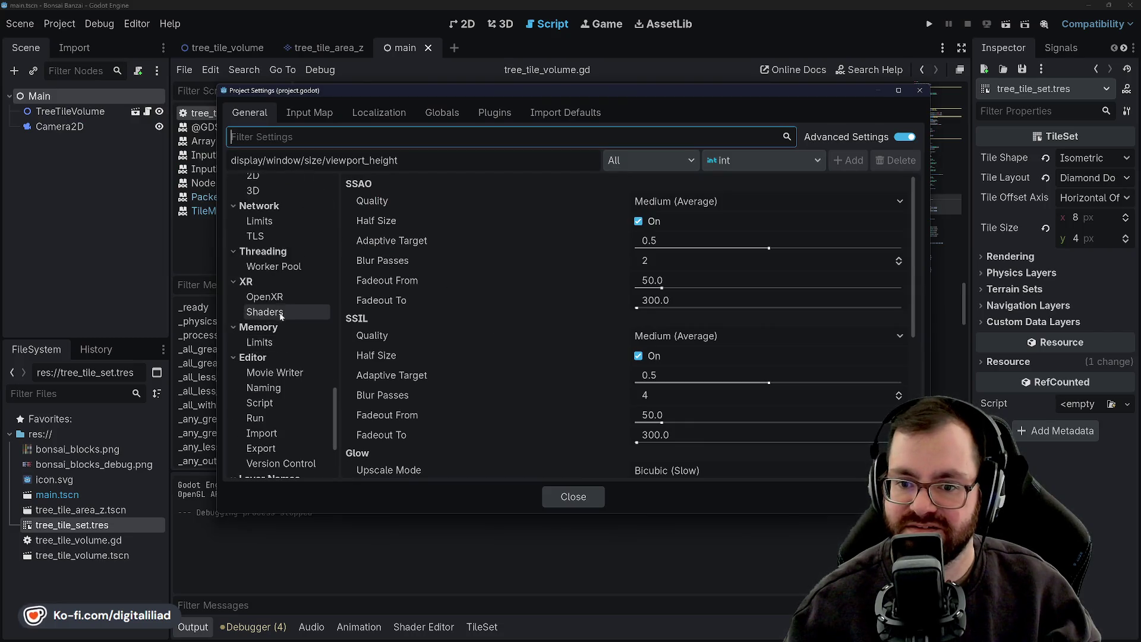
pyautogui.write('env')
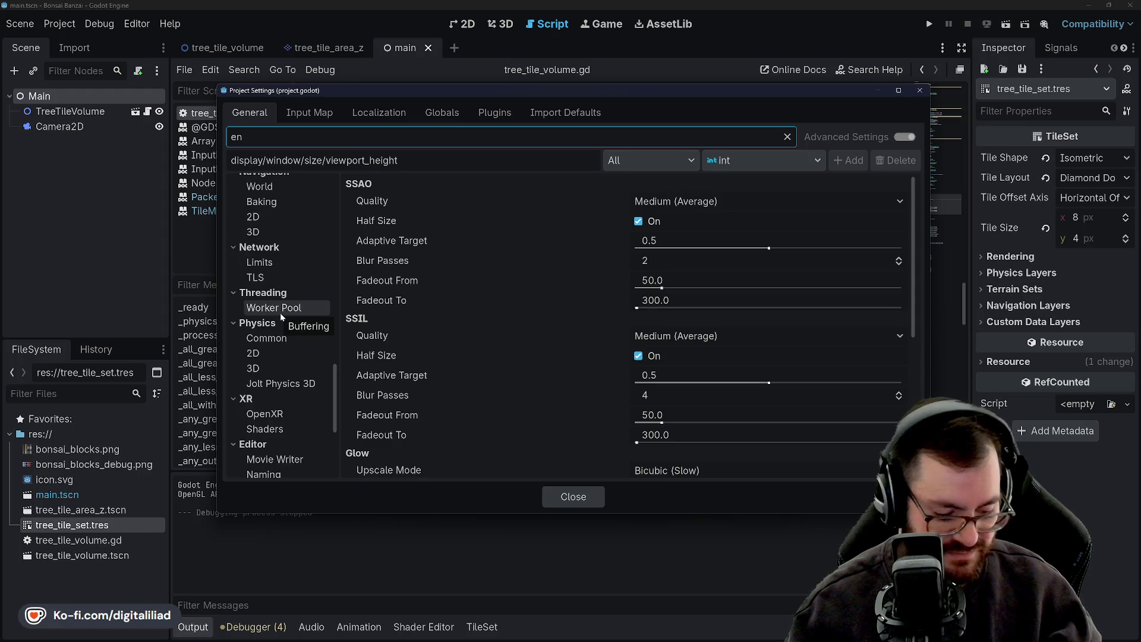
pyautogui.scroll(-5, 681, 337)
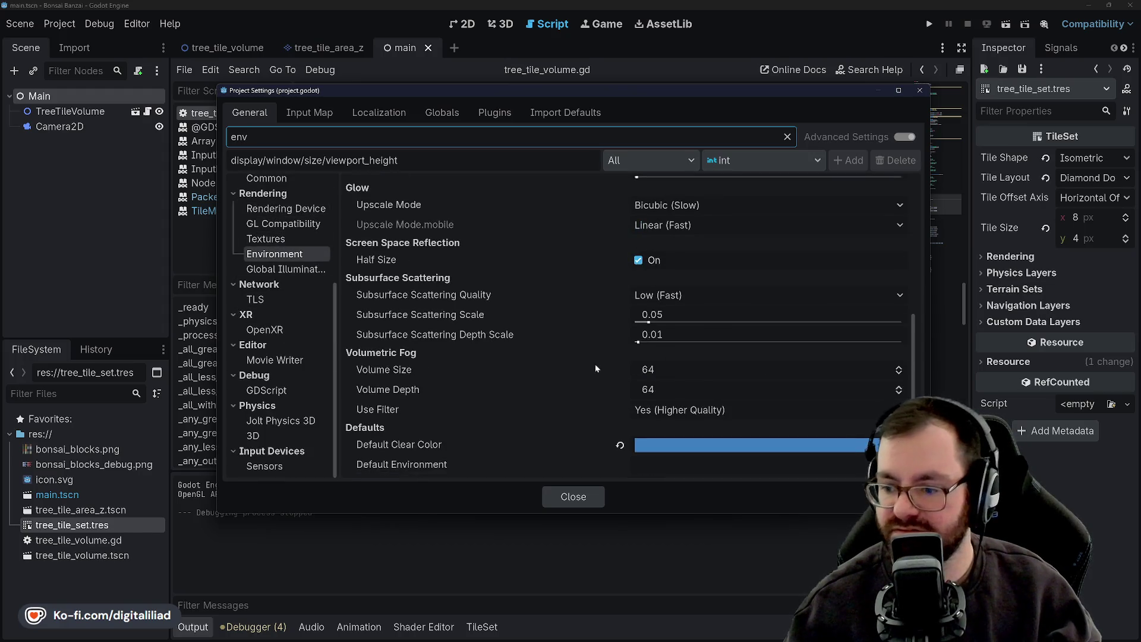
# Set Default Clear Color to light grey RGB 191, 191, 191 and close Project Settings
pyautogui.click(660, 445)
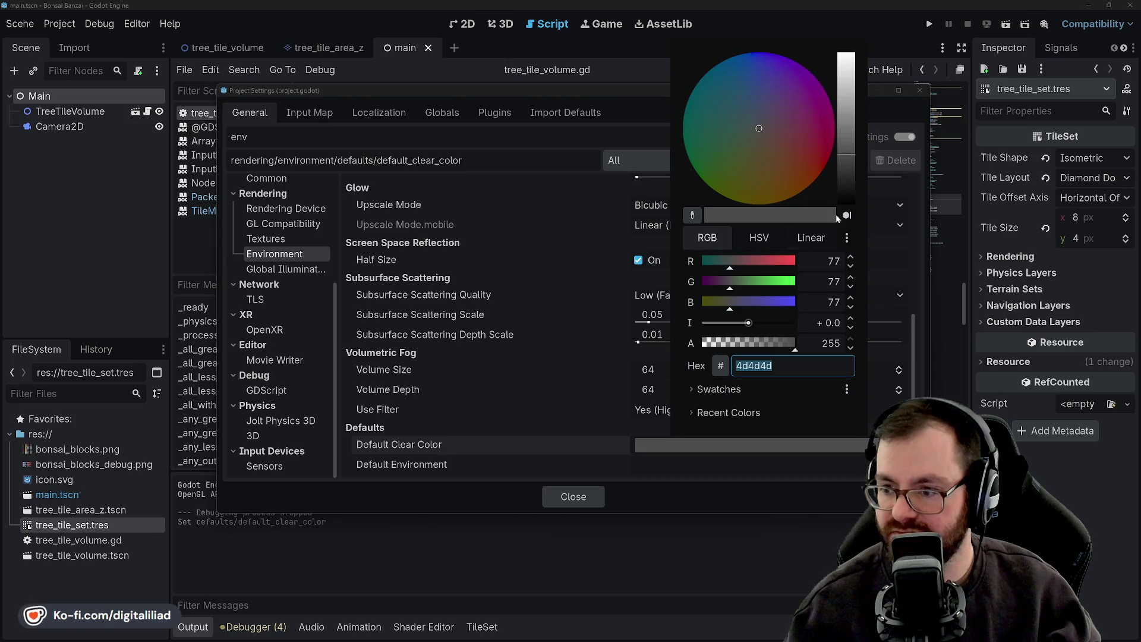
pyautogui.click(835, 262)
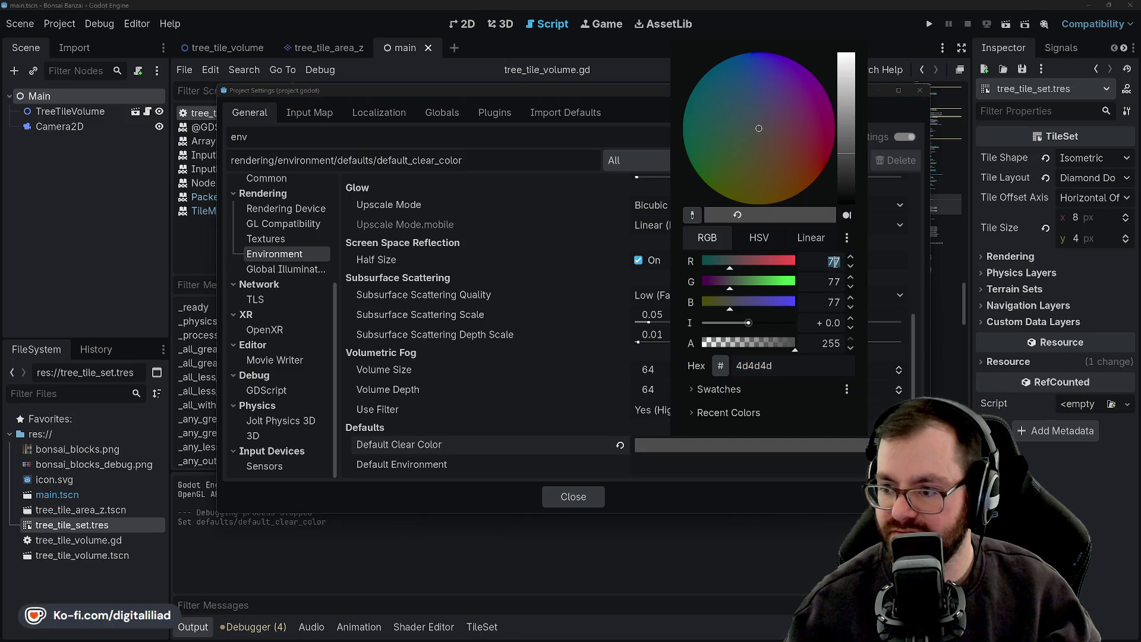
pyautogui.write('19')
pyautogui.press('Tab')
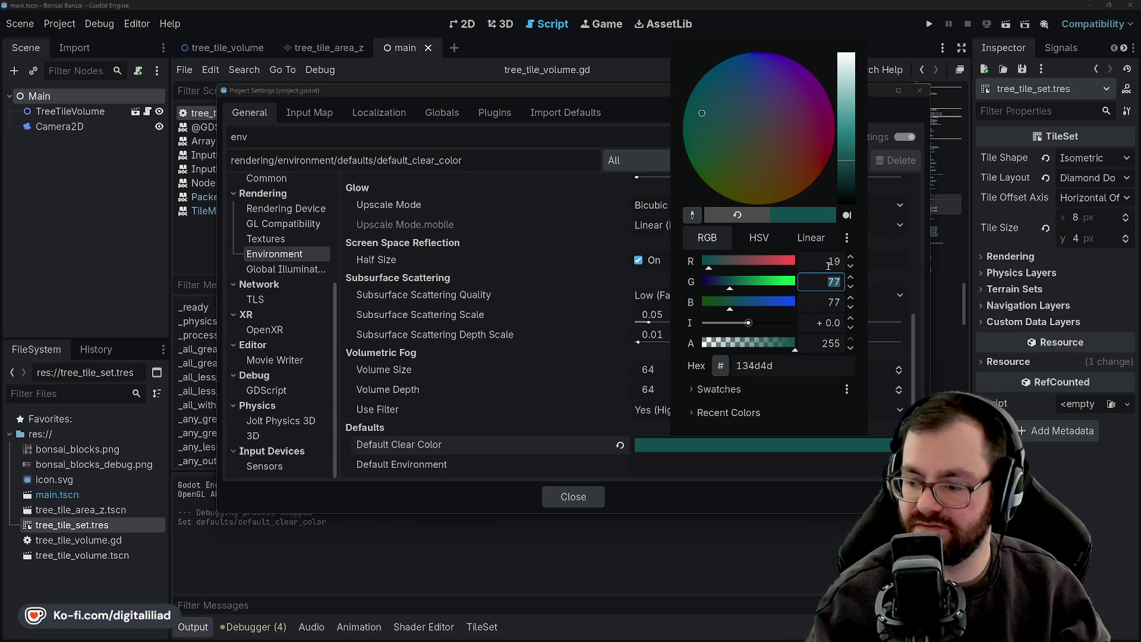
pyautogui.click(833, 267)
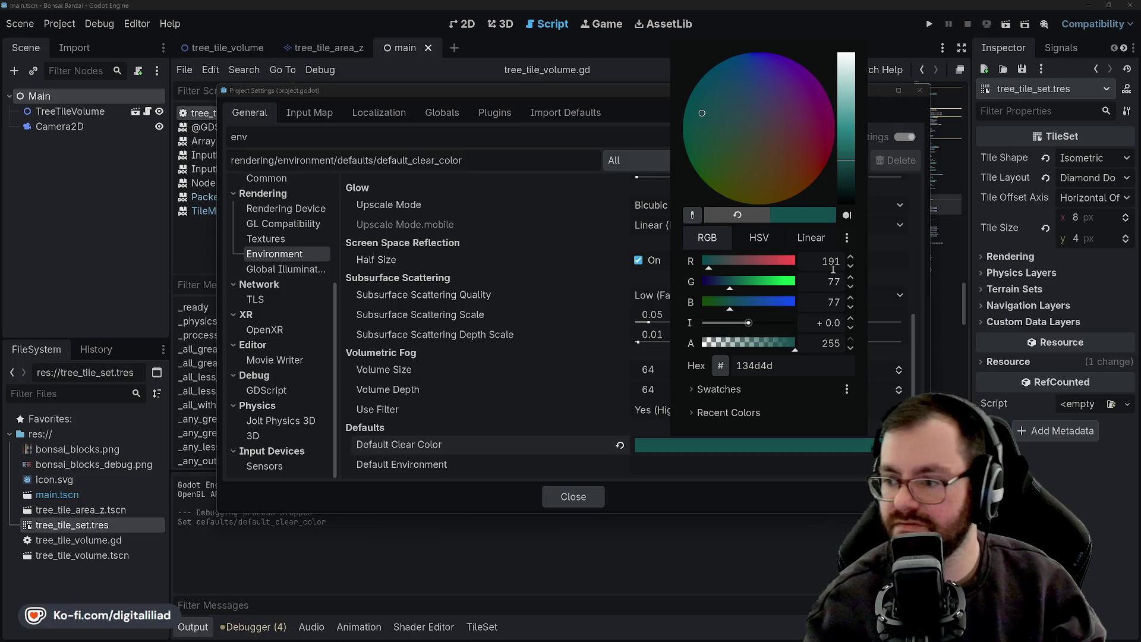
pyautogui.press('Tab')
pyautogui.write('191')
pyautogui.press('Tab')
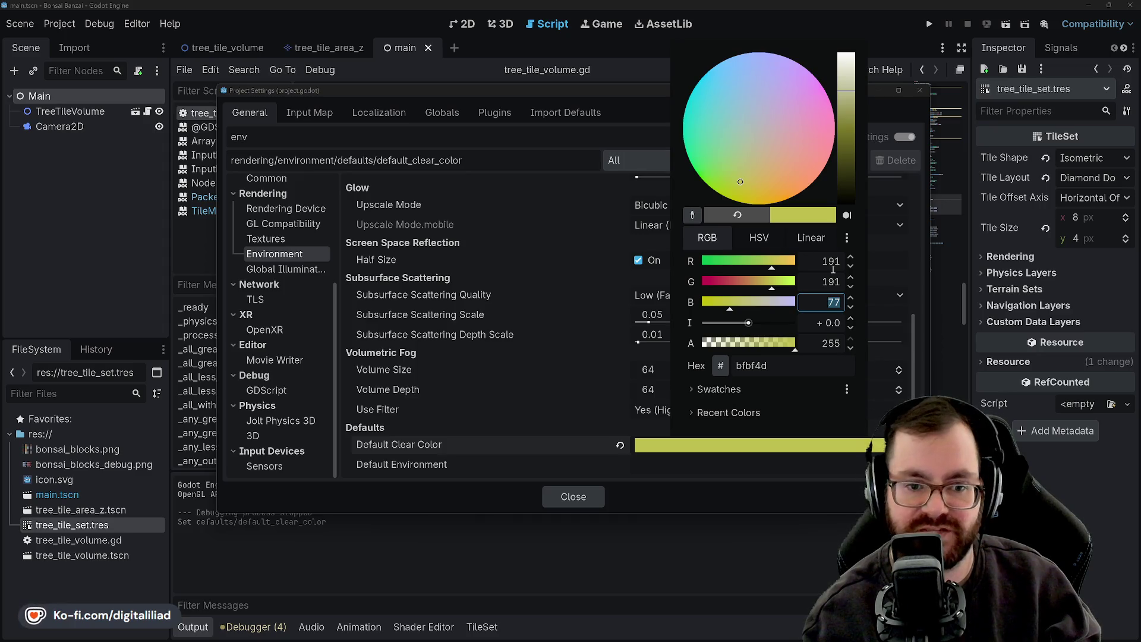
pyautogui.write('1')
pyautogui.press('Tab')
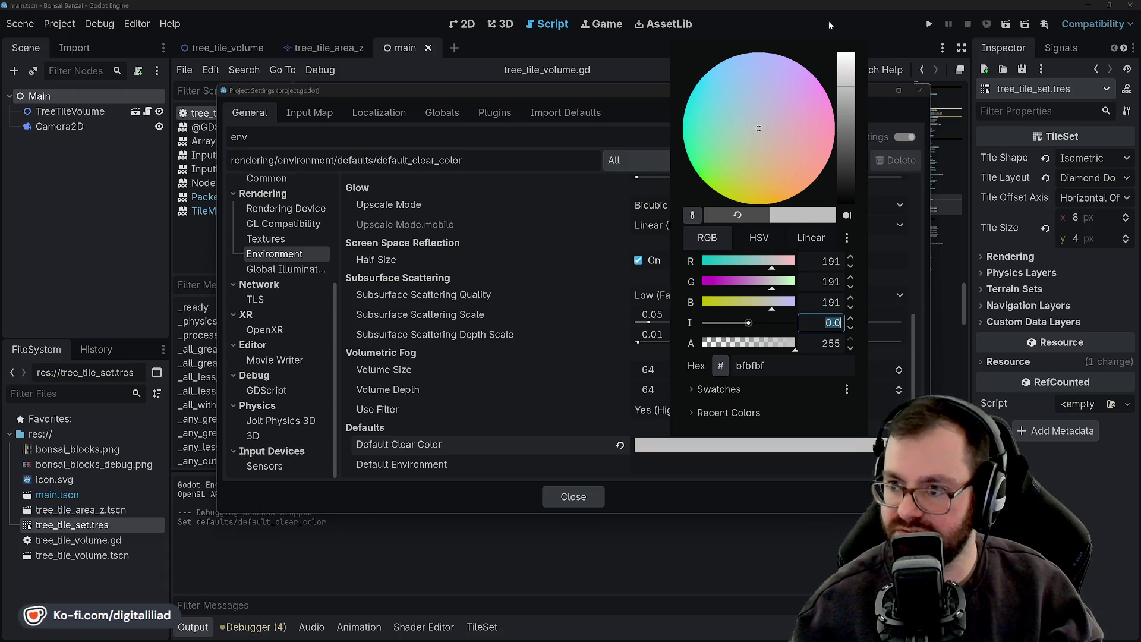
pyautogui.click(779, 20)
pyautogui.click(601, 494)
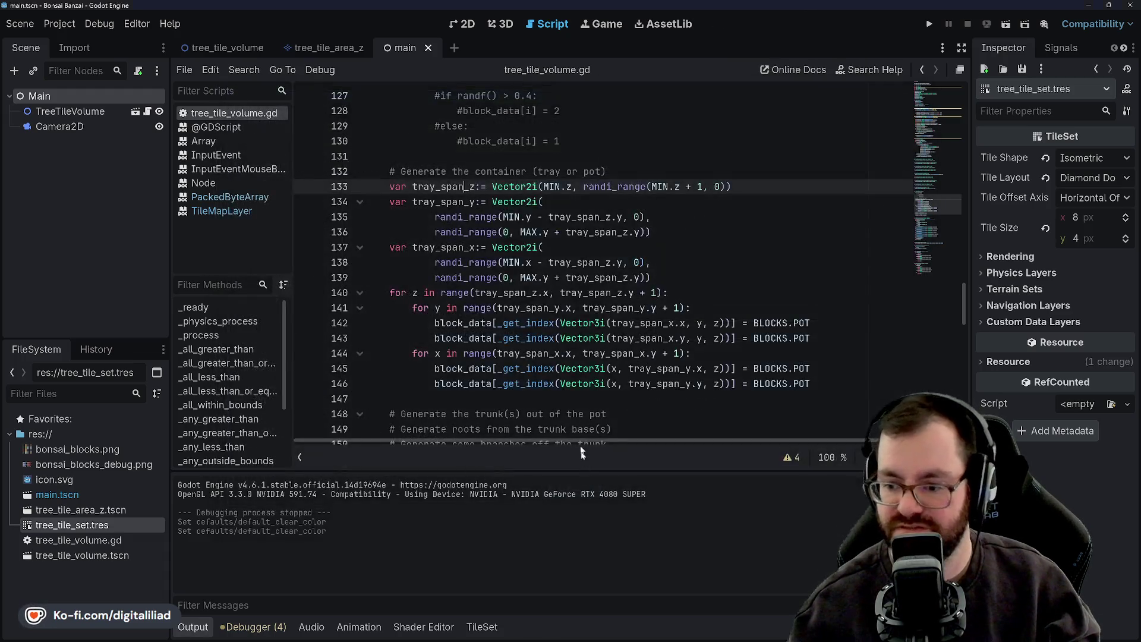
# Step through the tray span definitions and z loop lines in tree_tile_volume.gd
pyautogui.click(513, 250)
pyautogui.click(703, 202)
pyautogui.click(704, 217)
pyautogui.click(686, 233)
pyautogui.click(676, 250)
pyautogui.click(676, 264)
pyautogui.click(675, 278)
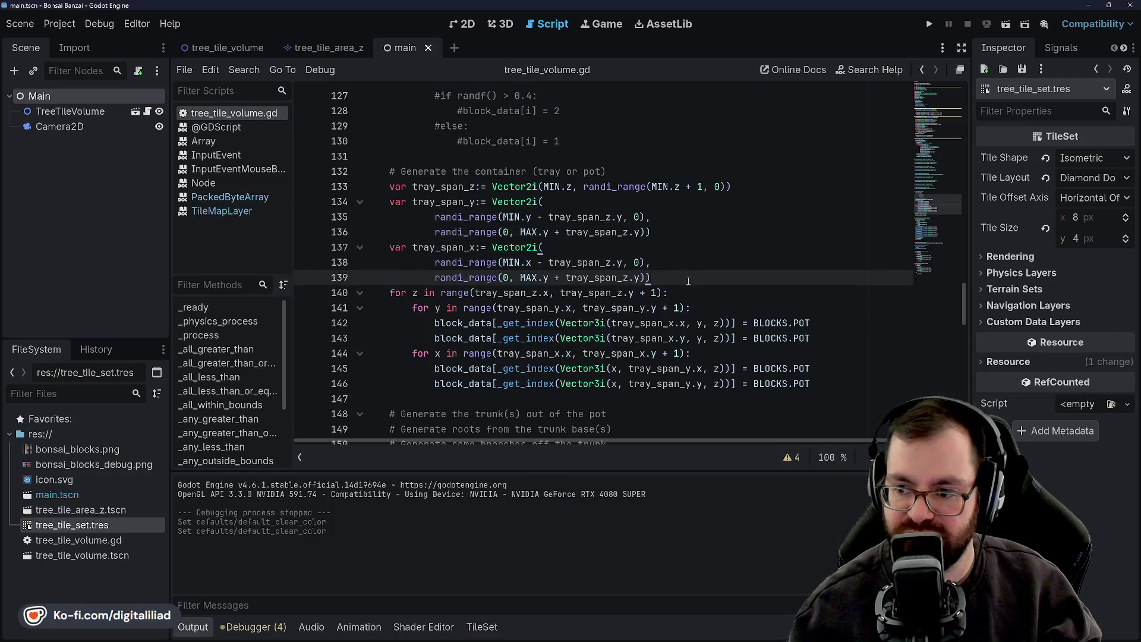
pyautogui.click(674, 289)
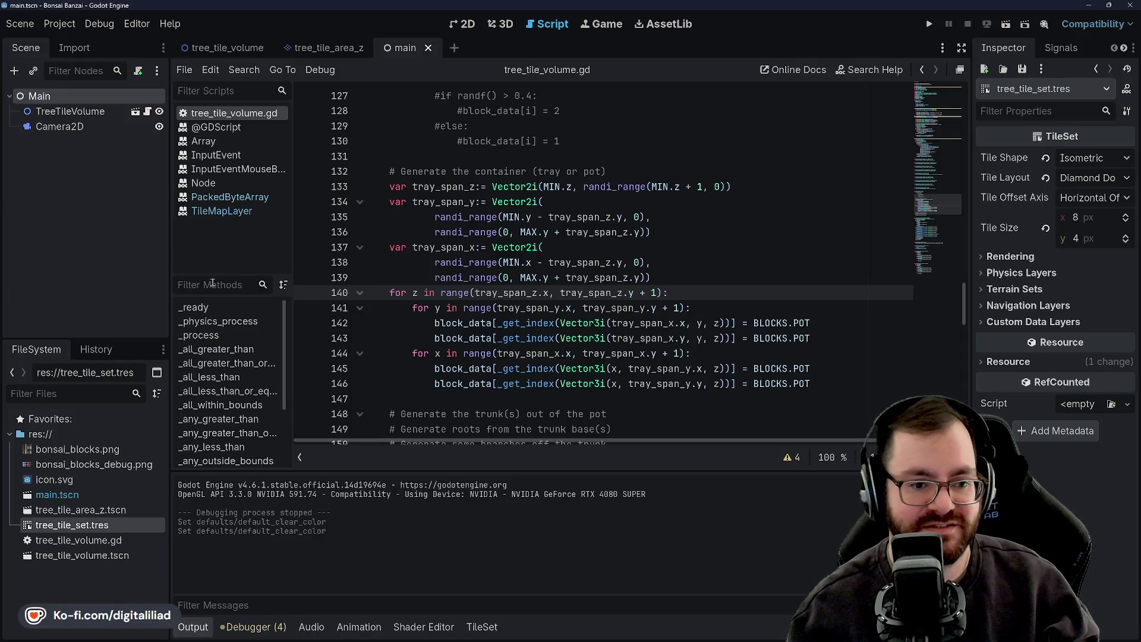
pyautogui.click(535, 202)
pyautogui.click(595, 171)
pyautogui.click(612, 156)
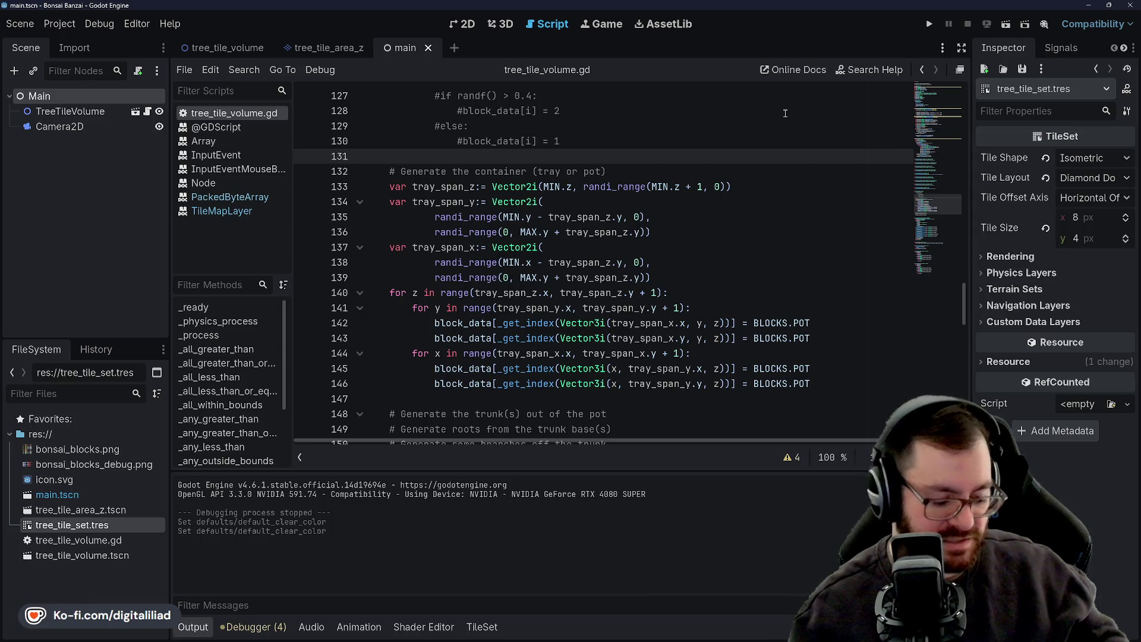
# Return to the container comment line and run the project to preview the pot
pyautogui.click(683, 136)
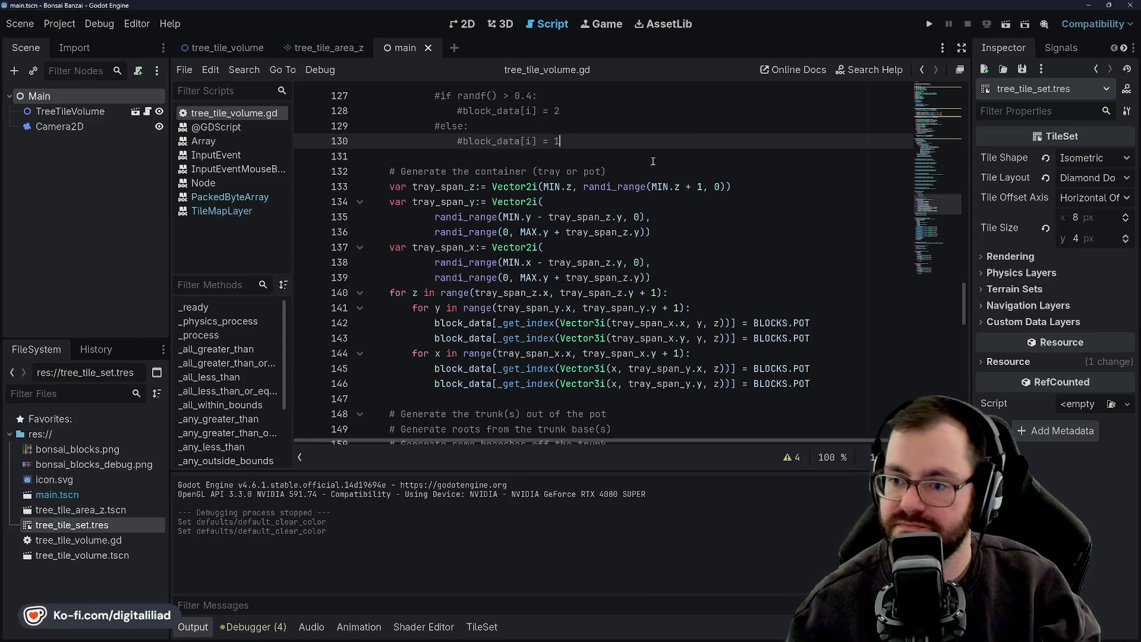
pyautogui.click(659, 168)
pyautogui.click(926, 24)
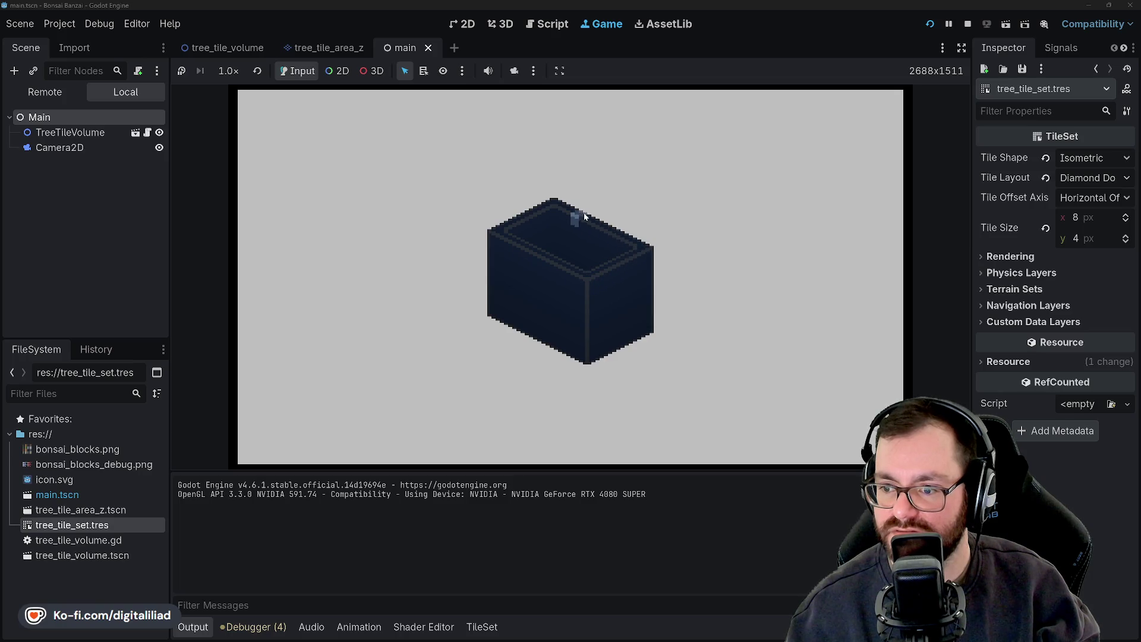
# Stop the game and open Project Settings at the Default Clear Color entry
pyautogui.click(968, 23)
pyautogui.click(60, 23)
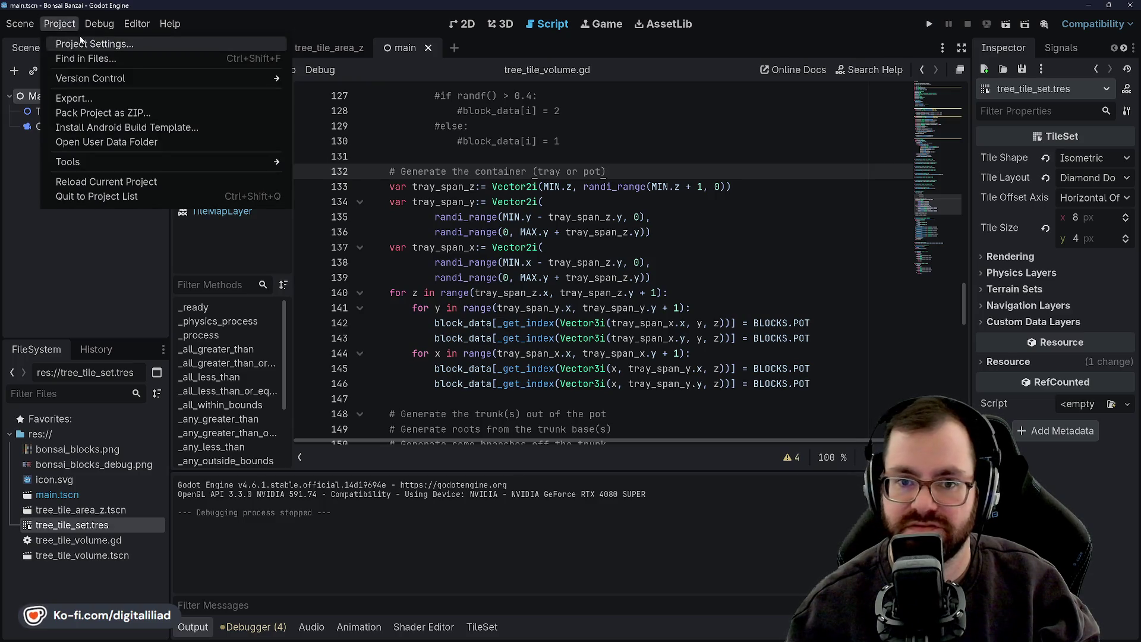
pyautogui.click(67, 44)
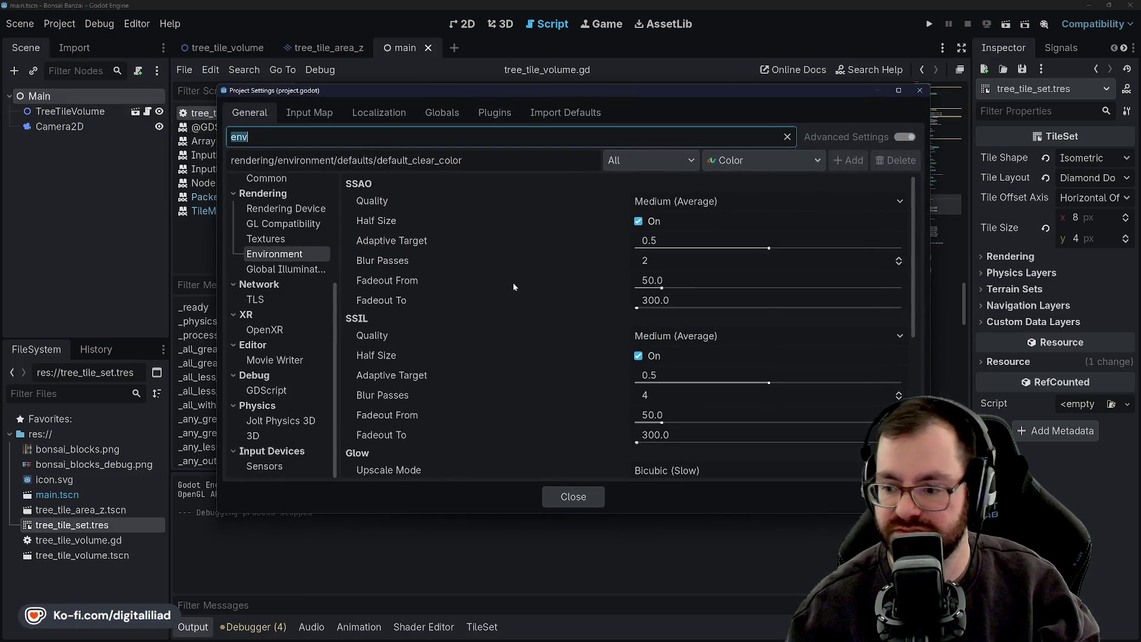
pyautogui.scroll(-5, 529, 315)
# Change Default Clear Color to mid grey RGB 128, 128, 128, then test-run and stop the game
pyautogui.click(655, 448)
pyautogui.click(819, 261)
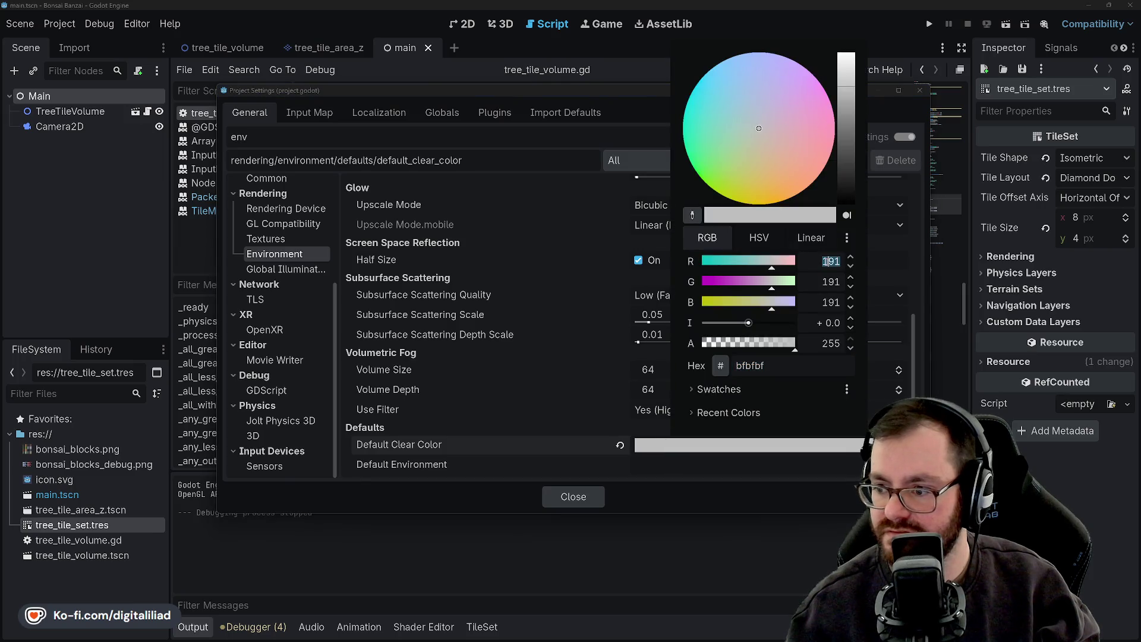
pyautogui.write('128')
pyautogui.press('Tab')
pyautogui.write('128')
pyautogui.press('Tab')
pyautogui.write('128')
pyautogui.press('Tab')
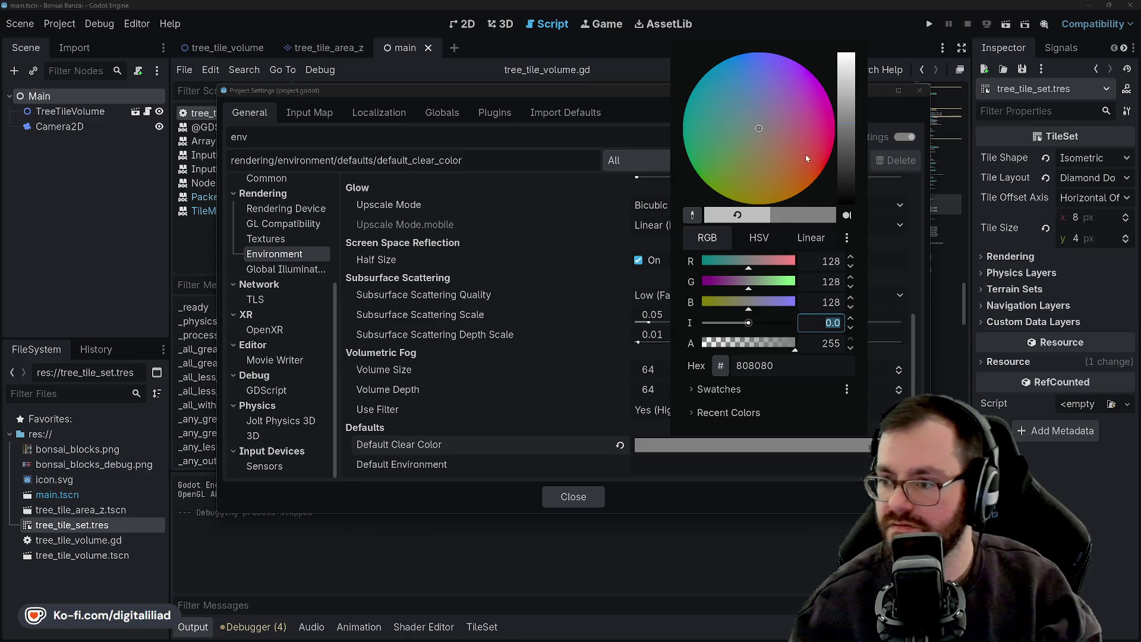
pyautogui.click(573, 496)
pyautogui.click(573, 496)
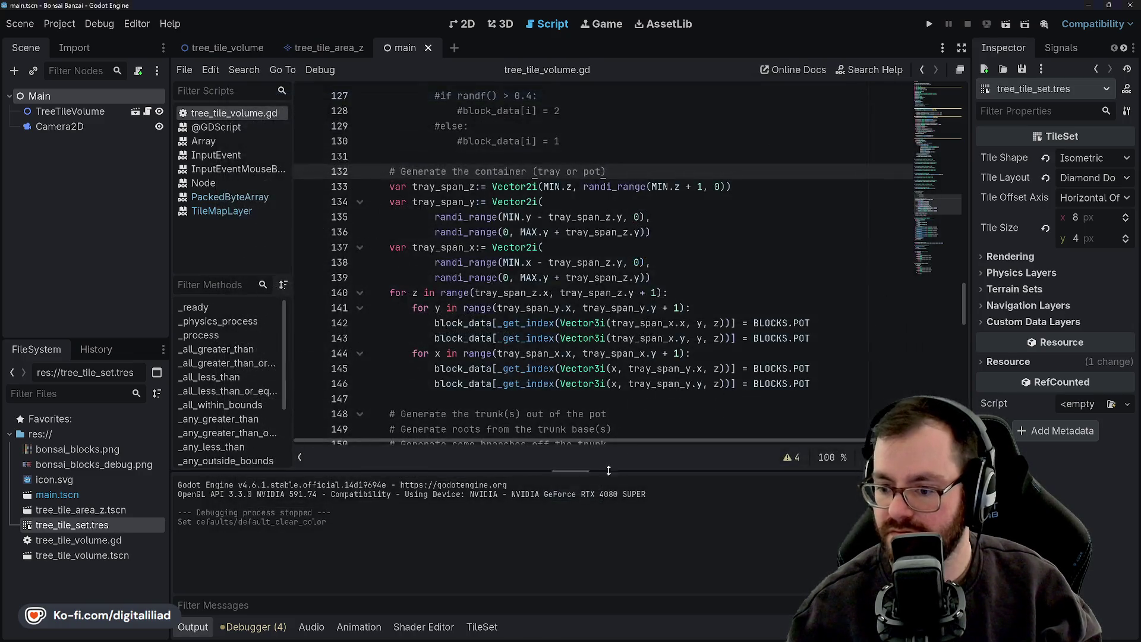
pyautogui.click(930, 25)
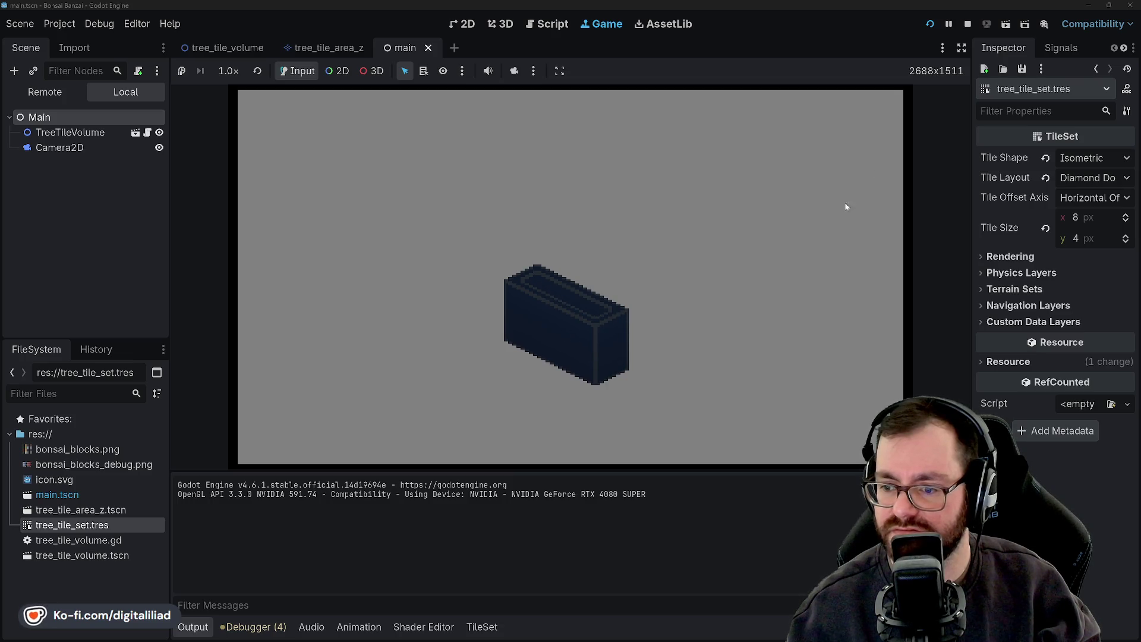
pyautogui.click(968, 24)
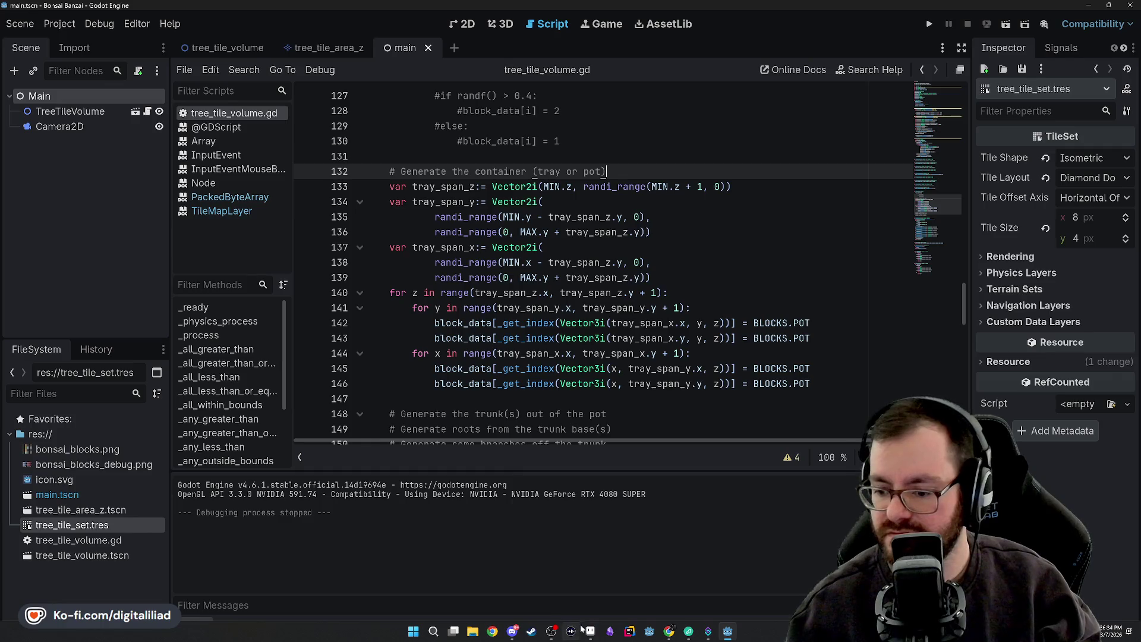
pyautogui.click(571, 631)
pyautogui.scroll(-5, 542, 328)
pyautogui.scroll(3, 542, 328)
pyautogui.moveTo(553, 267)
pyautogui.mouseDown()
pyautogui.moveTo(560, 408)
pyautogui.moveTo(547, 284)
pyautogui.moveTo(544, 435)
pyautogui.mouseUp()
pyautogui.moveTo(543, 423); pyautogui.dragTo(569, 303)
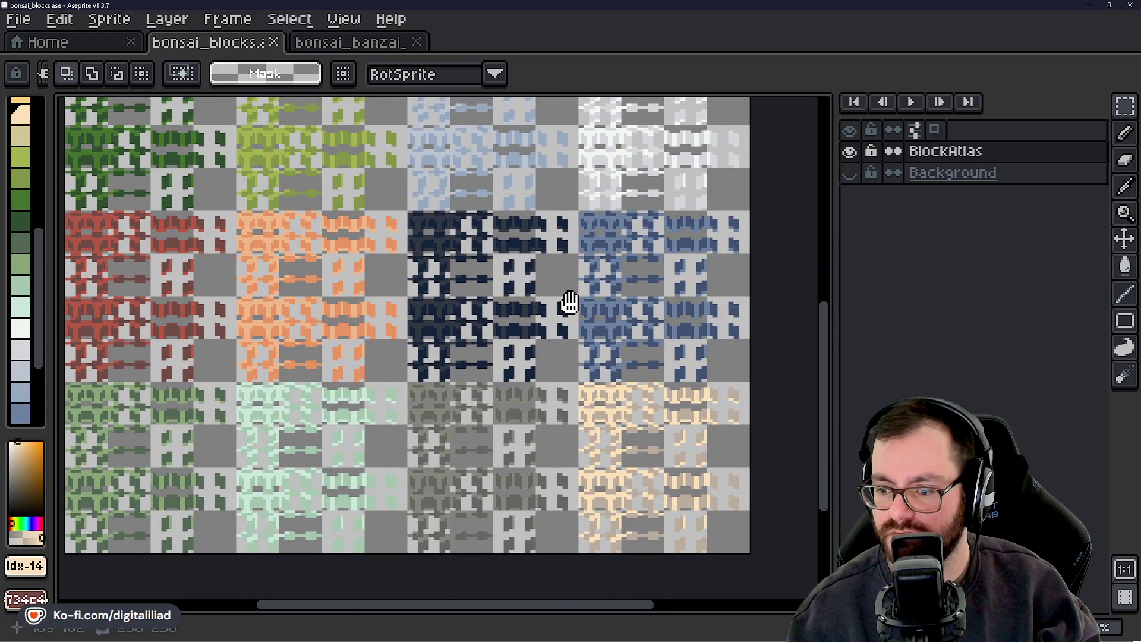
pyautogui.moveTo(570, 304); pyautogui.dragTo(565, 357)
pyautogui.scroll(1, 565, 357)
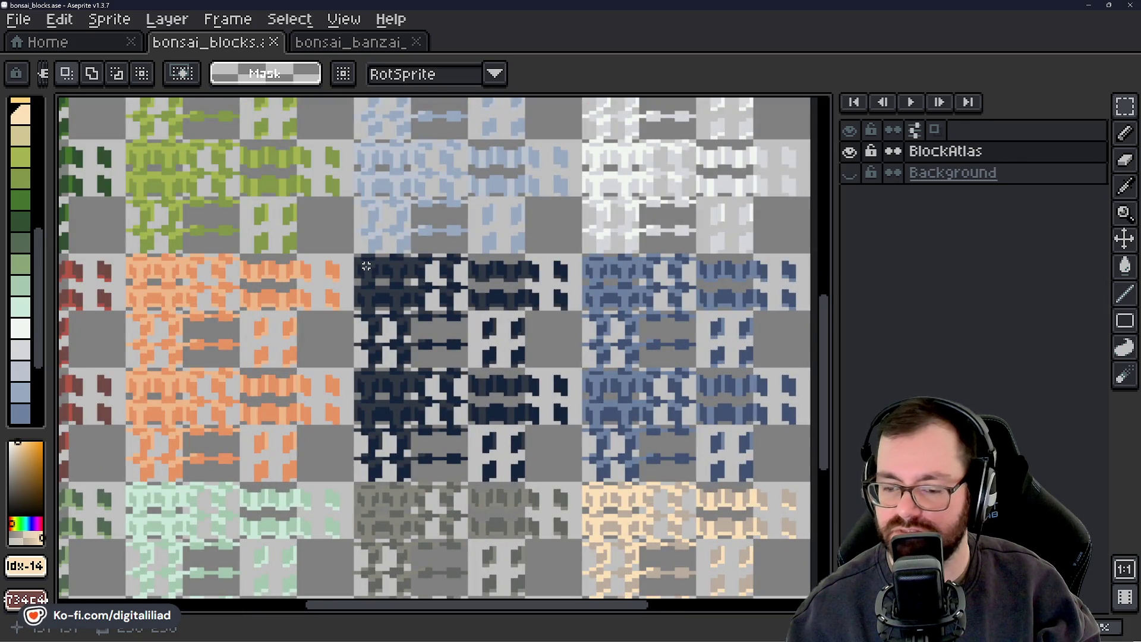
pyautogui.scroll(2, 386, 285)
pyautogui.scroll(-5, 353, 293)
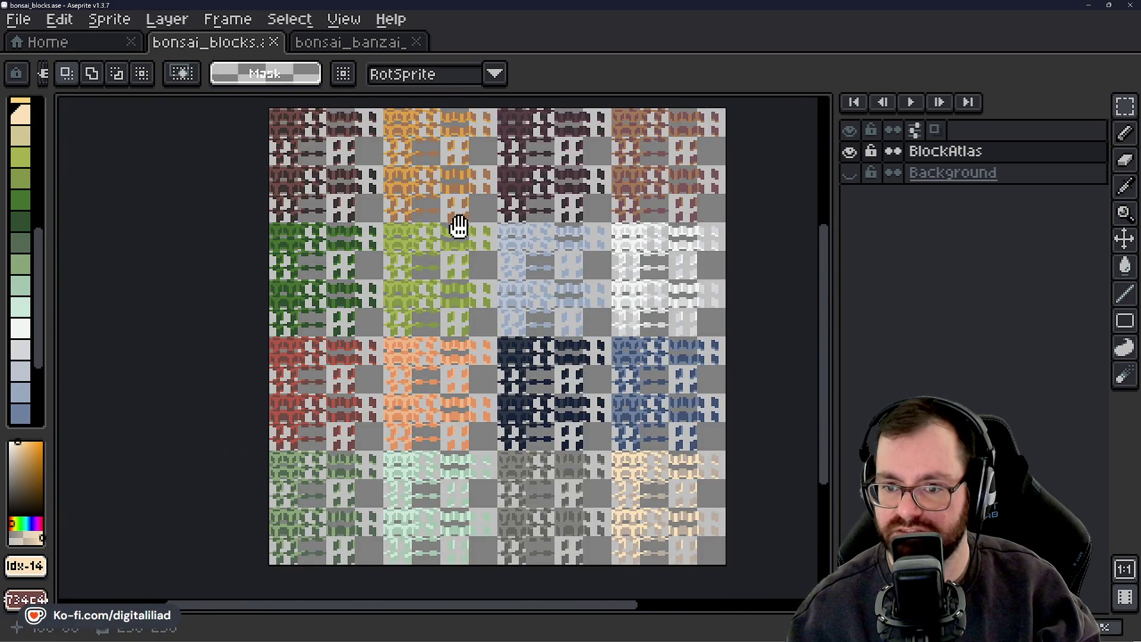
pyautogui.moveTo(458, 227); pyautogui.dragTo(477, 262)
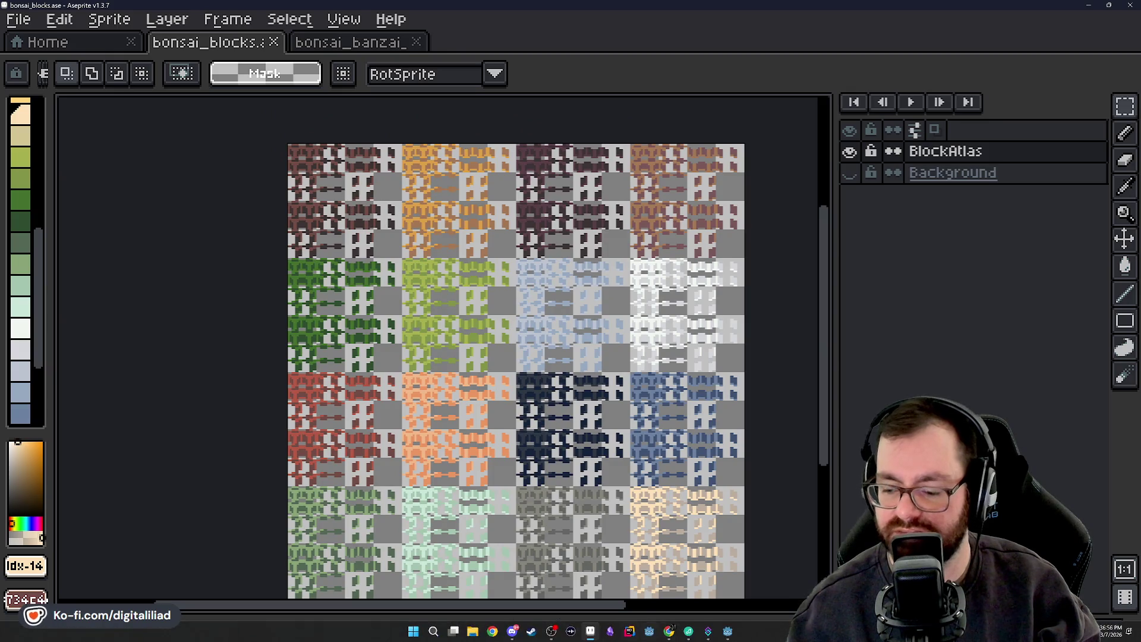
pyautogui.click(728, 635)
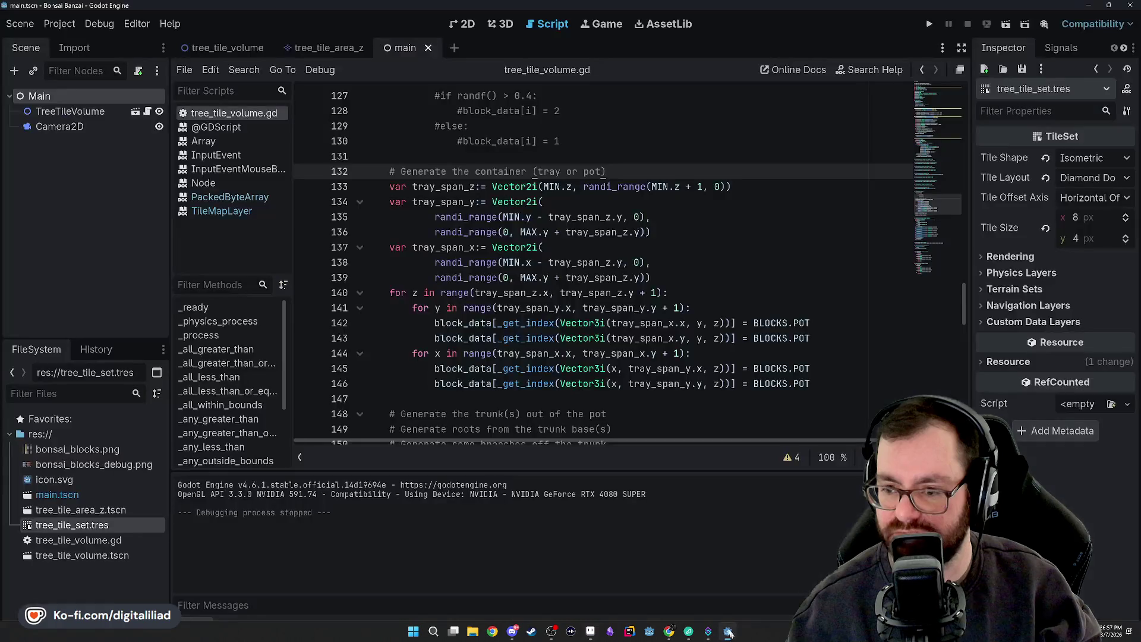
# Adjust Default Clear Color's RGB values to a neutral mid grey and run the project with F5
pyautogui.click(60, 23)
pyautogui.click(77, 44)
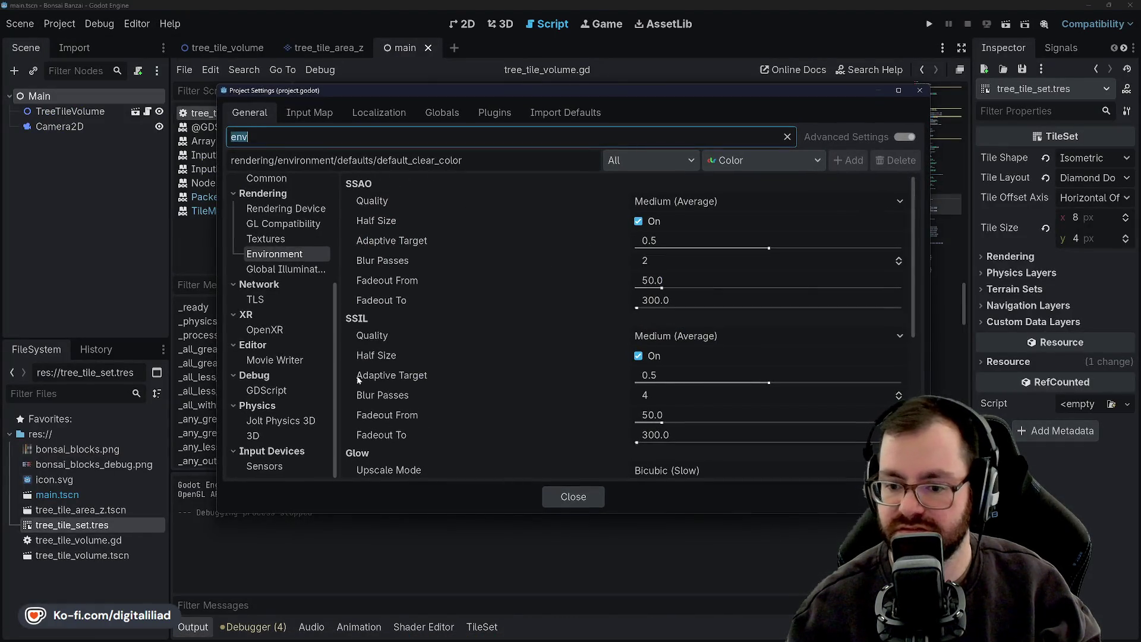
pyautogui.scroll(-5, 445, 344)
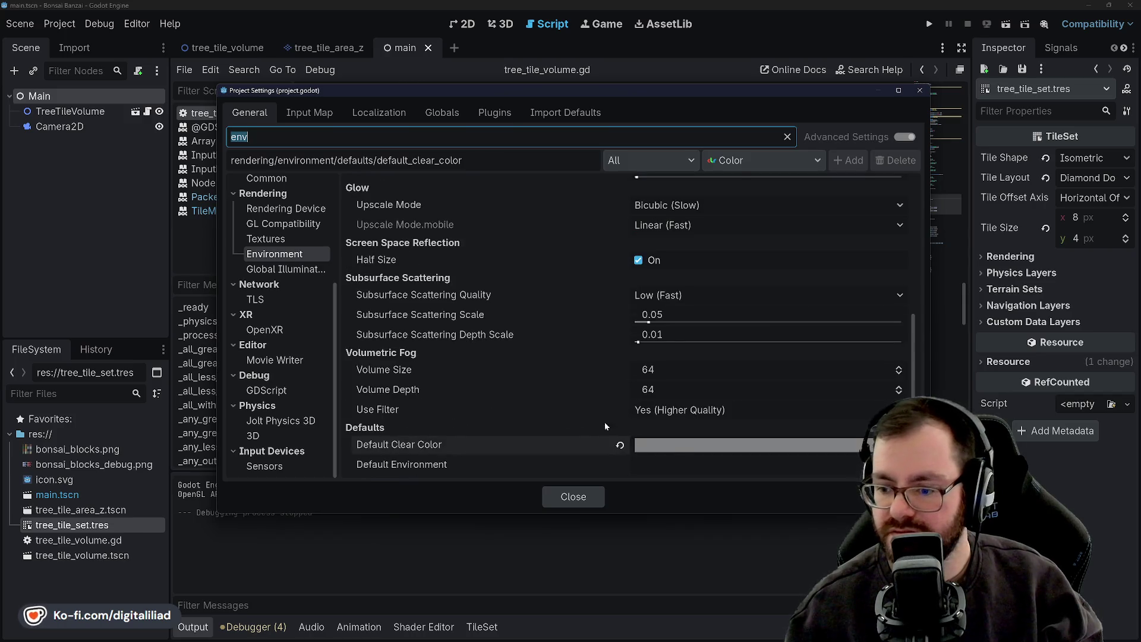
pyautogui.click(680, 443)
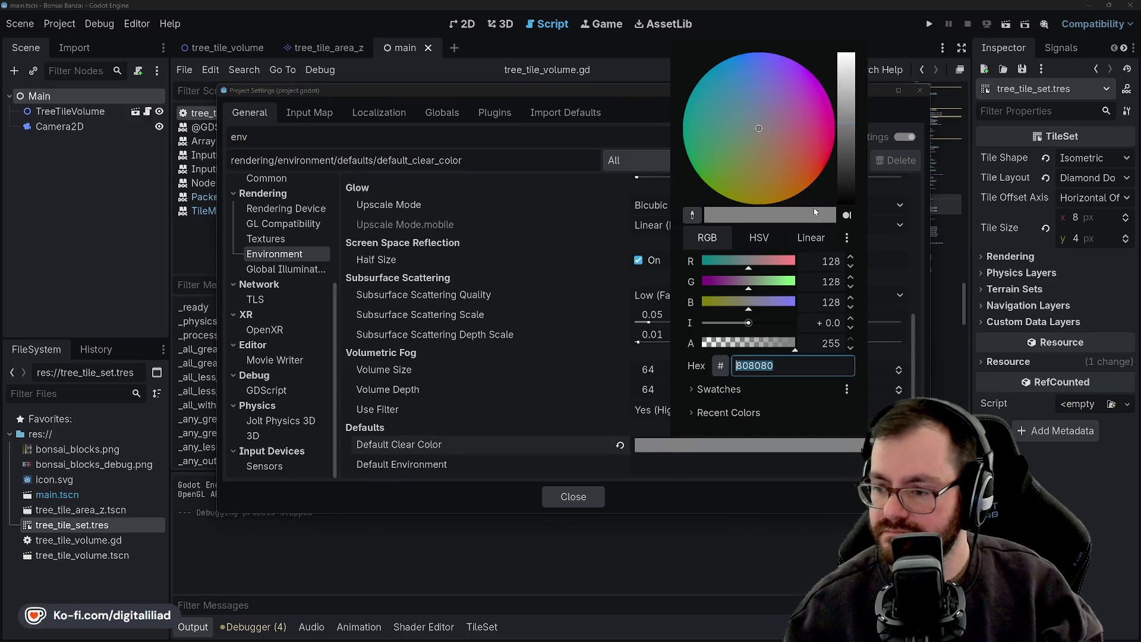
pyautogui.click(826, 261)
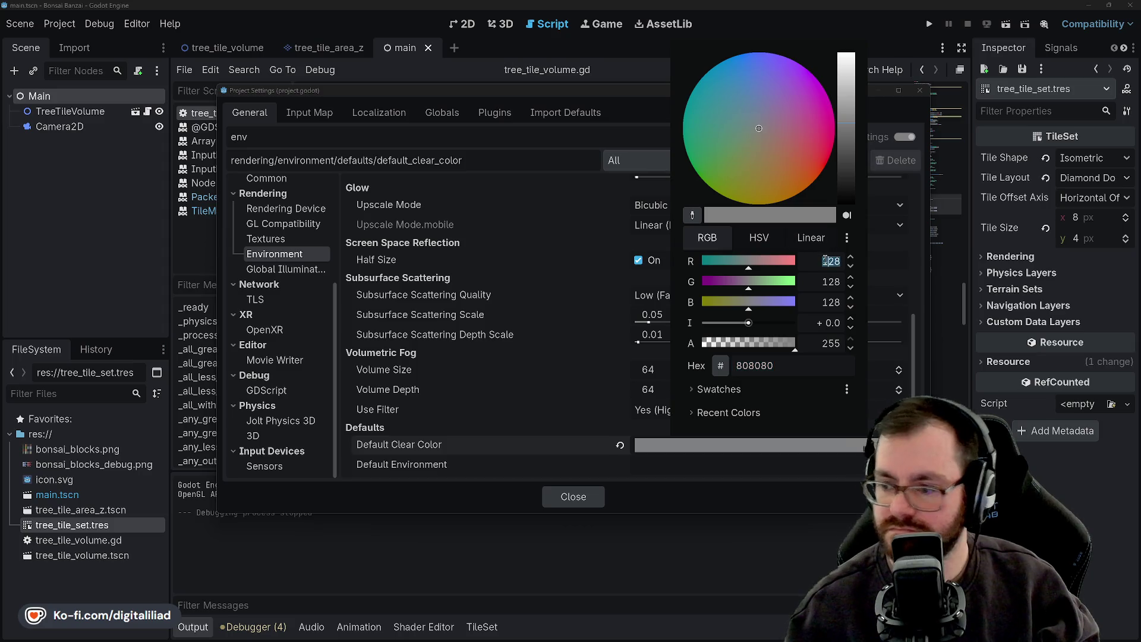
pyautogui.write('64')
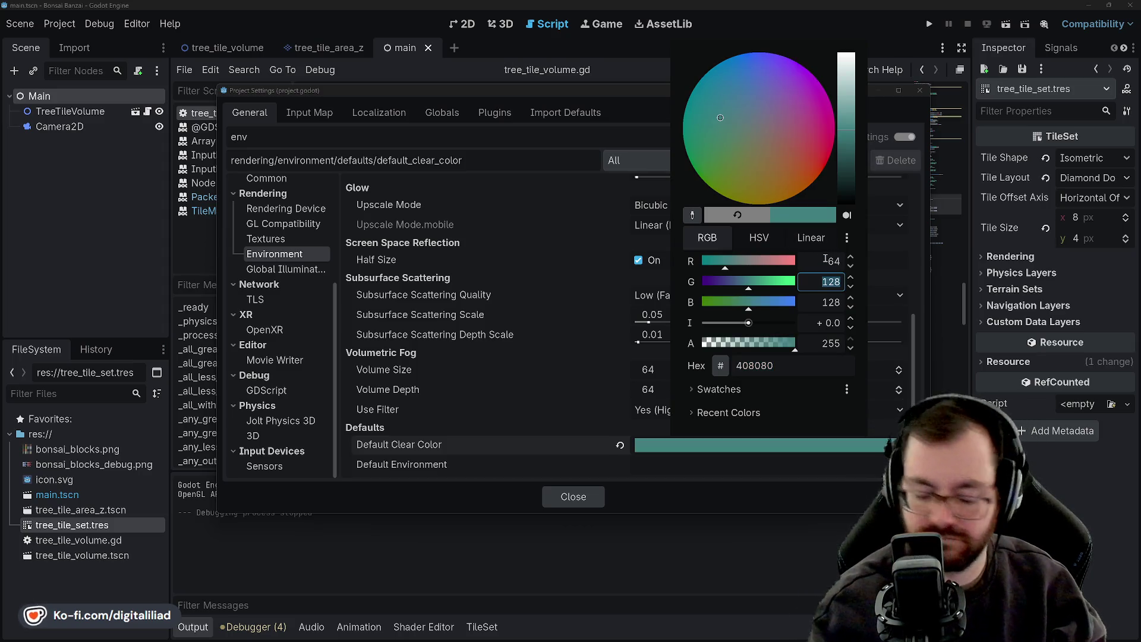
pyautogui.press('Tab')
pyautogui.press('Tab')
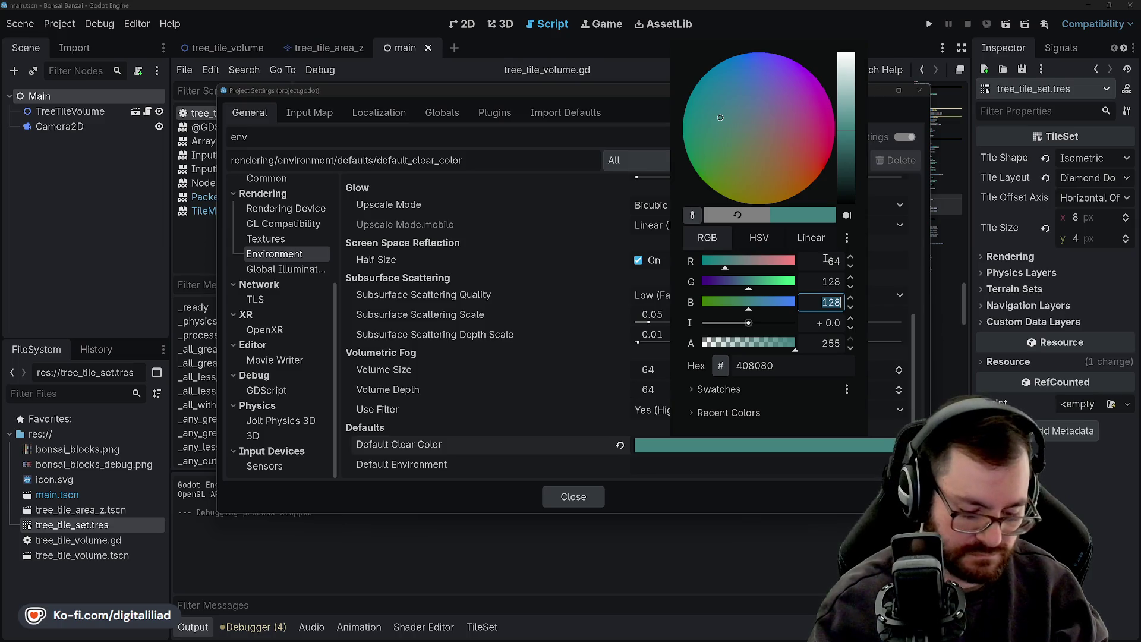
pyautogui.write('191')
pyautogui.press('Return')
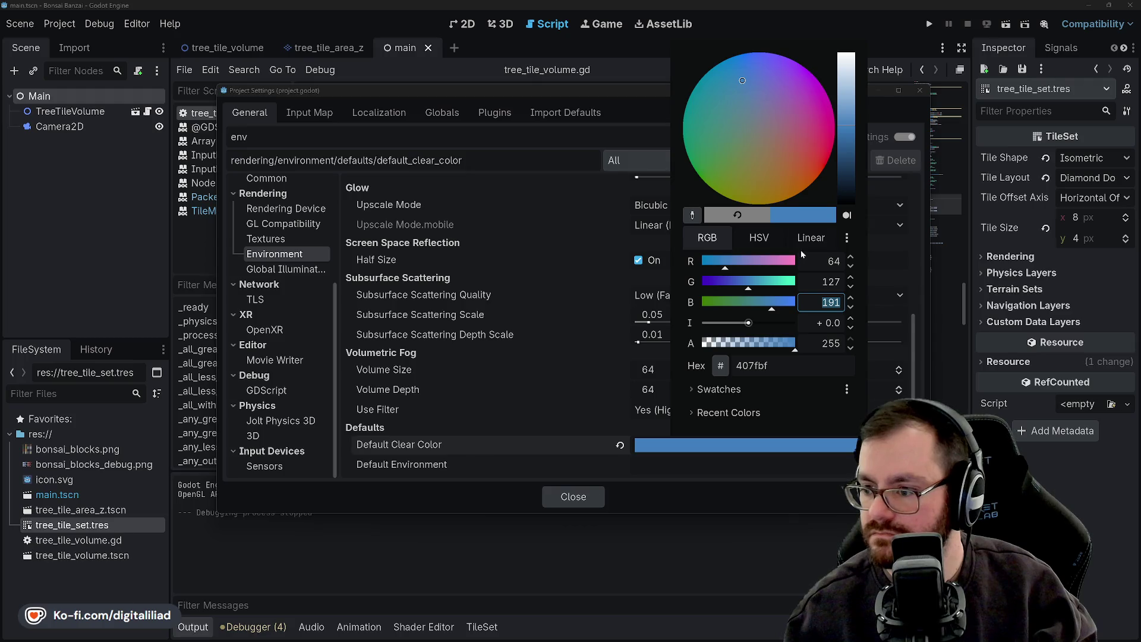
pyautogui.click(822, 266)
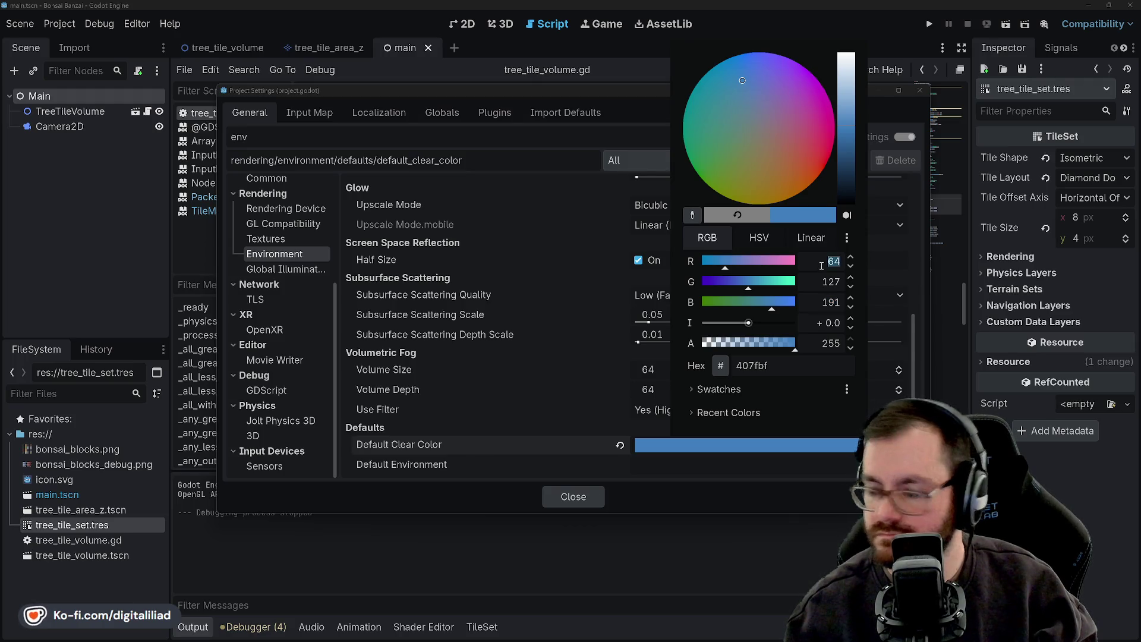
pyautogui.write('127')
pyautogui.press('Tab')
pyautogui.press('Tab')
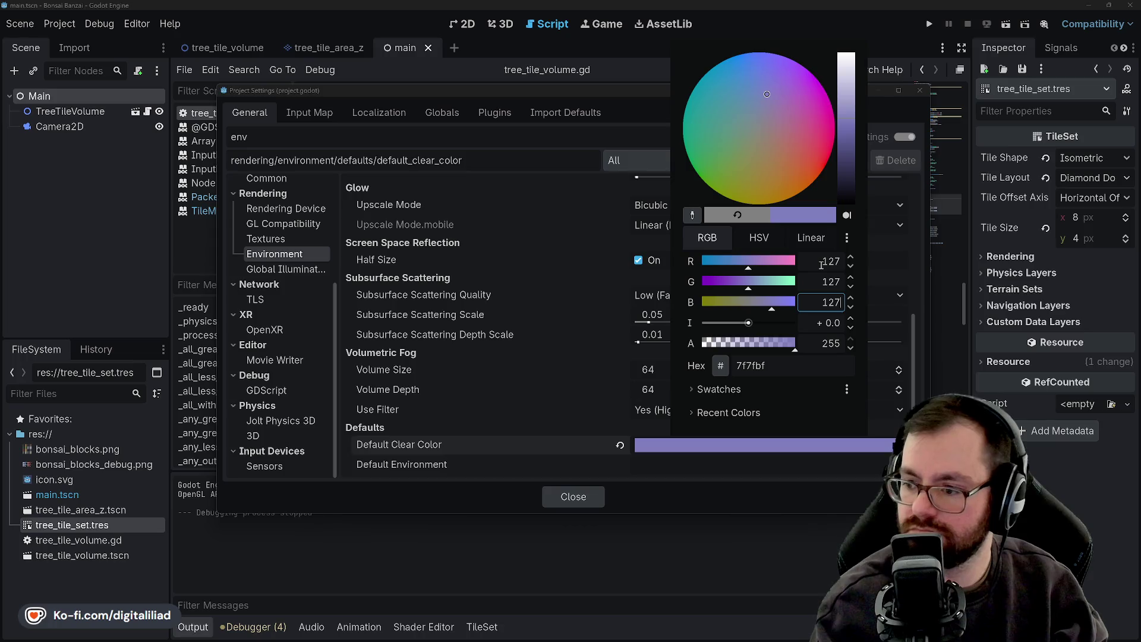
pyautogui.click(733, 529)
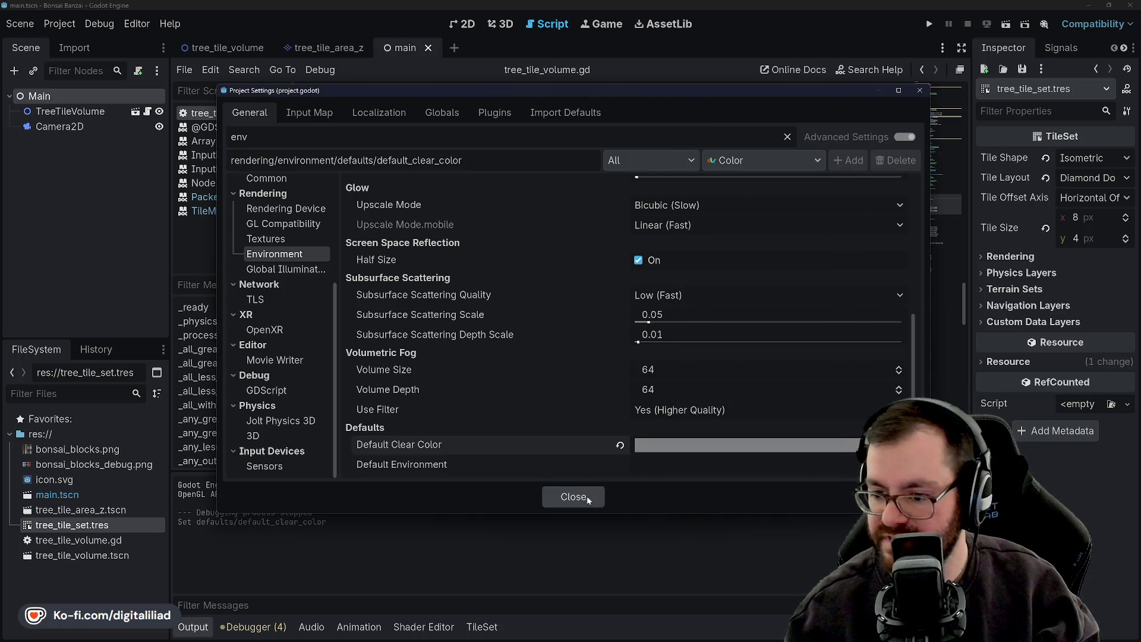
pyautogui.click(573, 497)
pyautogui.press('F5')
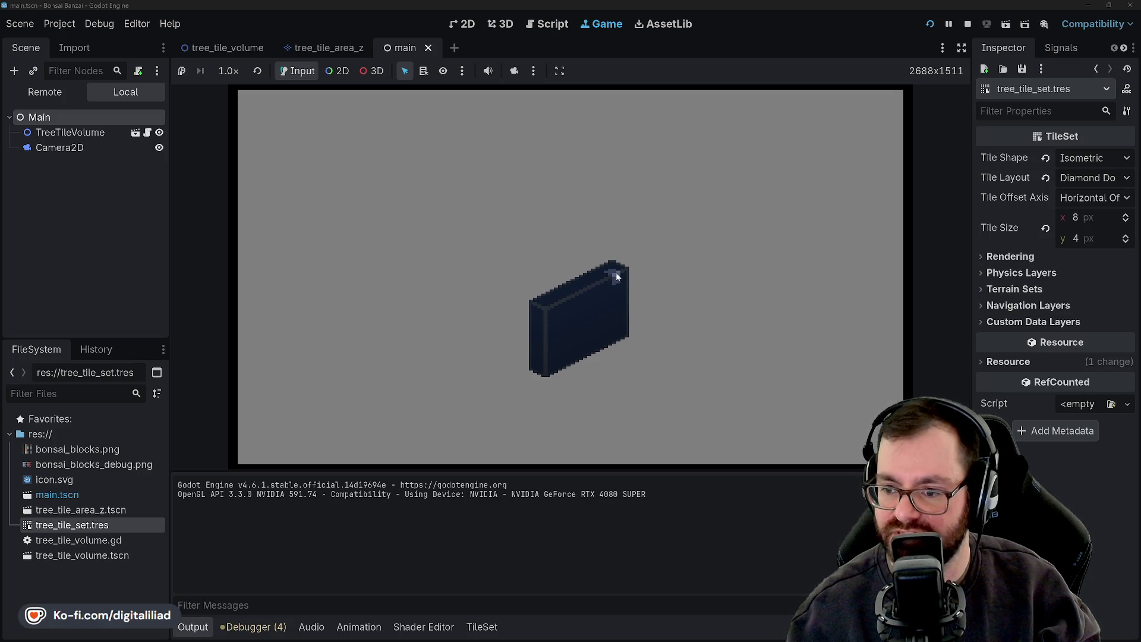
# Stop the game after checking the dark pot wall against the grey background
pyautogui.click(969, 26)
# Go back to tree_tile_volume.gd and place the caret at the end of the mouse_just_released line 61
pyautogui.click(667, 252)
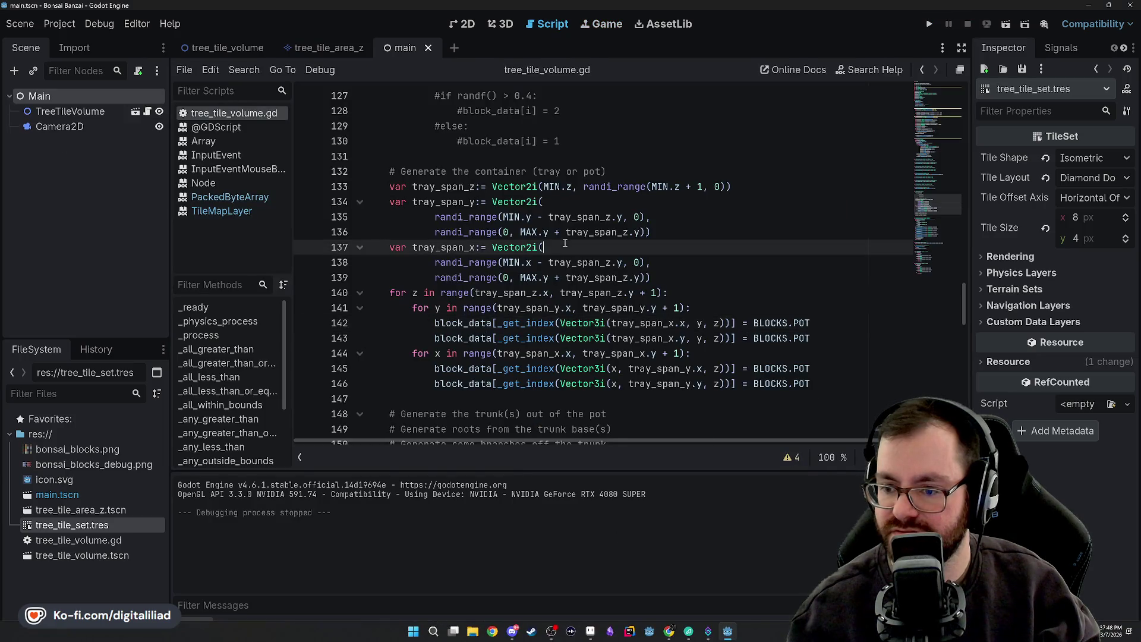
pyautogui.scroll(-2, 667, 252)
pyautogui.scroll(9, 545, 297)
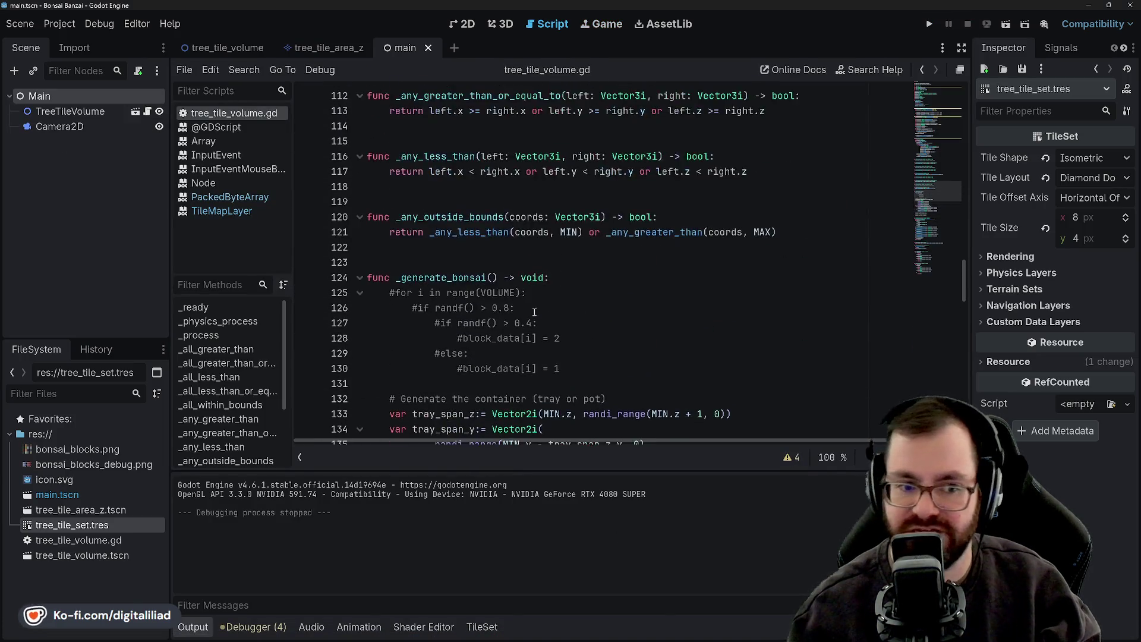
pyautogui.scroll(3, 553, 287)
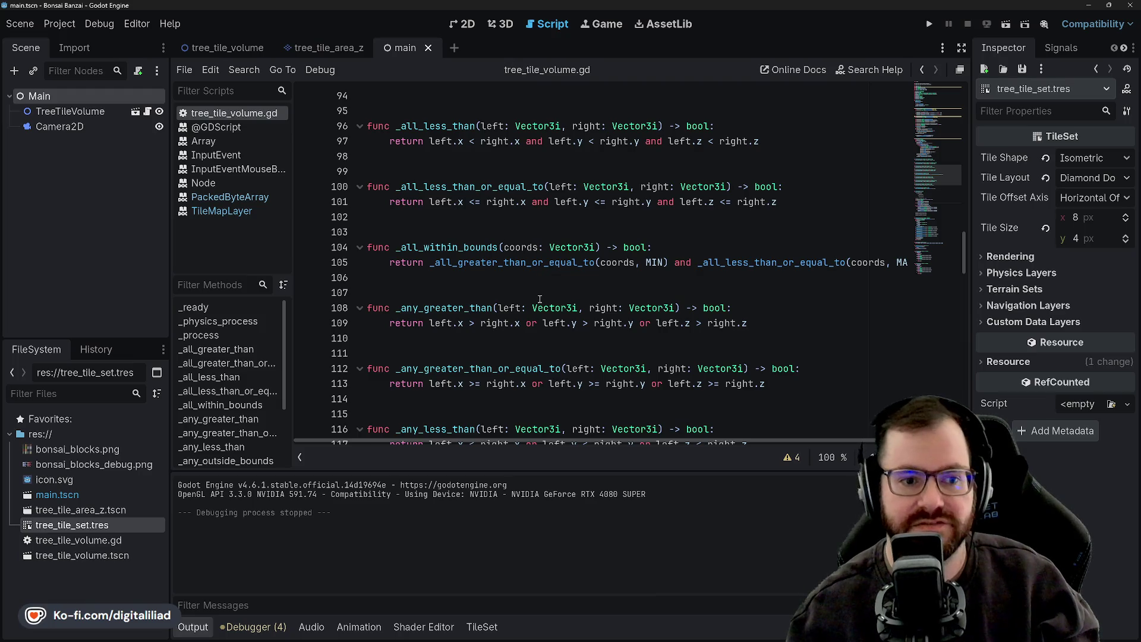
pyautogui.scroll(1, 539, 299)
pyautogui.scroll(-13, 499, 254)
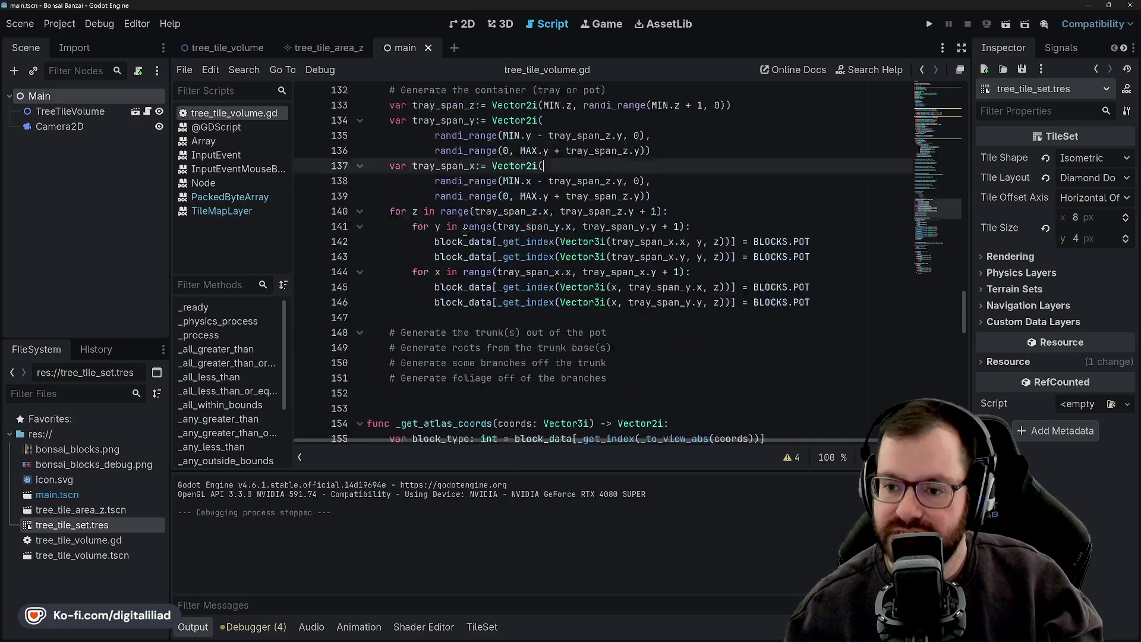
pyautogui.scroll(7, 470, 226)
pyautogui.scroll(2, 481, 214)
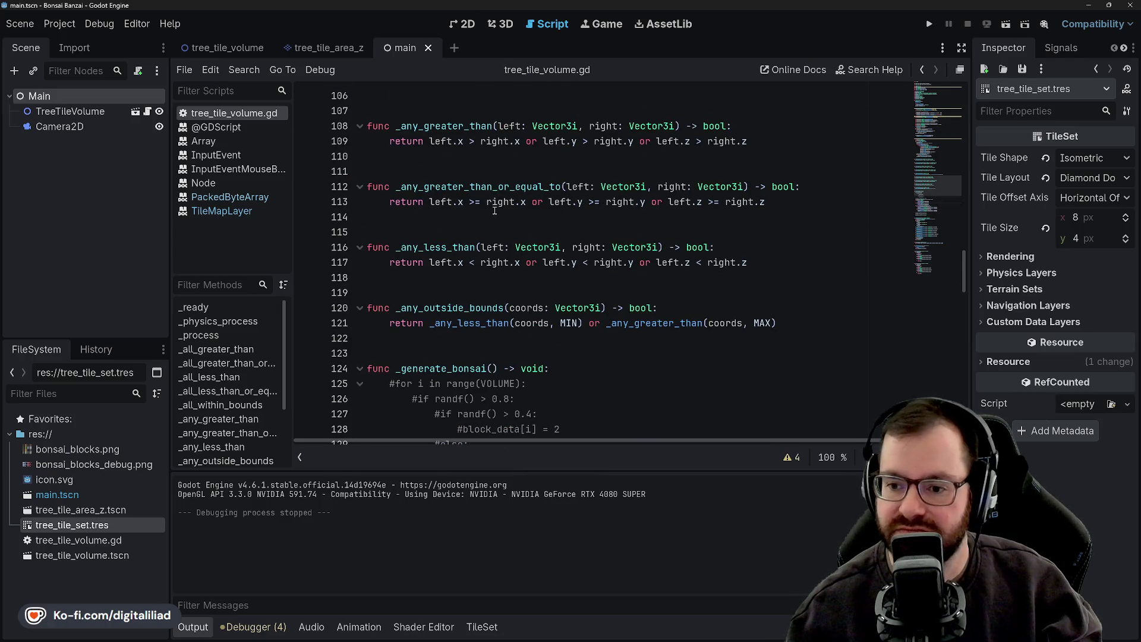
pyautogui.scroll(17, 494, 210)
pyautogui.scroll(3, 483, 232)
pyautogui.scroll(-1, 480, 212)
pyautogui.click(452, 278)
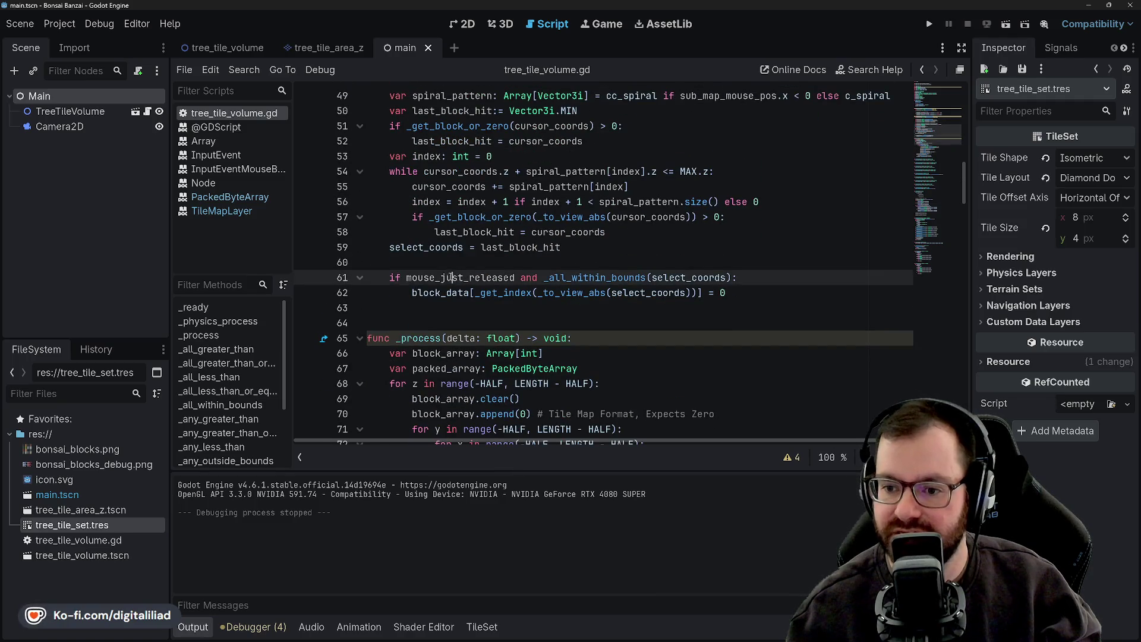
pyautogui.click(657, 293)
pyautogui.click(748, 277)
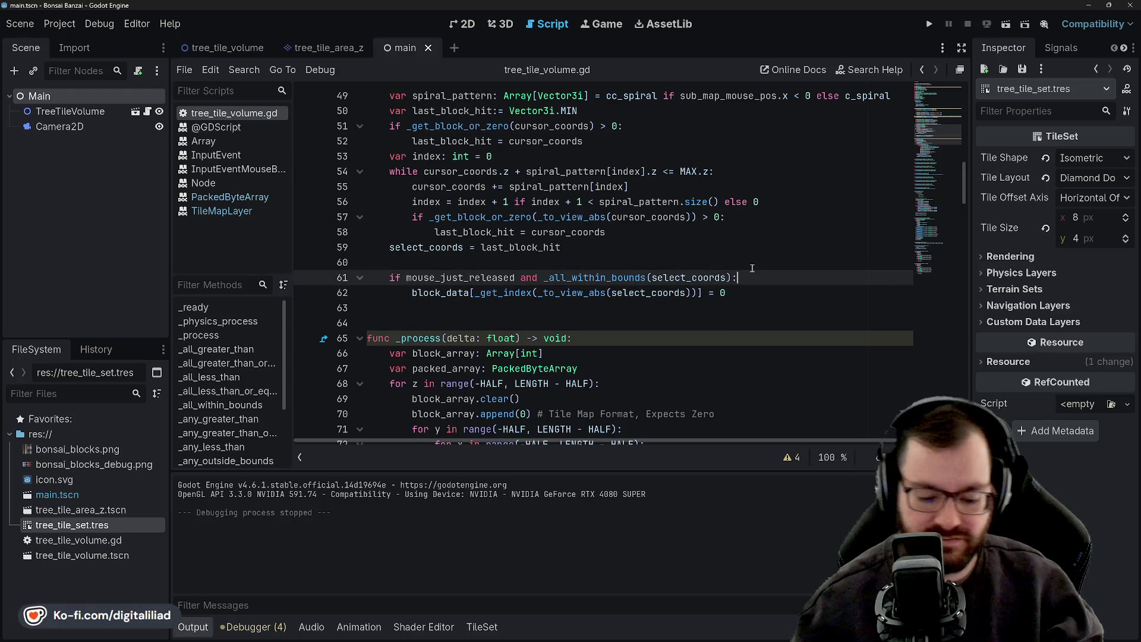
# Type block_data[_get_index(_to_view_abs(coords))] on a new line in the mouse-release block
pyautogui.press('Return')
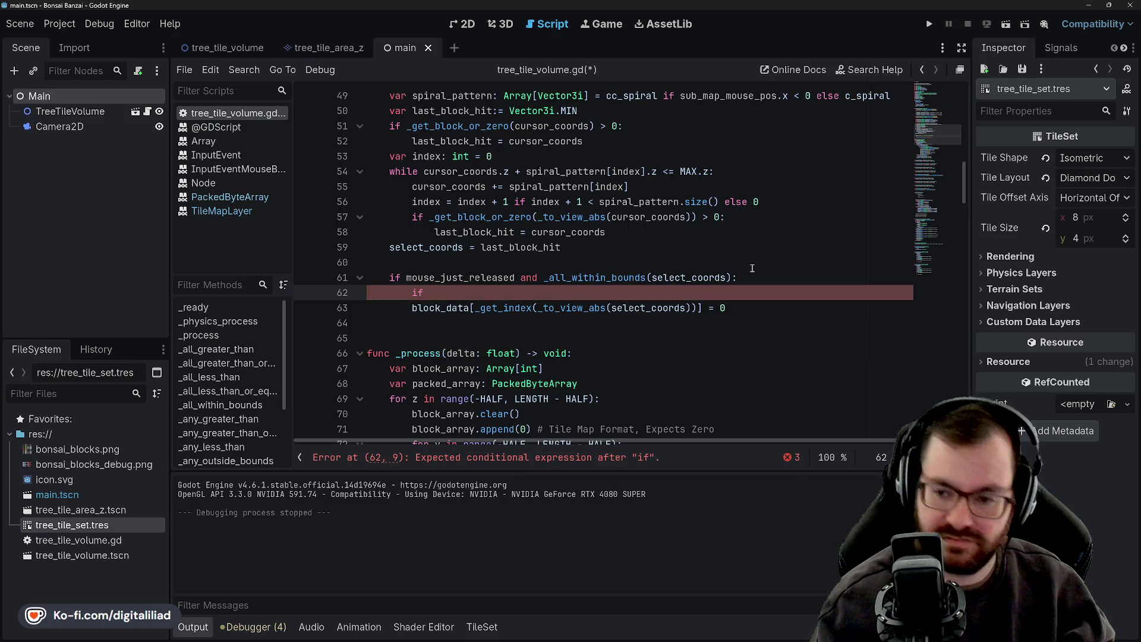
pyautogui.write('block_data')
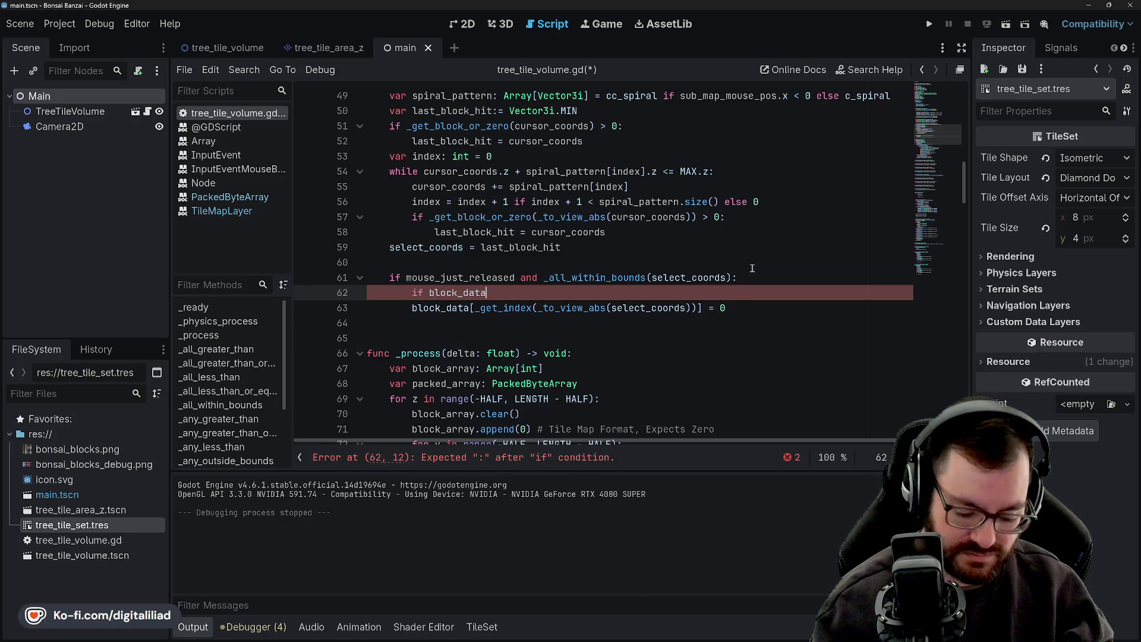
pyautogui.write('[_get_index(')
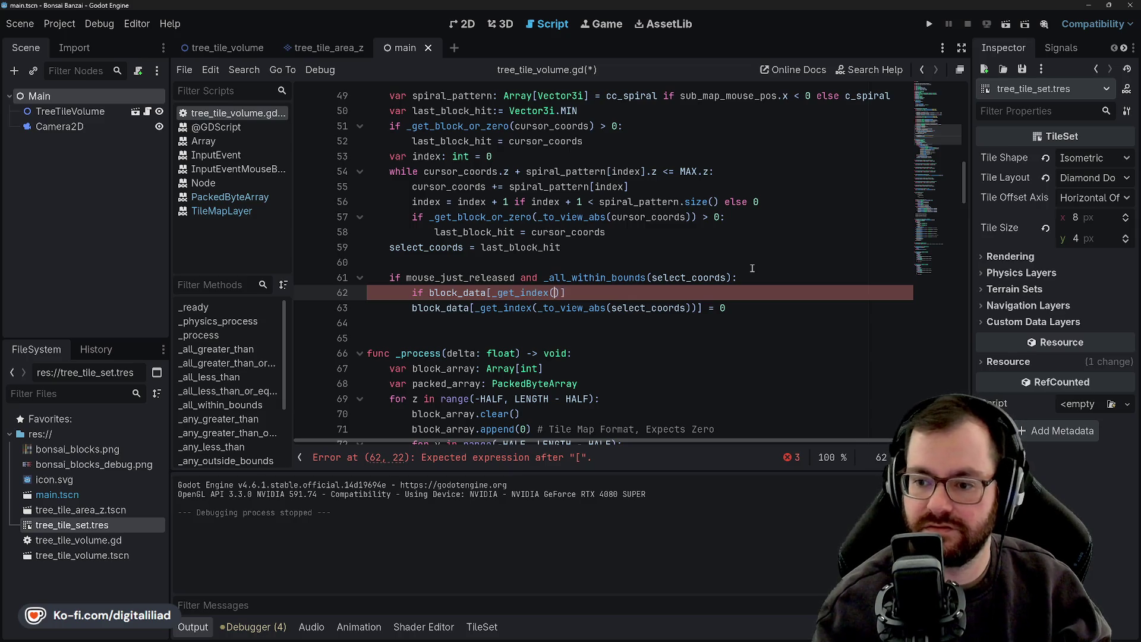
pyautogui.write('+')
pyautogui.press('BackSpace')
pyautogui.write('_to_view')
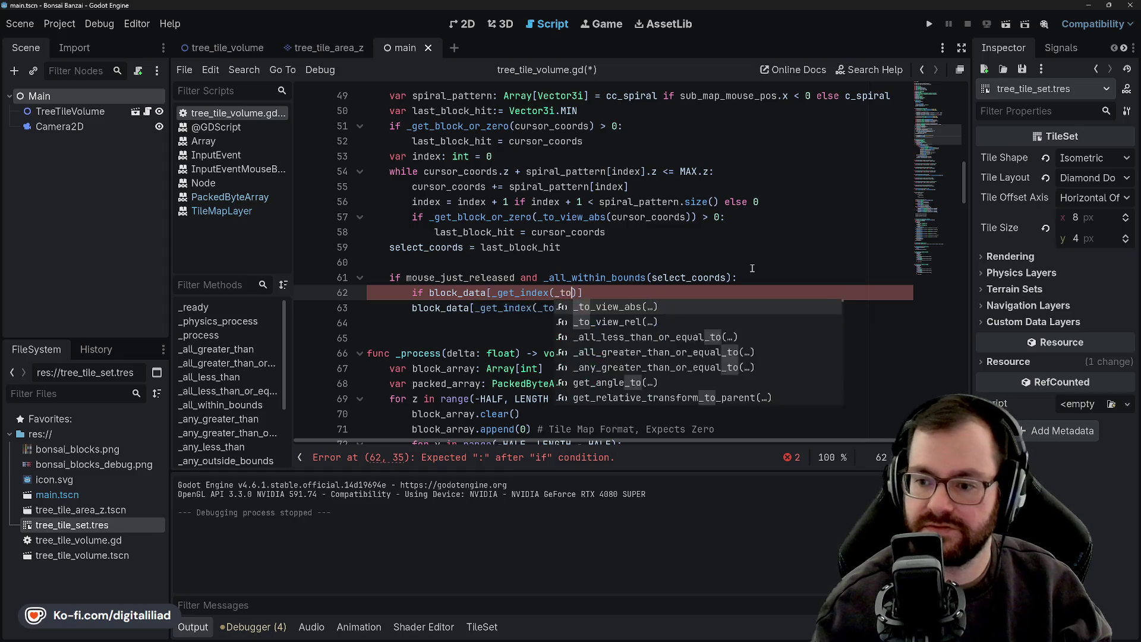
pyautogui.press('Return')
pyautogui.press('BackSpace')
pyautogui.press('BackSpace')
pyautogui.write('coords')
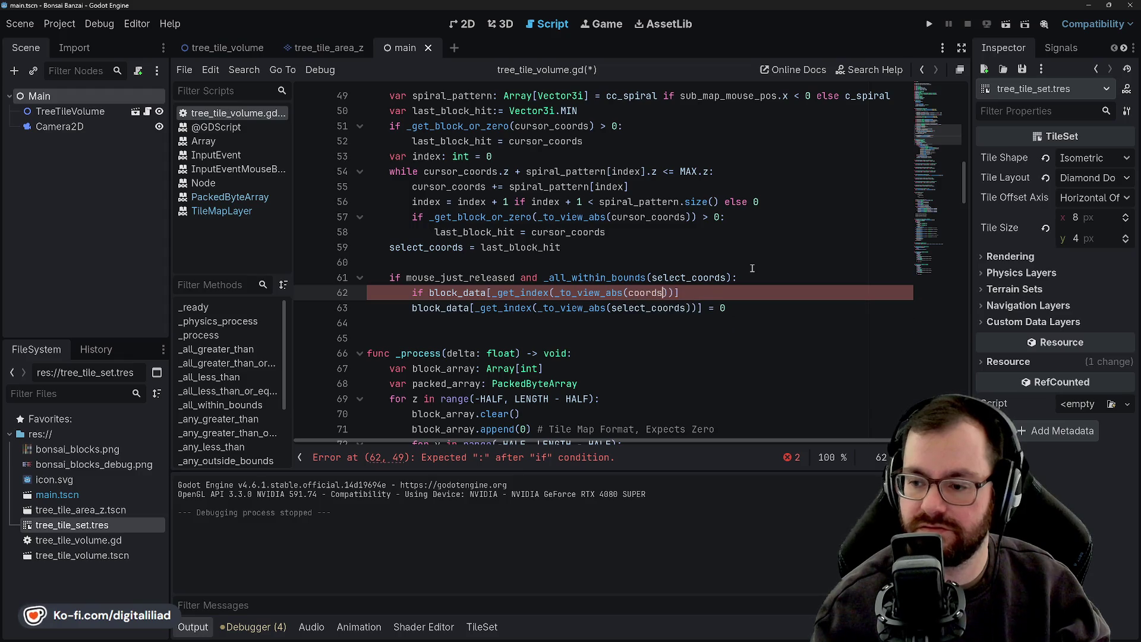
pyautogui.press('Right')
pyautogui.press('Right')
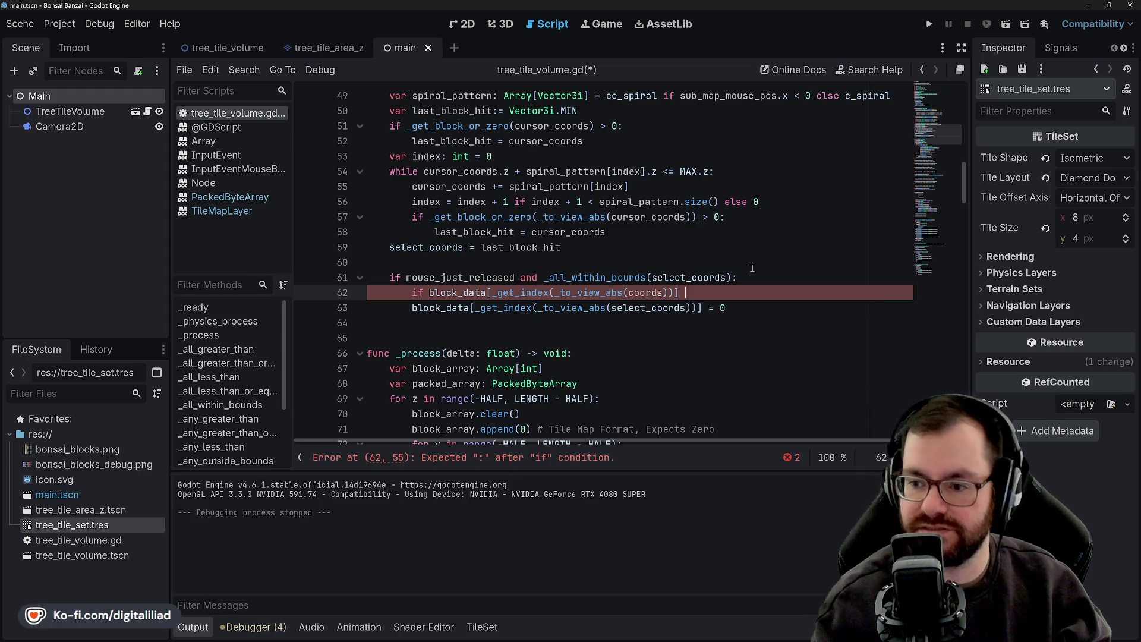
pyautogui.write('not')
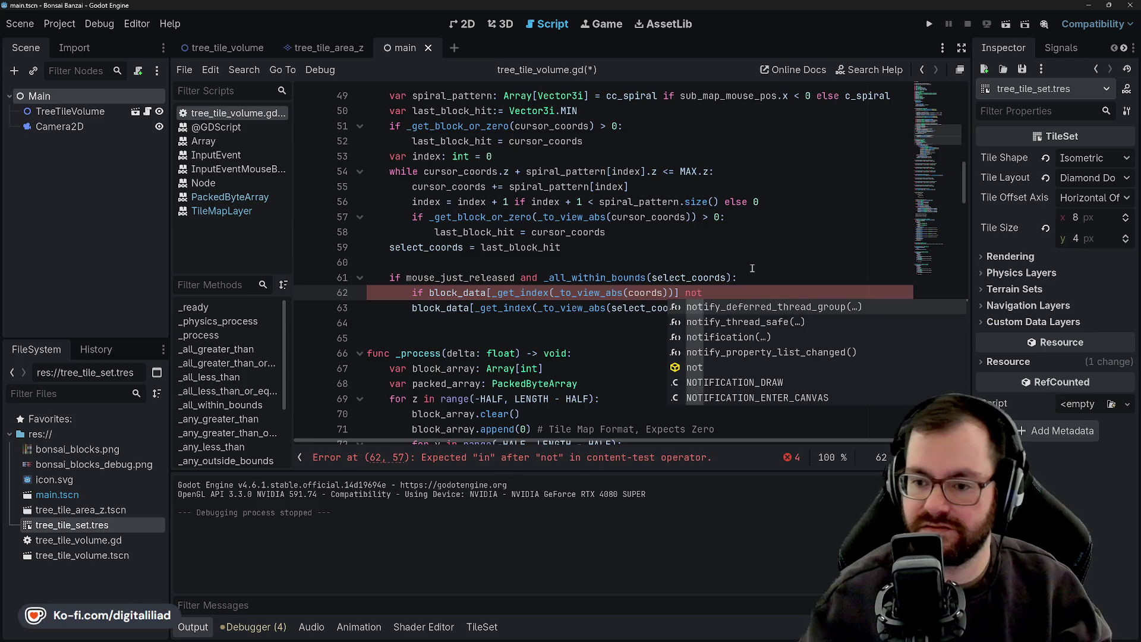
pyautogui.press('Escape')
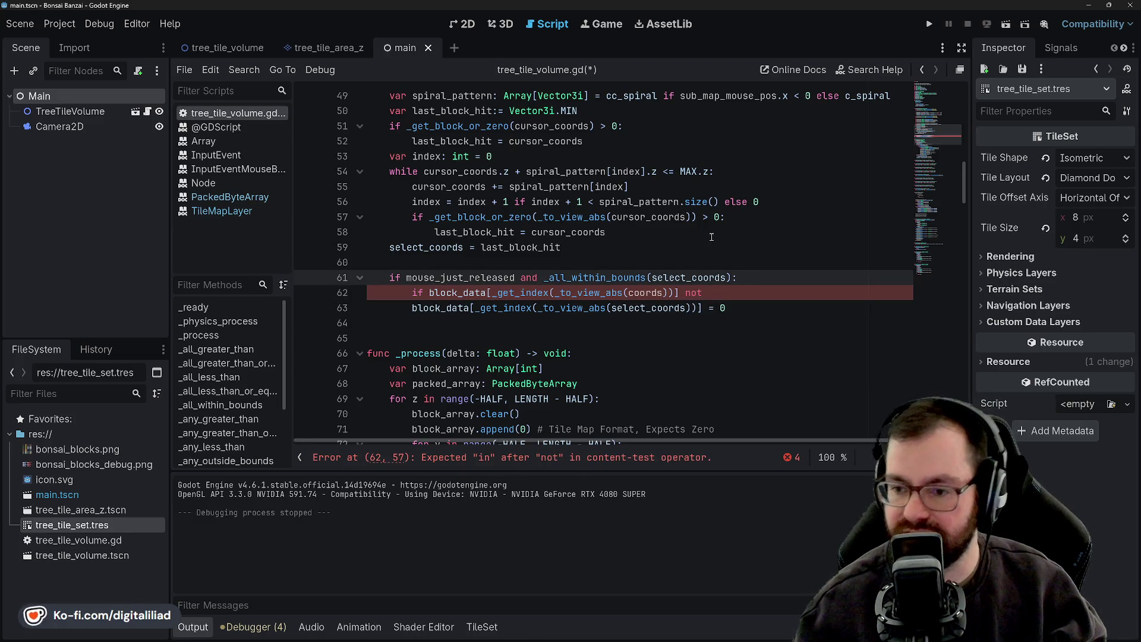
# Declare 'var block: BLOCKS =' on line 62 and paste the block_data lookup into it
pyautogui.hotkey('ctrl', 'shift', 'Return')
pyautogui.write('var block')
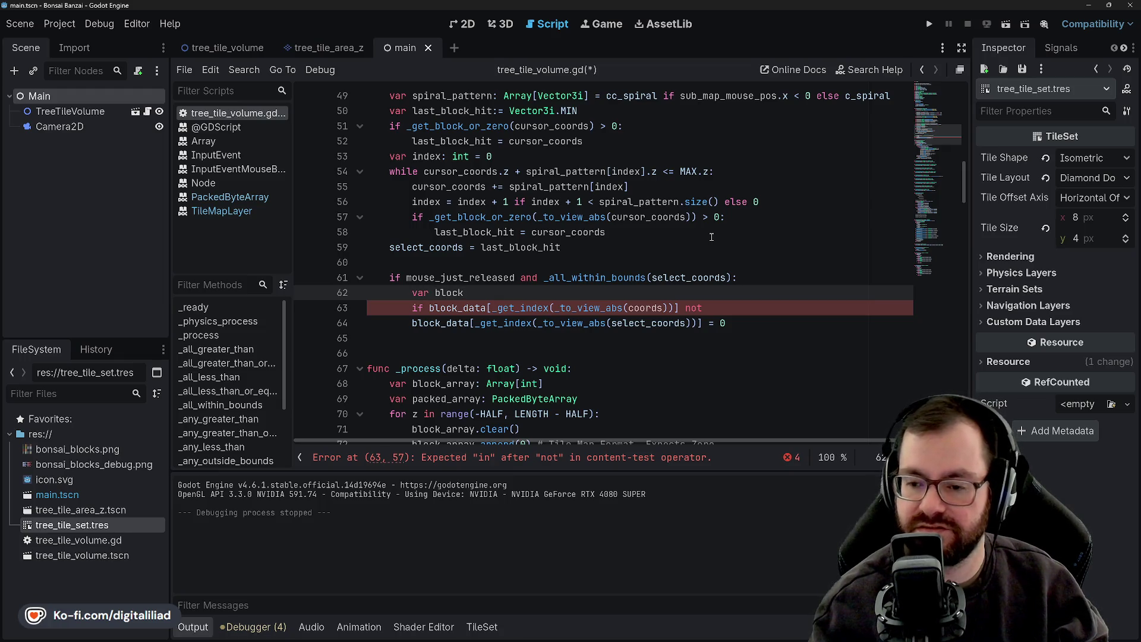
pyautogui.write(': ')
pyautogui.write('BLOC')
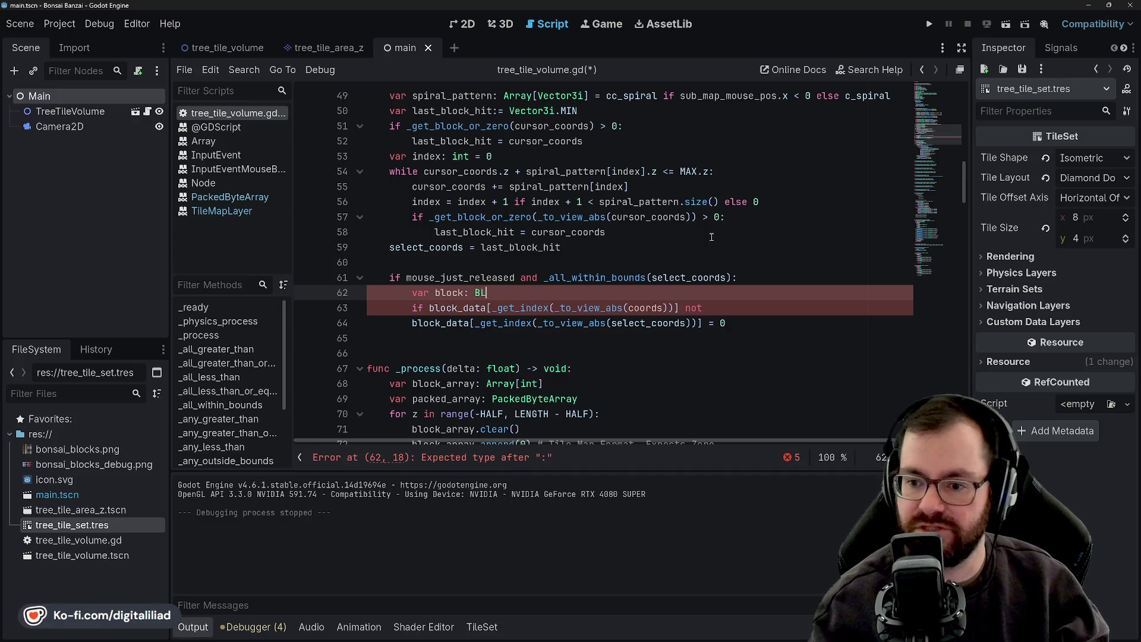
pyautogui.press('Return')
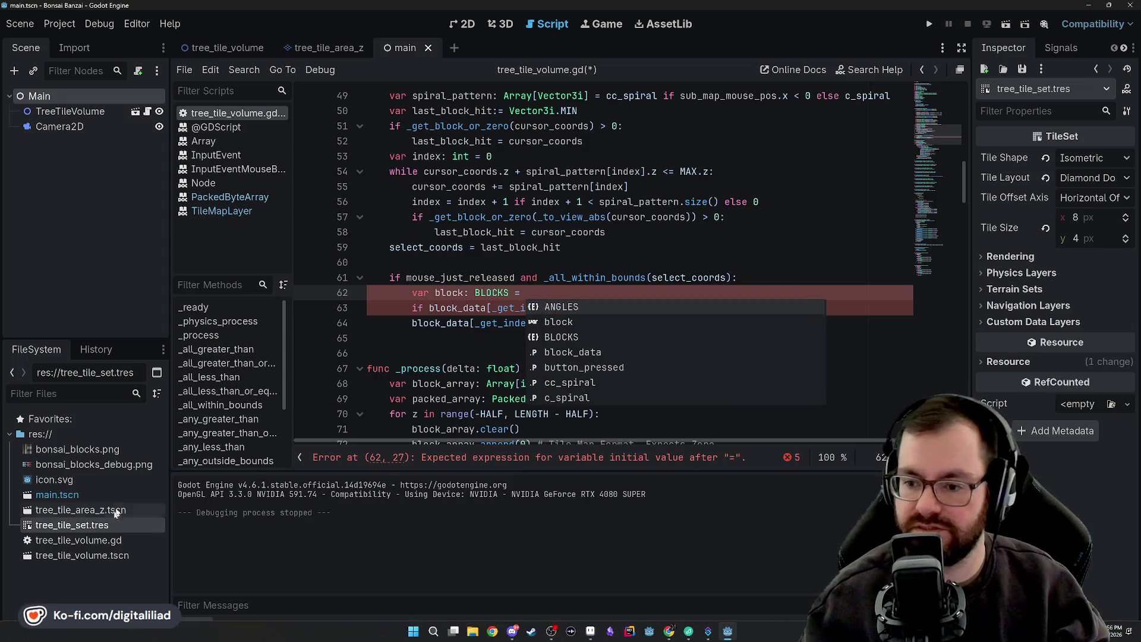
pyautogui.press('Escape')
pyautogui.click(429, 308)
pyautogui.moveTo(429, 308); pyautogui.dragTo(663, 307)
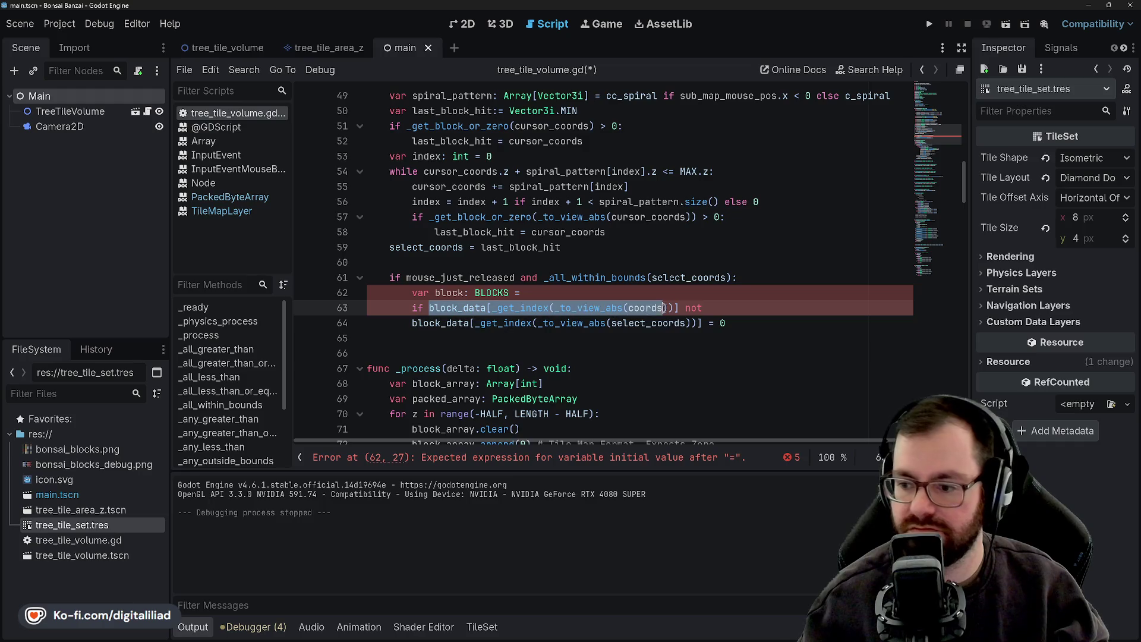
pyautogui.click(593, 292)
pyautogui.write('block_data[_get_index(_to_view_abs(coords))]')
pyautogui.click(731, 302)
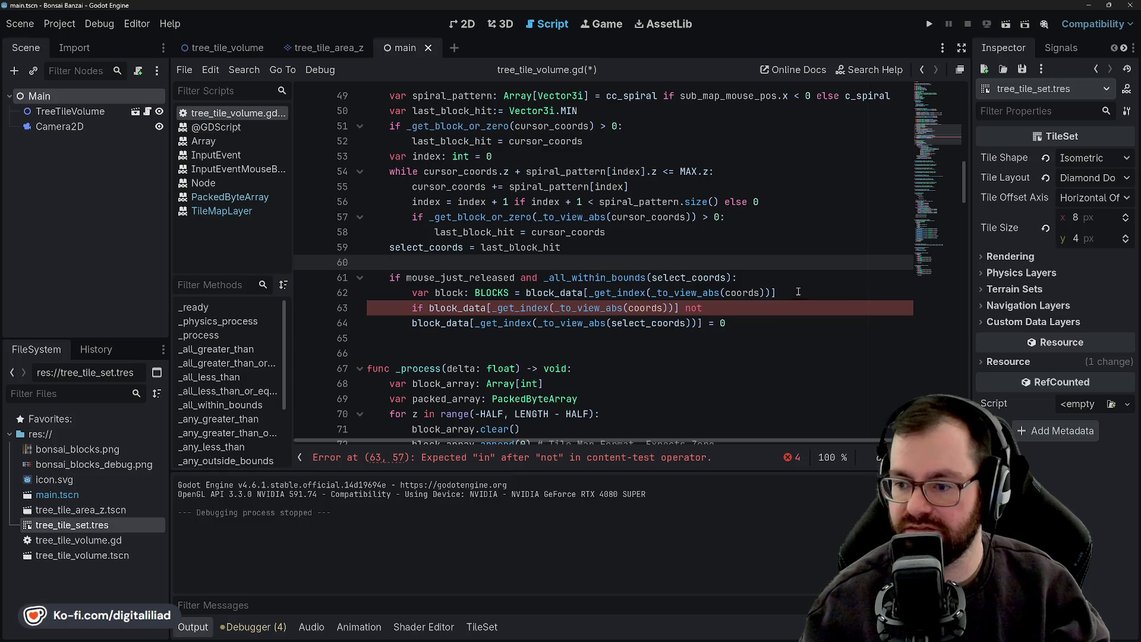
pyautogui.moveTo(431, 308); pyautogui.dragTo(730, 310)
# Rewrite line 63 as 'if block is not BLOCKS.POT and block is not BLOCKS.SOIL:'
pyautogui.write('block i')
pyautogui.press('BackSpace')
pyautogui.press('BackSpace')
pyautogui.write('is not BLOC')
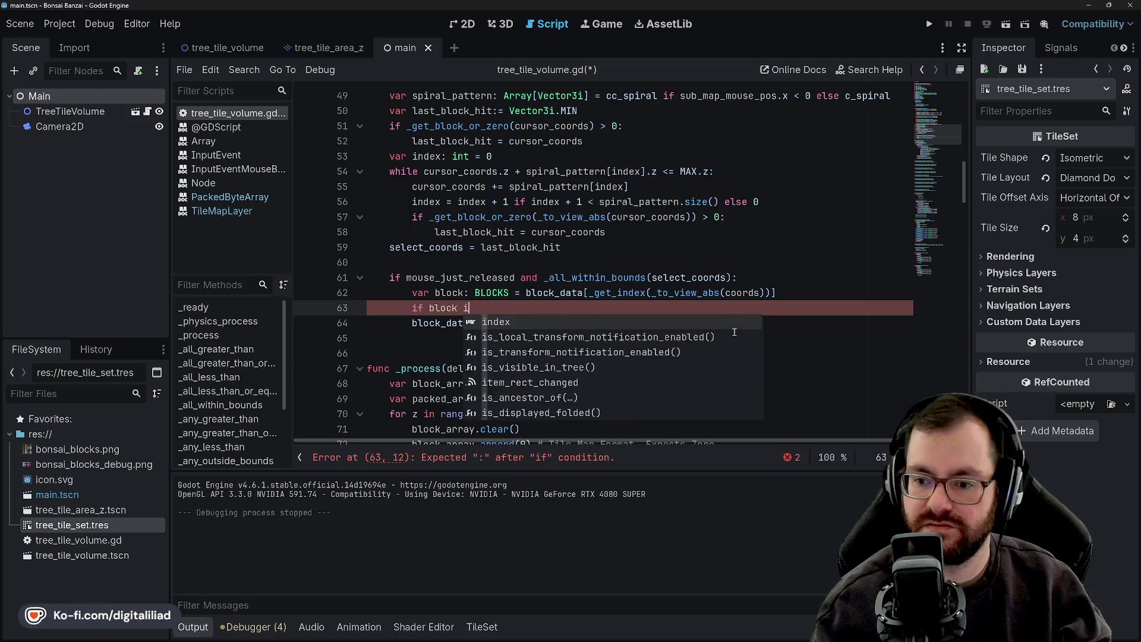
pyautogui.press('Return')
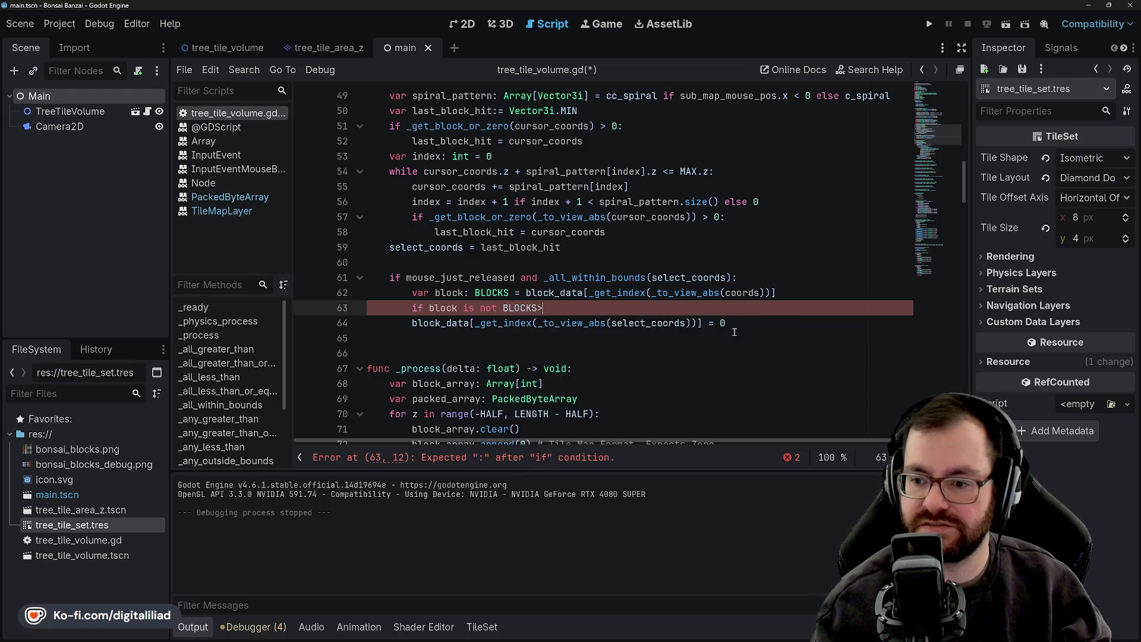
pyautogui.write('LOCKS.POT o')
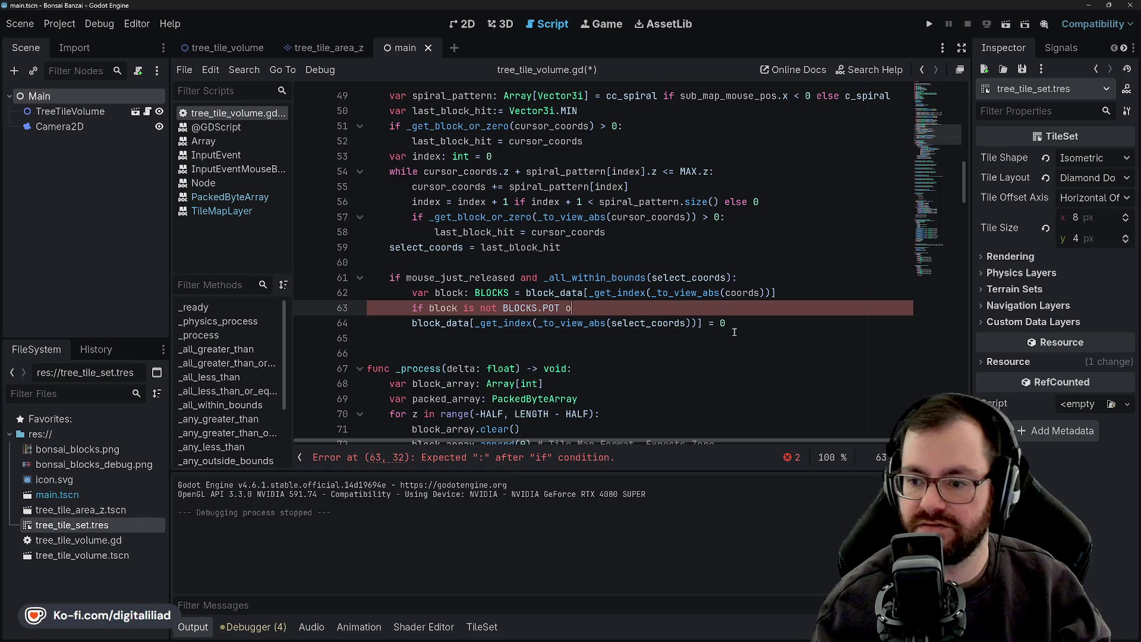
pyautogui.write('r bloc')
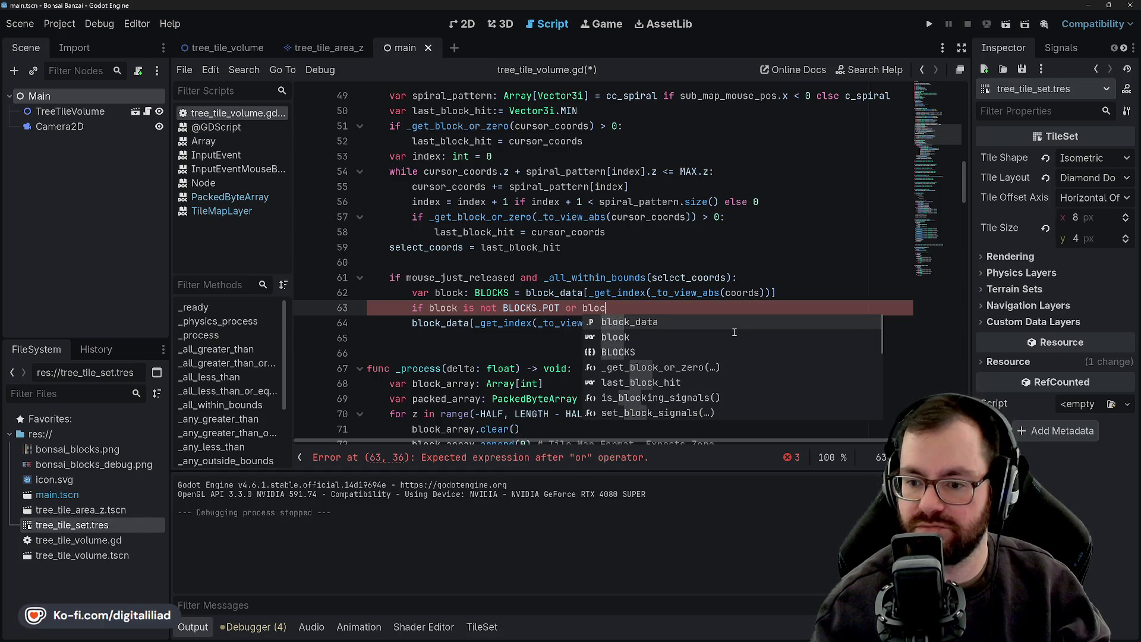
pyautogui.write('k ')
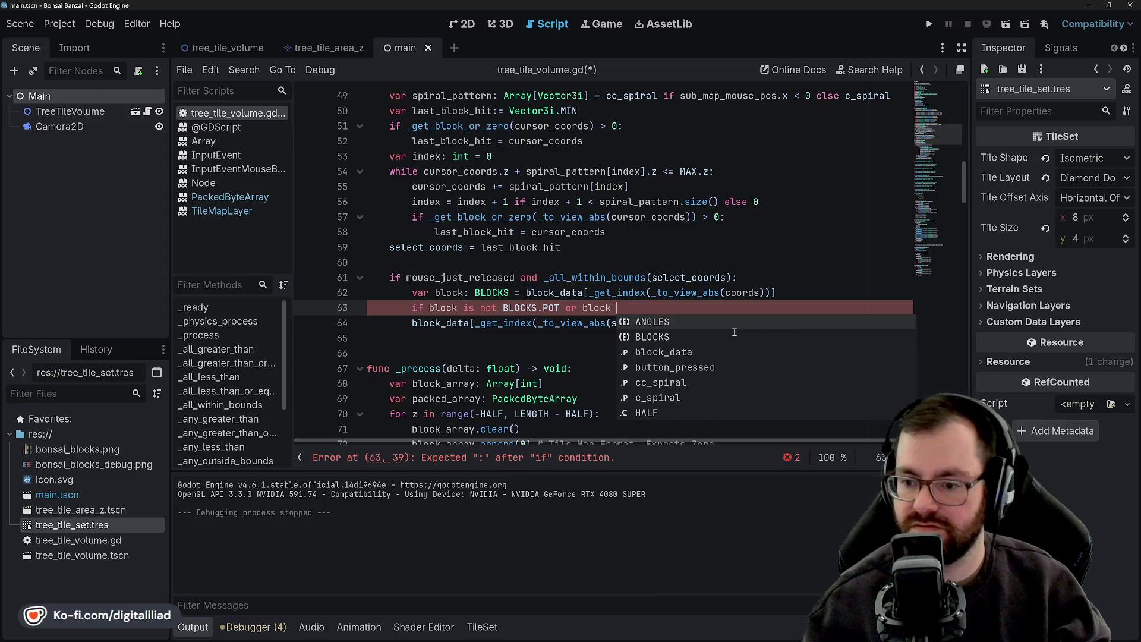
pyautogui.press('BackSpace')
pyautogui.press('BackSpace')
pyautogui.press('BackSpace')
pyautogui.press('BackSpace')
pyautogui.press('BackSpace')
pyautogui.press('BackSpace')
pyautogui.press('BackSpace')
pyautogui.press('BackSpace')
pyautogui.press('BackSpace')
pyautogui.write('and block is ')
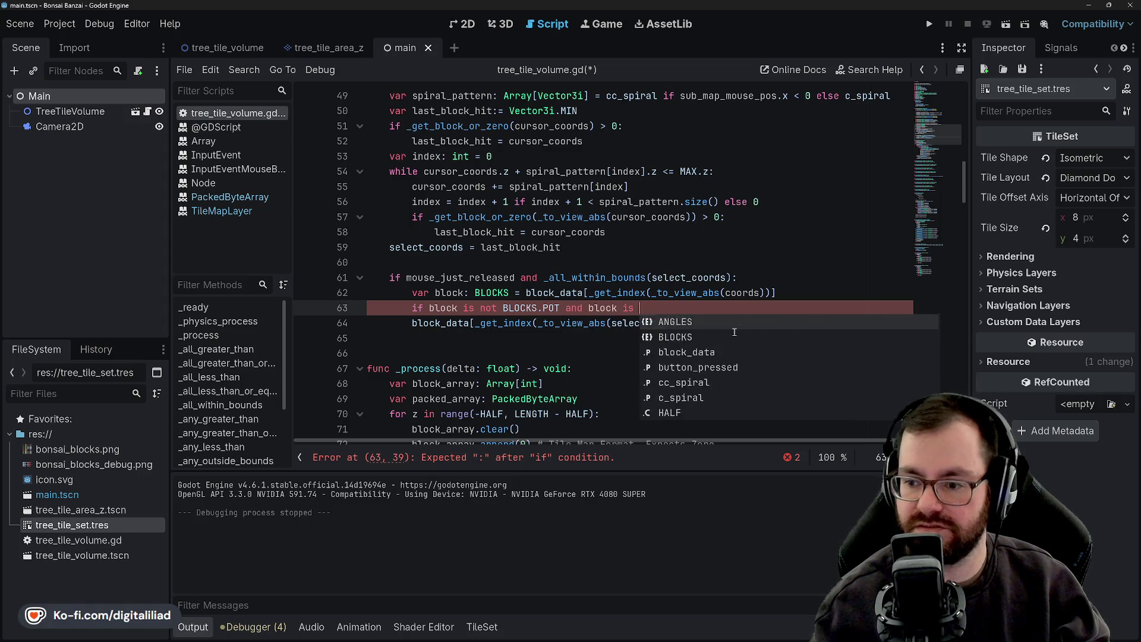
pyautogui.write('not')
pyautogui.click(522, 232)
pyautogui.click(459, 307)
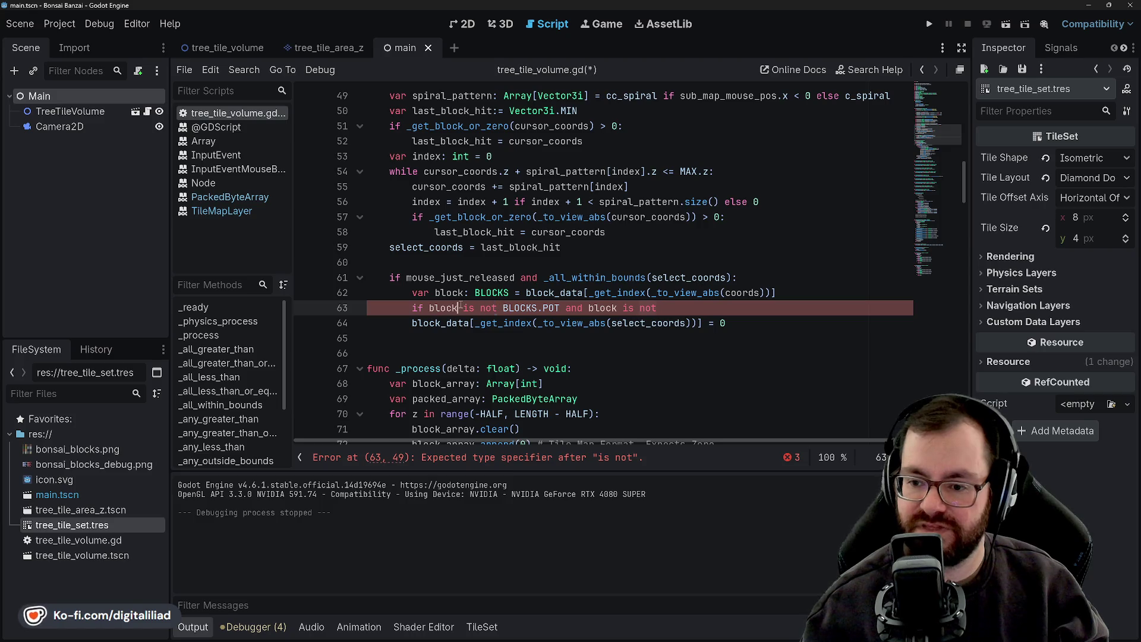
pyautogui.click(504, 308)
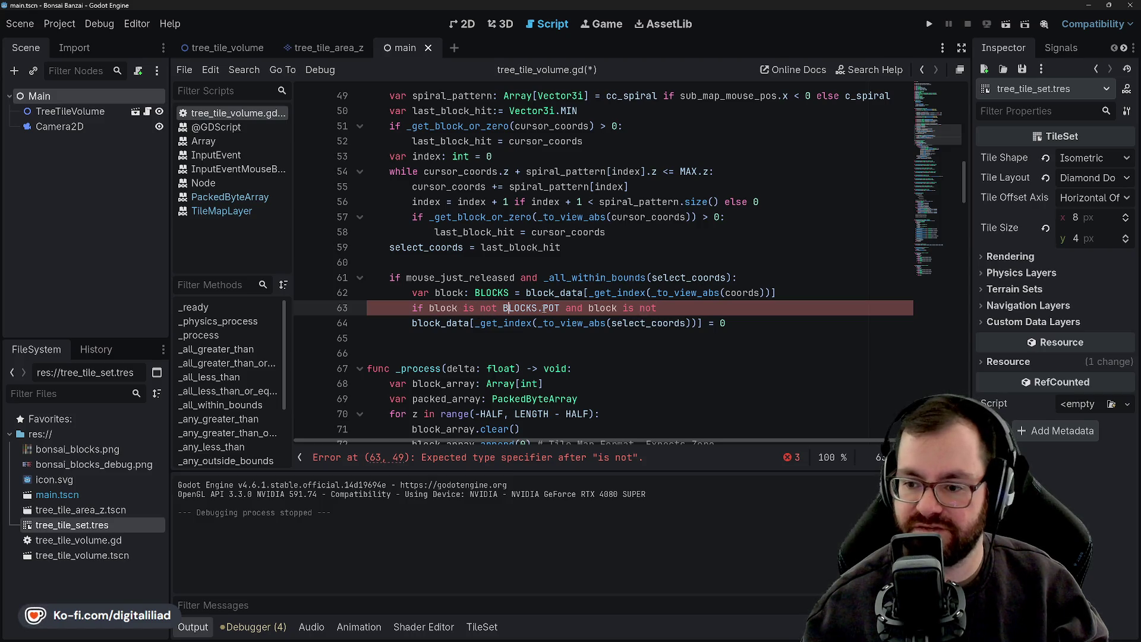
pyautogui.click(589, 308)
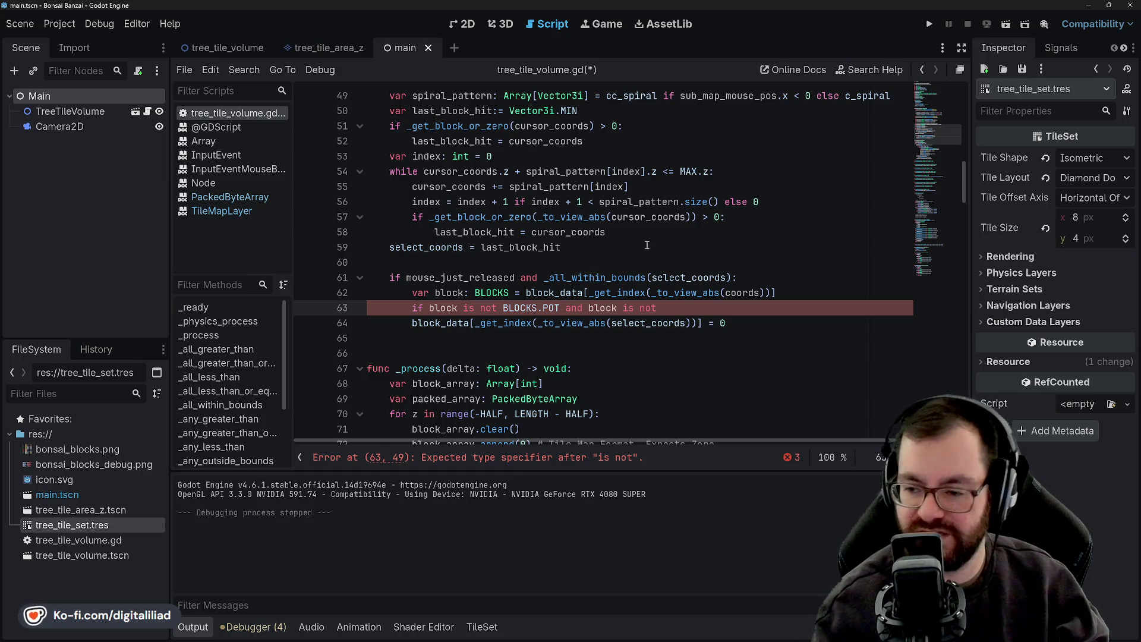
pyautogui.write(' BLOC')
pyautogui.press('Return')
pyautogui.write('.SOIL:')
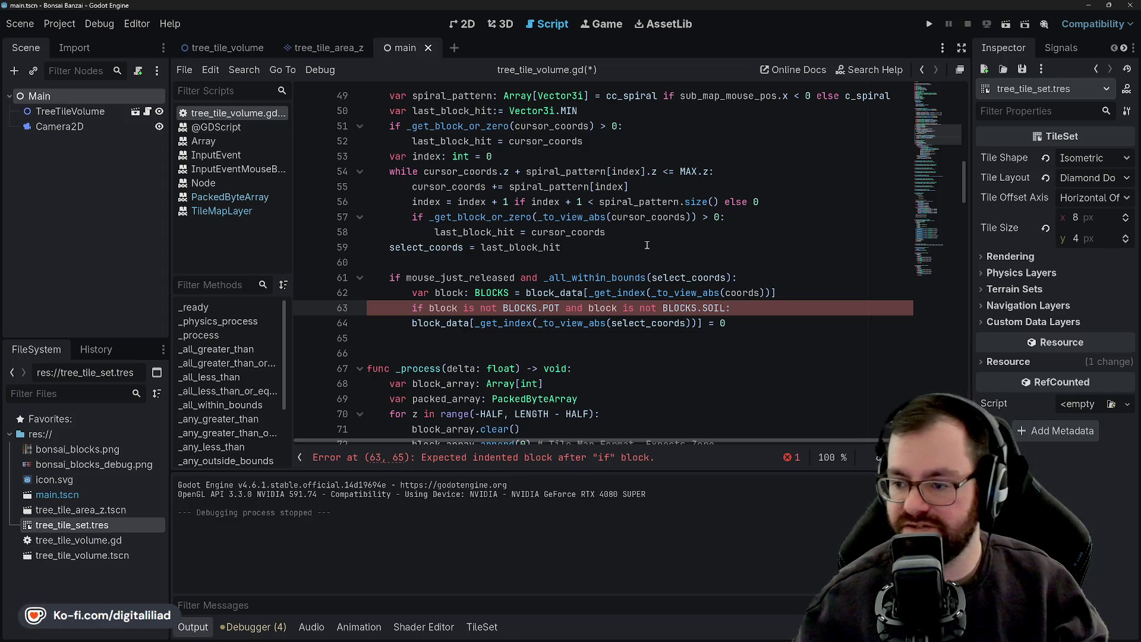
# Indent the block-clearing line 64 under the new check and save the script
pyautogui.click(647, 245)
pyautogui.click(409, 323)
pyautogui.press('Tab')
pyautogui.click(570, 262)
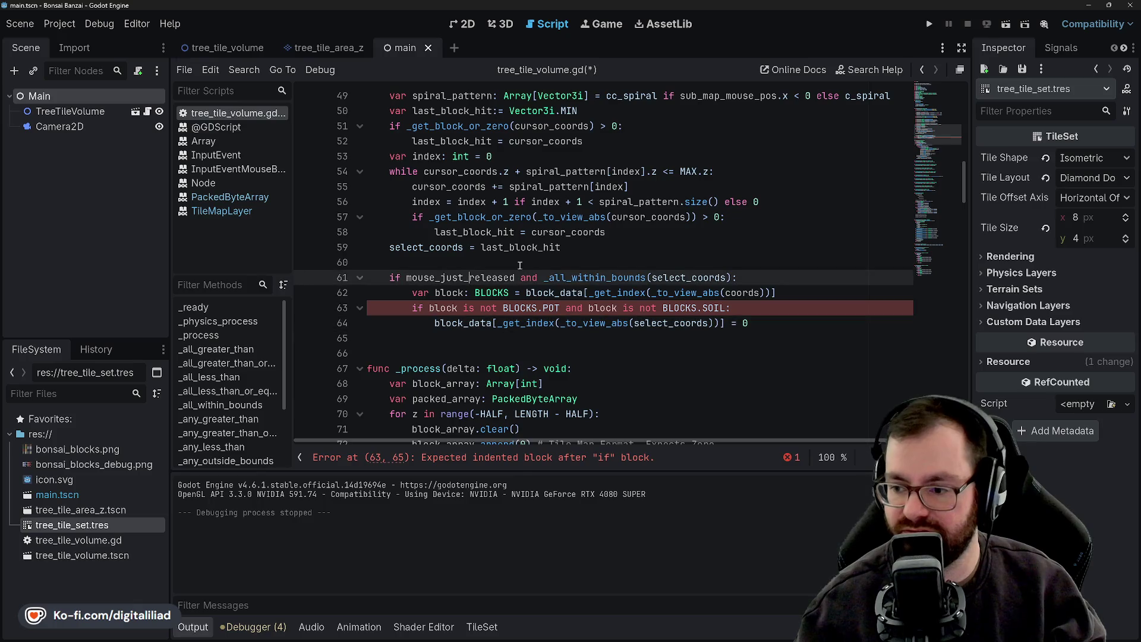
pyautogui.hotkey('ctrl', 's')
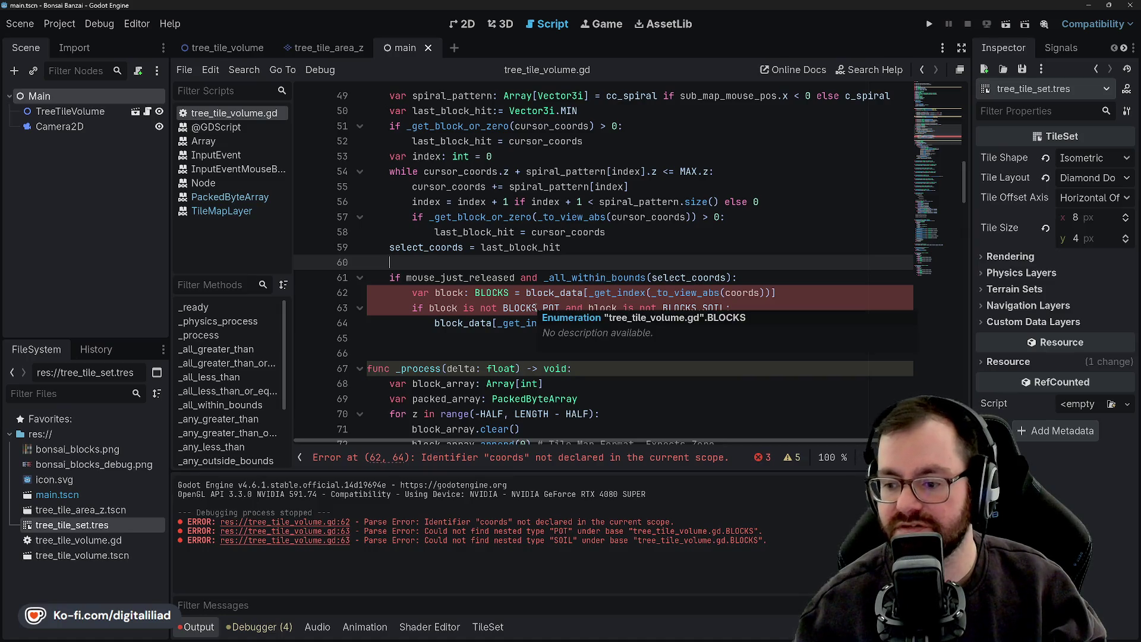
# Try typing the line 62 block variable as enum, then delete that annotation and save
pyautogui.click(519, 218)
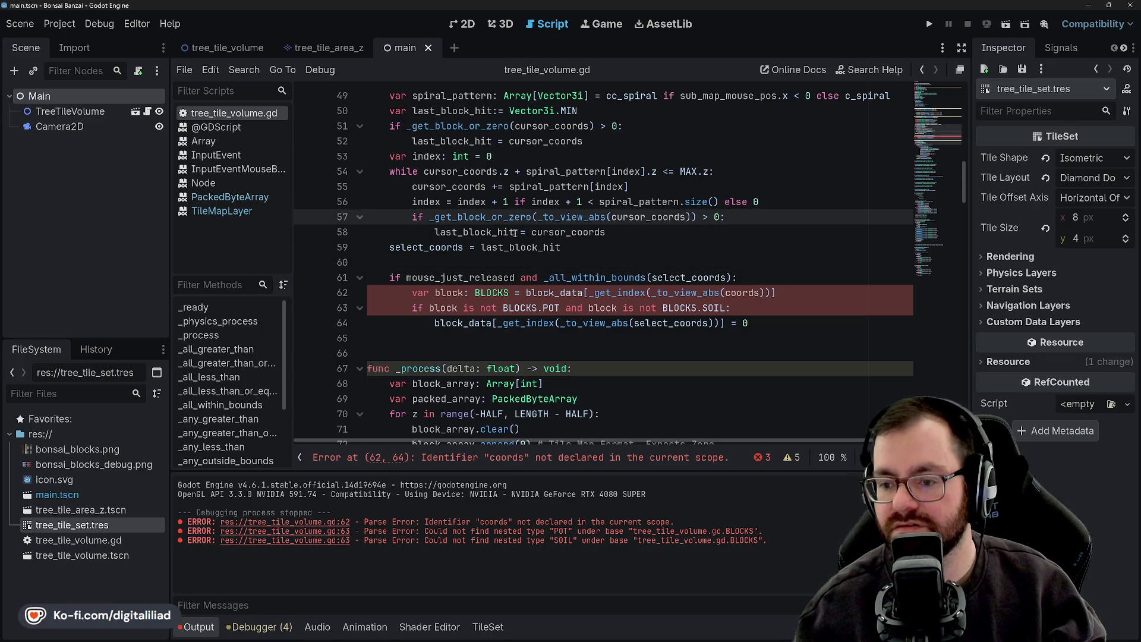
pyautogui.scroll(15, 493, 287)
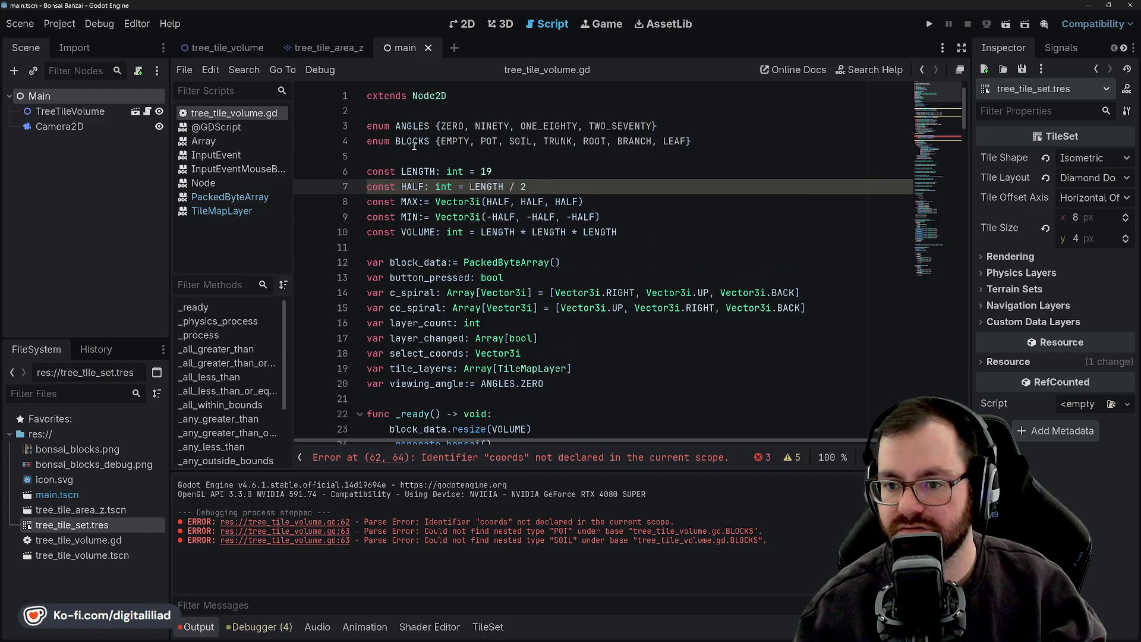
pyautogui.scroll(-5, 452, 244)
pyautogui.scroll(-1, 489, 238)
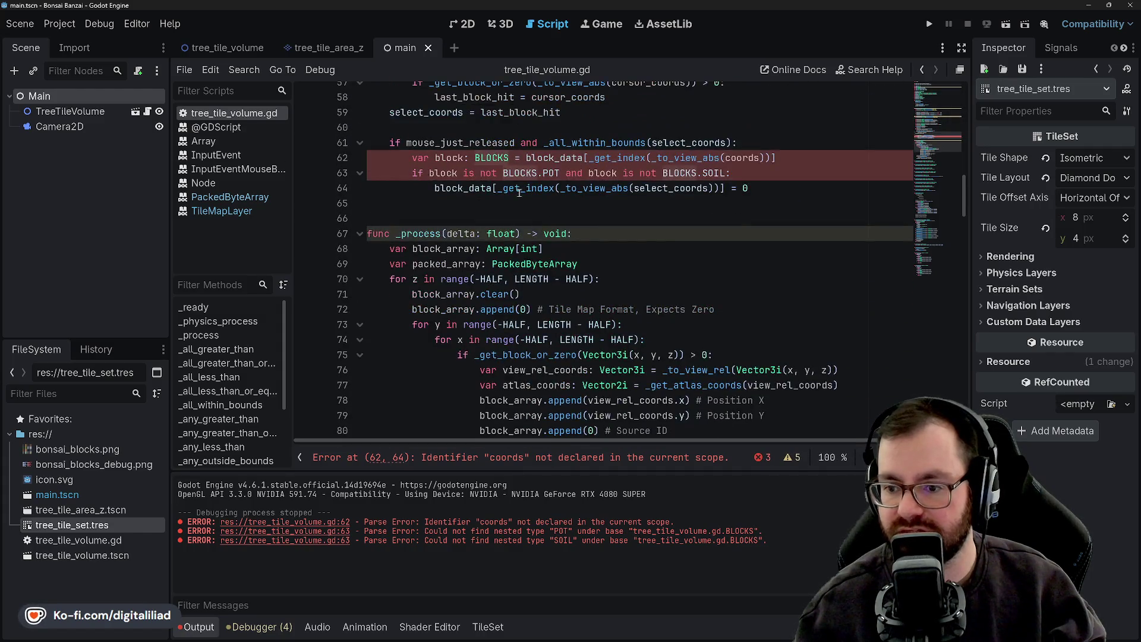
pyautogui.doubleClick(493, 158)
pyautogui.write('e')
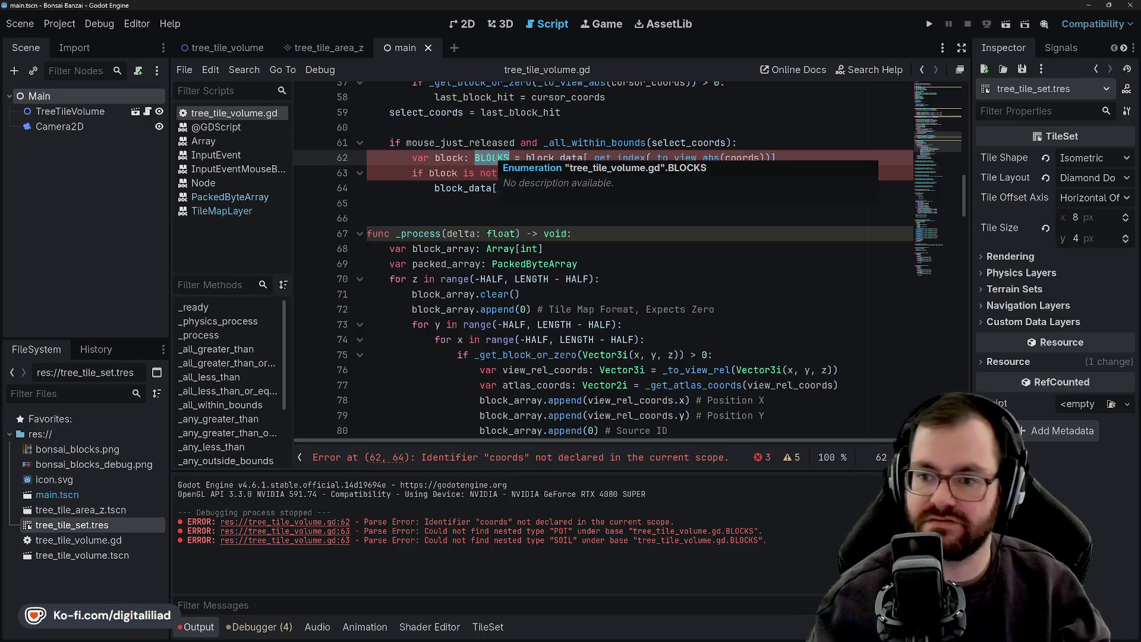
pyautogui.write('num')
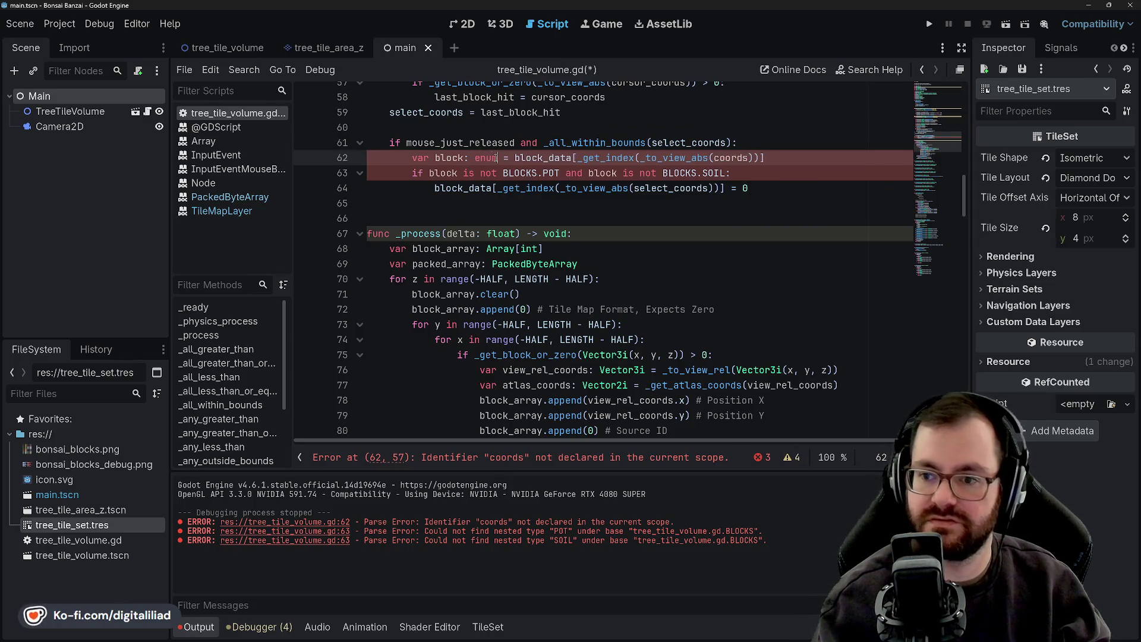
pyautogui.press('Escape')
pyautogui.hotkey('ctrl', 's')
pyautogui.scroll(2, 505, 173)
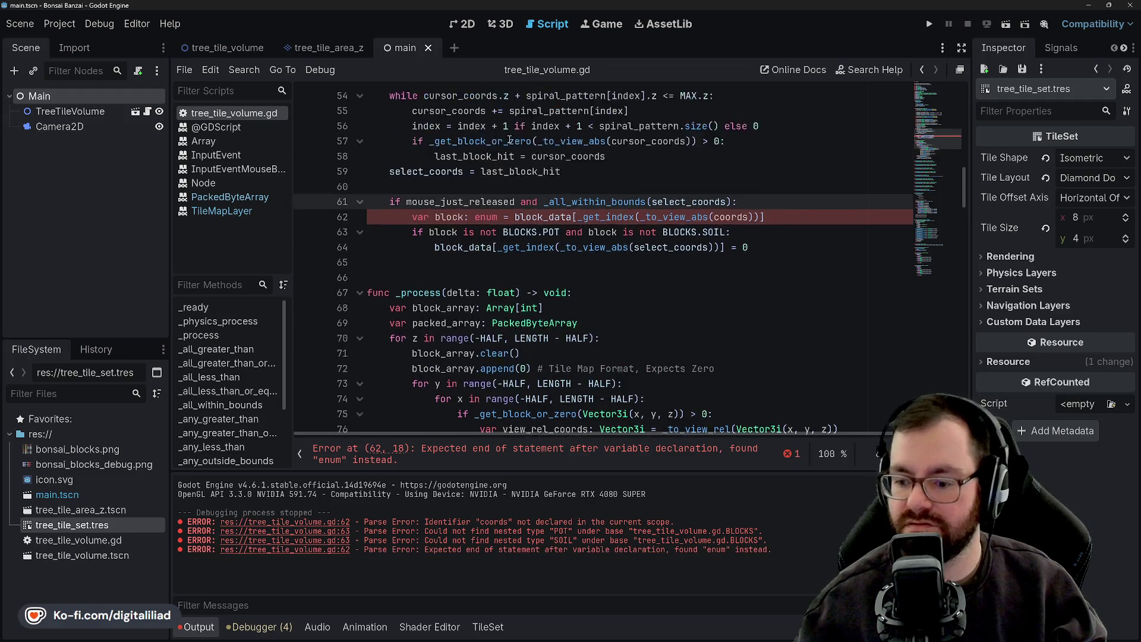
pyautogui.click(504, 183)
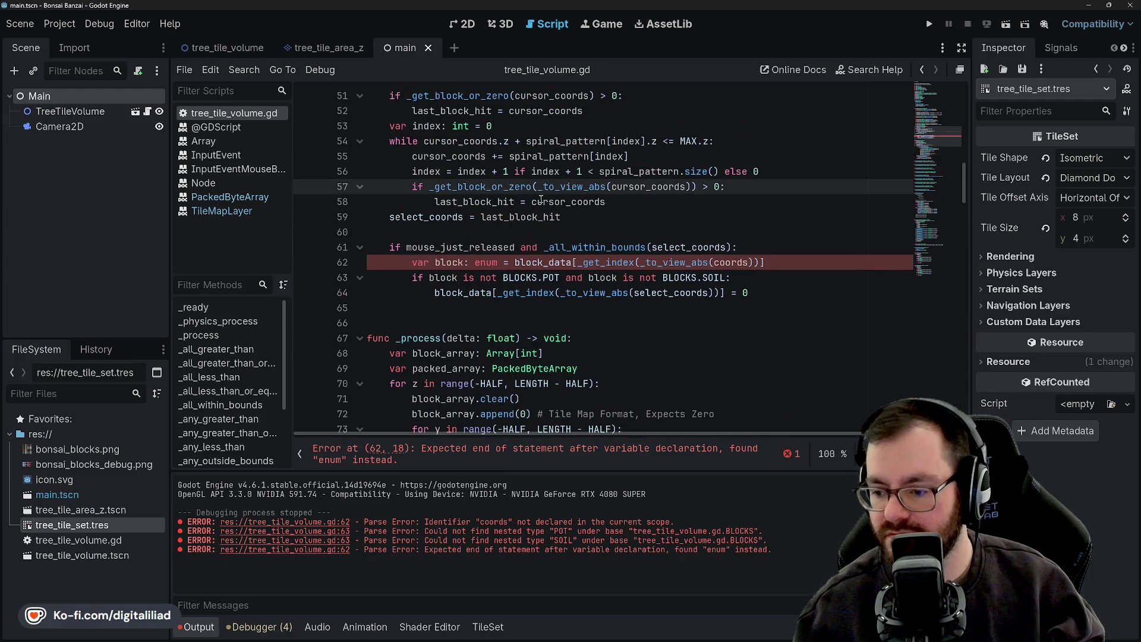
pyautogui.click(486, 262)
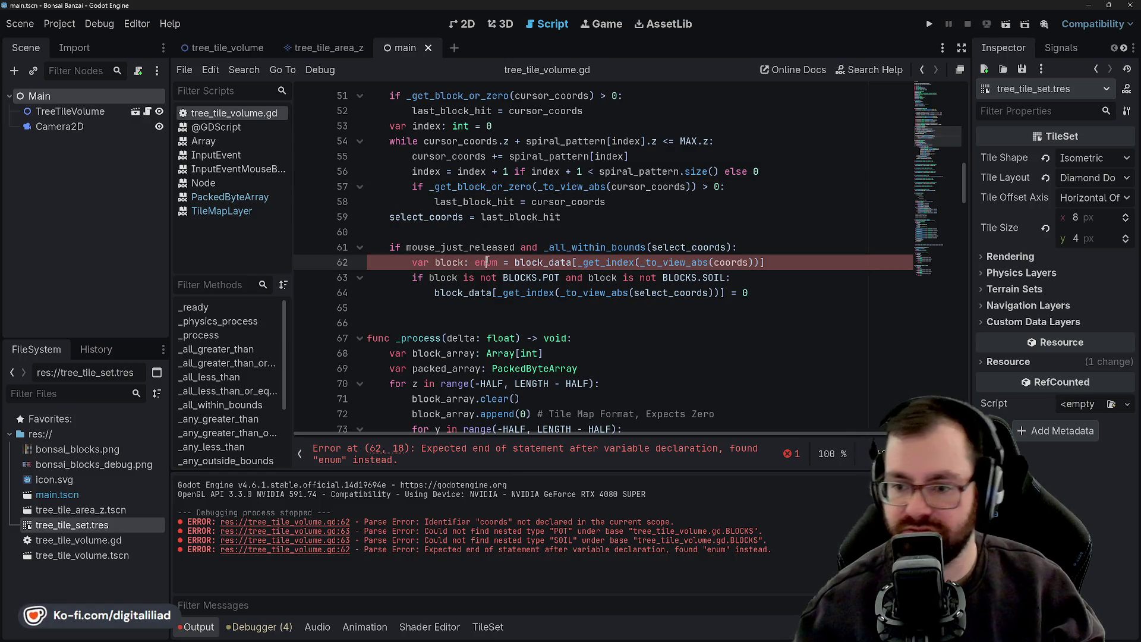
pyautogui.doubleClick(486, 262)
pyautogui.press('BackSpace')
pyautogui.press('BackSpace')
pyautogui.press('BackSpace')
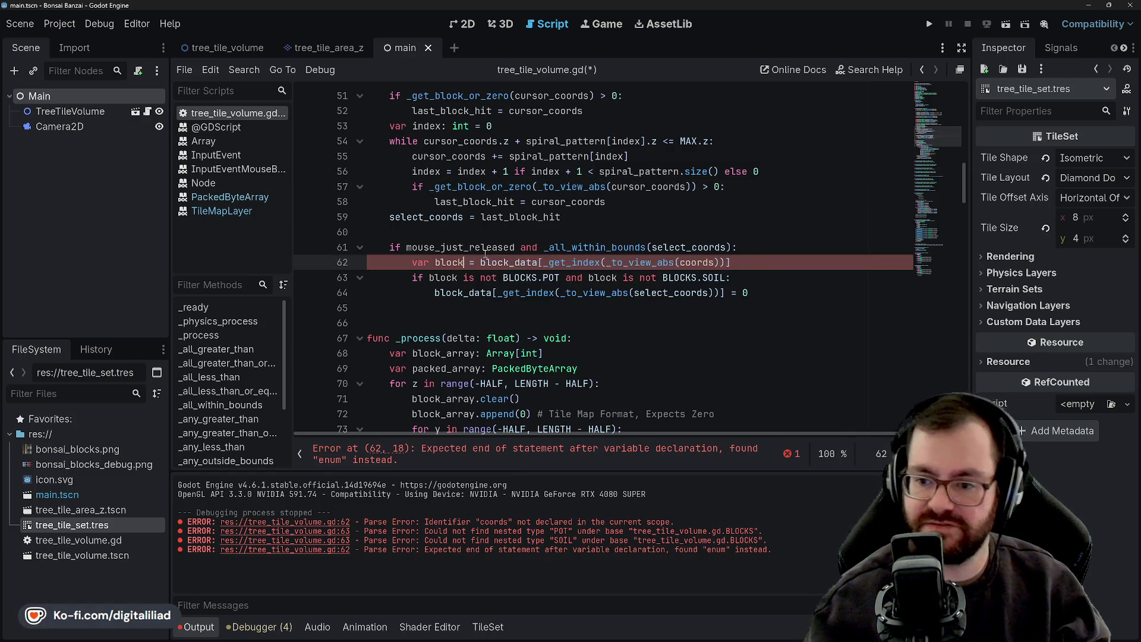
pyautogui.click(492, 217)
pyautogui.hotkey('ctrl', 's')
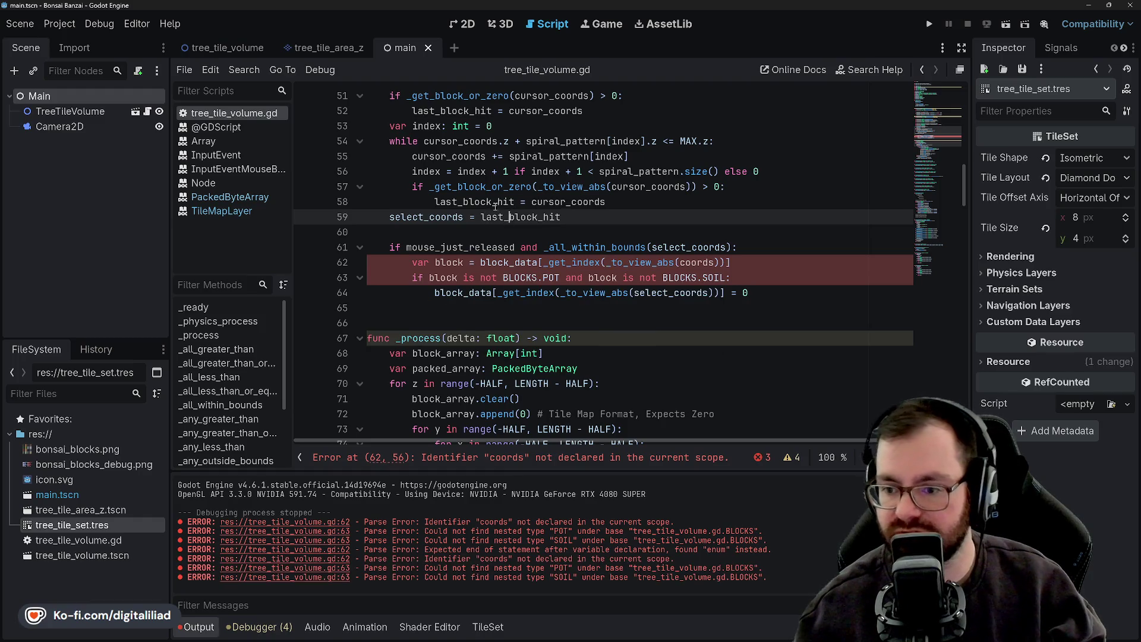
# Add a ': BLOCKS' type to block on line 62, fix a stray L, then remove it and save
pyautogui.click(750, 264)
pyautogui.write('as BLOCKS')
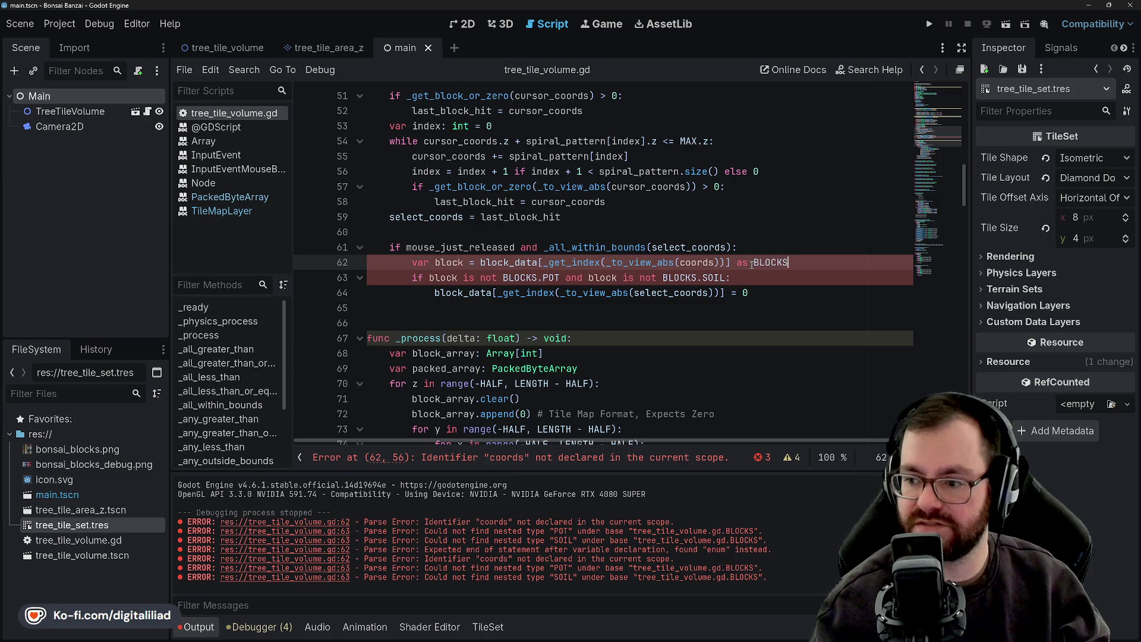
pyautogui.press('Up')
pyautogui.press('Up')
pyautogui.press('Up')
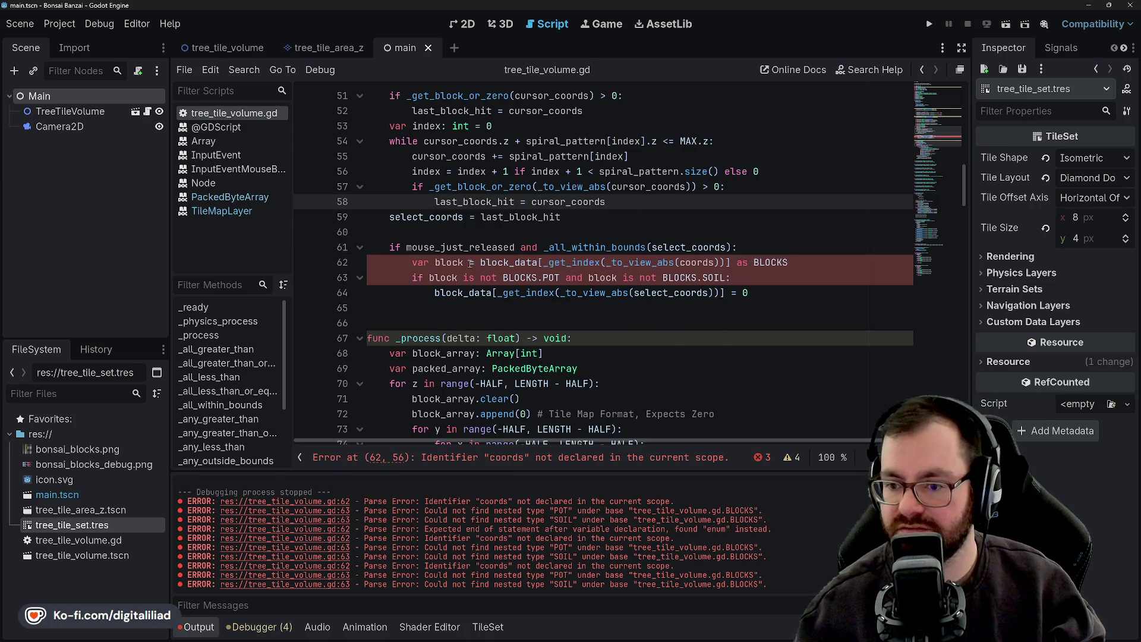
pyautogui.click(470, 263)
pyautogui.write('L: BLOCKS')
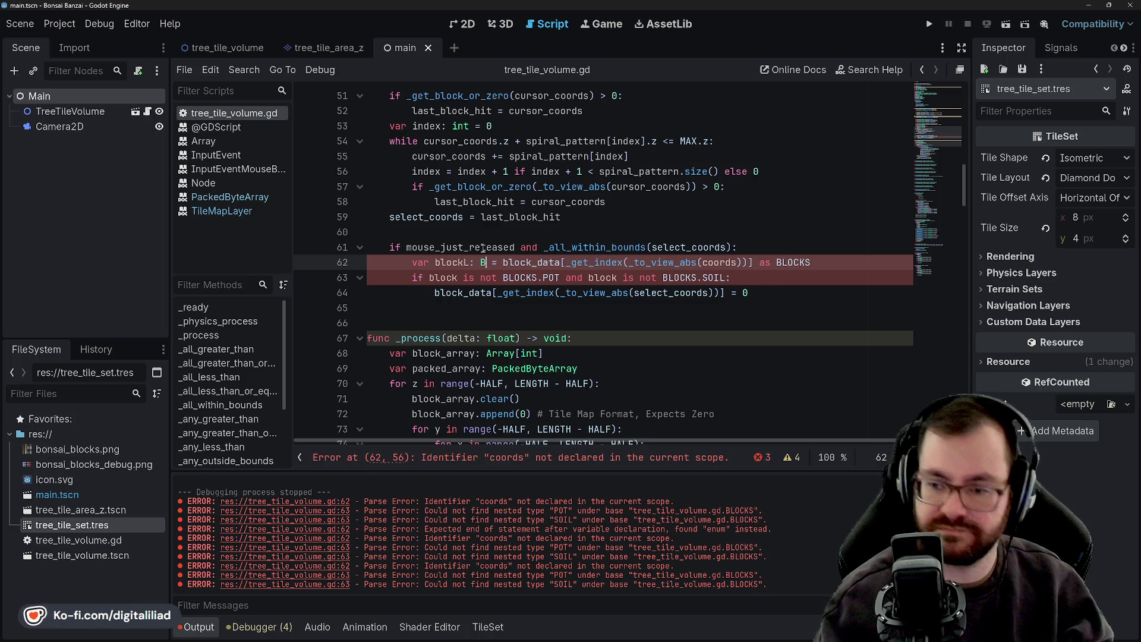
pyautogui.click(526, 217)
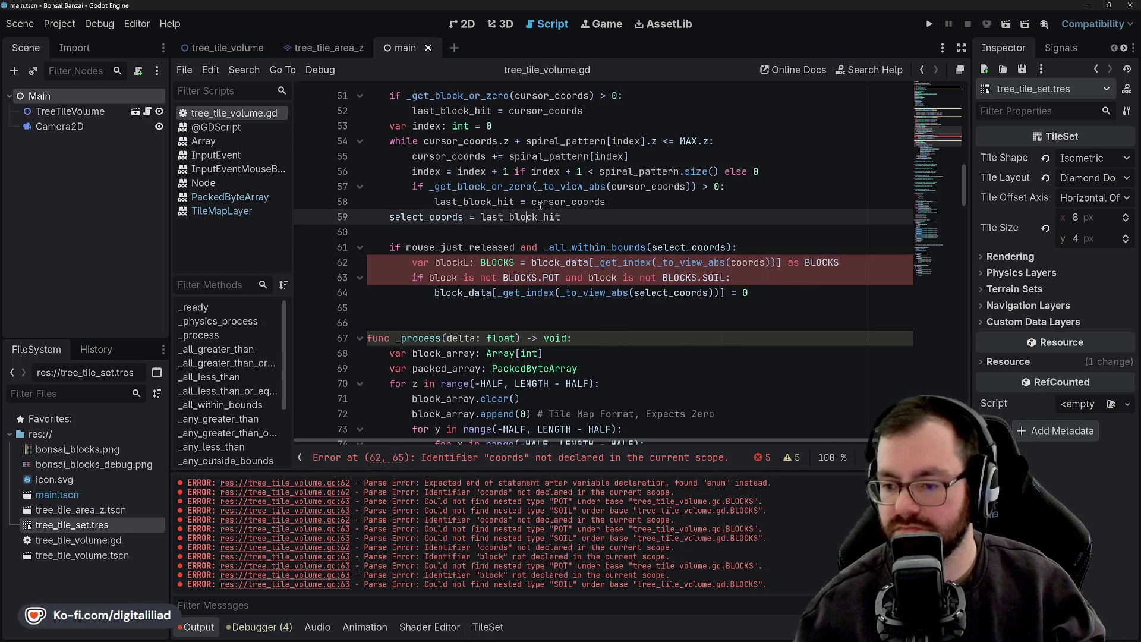
pyautogui.click(471, 262)
pyautogui.press('BackSpace')
pyautogui.click(485, 232)
pyautogui.press('Up')
pyautogui.doubleClick(487, 262)
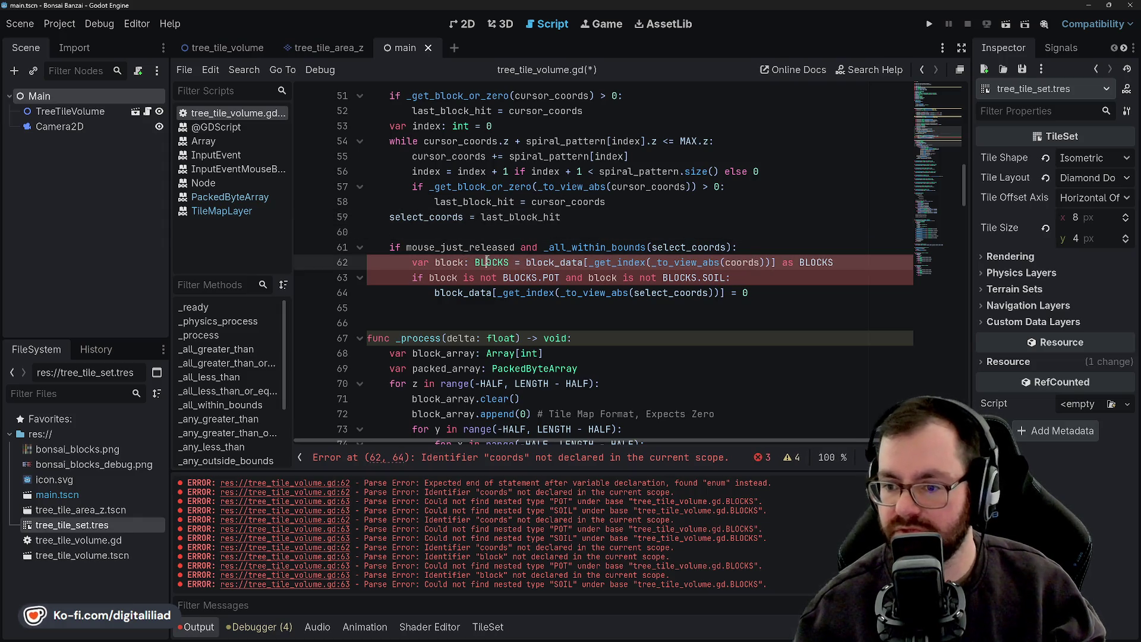
pyautogui.press('BackSpace')
pyautogui.press('BackSpace')
pyautogui.press('BackSpace')
pyautogui.click(493, 233)
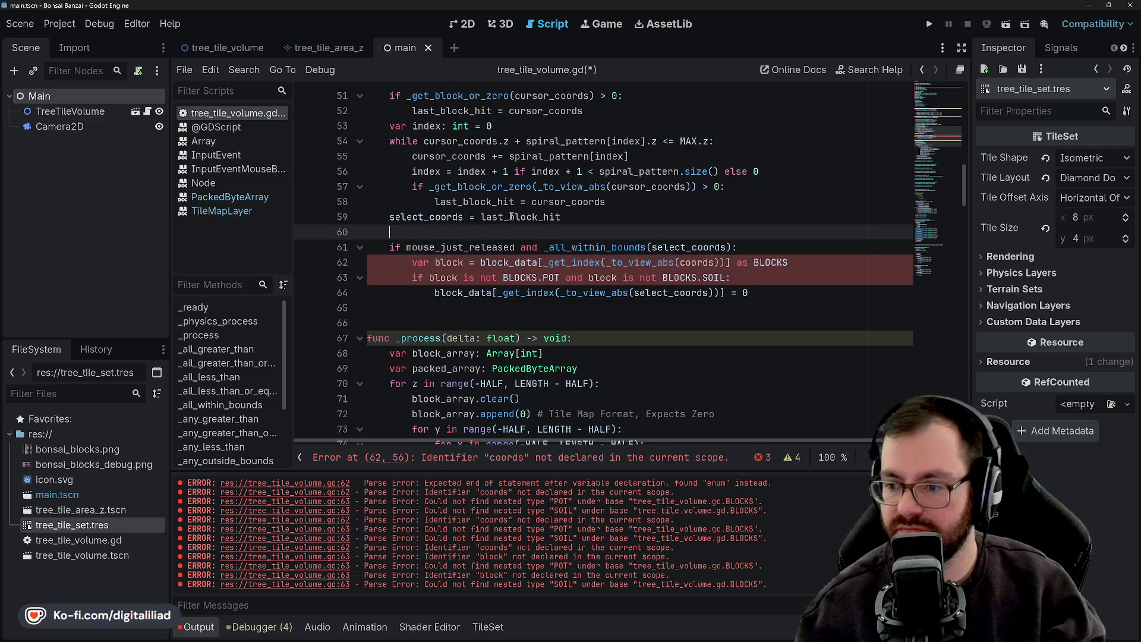
pyautogui.click(509, 222)
pyautogui.hotkey('ctrl', 's')
# Replace both 'is not' comparisons on line 63 with '!=' and save
pyautogui.click(485, 257)
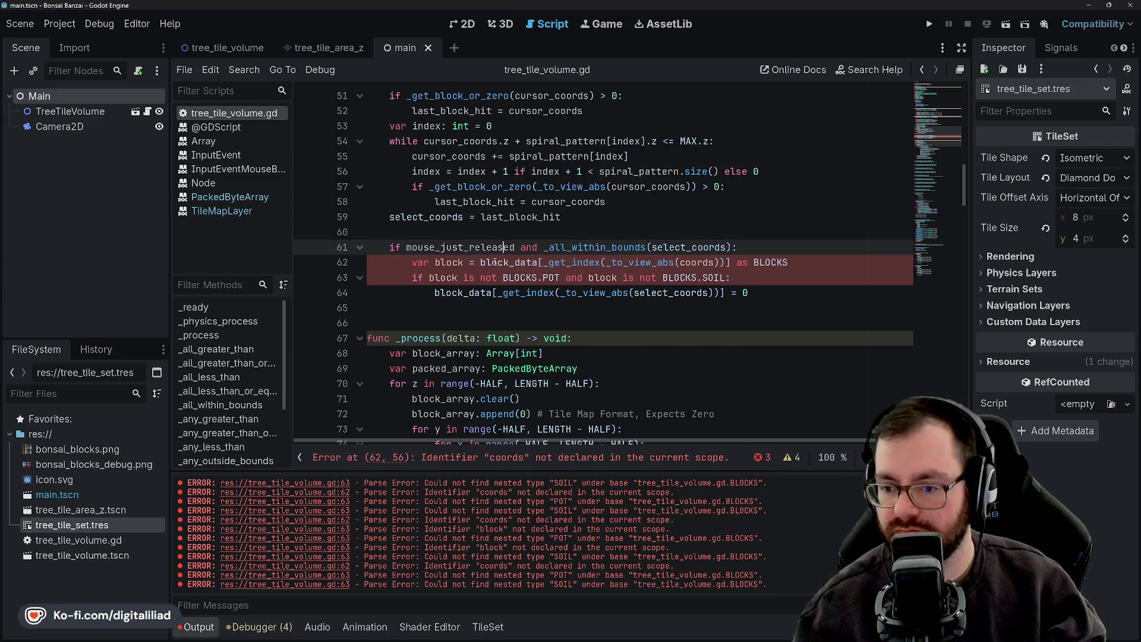
pyautogui.press('Down')
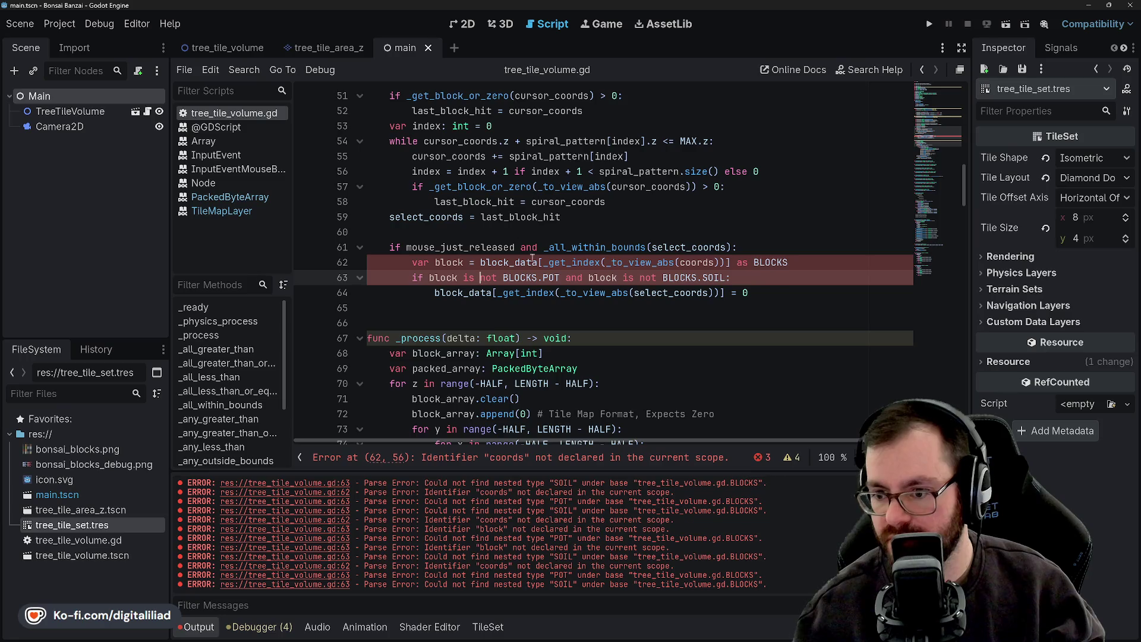
pyautogui.scroll(15, 535, 279)
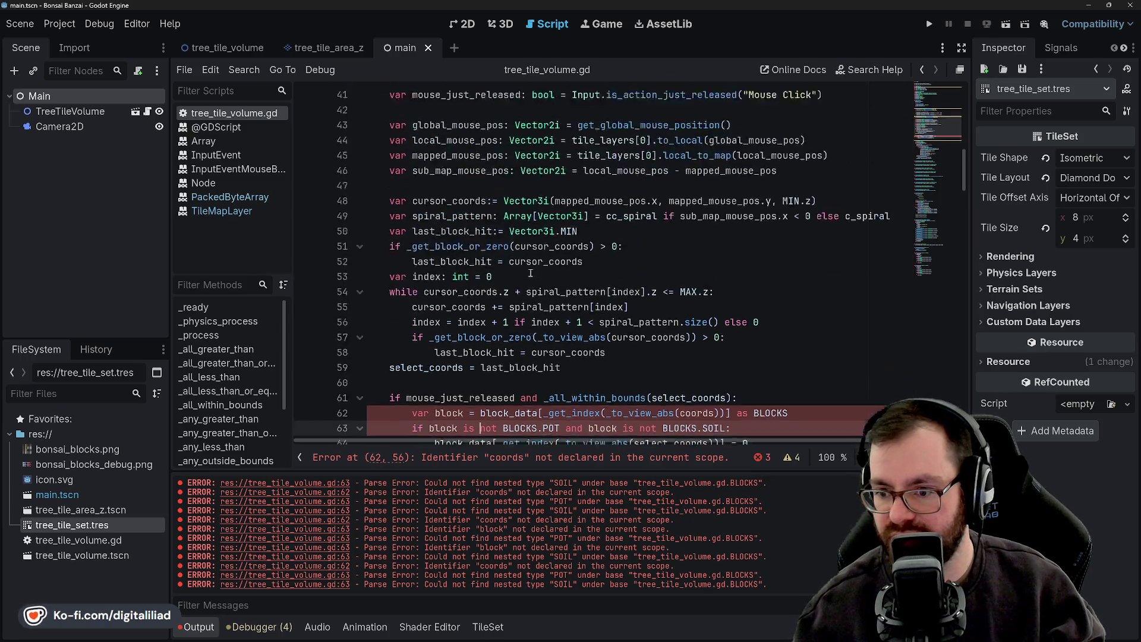
pyautogui.doubleClick(410, 141)
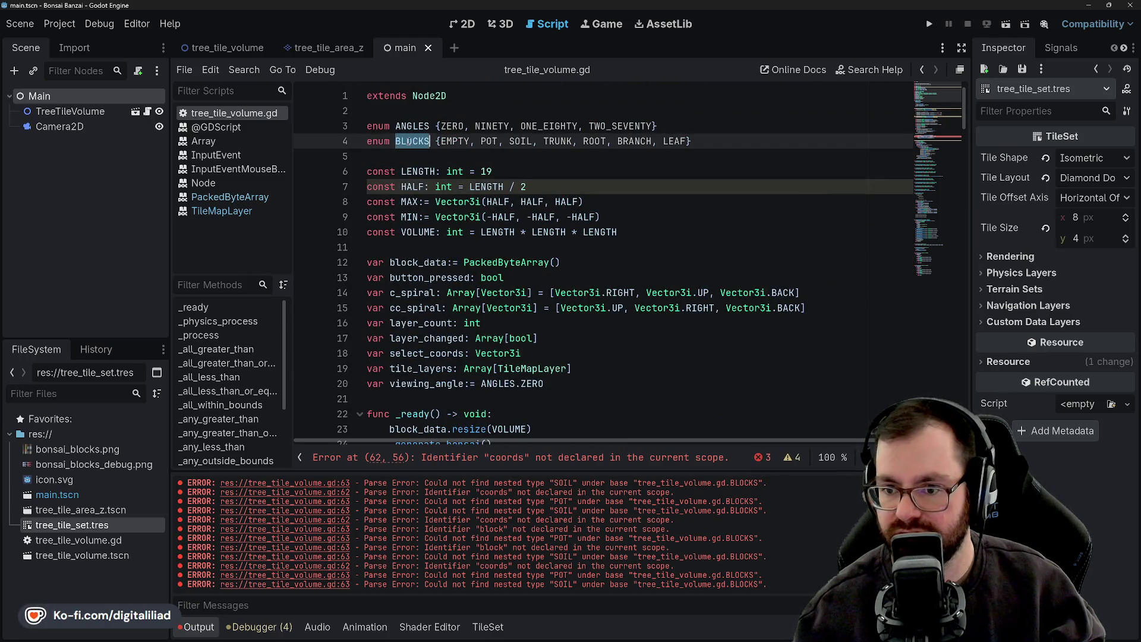
pyautogui.scroll(-20, 512, 291)
pyautogui.scroll(5, 499, 250)
pyautogui.click(493, 228)
pyautogui.click(480, 274)
pyautogui.moveTo(497, 273); pyautogui.dragTo(458, 275)
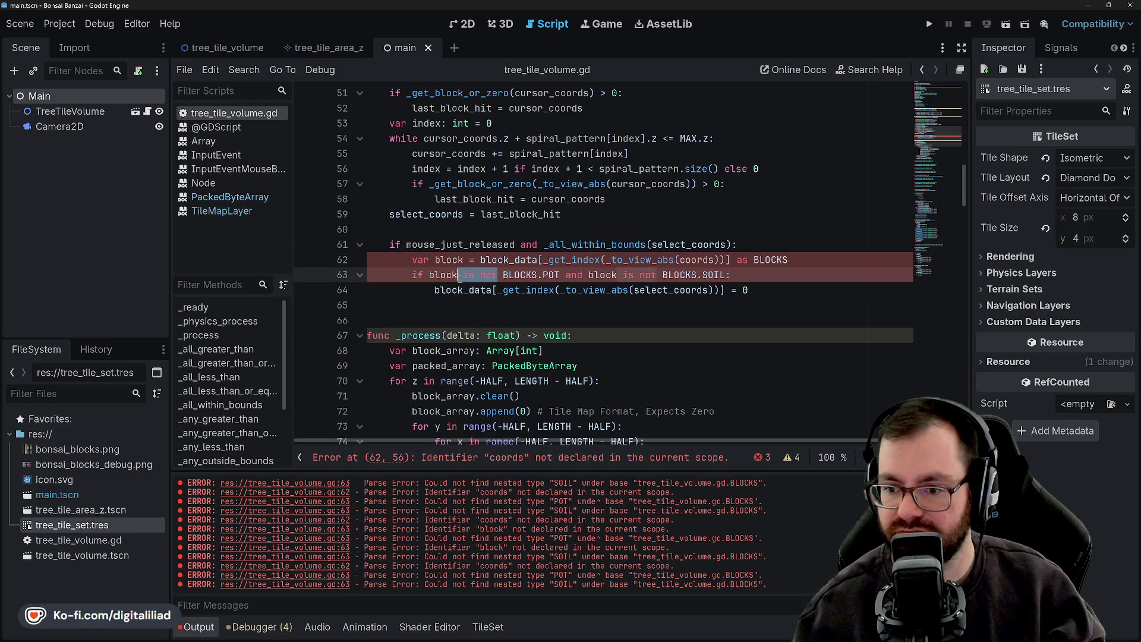
pyautogui.write('!=')
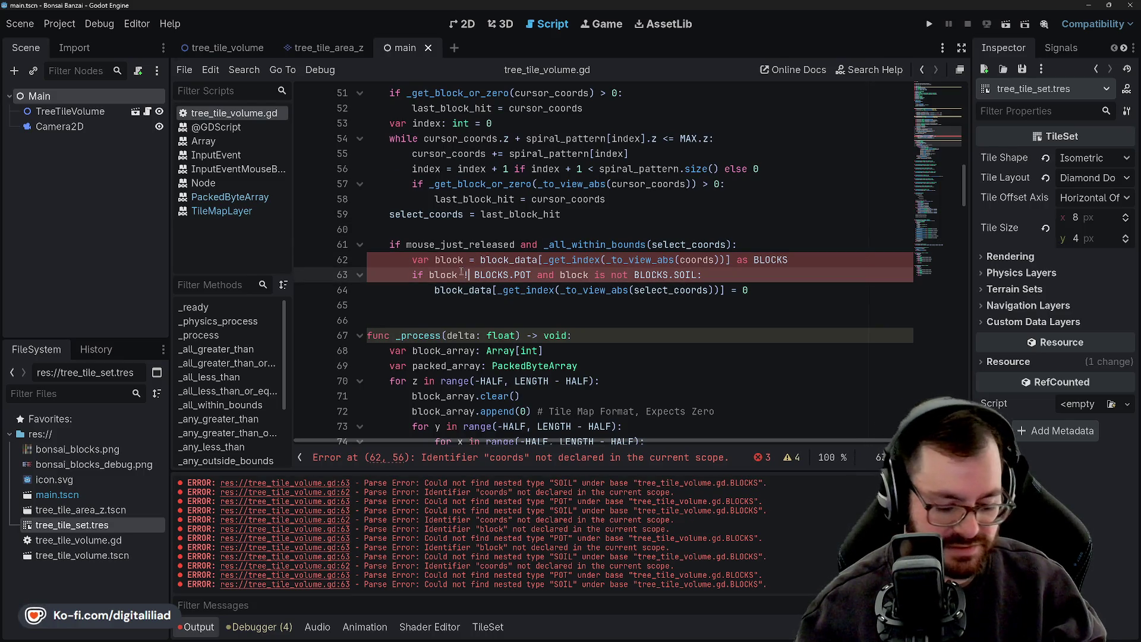
pyautogui.click(618, 224)
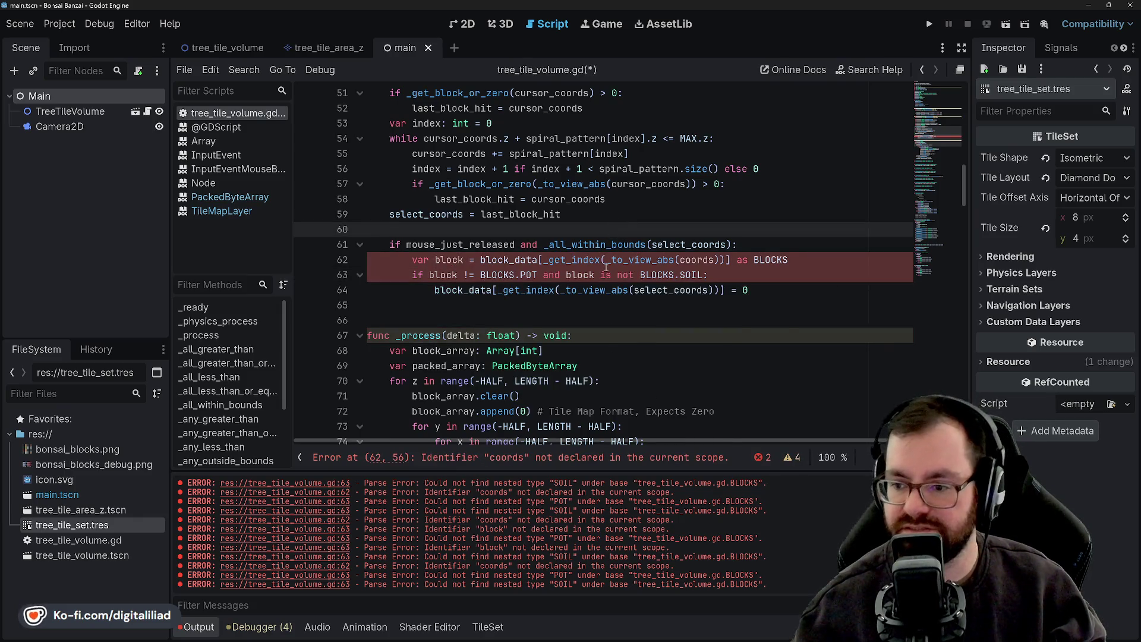
pyautogui.moveTo(601, 275); pyautogui.dragTo(635, 275)
pyautogui.write('!=')
pyautogui.hotkey('ctrl', 's')
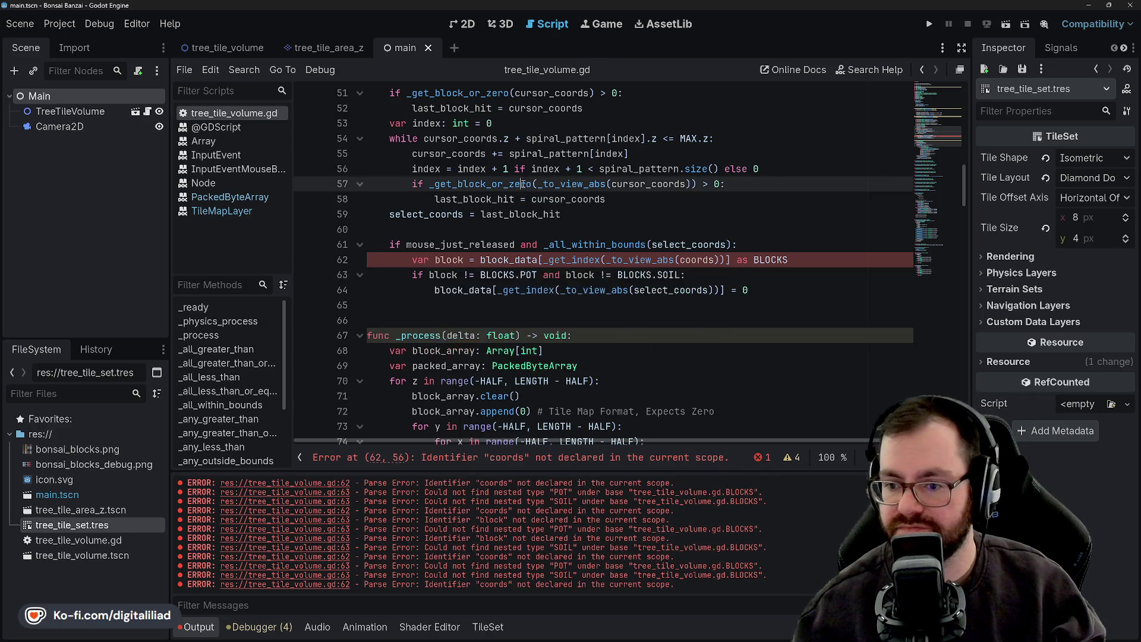
# Replace coords with select_coords, copied from line 59, in the line 62 lookup and save
pyautogui.click(520, 218)
pyautogui.click(509, 244)
pyautogui.click(525, 273)
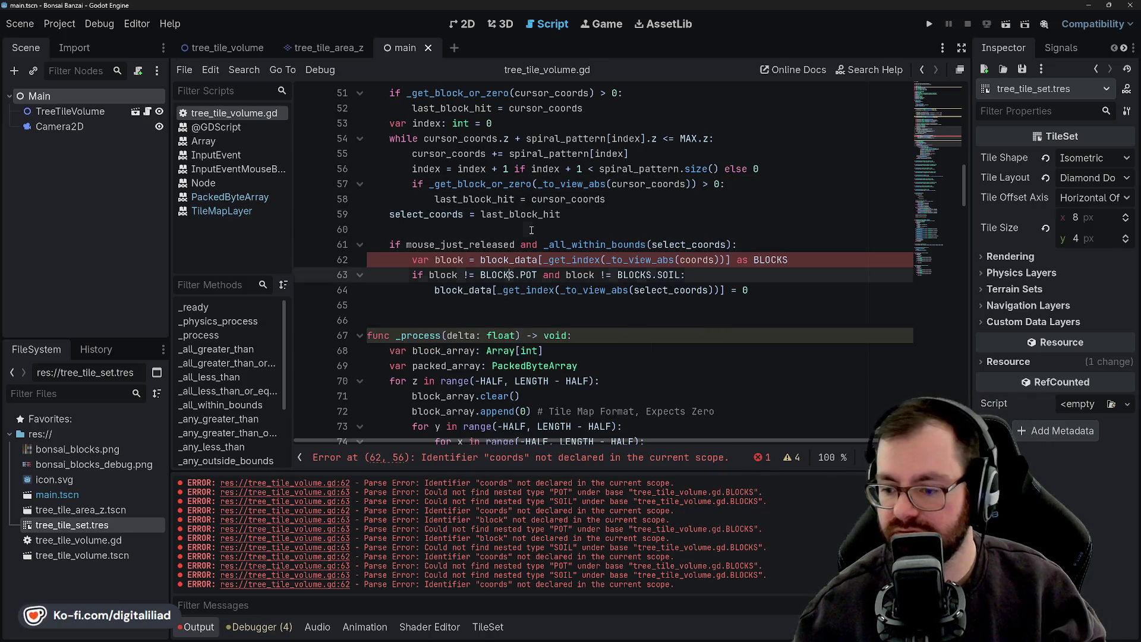
pyautogui.click(539, 226)
pyautogui.click(532, 214)
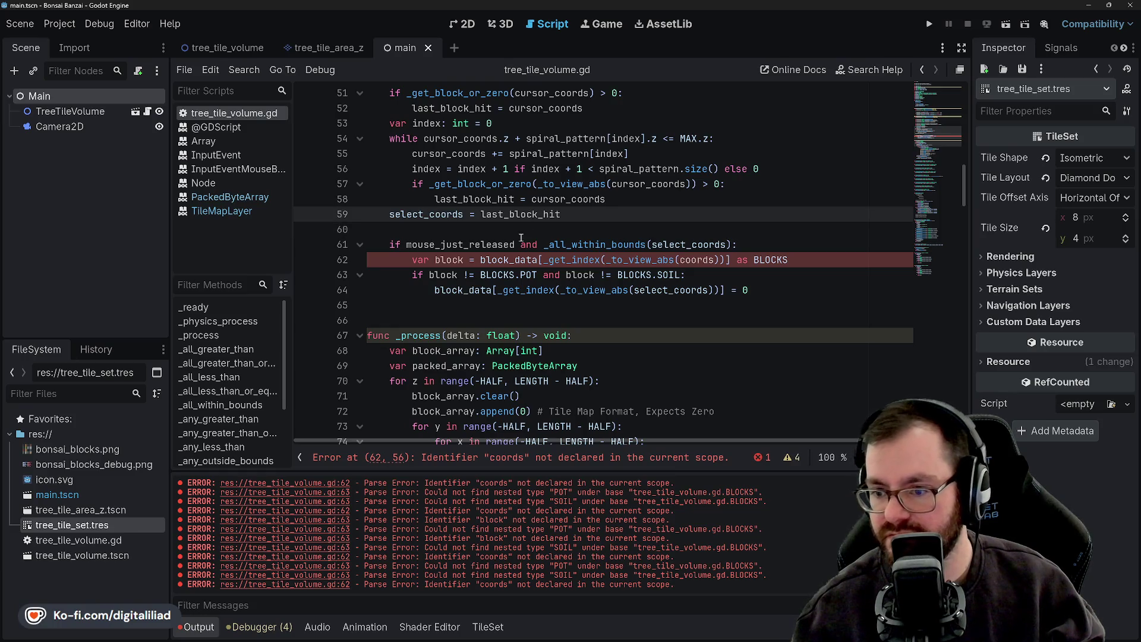
pyautogui.doubleClick(683, 244)
pyautogui.hotkey('ctrl', 'c')
pyautogui.doubleClick(692, 260)
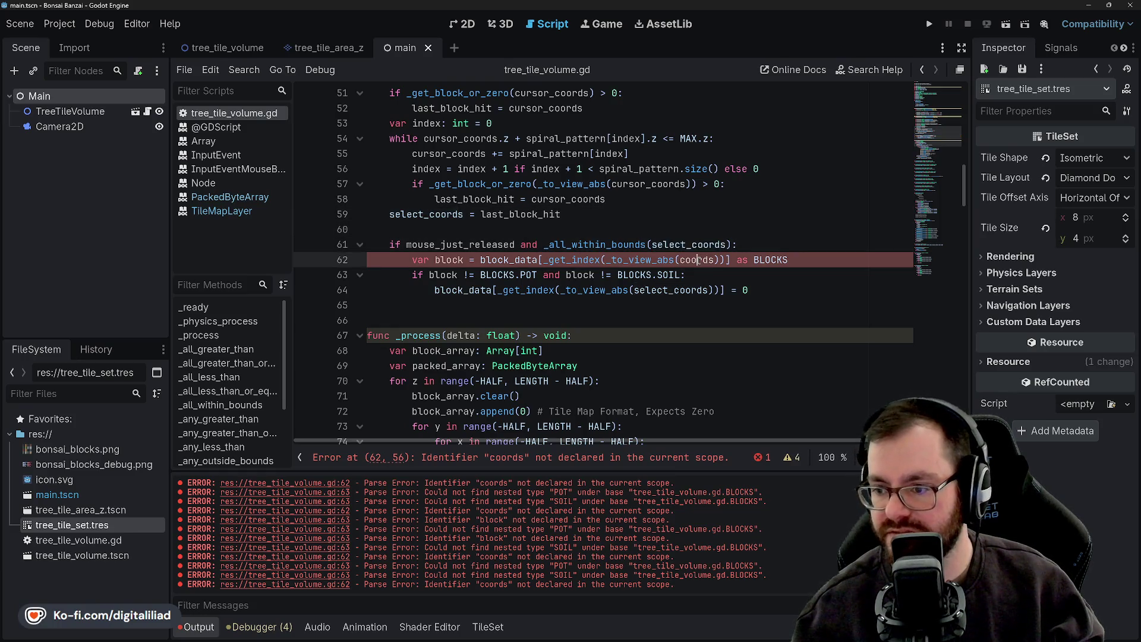
pyautogui.hotkey('ctrl', 'v')
pyautogui.click(660, 225)
pyautogui.hotkey('ctrl', 's')
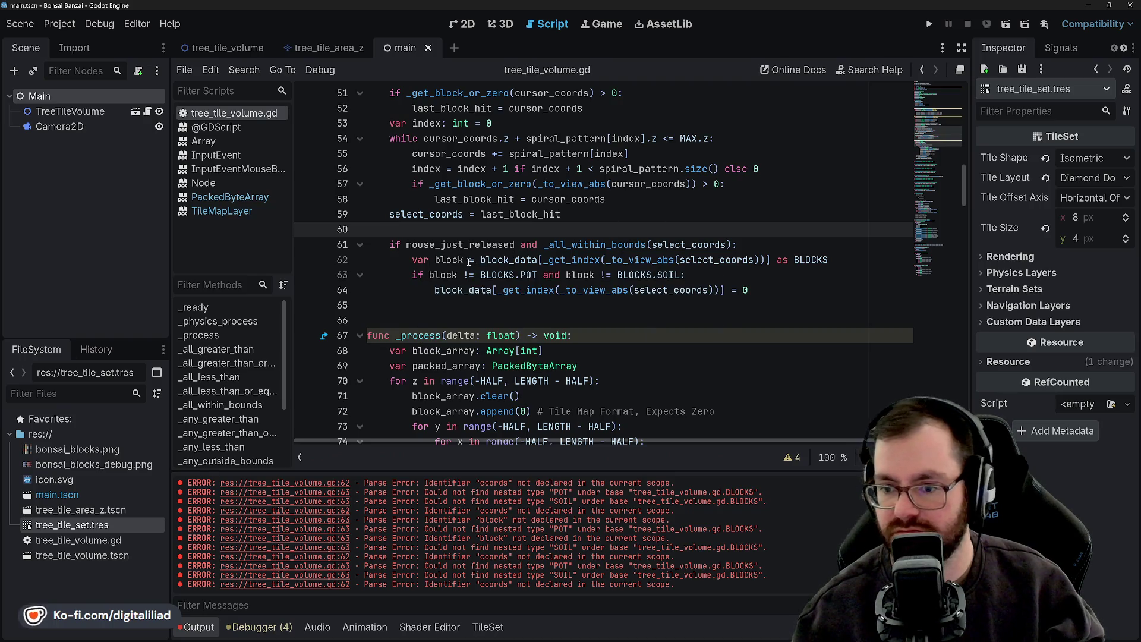
# Declare the line 62 block variable with the ': BLOCKS' type
pyautogui.click(471, 260)
pyautogui.write(': BLOCKS')
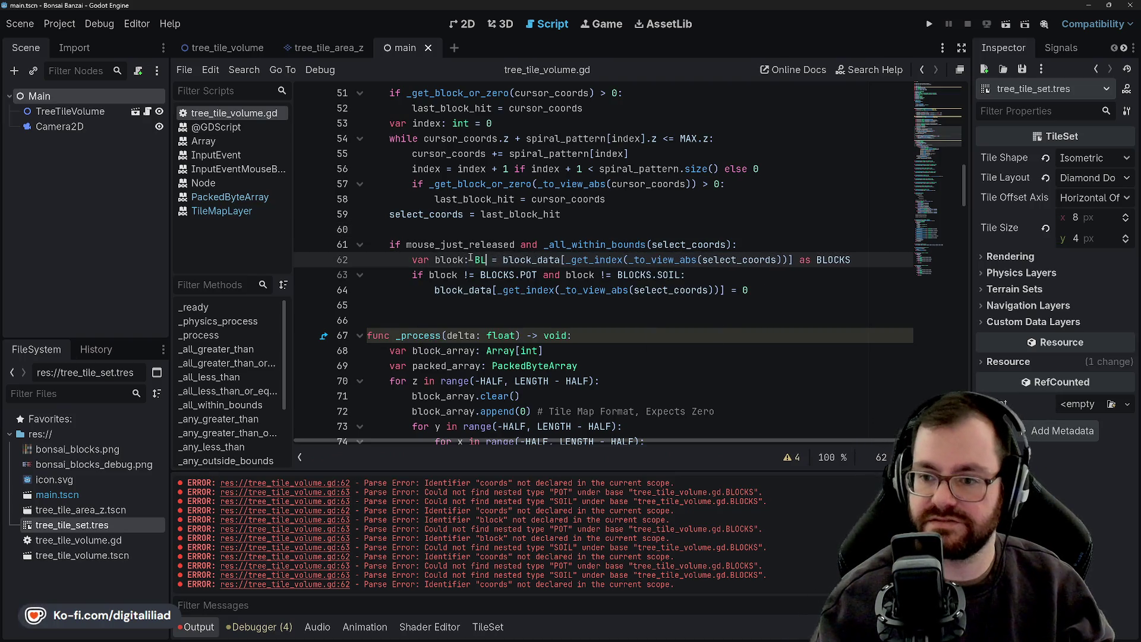
pyautogui.click(645, 184)
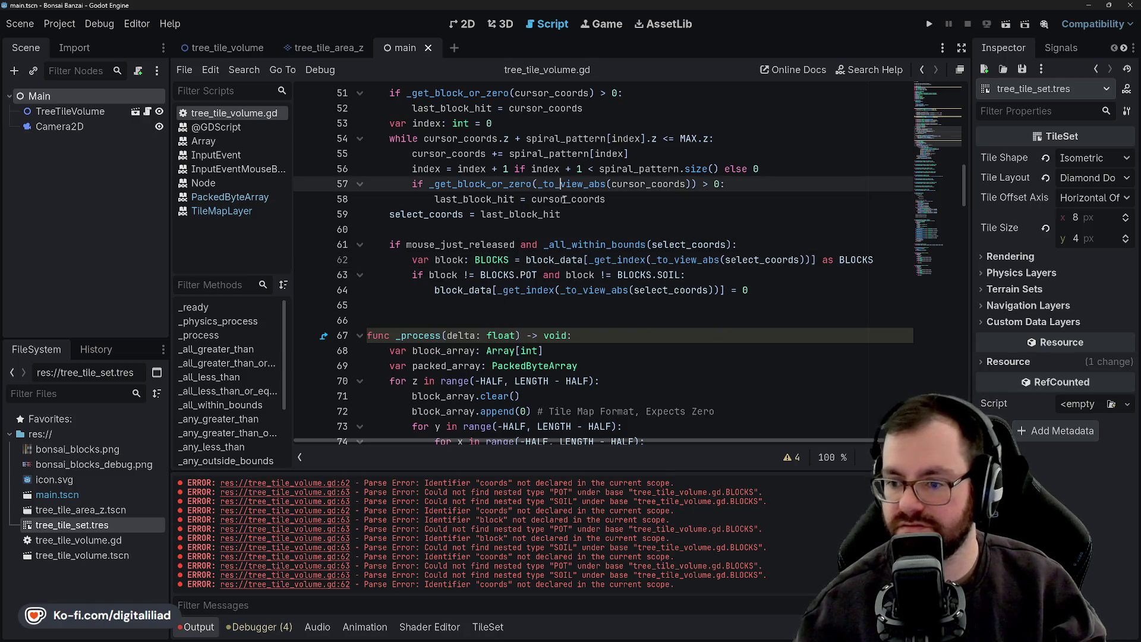
pyautogui.press('Down')
pyautogui.press('Down')
pyautogui.press('Down')
pyautogui.press('Down')
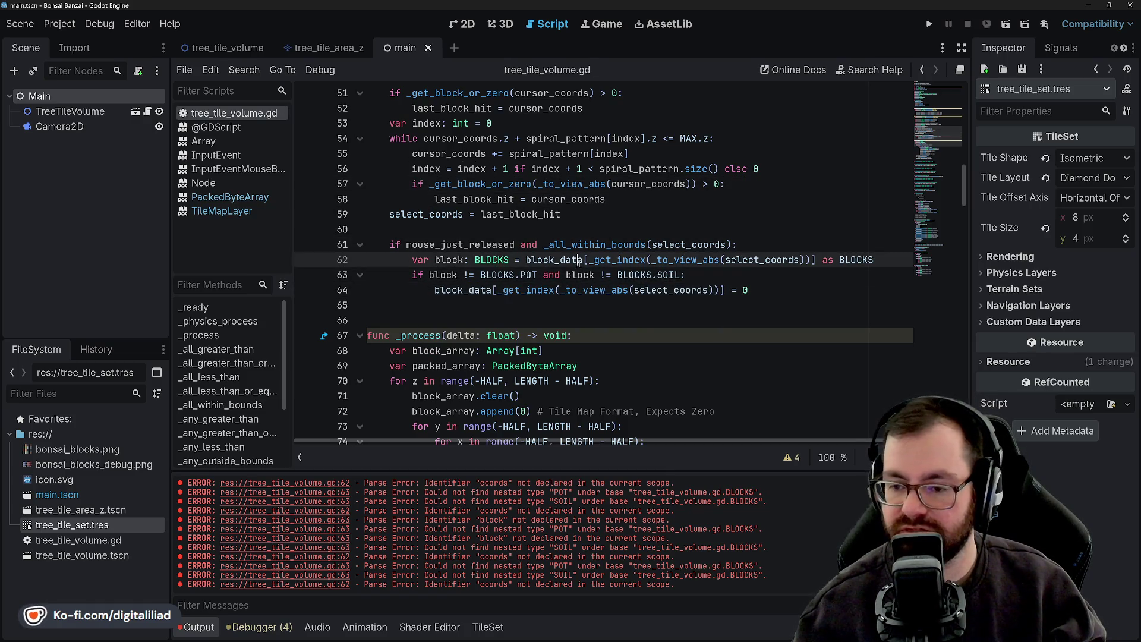
pyautogui.click(578, 216)
pyautogui.press('Down')
pyautogui.press('Down')
pyautogui.press('Down')
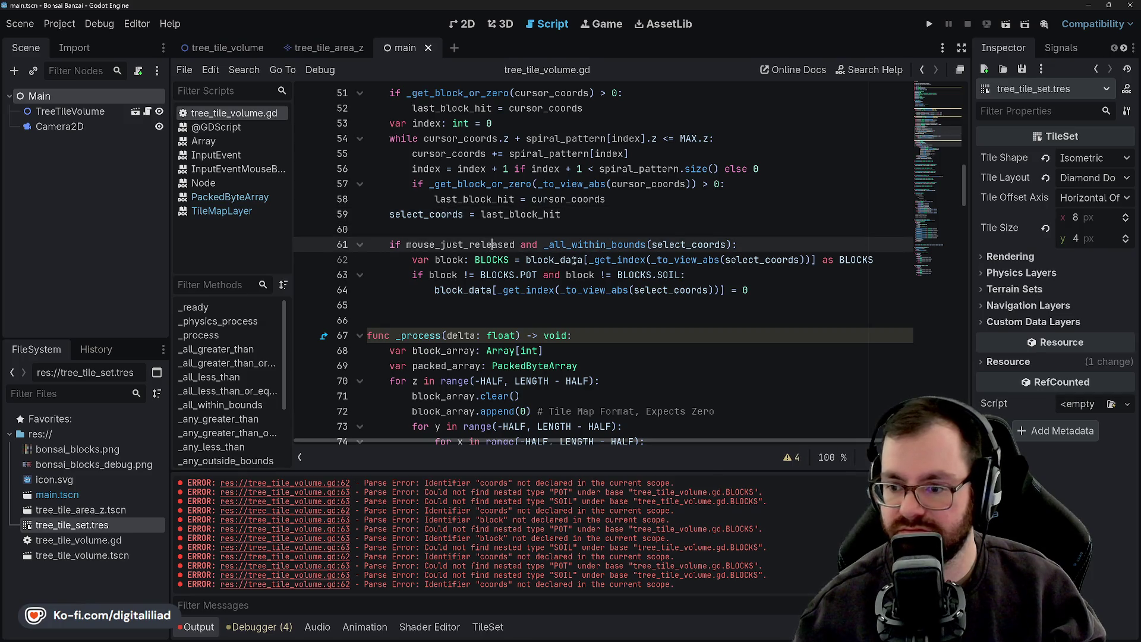
pyautogui.click(722, 271)
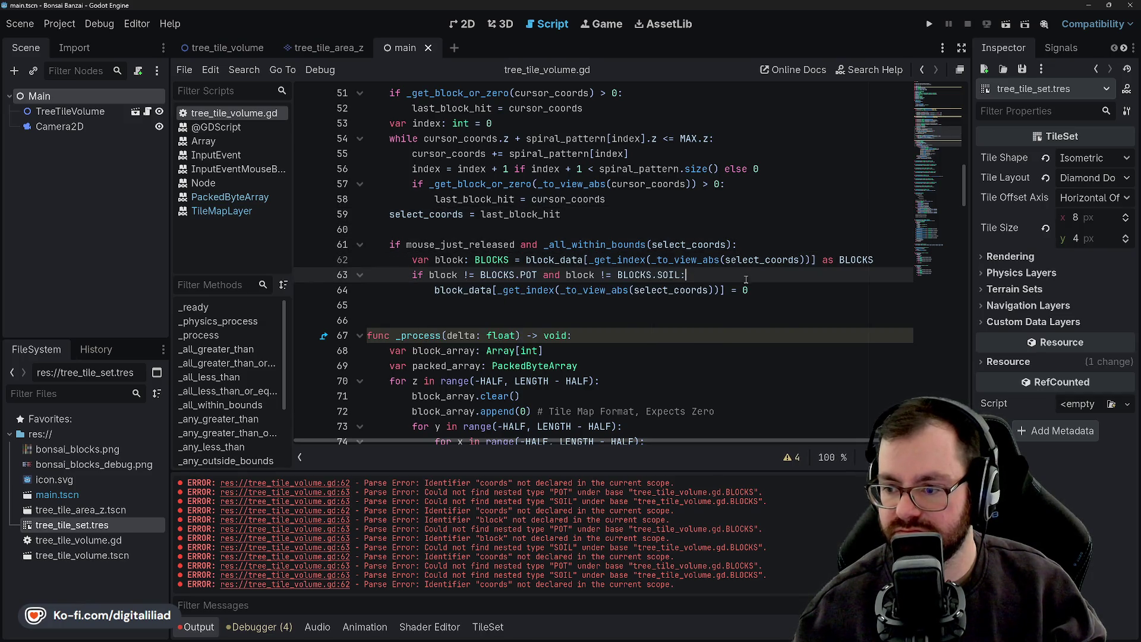
pyautogui.scroll(14, 746, 280)
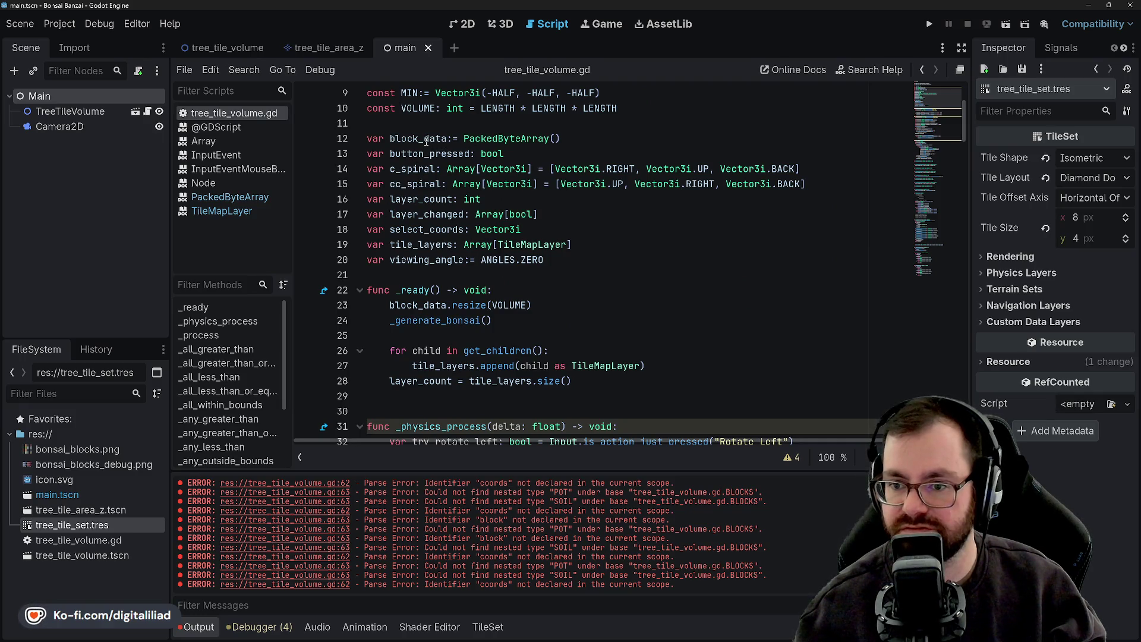
# Retype the '=' in the block_data declaration on line 12 and save
pyautogui.click(555, 138)
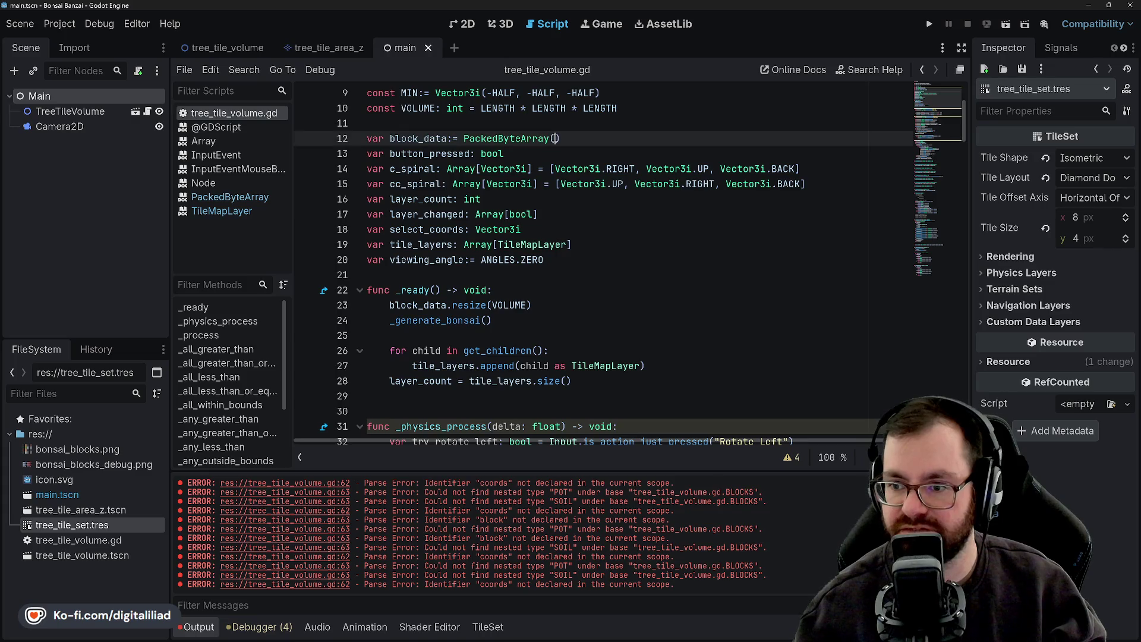
pyautogui.click(463, 137)
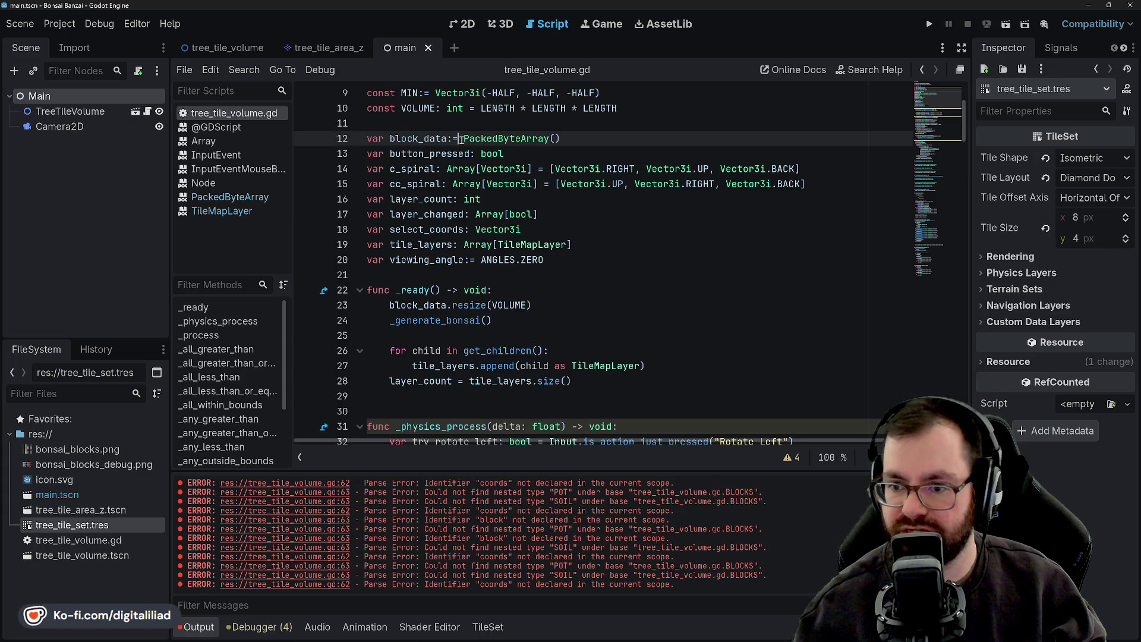
pyautogui.press('BackSpace')
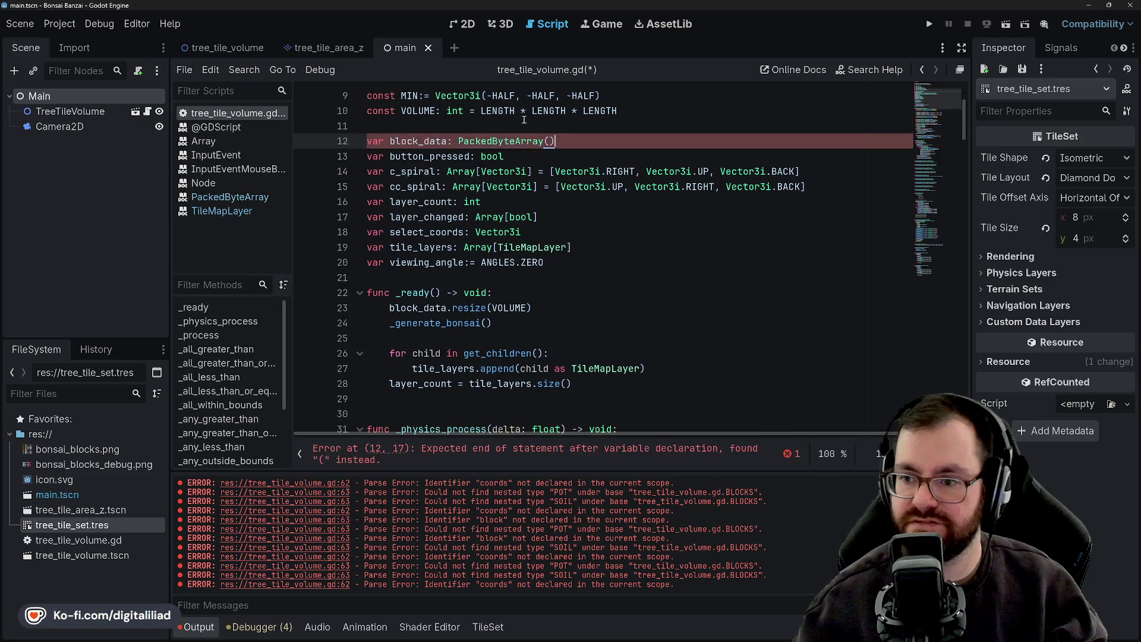
pyautogui.write('=')
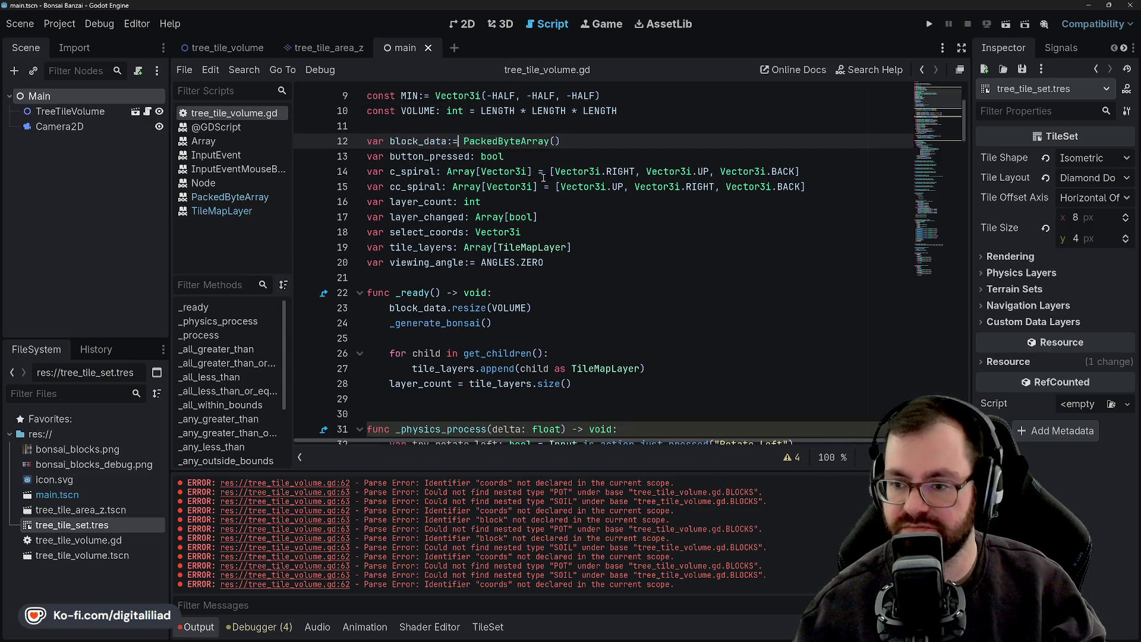
pyautogui.hotkey('ctrl', 's')
pyautogui.scroll(-10, 595, 254)
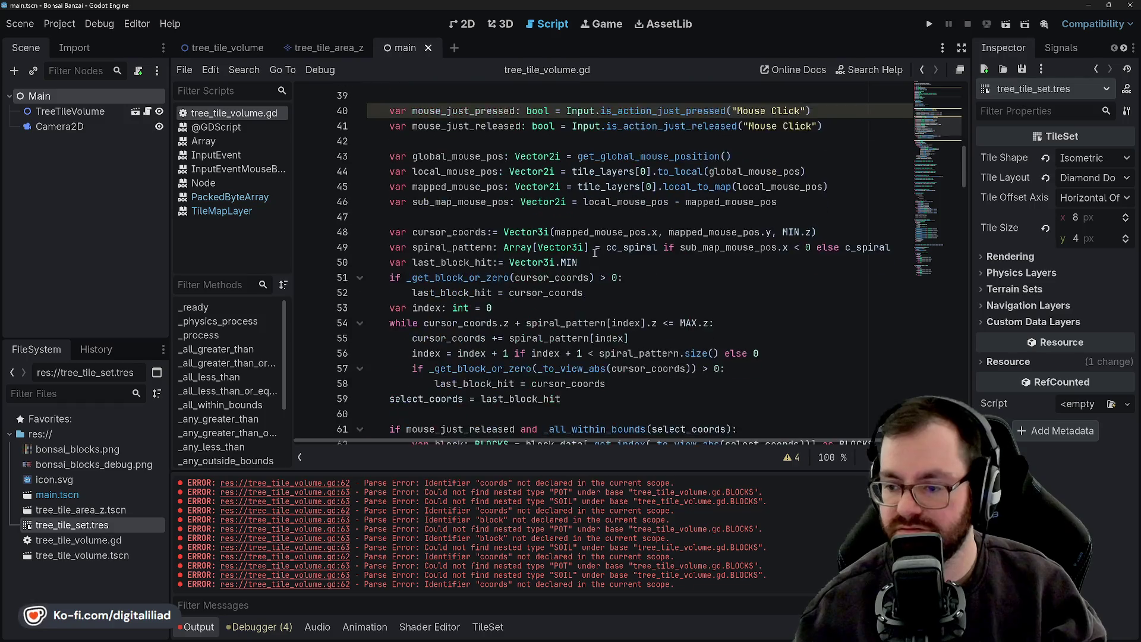
pyautogui.scroll(-4, 595, 253)
pyautogui.scroll(-2, 587, 233)
pyautogui.click(587, 233)
pyautogui.hotkey('ctrl', 's')
# Test-run the project, check the small dark shape, then stop the game
pyautogui.click(559, 221)
pyautogui.scroll(3, 558, 222)
pyautogui.scroll(-8, 558, 222)
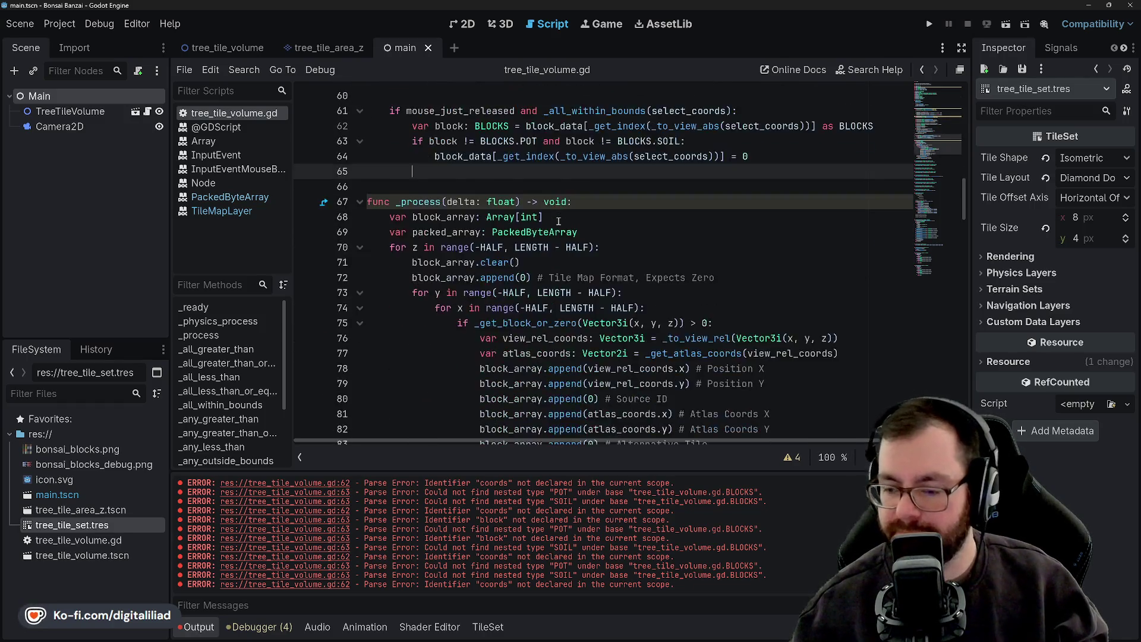
pyautogui.click(930, 24)
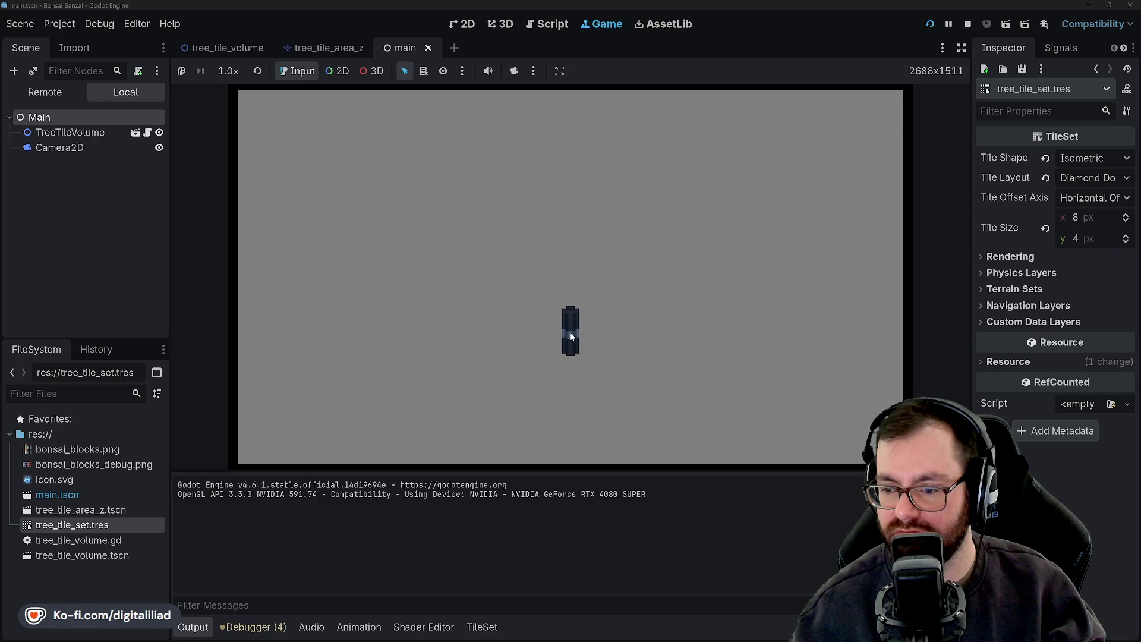
pyautogui.click(968, 24)
pyautogui.scroll(-20, 640, 350)
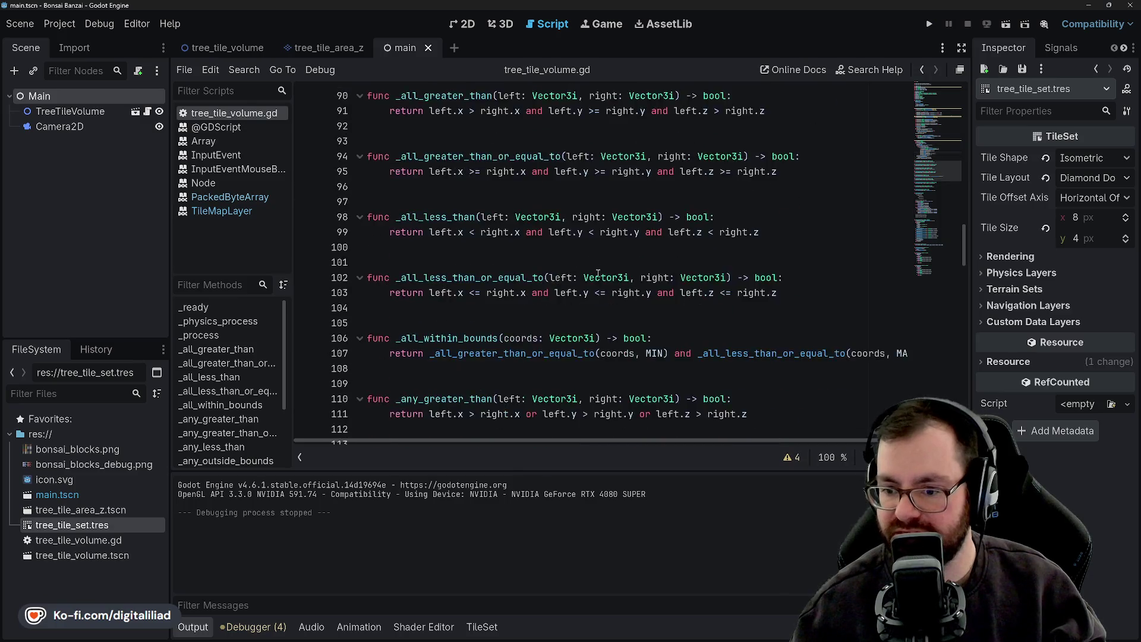
# Collapse the Output log and bring the _generate_bonsai pot code up to line 133 into view
pyautogui.scroll(-6, 594, 265)
pyautogui.scroll(8, 571, 244)
pyautogui.scroll(-4, 555, 227)
pyautogui.scroll(-14, 555, 227)
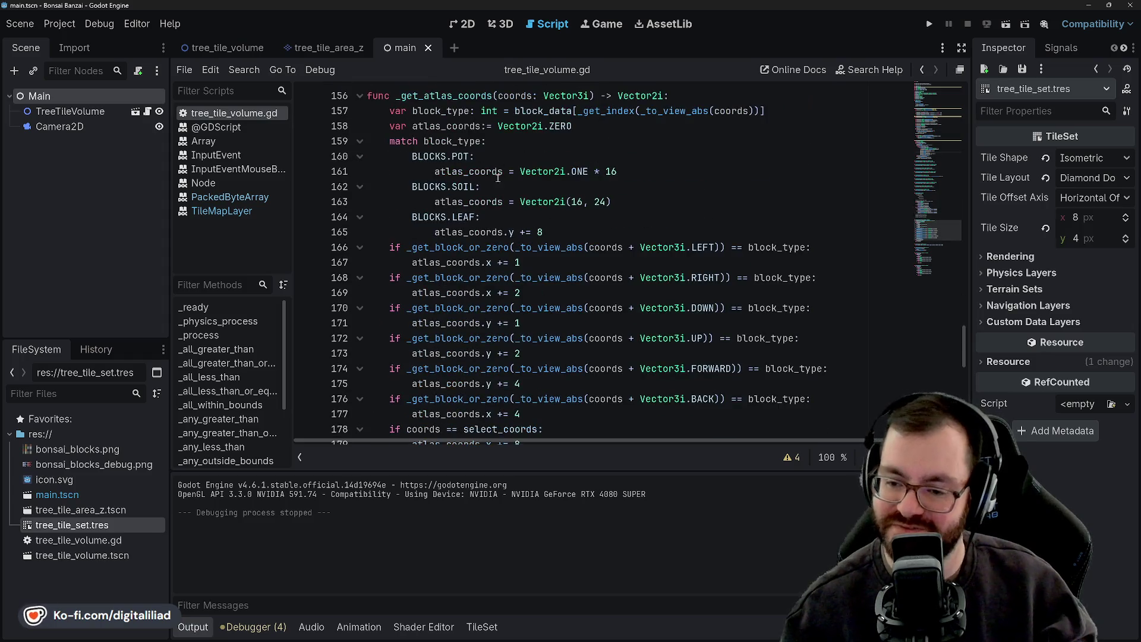
pyautogui.scroll(-3, 506, 217)
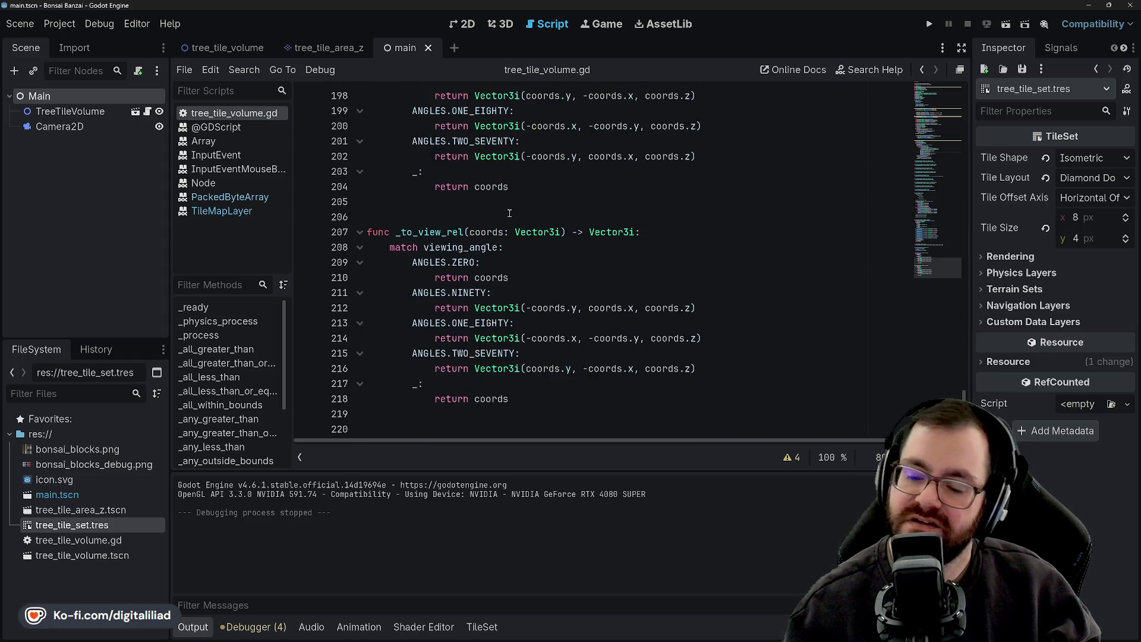
pyautogui.scroll(8, 510, 213)
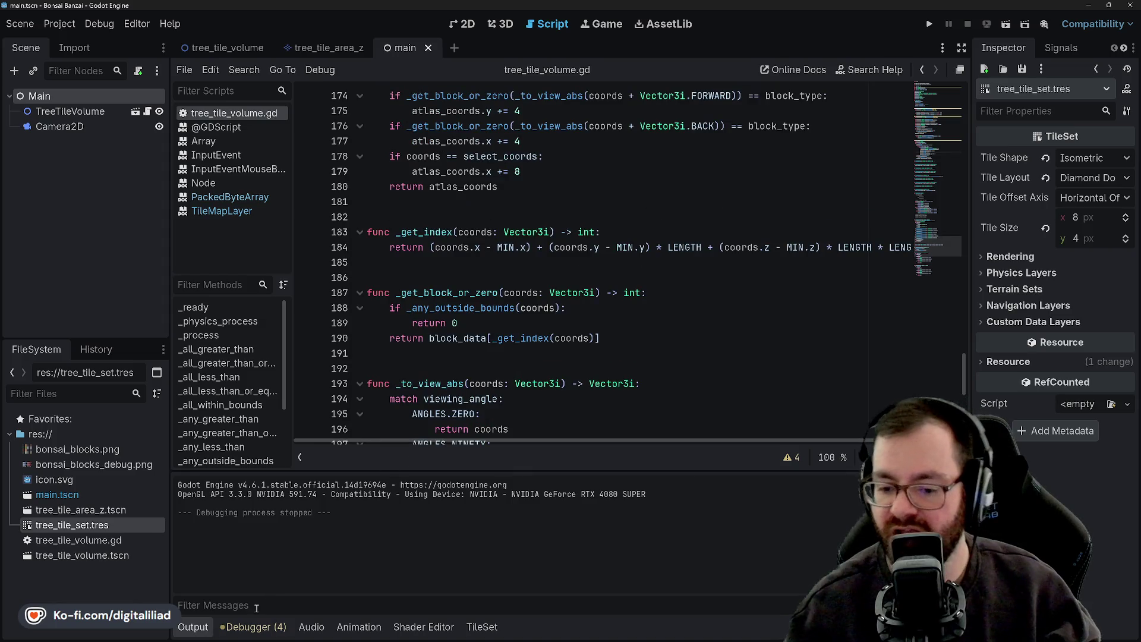
pyautogui.click(192, 627)
pyautogui.scroll(13, 457, 307)
pyautogui.scroll(4, 457, 307)
pyautogui.scroll(-1, 569, 286)
pyautogui.click(473, 202)
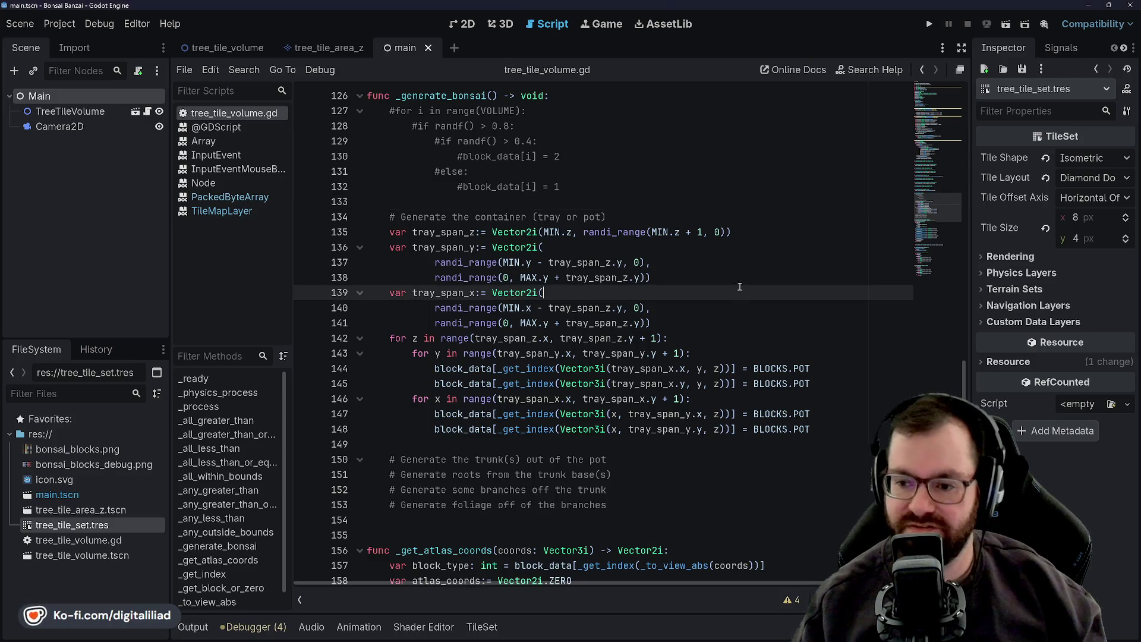
pyautogui.click(707, 353)
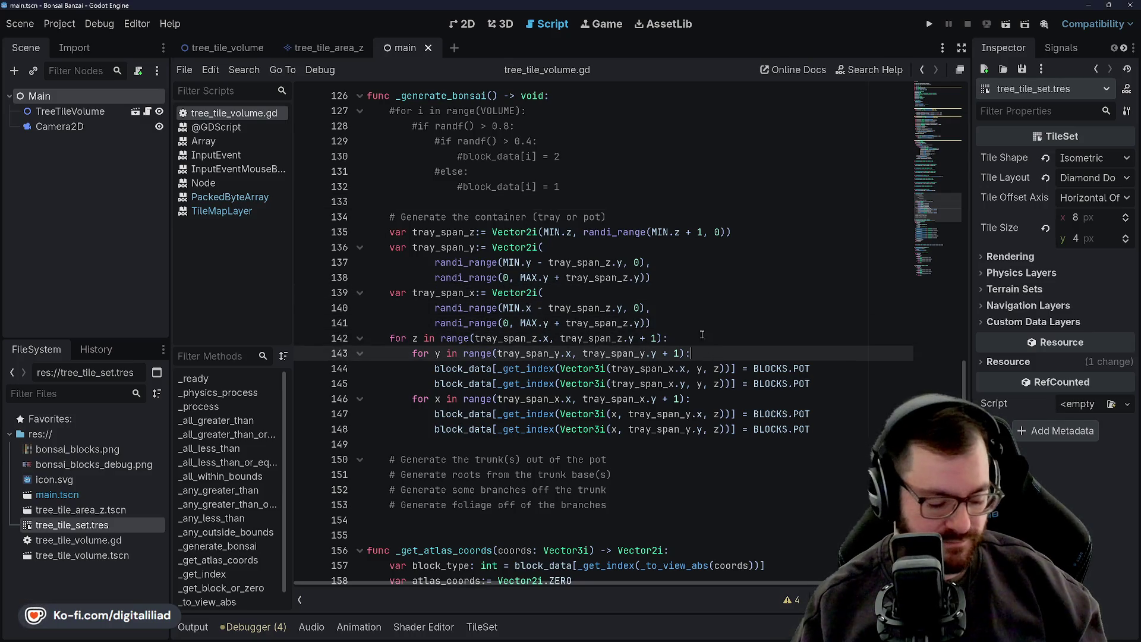
pyautogui.click(660, 274)
pyautogui.press('Up')
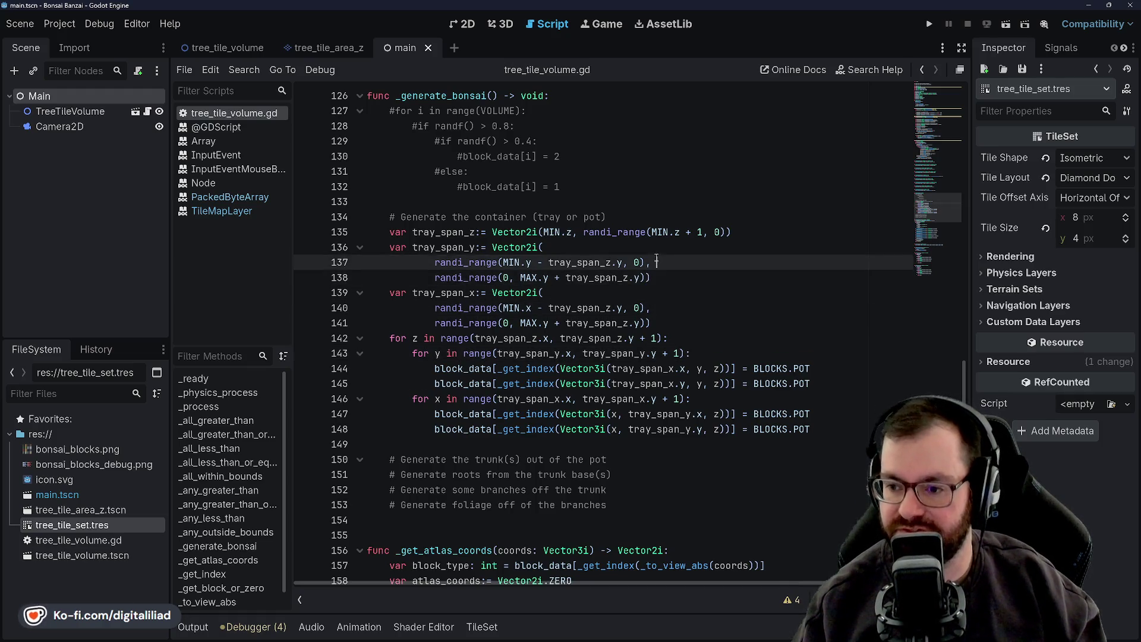
pyautogui.press('Up')
pyautogui.press('Down')
pyautogui.press('Down')
pyautogui.press('Down')
pyautogui.press('Down')
pyautogui.press('Down')
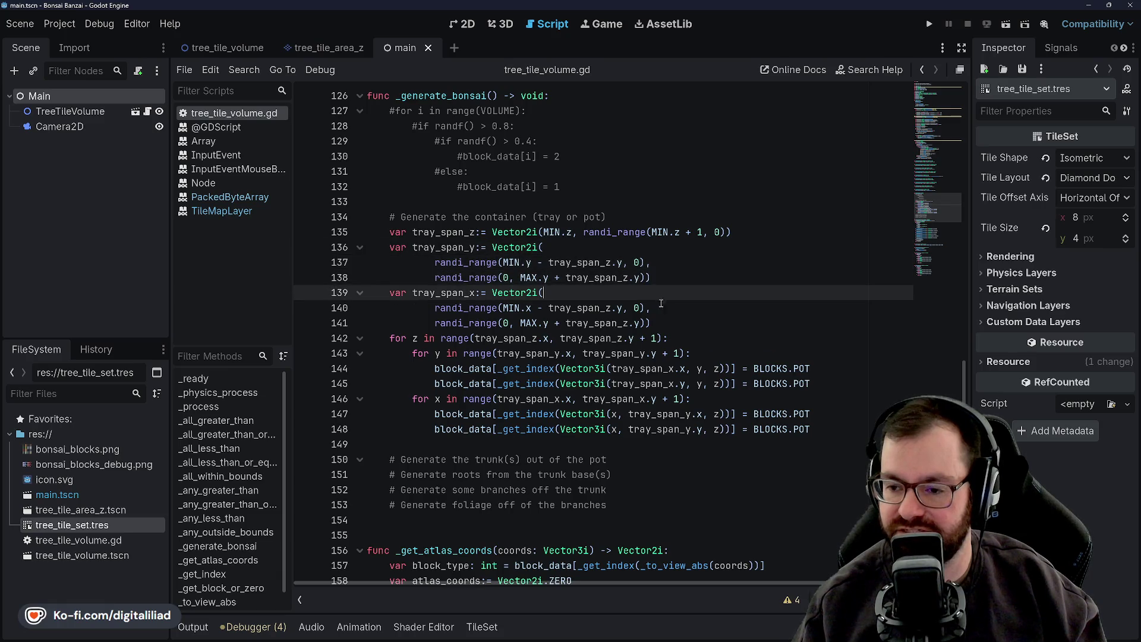
pyautogui.click(687, 338)
pyautogui.press('Down')
pyautogui.click(801, 402)
pyautogui.press('Up')
pyautogui.press('Up')
pyautogui.press('Down')
pyautogui.press('Down')
pyautogui.scroll(-2, 801, 402)
pyautogui.scroll(2, 415, 220)
pyautogui.click(418, 233)
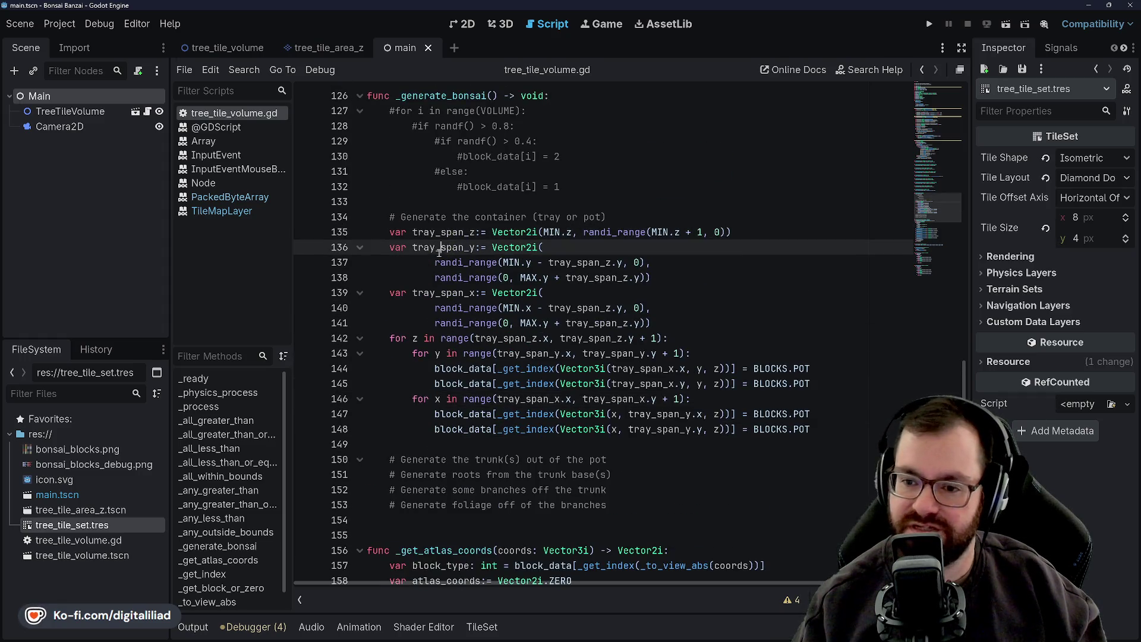
pyautogui.doubleClick(443, 245)
pyautogui.doubleClick(443, 233)
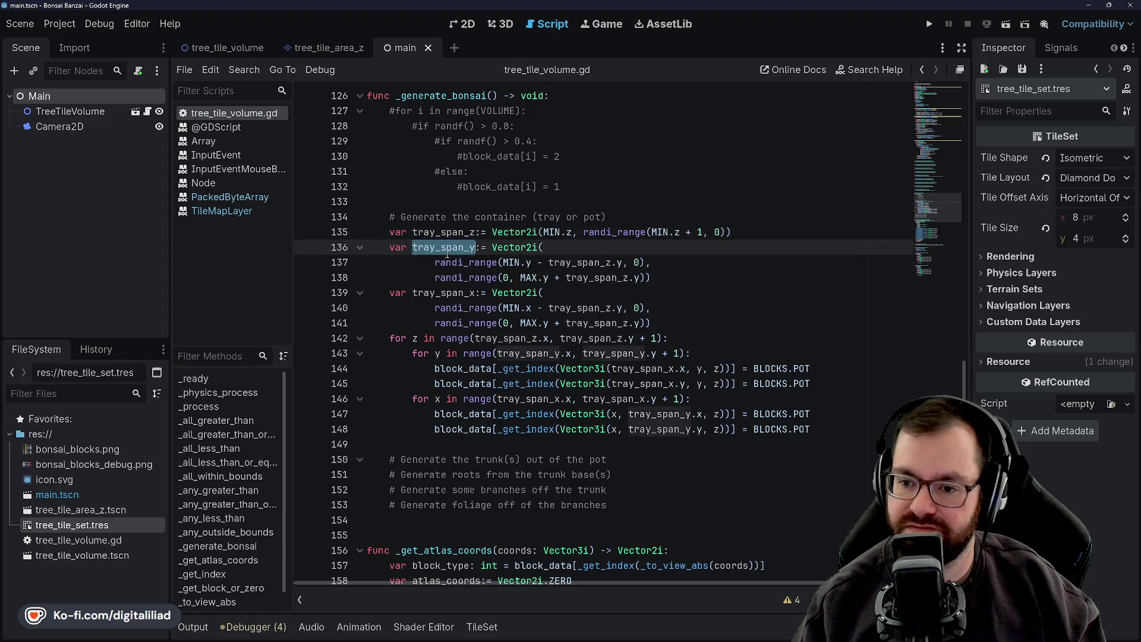
pyautogui.click(452, 278)
pyautogui.click(471, 265)
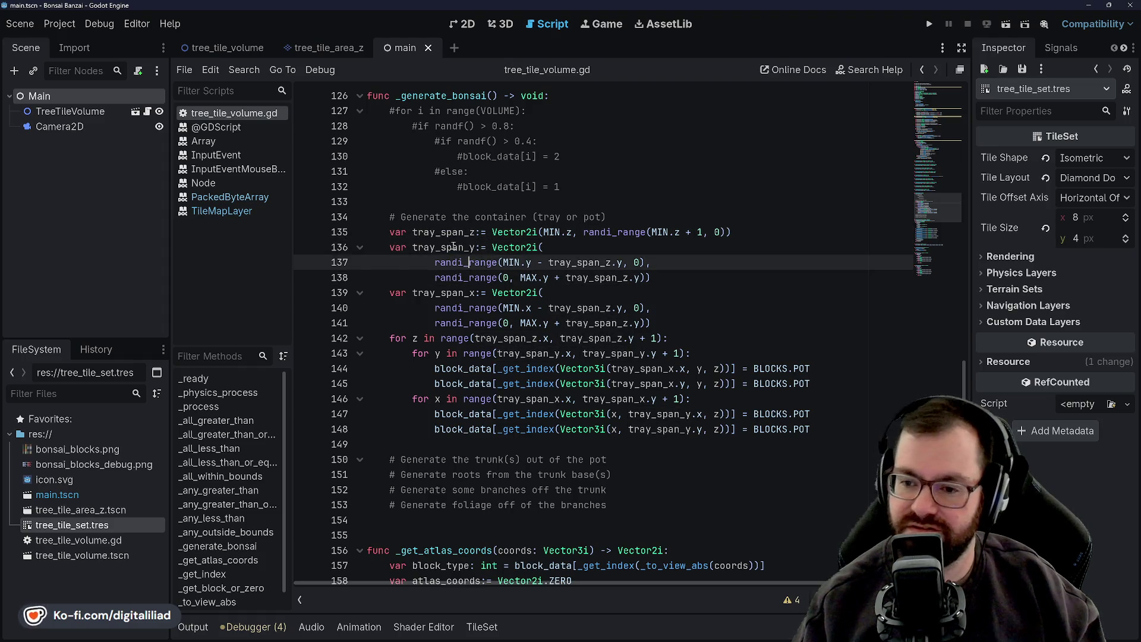
pyautogui.doubleClick(437, 233)
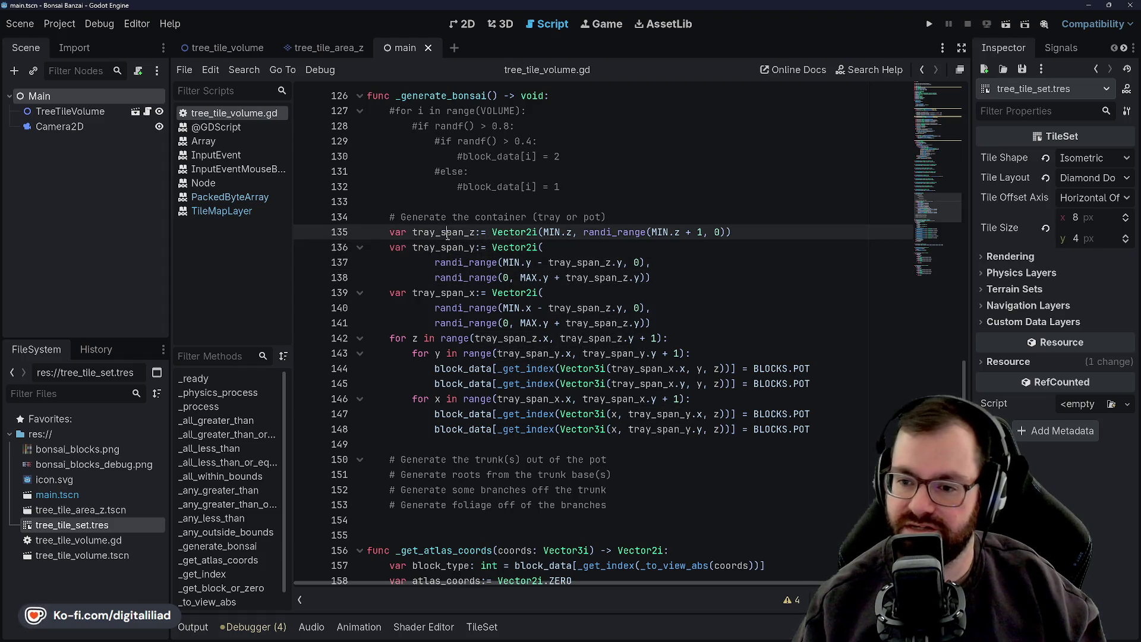
pyautogui.doubleClick(553, 233)
pyautogui.click(569, 233)
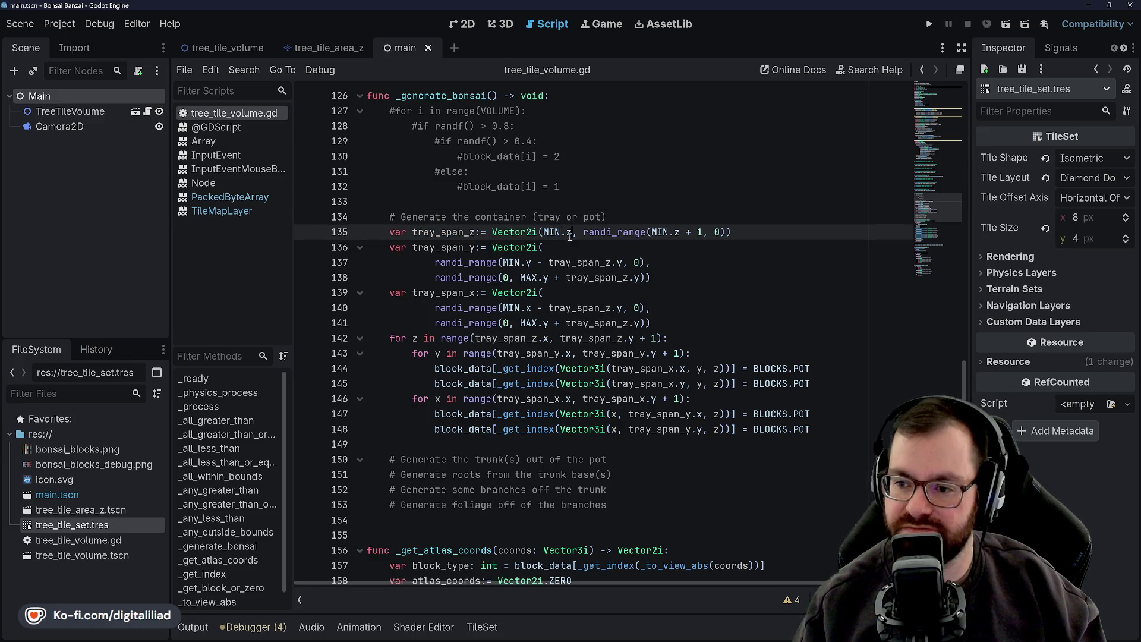
pyautogui.doubleClick(613, 233)
pyautogui.click(642, 233)
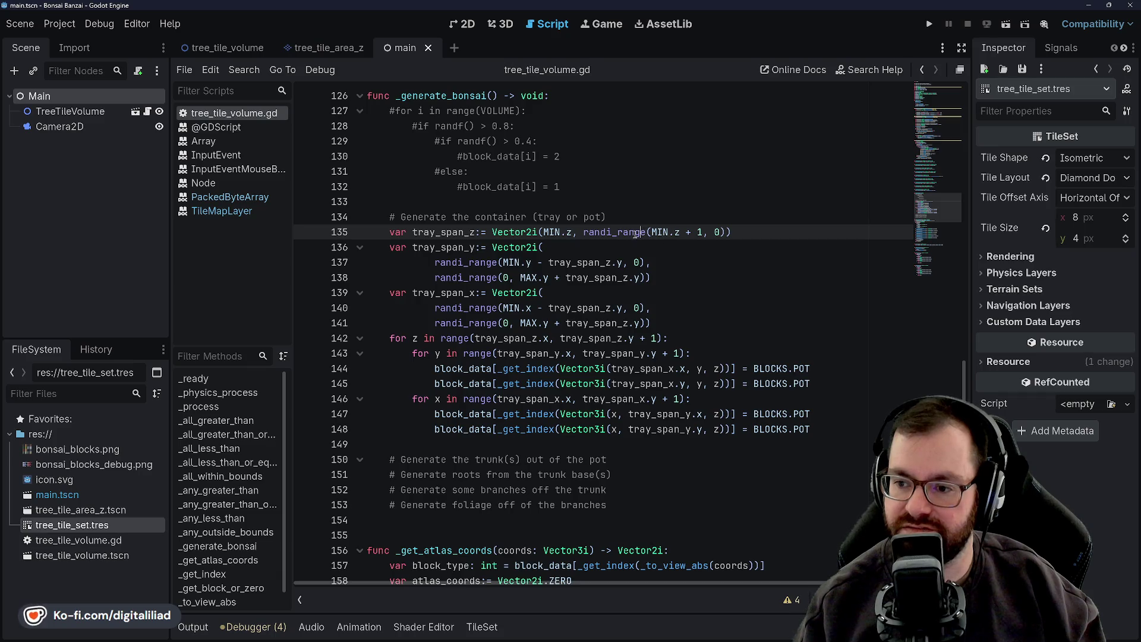
pyautogui.doubleClick(660, 233)
pyautogui.click(676, 233)
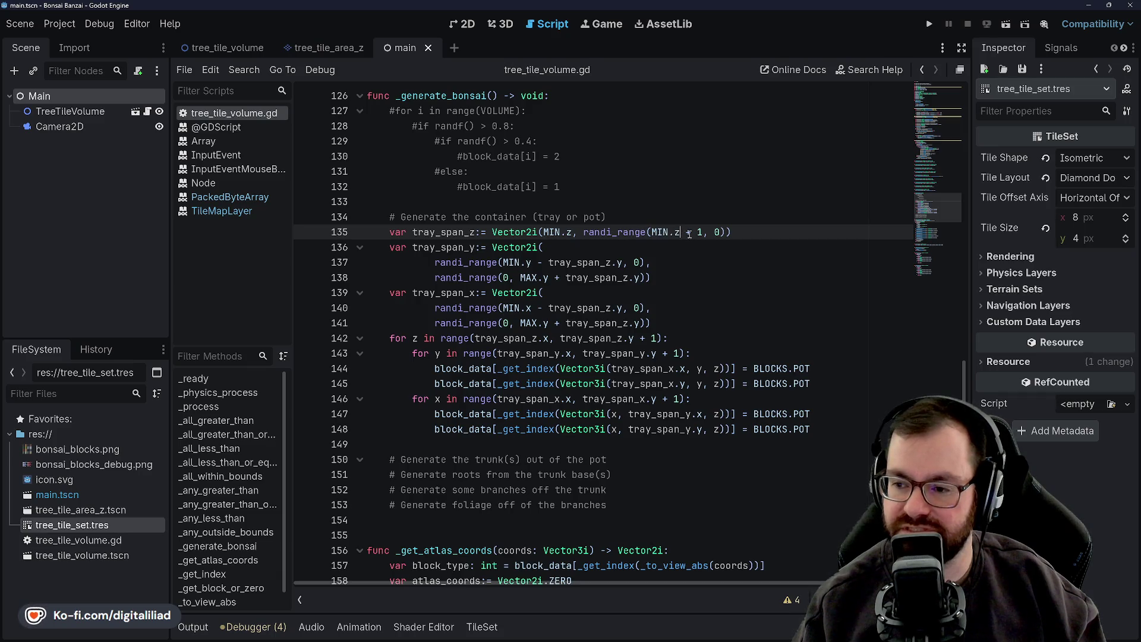
pyautogui.moveTo(676, 232); pyautogui.dragTo(533, 232)
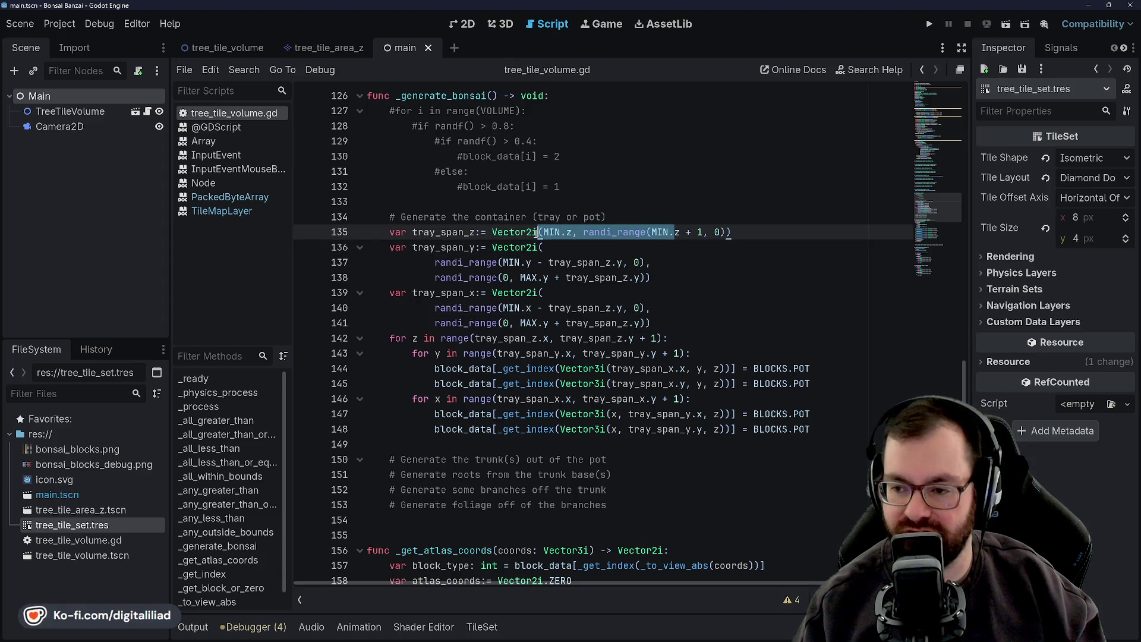
pyautogui.click(604, 209)
pyautogui.click(592, 228)
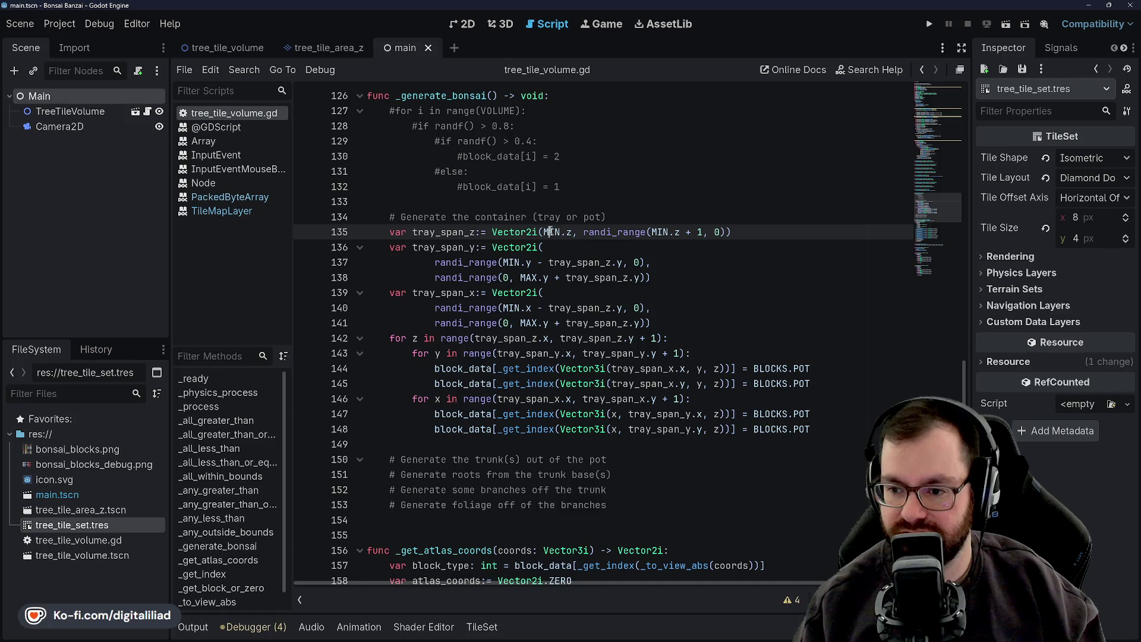
pyautogui.click(452, 247)
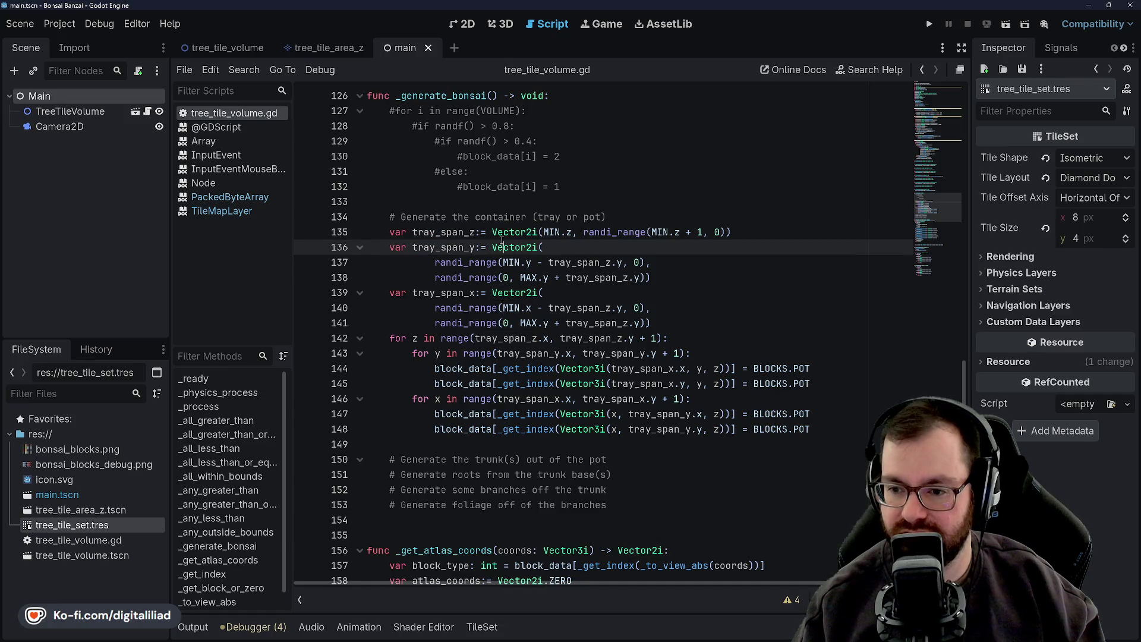
pyautogui.click(457, 262)
pyautogui.doubleClick(457, 263)
pyautogui.click(457, 278)
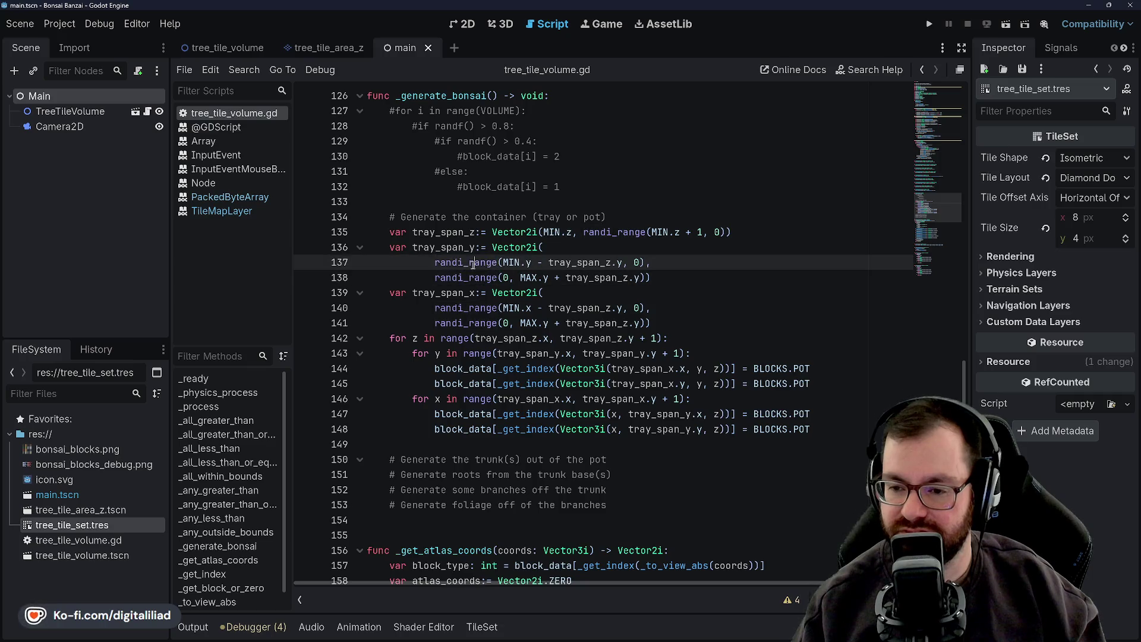
pyautogui.doubleClick(445, 248)
pyautogui.doubleClick(452, 262)
pyautogui.click(505, 262)
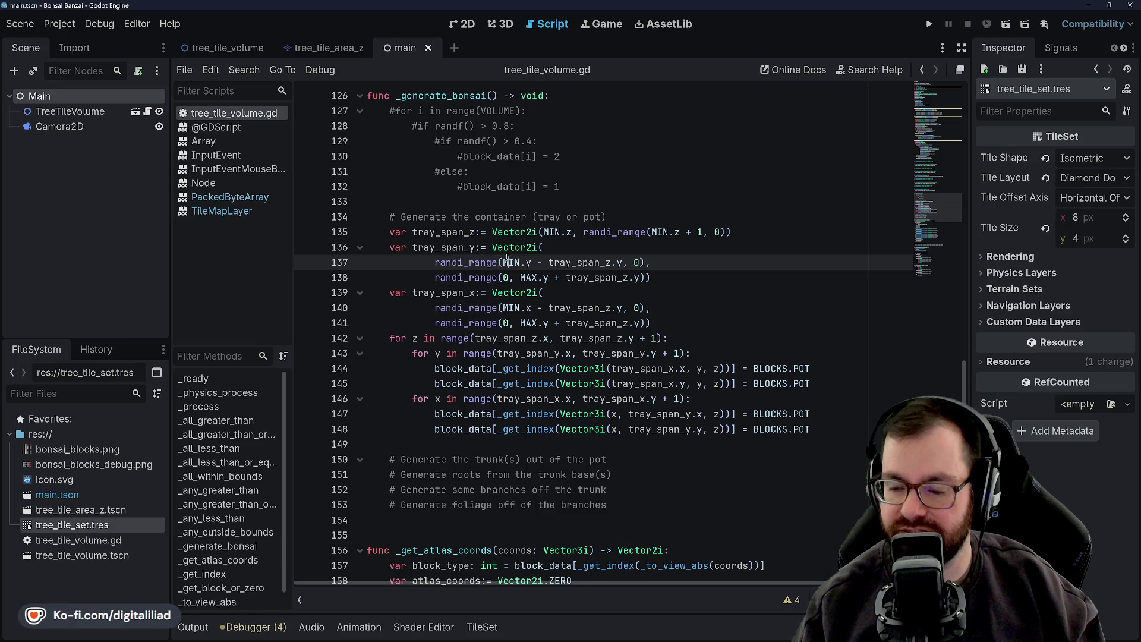
pyautogui.doubleClick(511, 263)
pyautogui.click(513, 239)
pyautogui.click(542, 263)
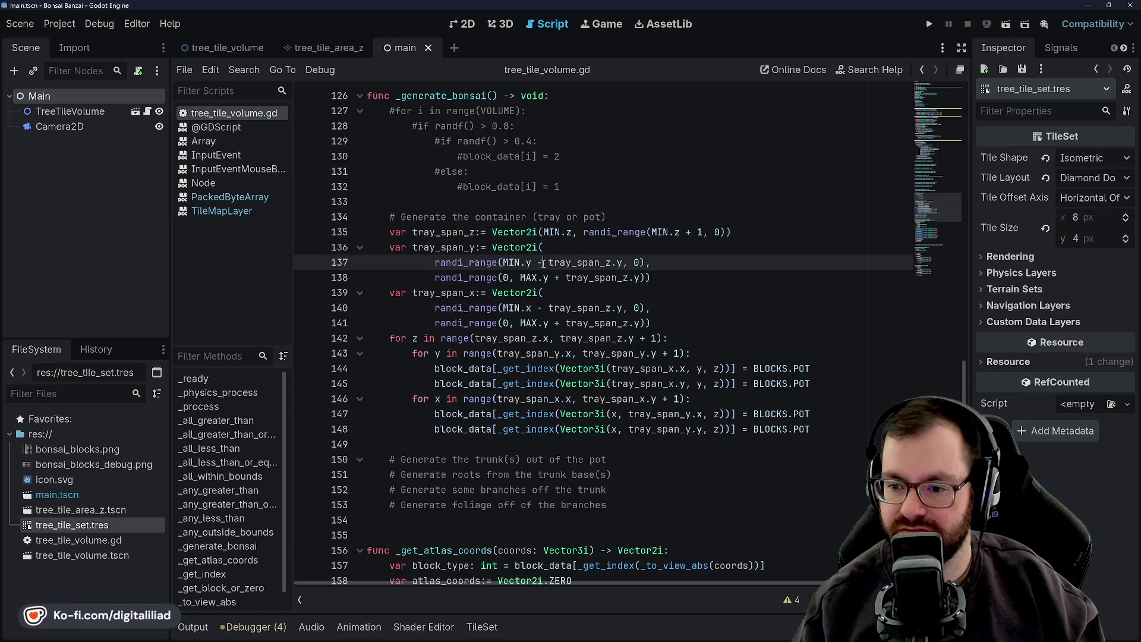
pyautogui.click(565, 250)
pyautogui.click(544, 263)
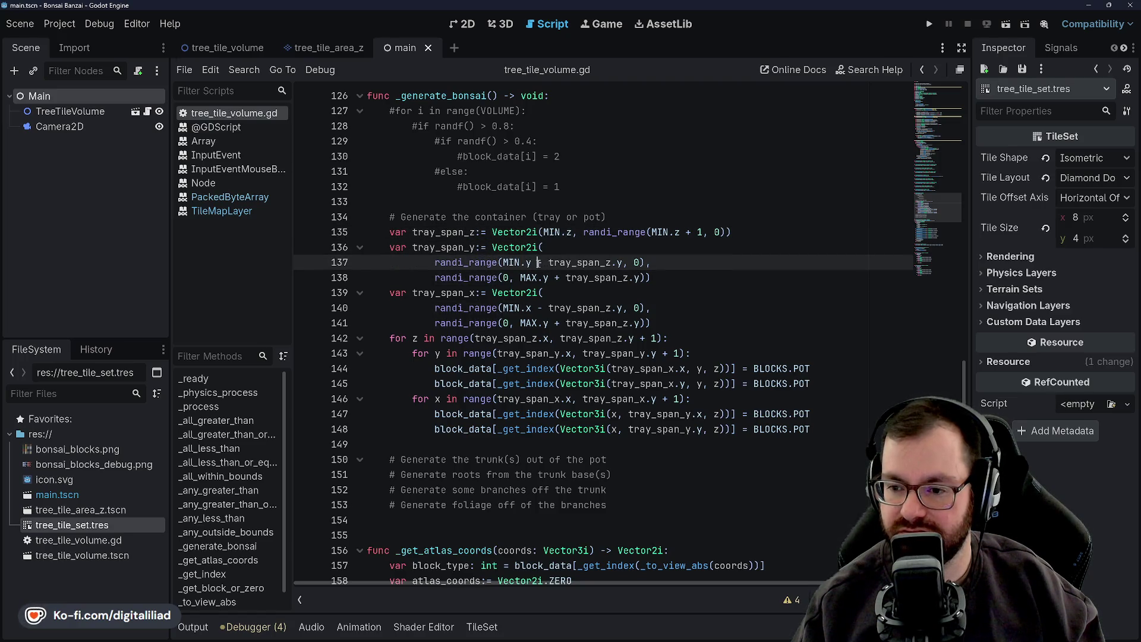
pyautogui.write('-')
pyautogui.click(559, 247)
pyautogui.doubleClick(569, 262)
pyautogui.click(558, 247)
pyautogui.click(571, 262)
pyautogui.click(559, 245)
pyautogui.click(548, 262)
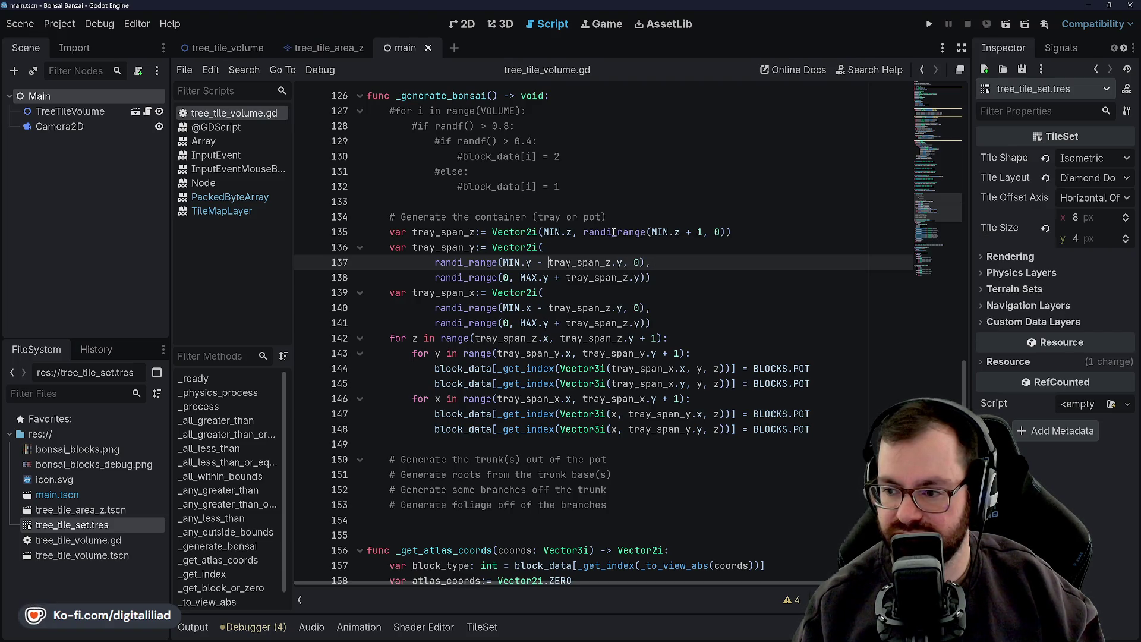
# Change the 0 upper bound on line 135 to -1 and save
pyautogui.click(617, 218)
pyautogui.doubleClick(713, 231)
pyautogui.write('-1')
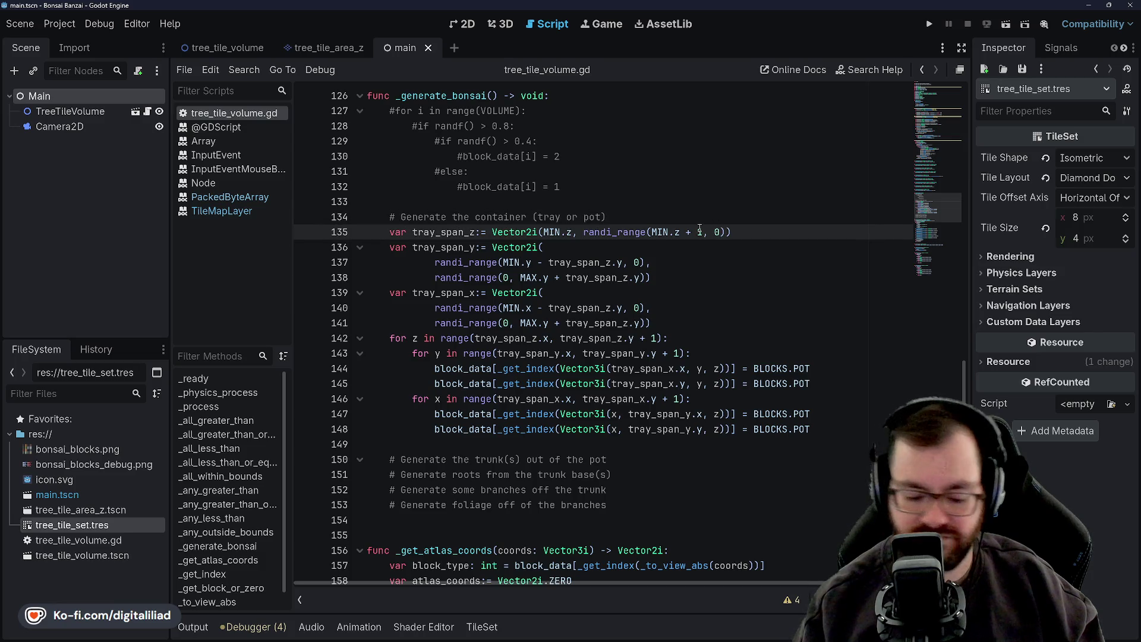
pyautogui.click(641, 205)
pyautogui.hotkey('ctrl', 's')
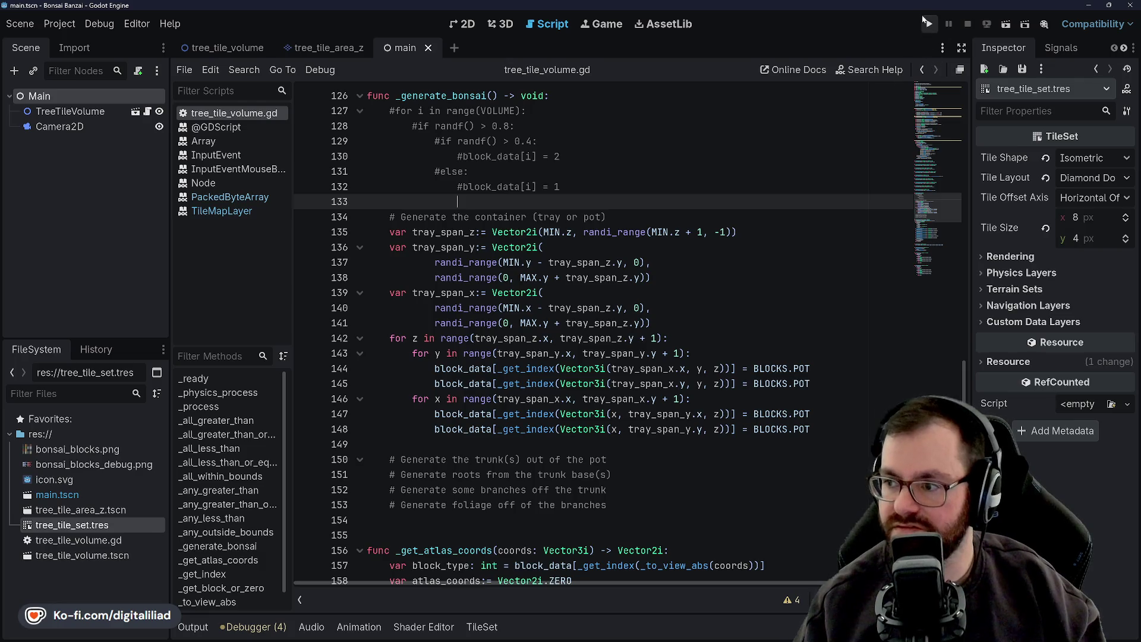
# Append '/ 2' after tray_span_z.y on the y span lines 137 and 138, then save
pyautogui.click(685, 269)
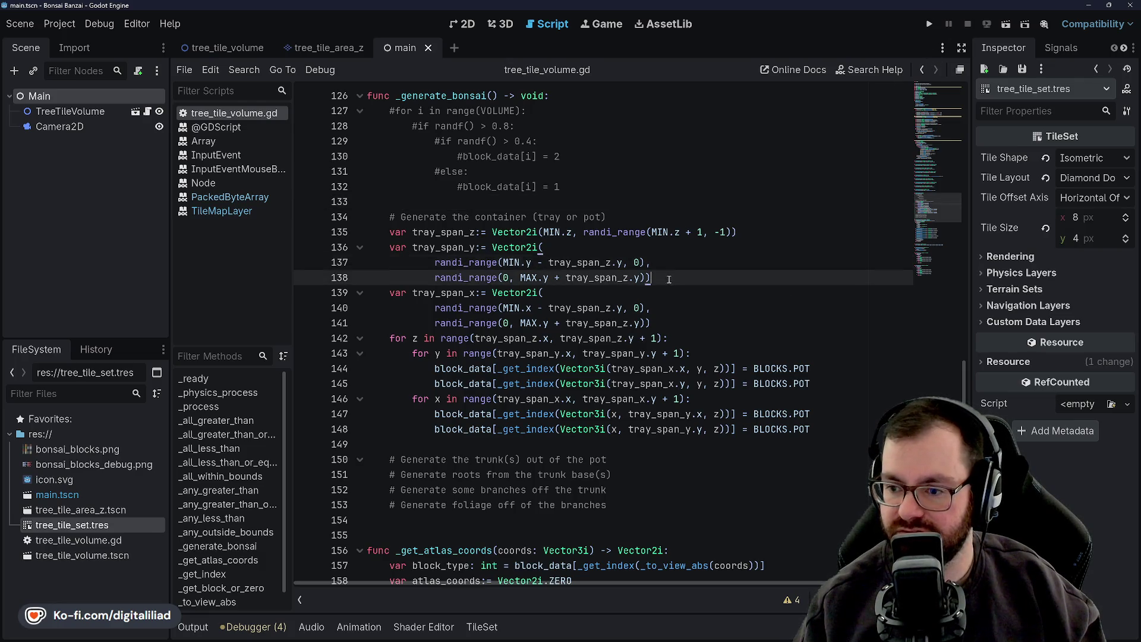
pyautogui.click(622, 263)
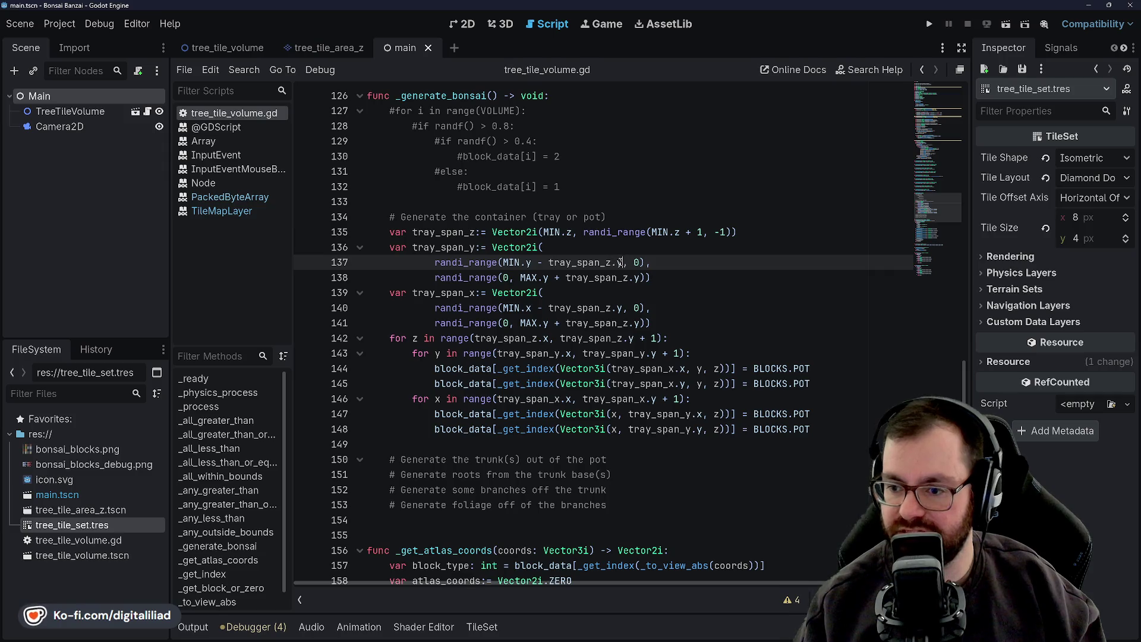
pyautogui.write('/ 2')
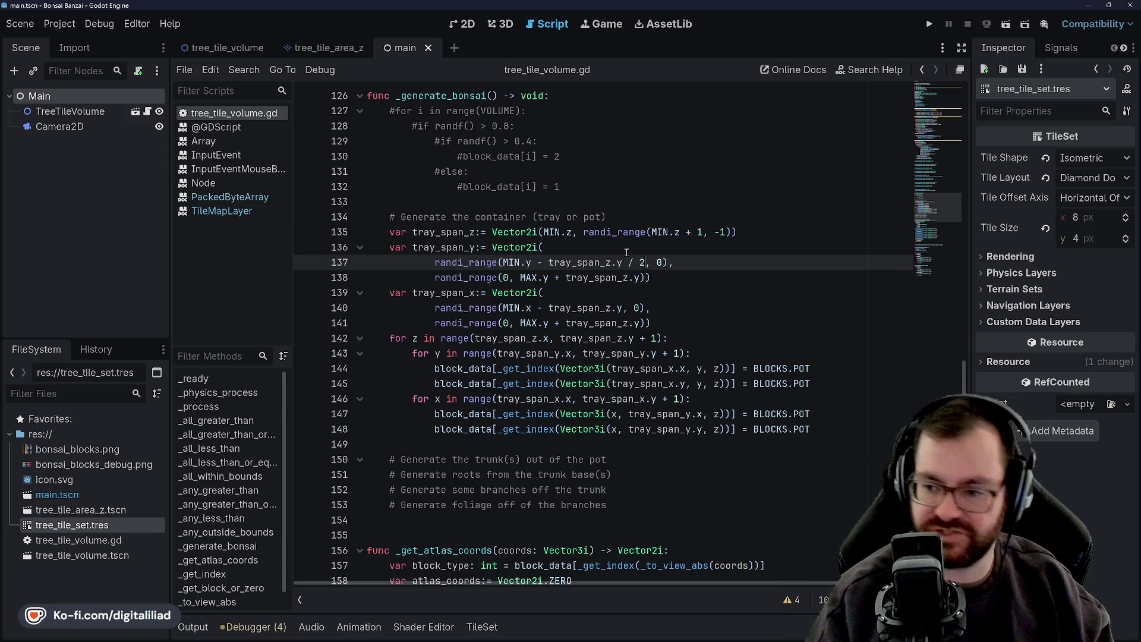
pyautogui.click(642, 277)
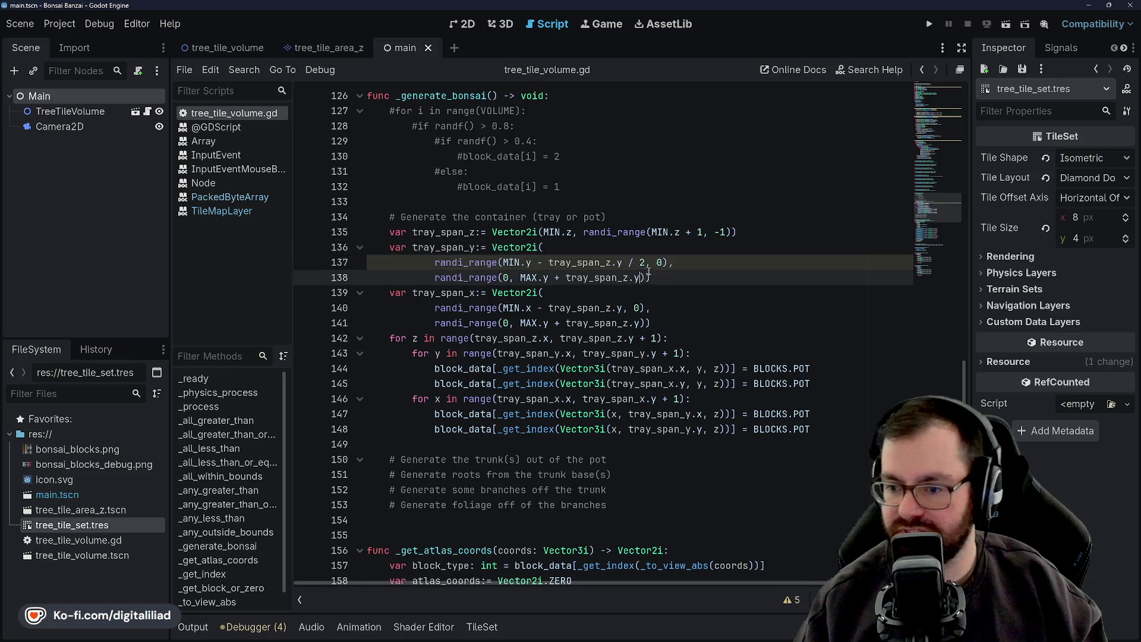
pyautogui.click(603, 262)
pyautogui.click(549, 262)
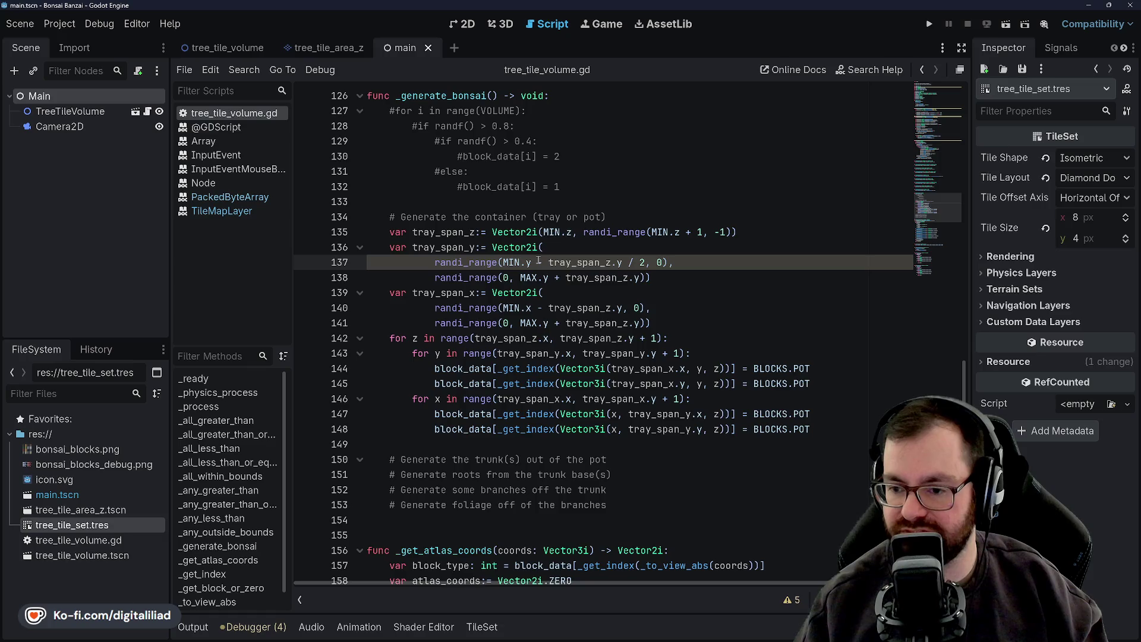
pyautogui.click(635, 278)
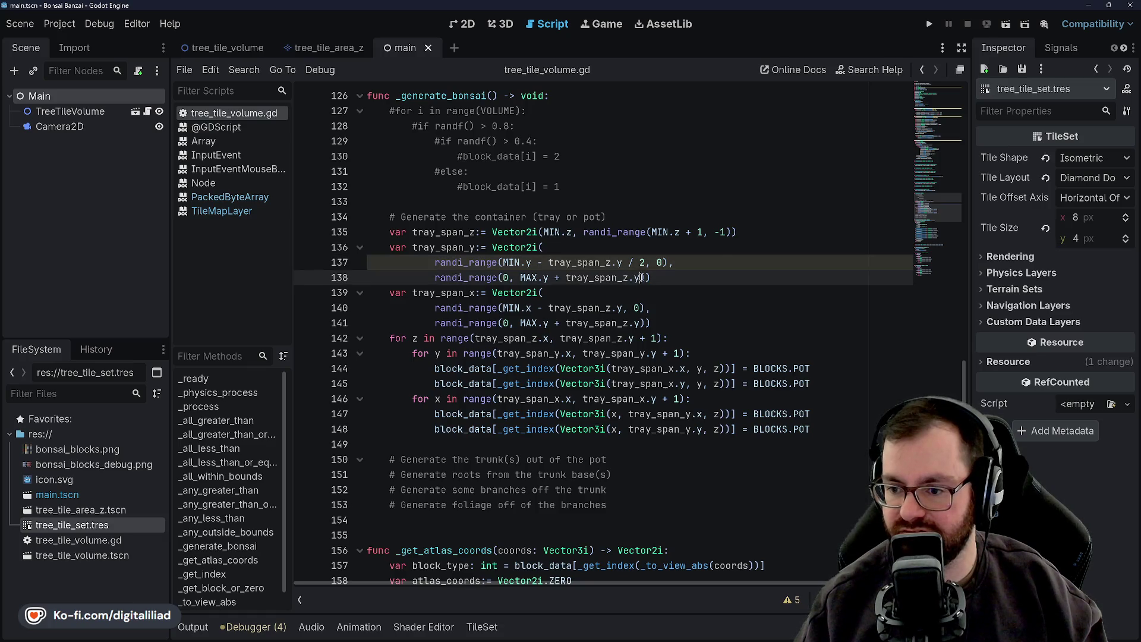
pyautogui.write('/2')
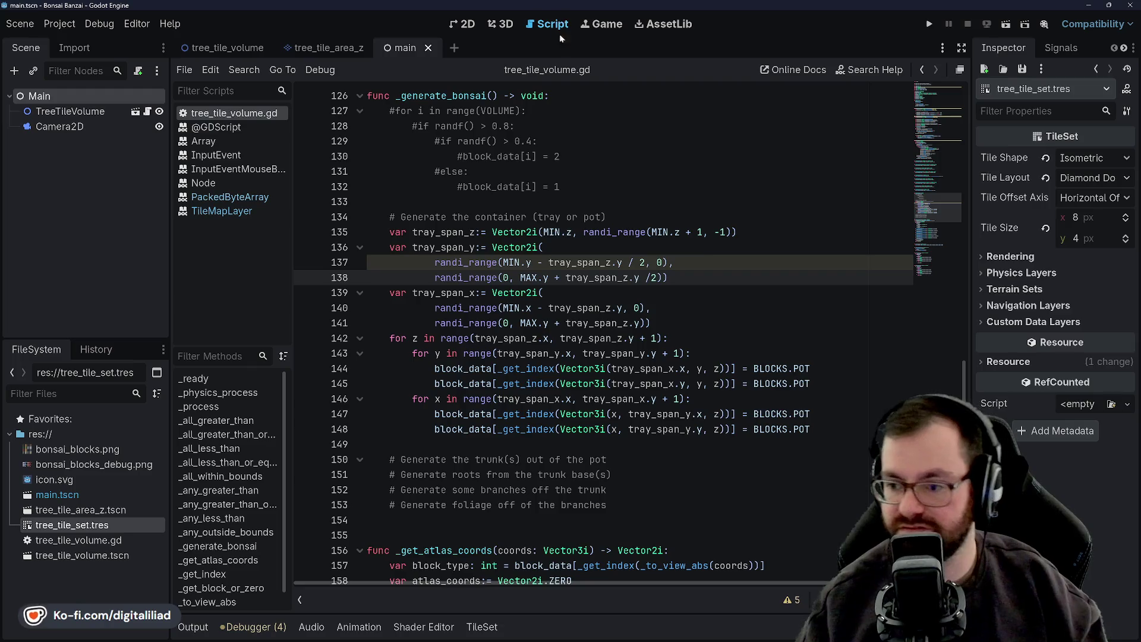
pyautogui.press('Left')
pyautogui.click(657, 233)
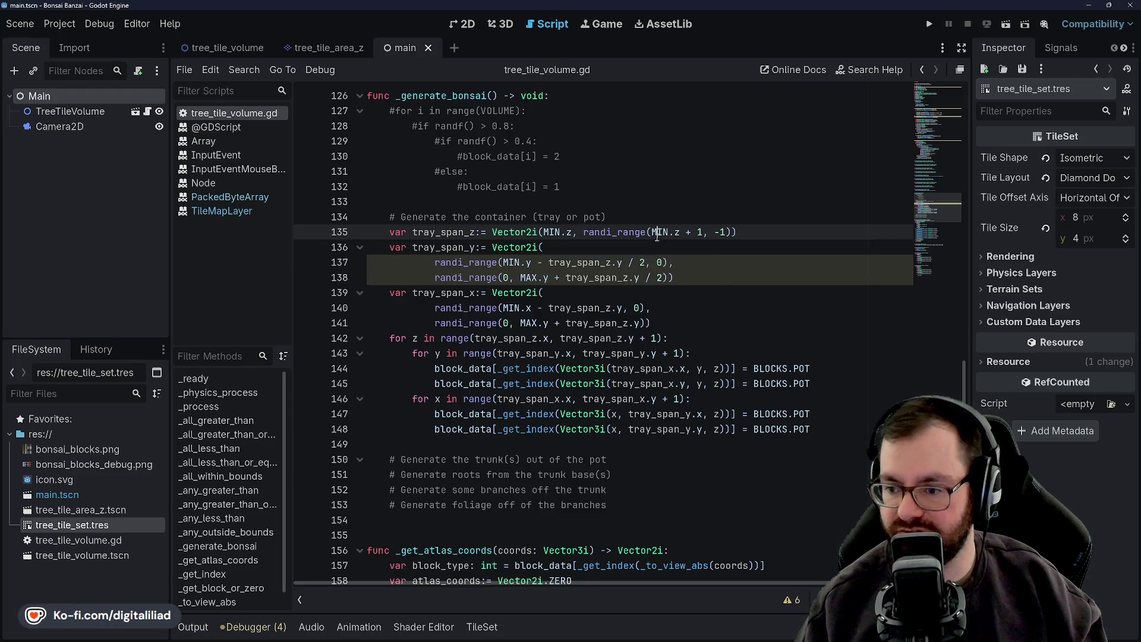
pyautogui.click(652, 308)
pyautogui.hotkey('ctrl', 's')
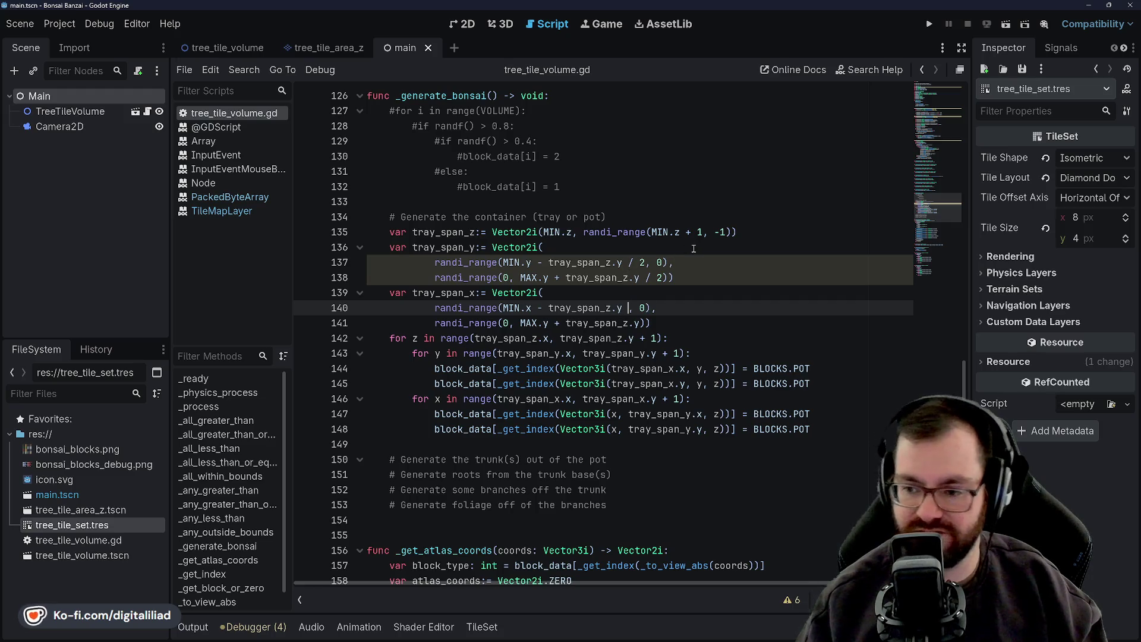
pyautogui.write('/ 2')
pyautogui.press('F5')
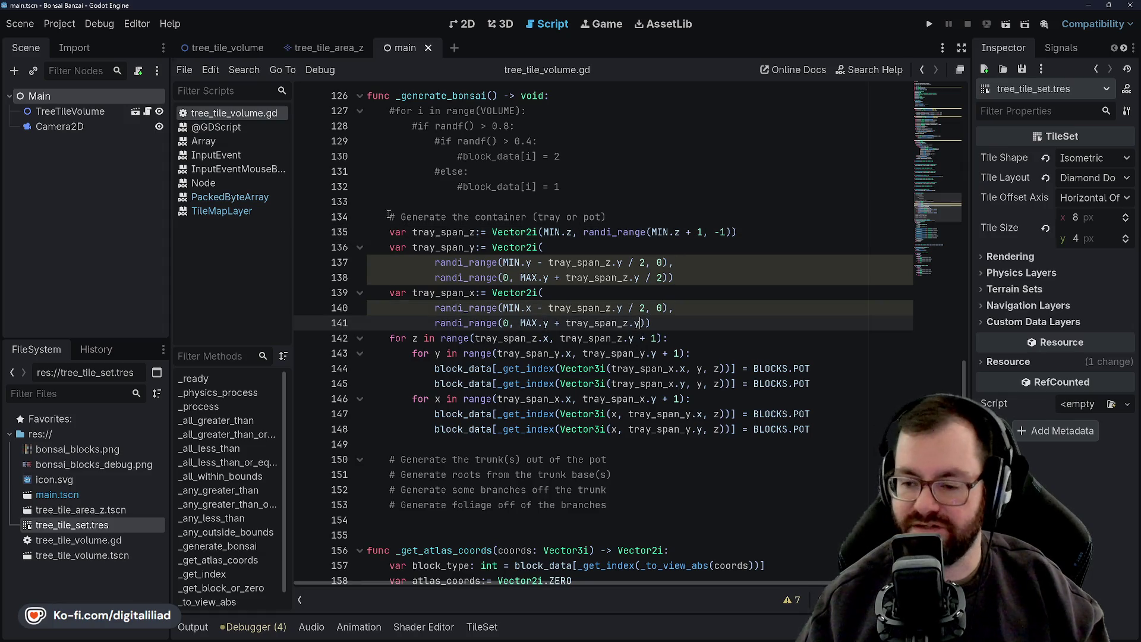
# Append '/ 2' after tray_span_z.y in the x span maximum on line 141
pyautogui.click(514, 262)
pyautogui.click(587, 277)
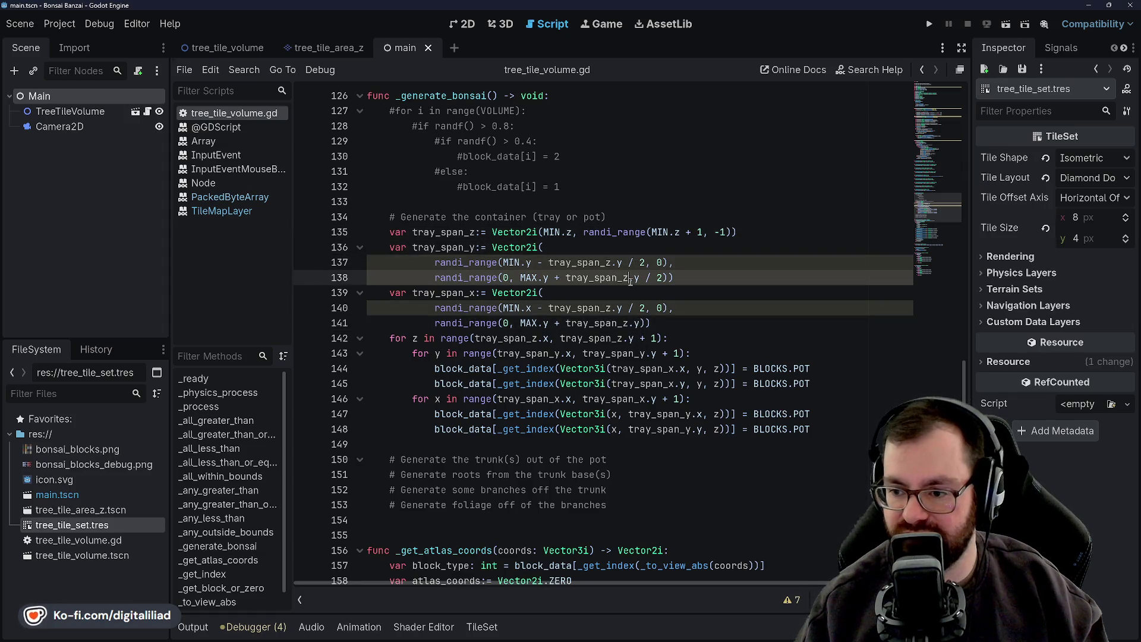
pyautogui.click(638, 278)
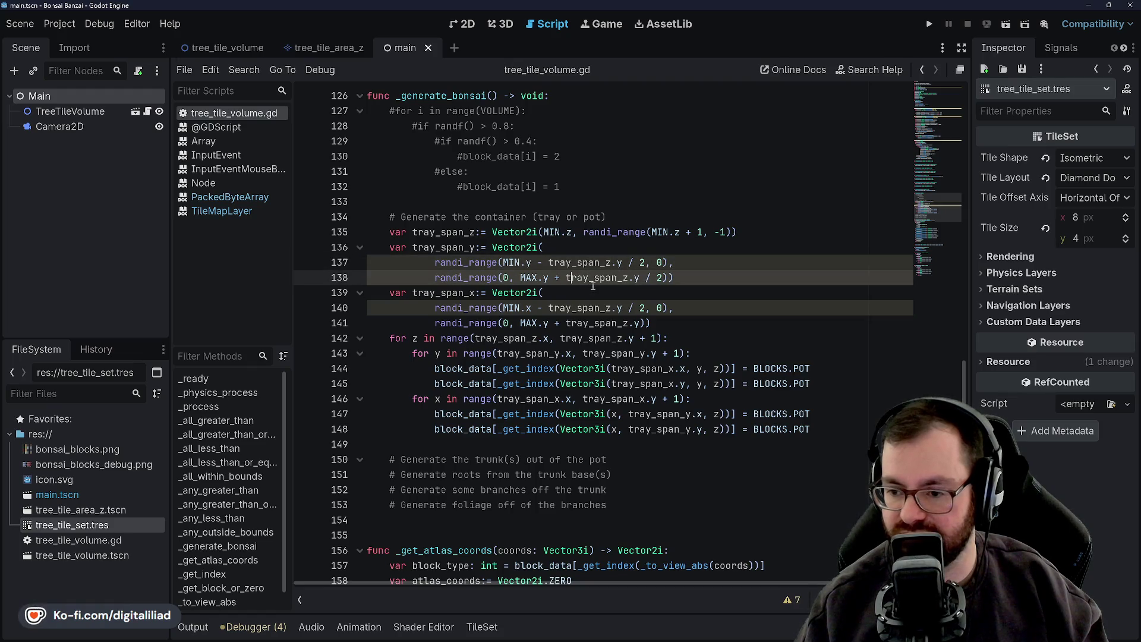
pyautogui.click(634, 308)
pyautogui.click(639, 323)
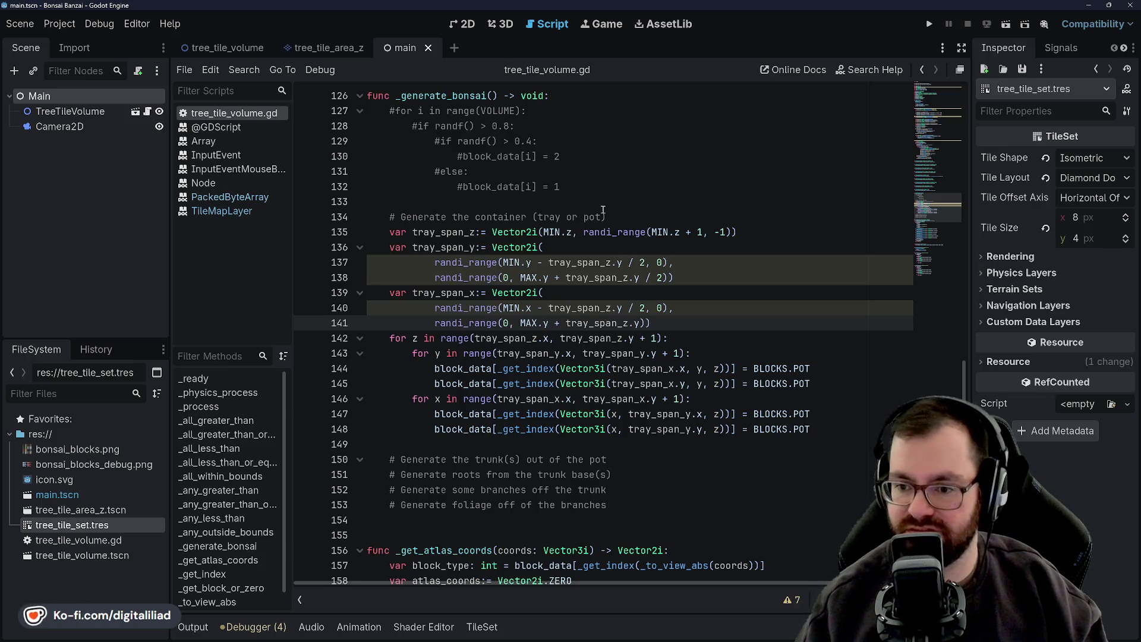
pyautogui.write('/ 2')
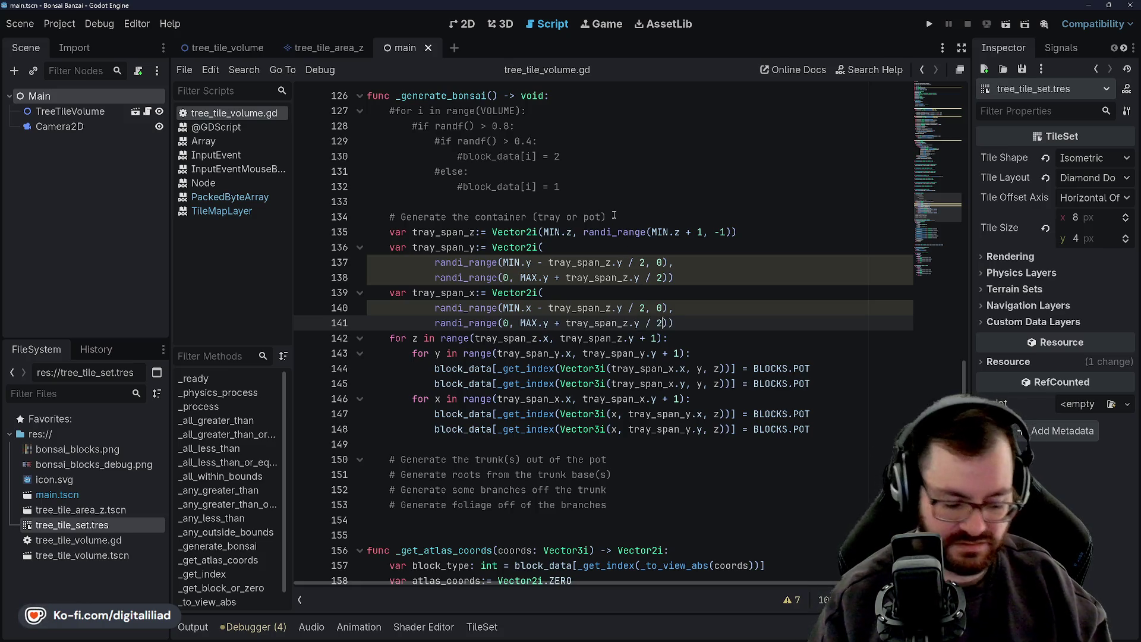
pyautogui.click(626, 245)
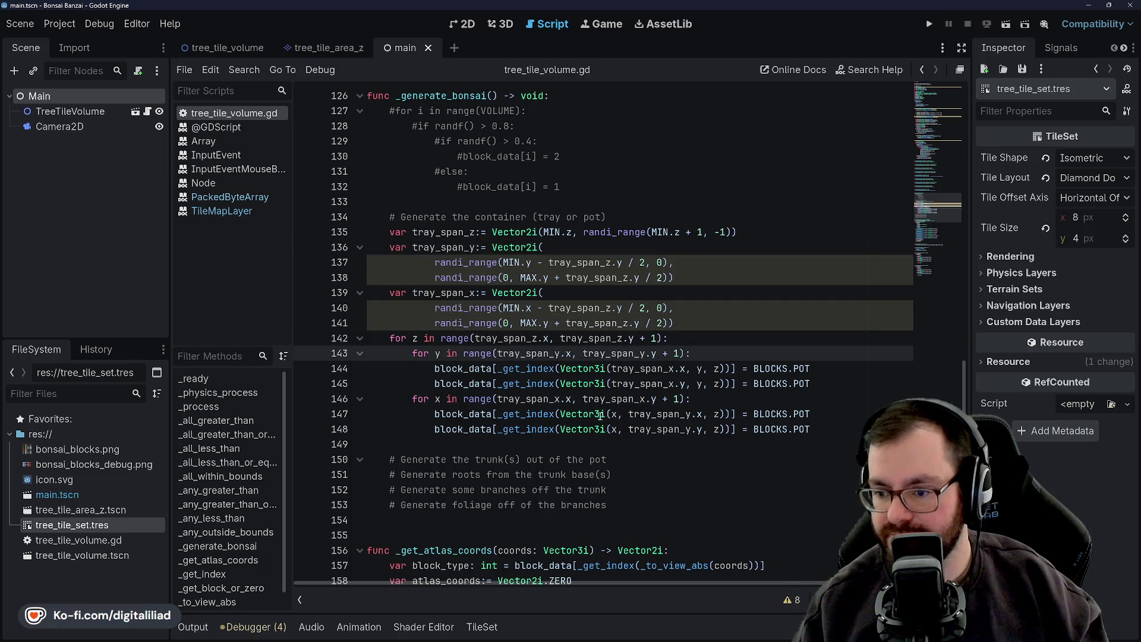
pyautogui.click(619, 323)
# Review the halved span lines and tray_span_z uses, save, and run the project
pyautogui.click(608, 272)
pyautogui.click(606, 233)
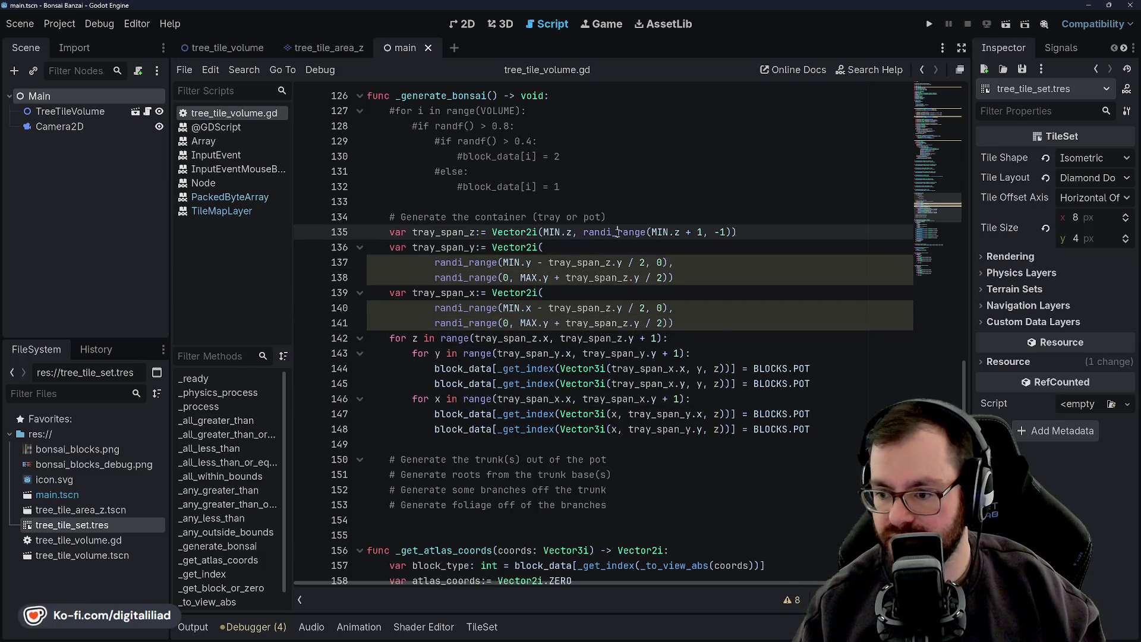
pyautogui.click(618, 216)
pyautogui.press('Down')
pyautogui.press('Down')
pyautogui.press('Down')
pyautogui.press('Up')
pyautogui.press('Up')
pyautogui.press('Up')
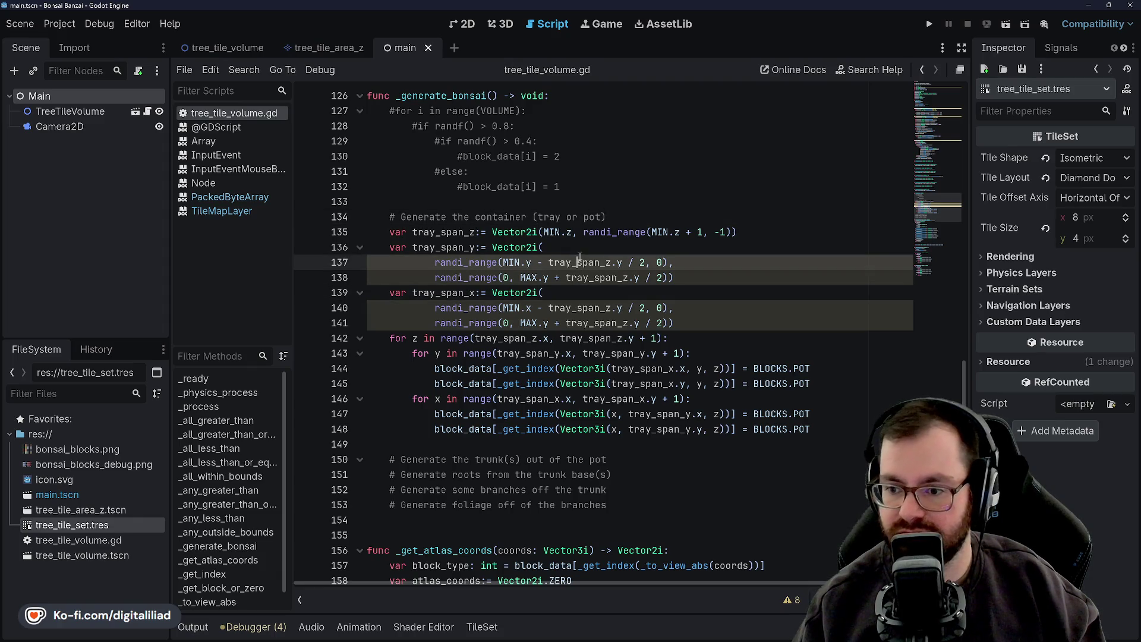
pyautogui.press('Down')
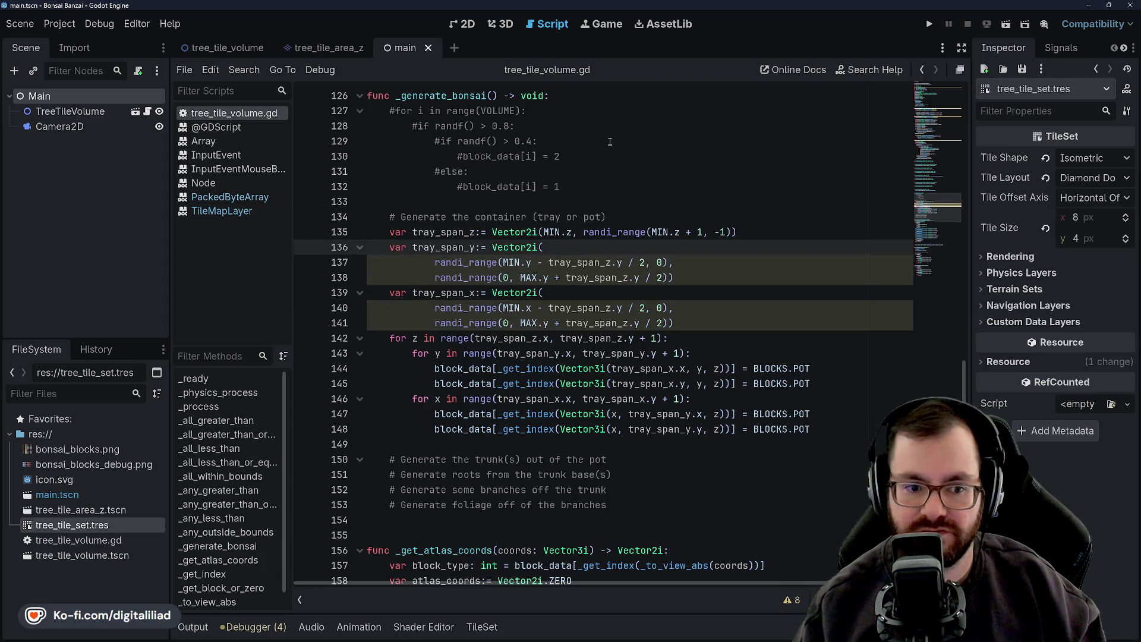
pyautogui.press('Up')
pyautogui.click(544, 262)
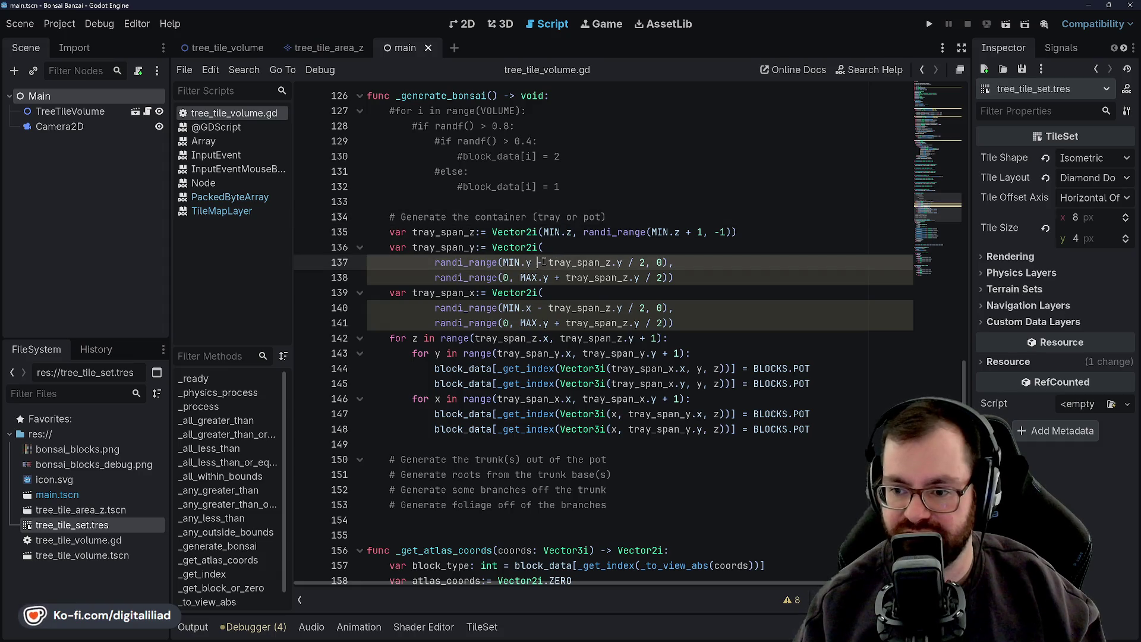
pyautogui.doubleClick(549, 262)
pyautogui.click(548, 262)
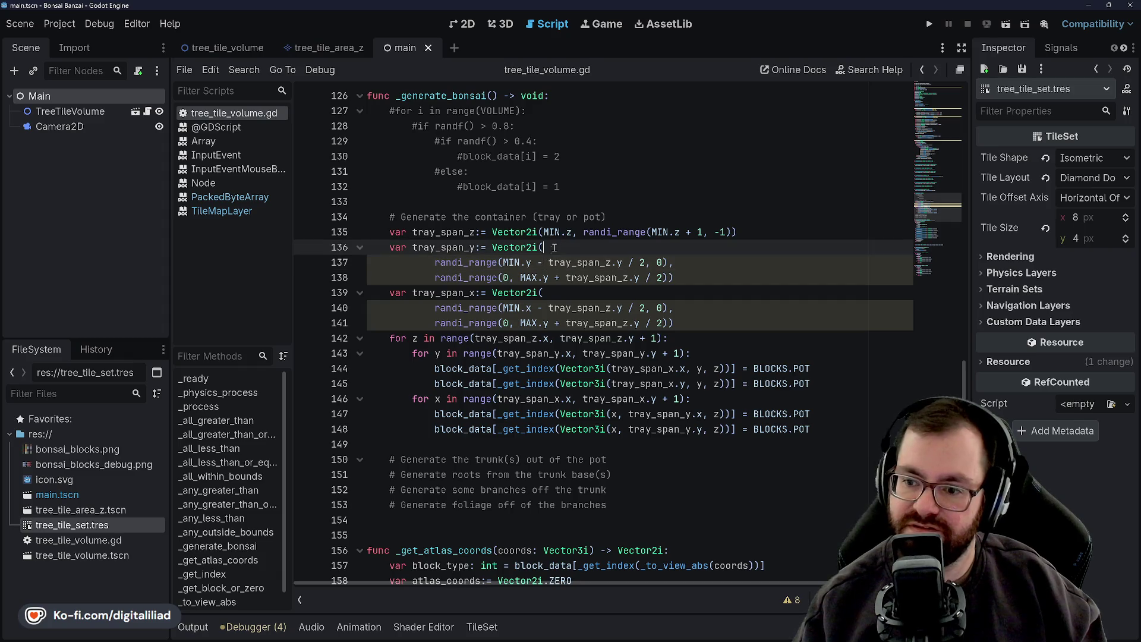
pyautogui.click(554, 252)
pyautogui.hotkey('ctrl', 's')
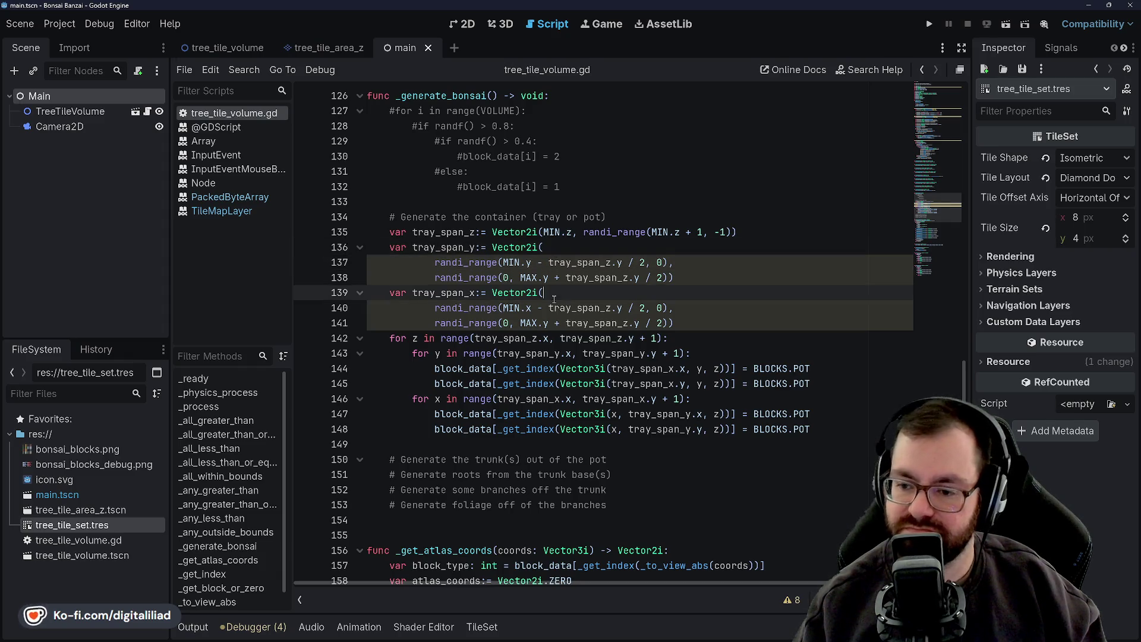
pyautogui.click(751, 233)
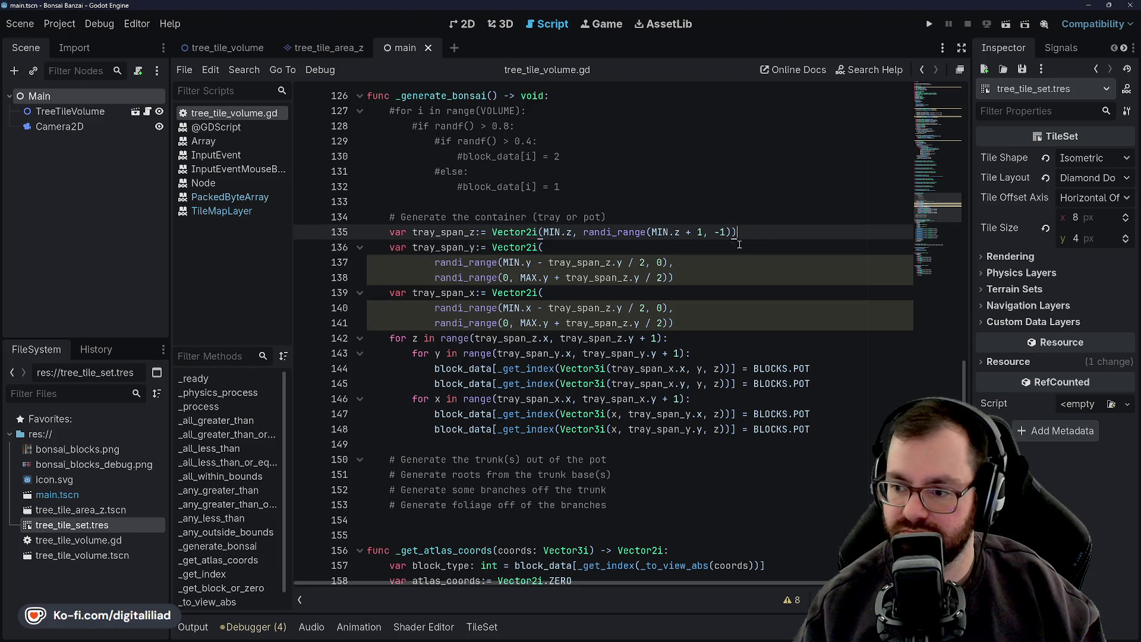
pyautogui.click(929, 24)
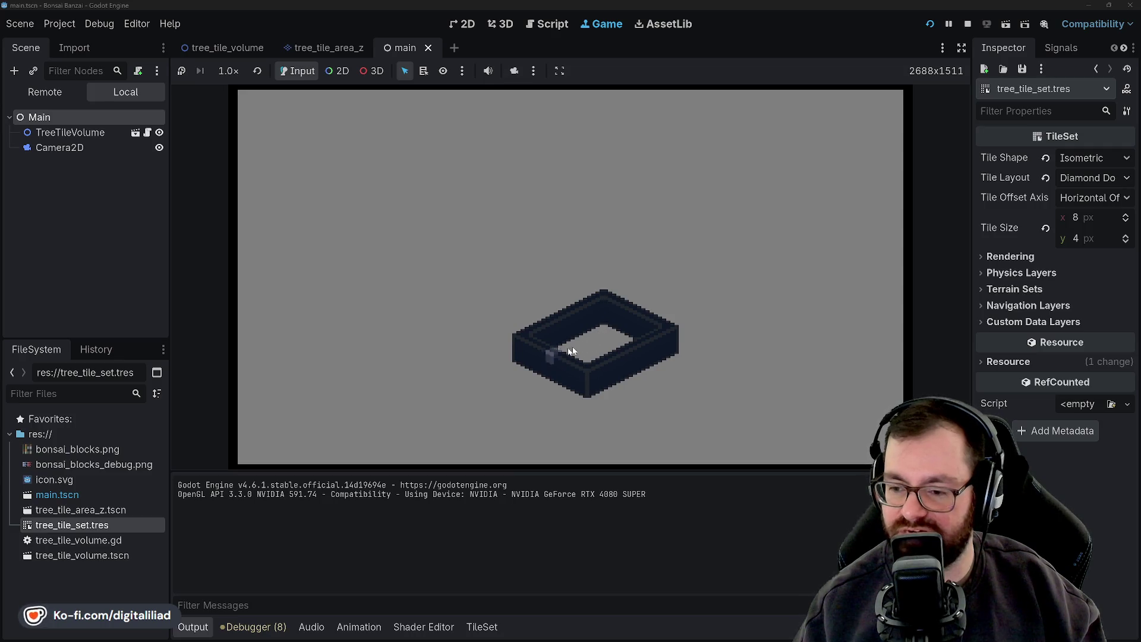
# Restart the game with F5 and shift the generated pot around the view with the arrow keys
pyautogui.press('F5')
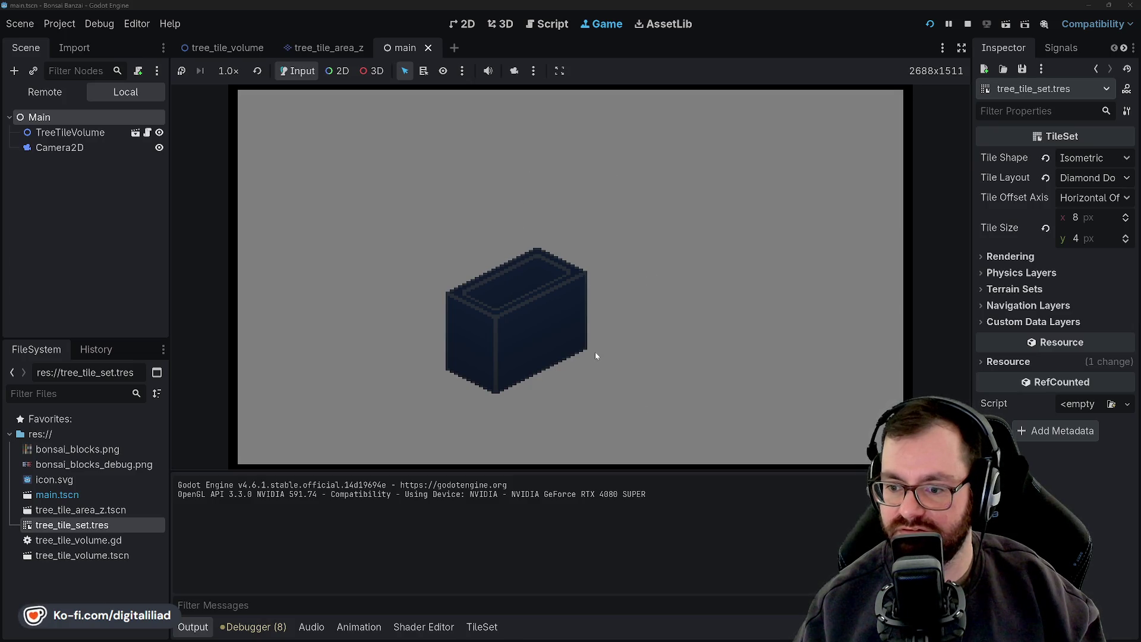
pyautogui.press('Up')
pyautogui.press('Right')
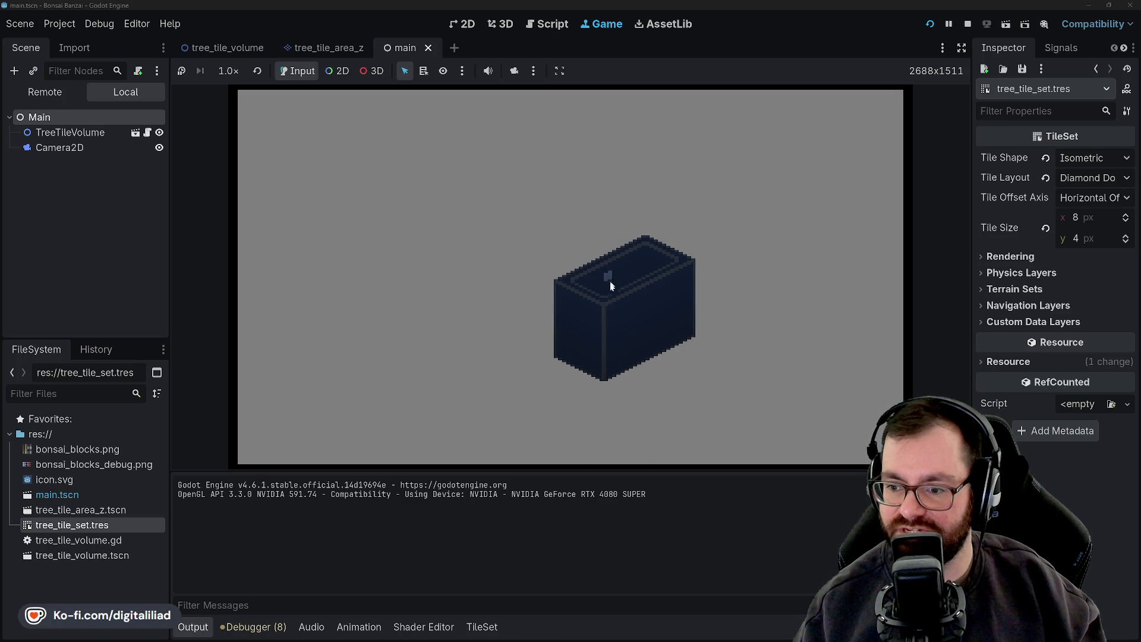
pyautogui.press('Down')
pyautogui.press('Left')
pyautogui.press('Up')
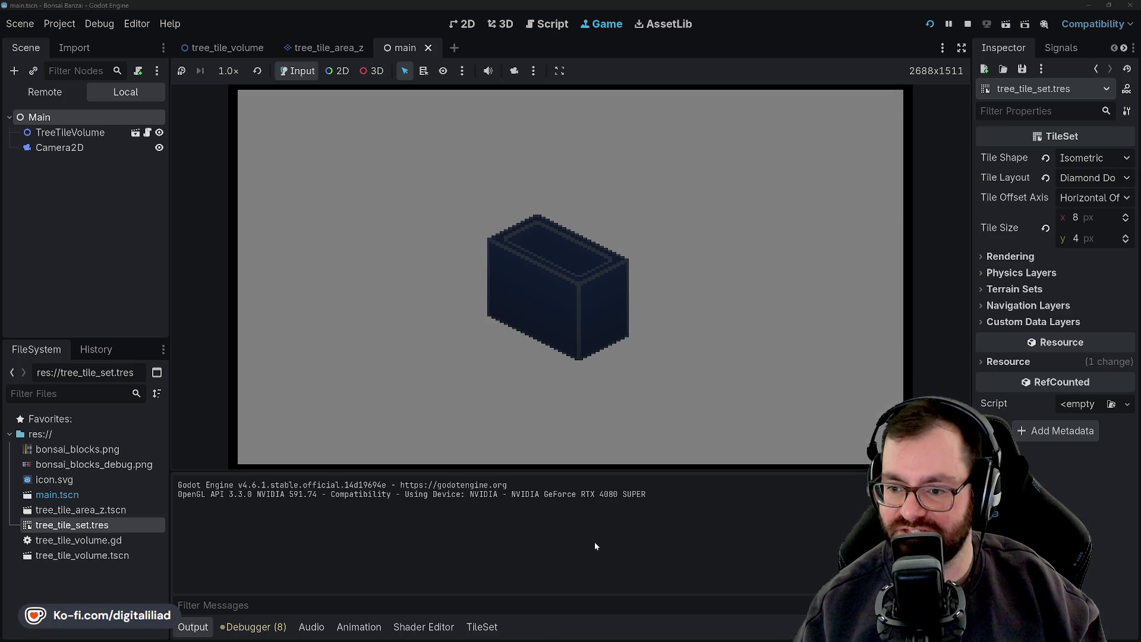
pyautogui.press('Right')
pyautogui.press('Down')
pyautogui.press('Left')
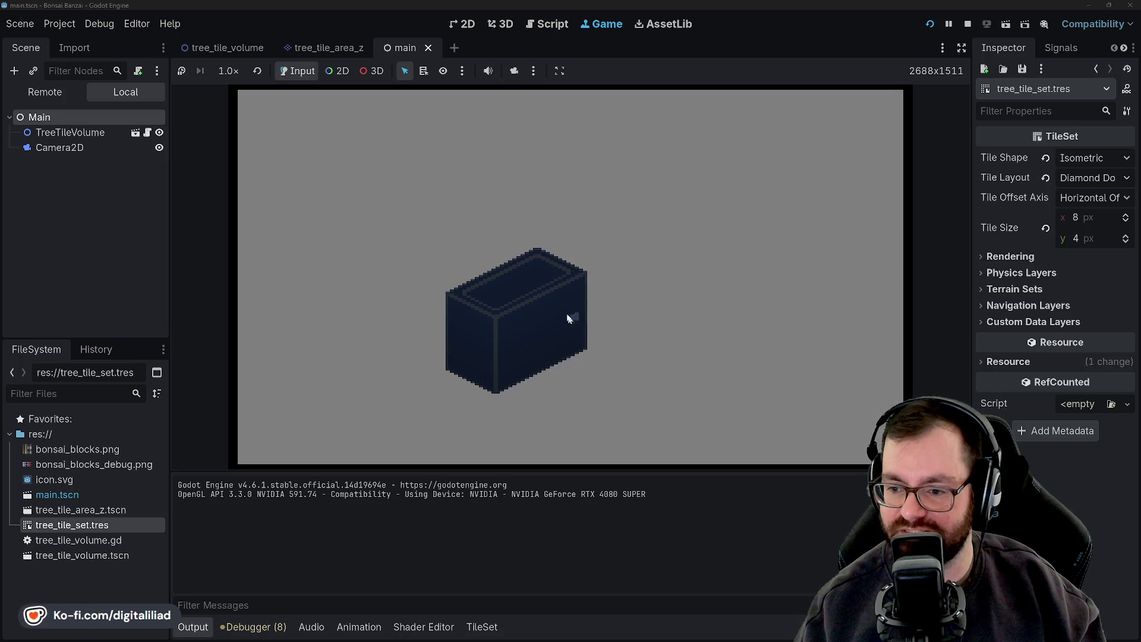
pyautogui.press('Up')
pyautogui.press('Right')
pyautogui.press('Down')
pyautogui.press('Left')
pyautogui.press('Up')
pyautogui.press('Right')
pyautogui.press('Down')
pyautogui.press('Left')
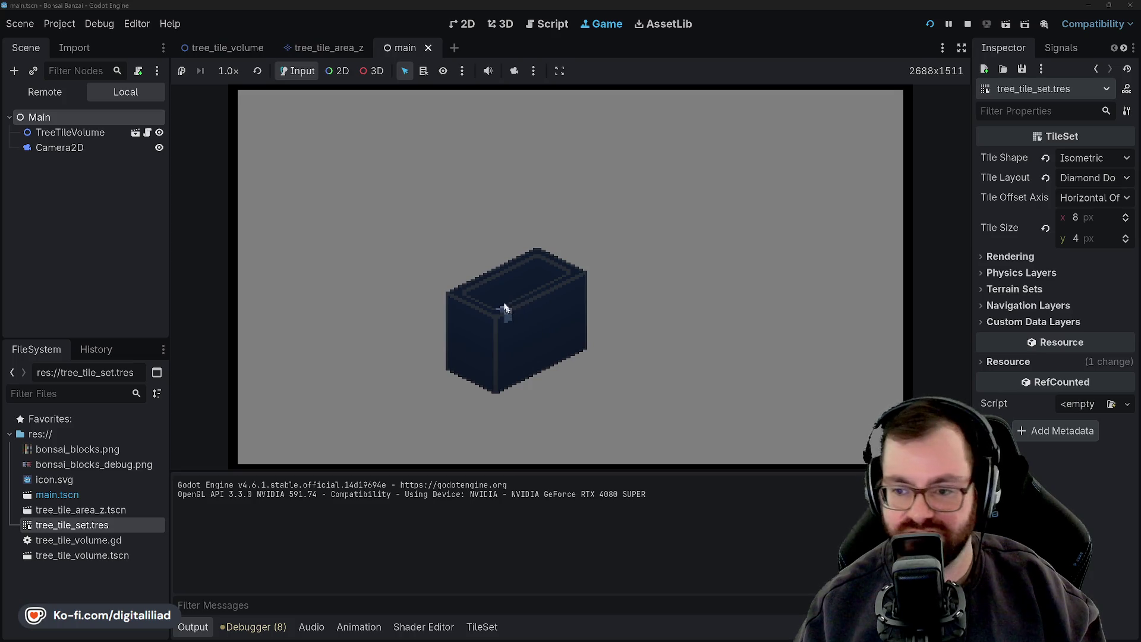
pyautogui.press('Up')
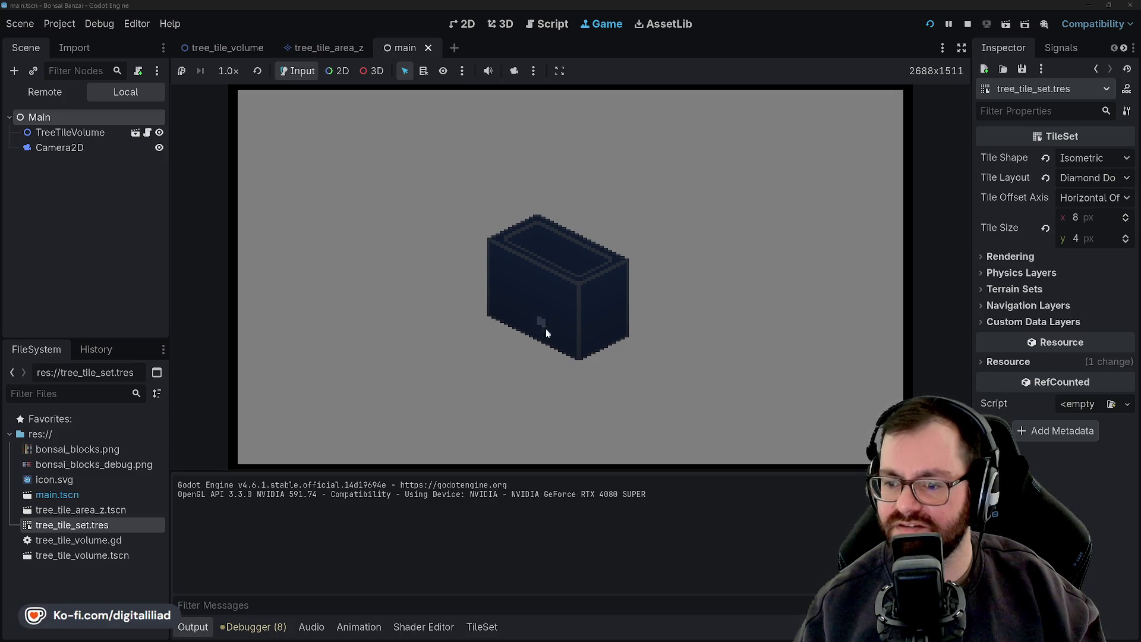
# Rotate the view, then restart twice for new random pots, ending on a deep open tray
pyautogui.press('r')
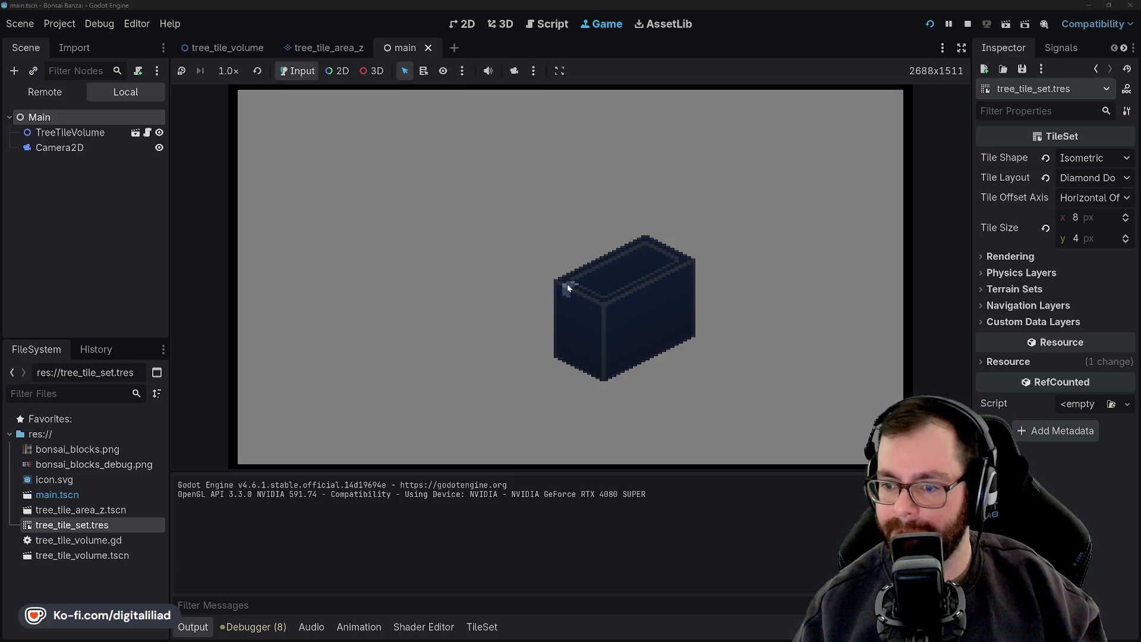
pyautogui.click(931, 23)
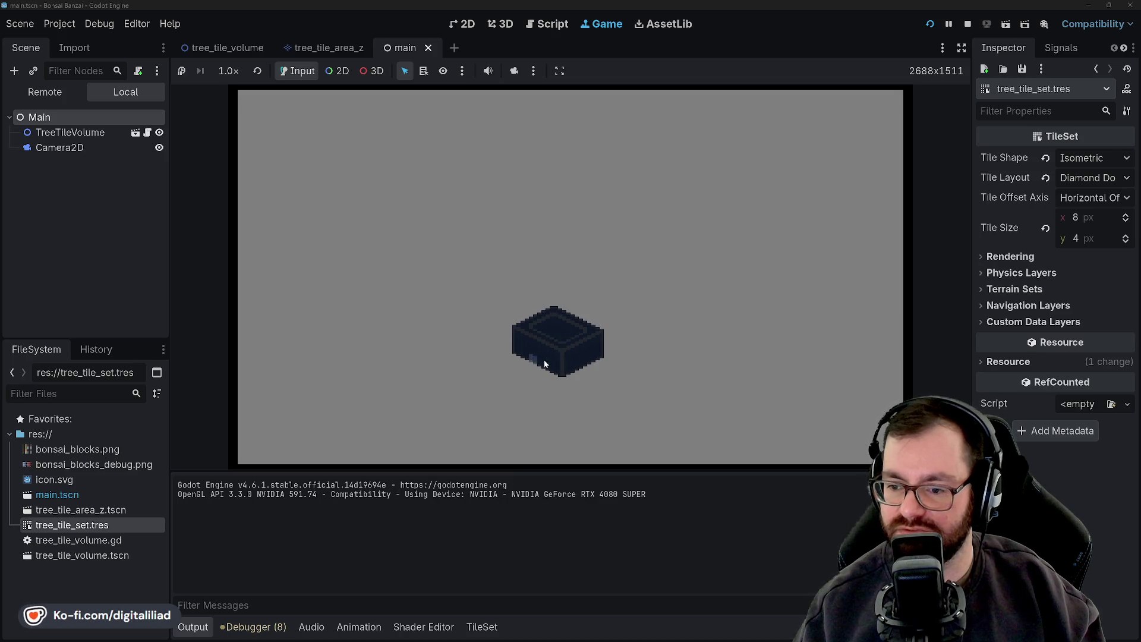
pyautogui.click(934, 28)
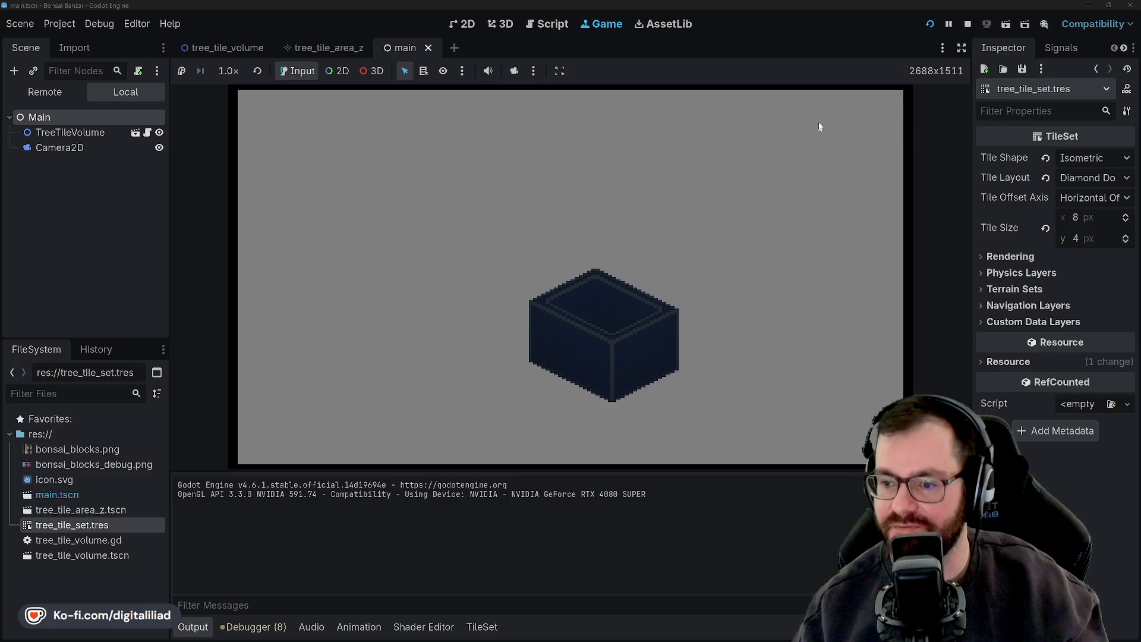
pyautogui.click(968, 25)
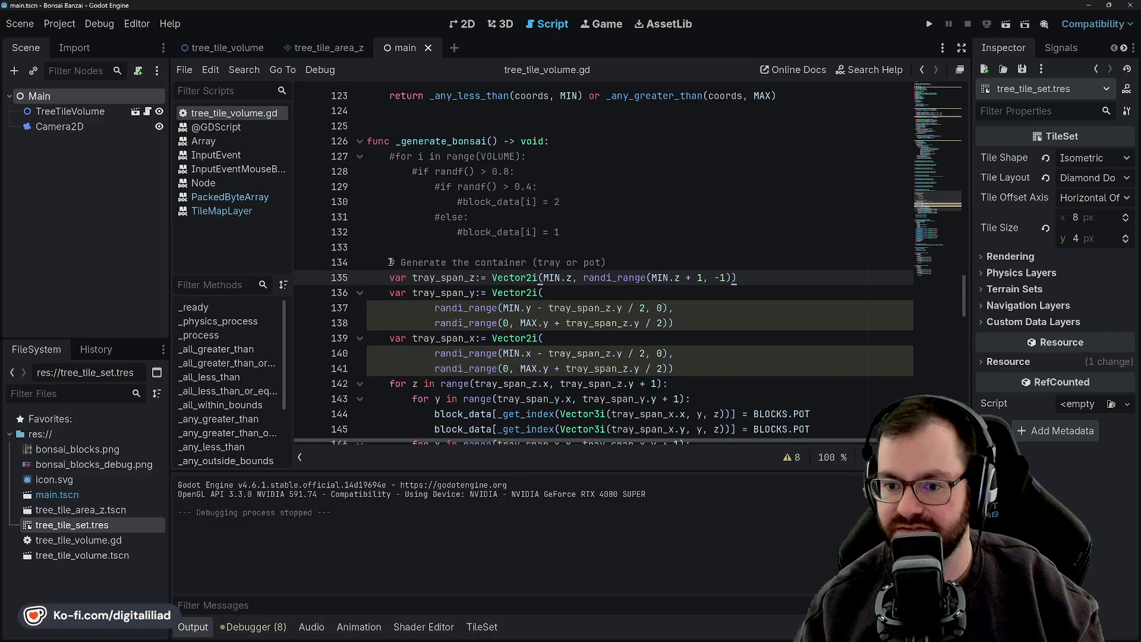
pyautogui.moveTo(390, 278)
pyautogui.mouseDown()
pyautogui.moveTo(417, 443)
pyautogui.moveTo(535, 86)
pyautogui.moveTo(594, 211)
pyautogui.moveTo(626, 231)
pyautogui.moveTo(595, 256)
pyautogui.moveTo(594, 184)
pyautogui.moveTo(624, 273)
pyautogui.moveTo(659, 286)
pyautogui.moveTo(654, 247)
pyautogui.moveTo(594, 255)
pyautogui.moveTo(773, 172)
pyautogui.moveTo(826, 191)
pyautogui.moveTo(831, 218)
pyautogui.mouseUp()
pyautogui.hotkey('ctrl', 'k')
pyautogui.scroll(2, 526, 222)
pyautogui.scroll(3, 526, 222)
pyautogui.moveTo(562, 203)
pyautogui.mouseDown()
pyautogui.moveTo(410, 145)
pyautogui.moveTo(402, 131)
pyautogui.mouseUp()
pyautogui.hotkey('ctrl', 'k')
pyautogui.click(614, 187)
pyautogui.press('F5')
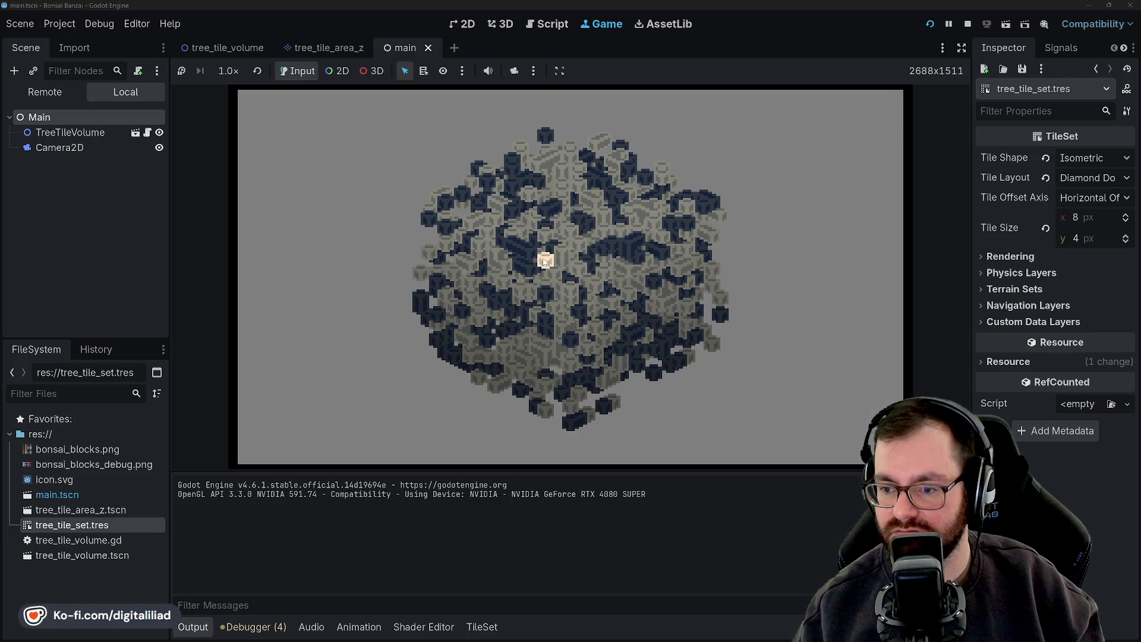
pyautogui.click(968, 24)
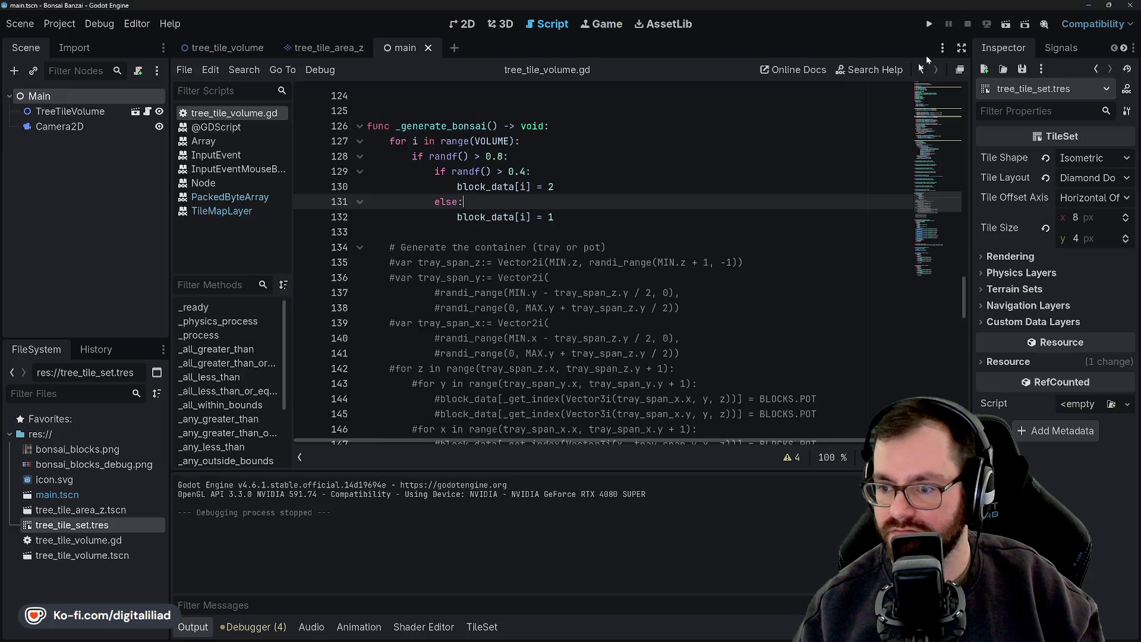
pyautogui.click(612, 229)
pyautogui.click(608, 141)
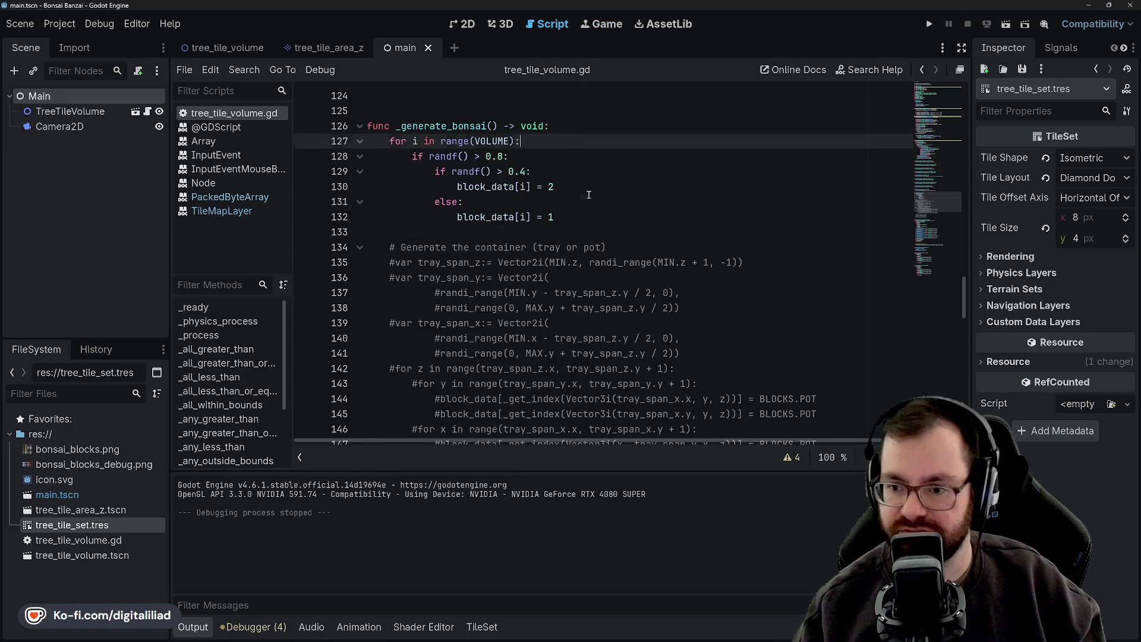
pyautogui.click(609, 217)
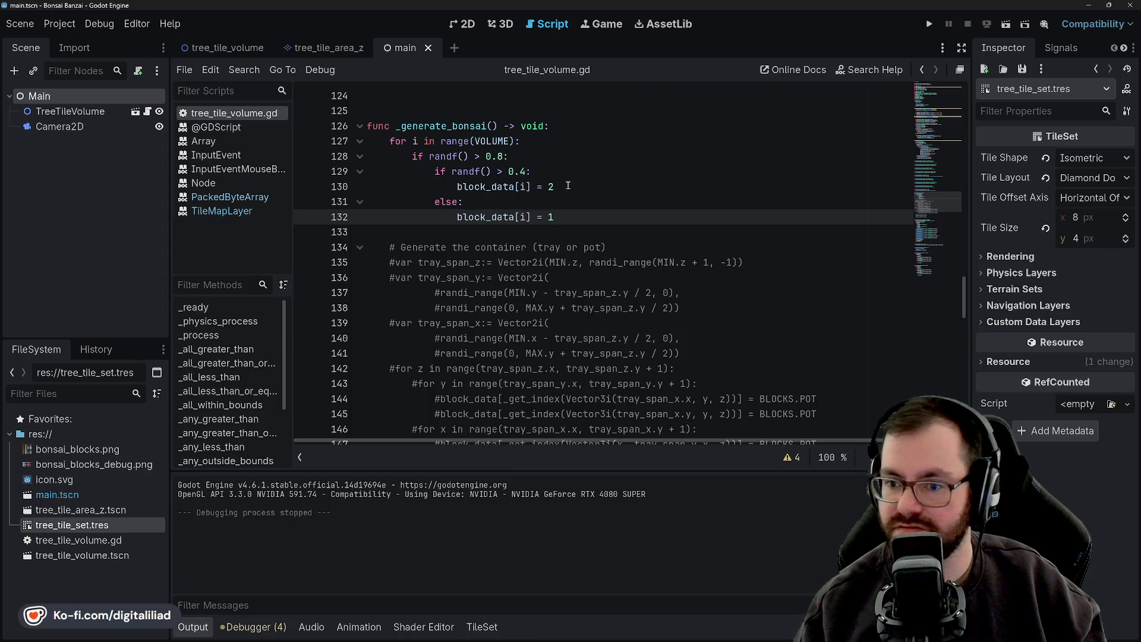
pyautogui.moveTo(569, 221); pyautogui.dragTo(393, 143)
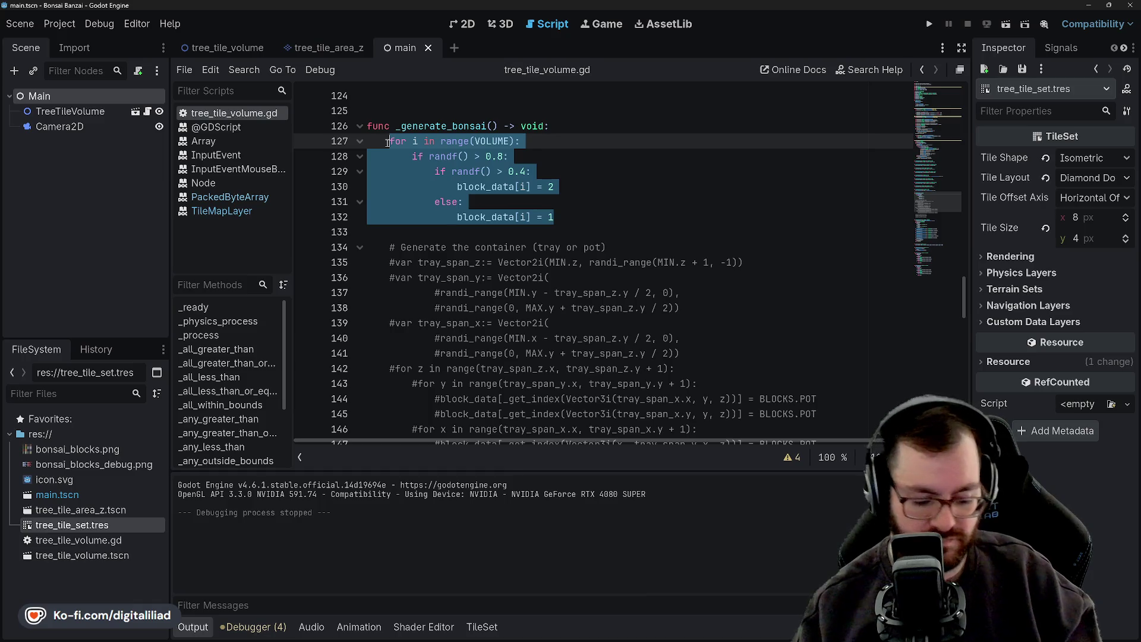
# Comment out the random block-filling loop on lines 127–132 with Ctrl+K
pyautogui.hotkey('ctrl', 'k')
pyautogui.click(553, 186)
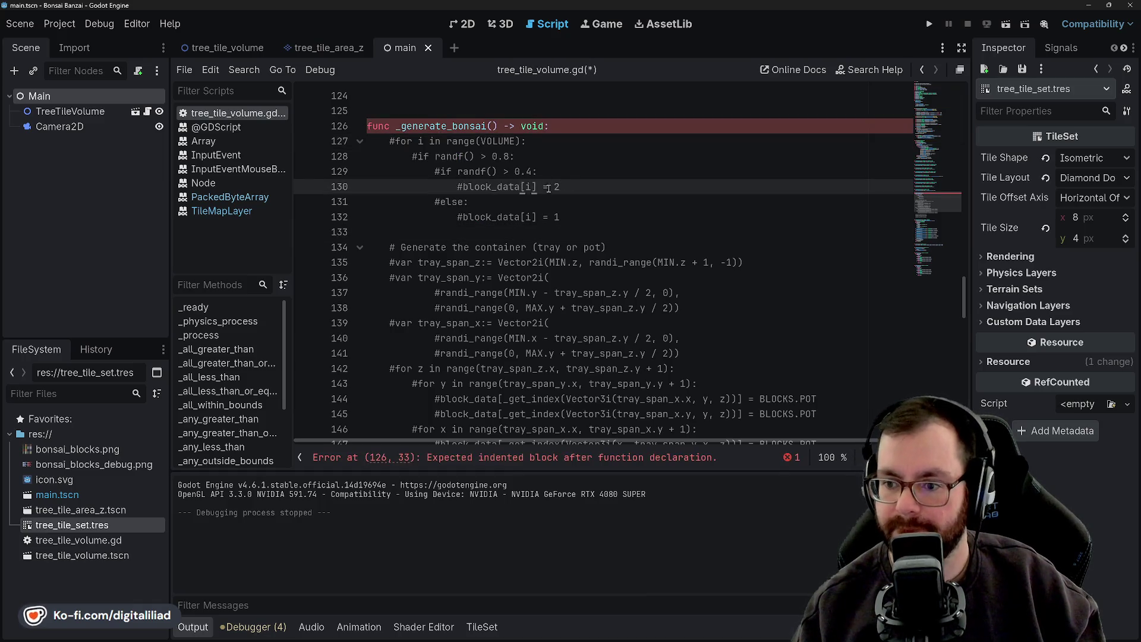
pyautogui.click(435, 217)
# Uncomment the pot-generation code on lines 135–148 and save the script
pyautogui.scroll(-2, 465, 293)
pyautogui.moveTo(390, 172); pyautogui.dragTo(849, 363)
pyautogui.hotkey('ctrl', 'k')
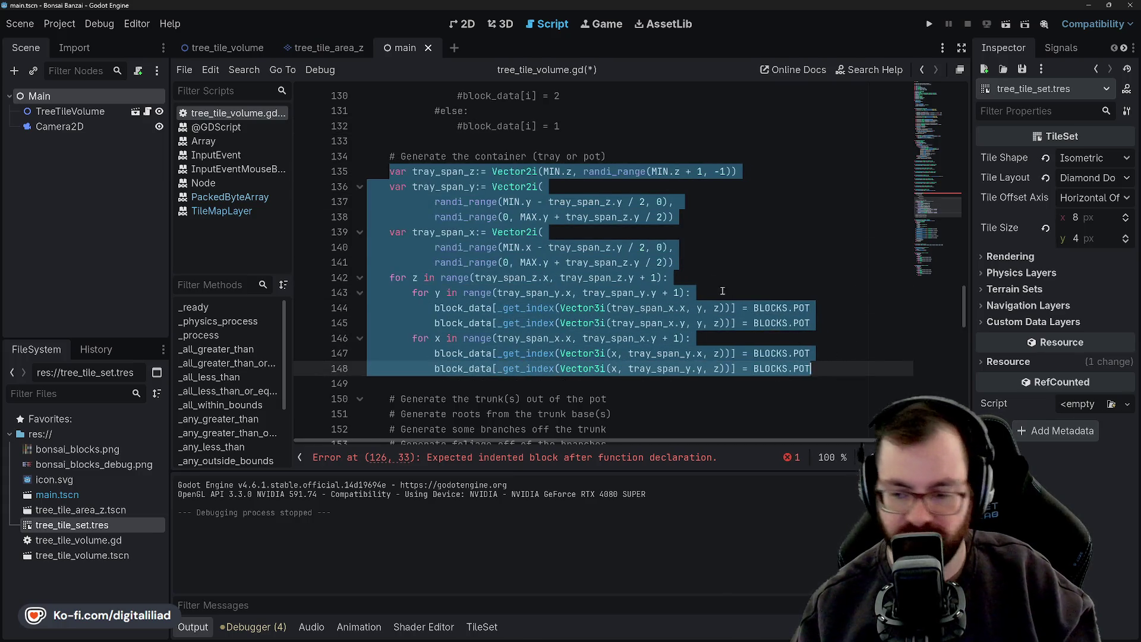
pyautogui.click(691, 204)
pyautogui.hotkey('ctrl', 's')
# Review the tray span definitions and pot wall loops, placing the caret on blank line 149
pyautogui.press('Down')
pyautogui.press('Down')
pyautogui.press('Down')
pyautogui.press('Down')
pyautogui.press('Down')
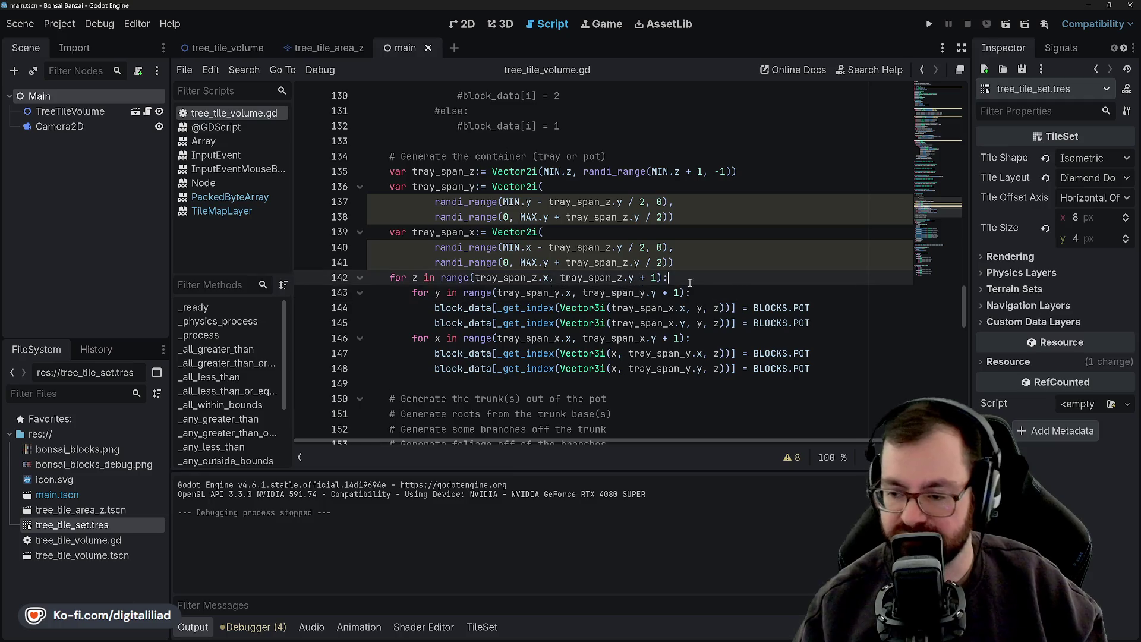
pyautogui.press('Down')
pyautogui.press('Down')
pyautogui.press('Down')
pyautogui.press('Down')
pyautogui.press('Down')
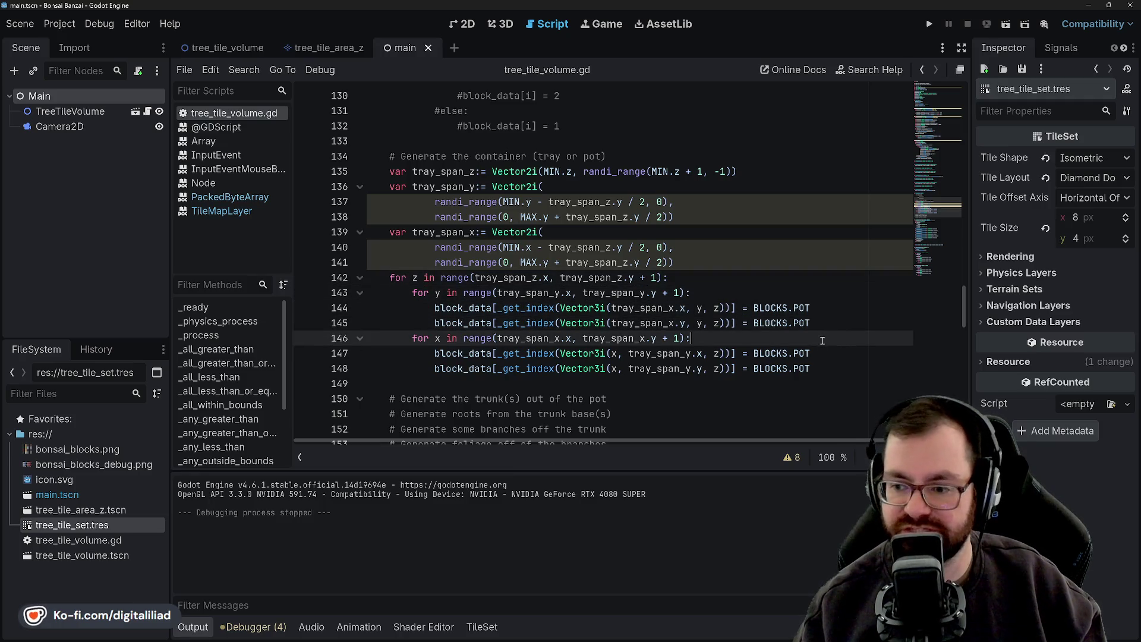
pyautogui.scroll(-2, 631, 248)
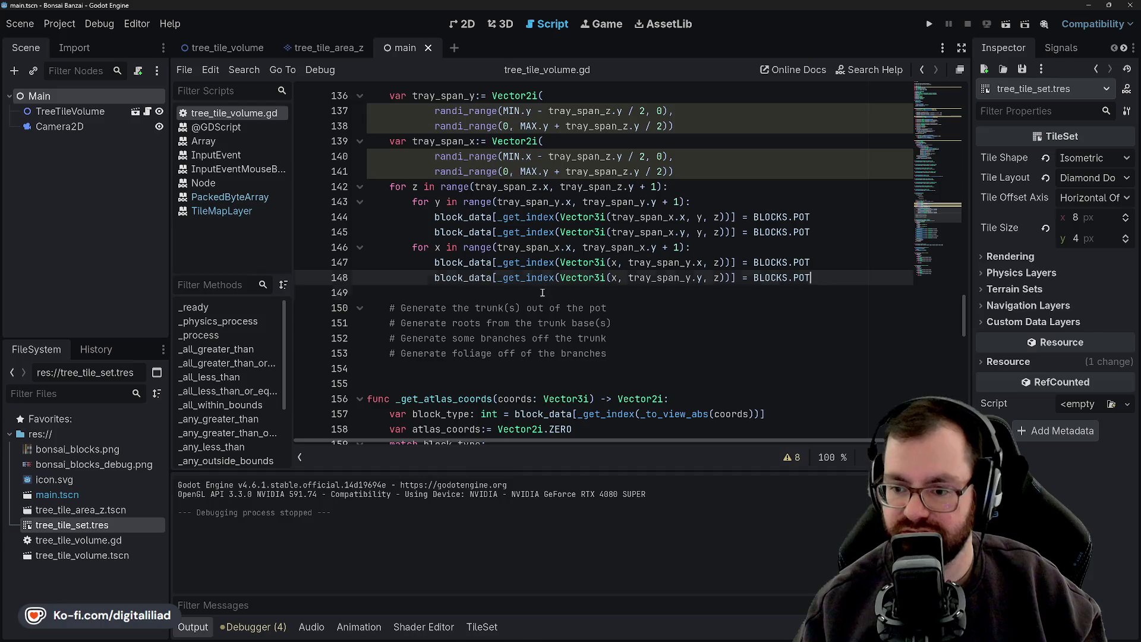
pyautogui.click(542, 292)
pyautogui.scroll(2, 542, 293)
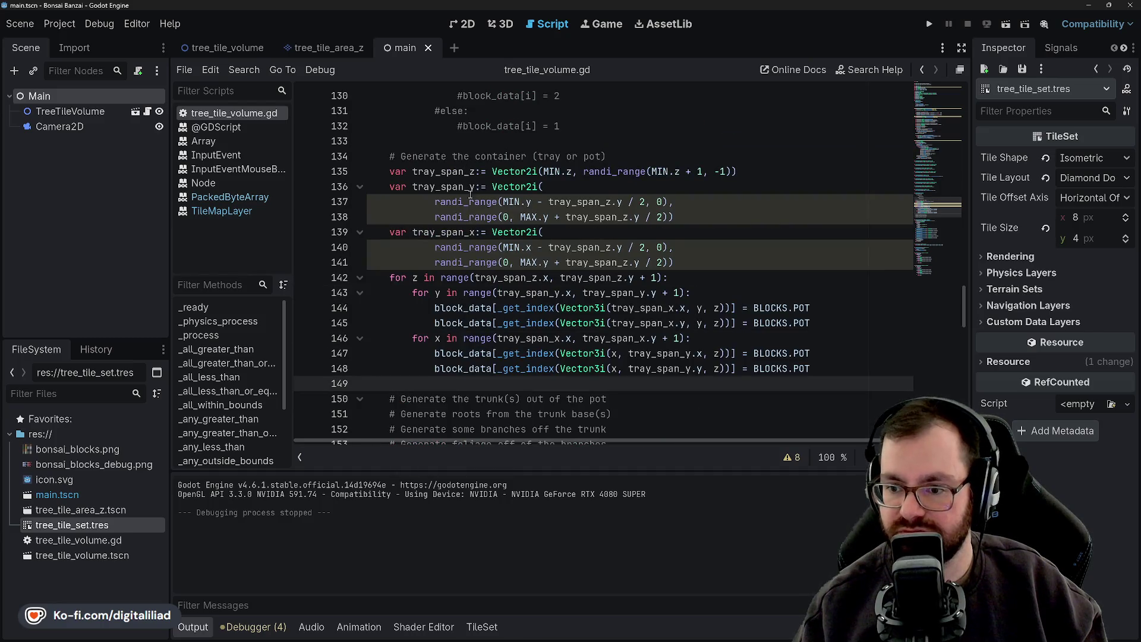
pyautogui.scroll(-2, 511, 220)
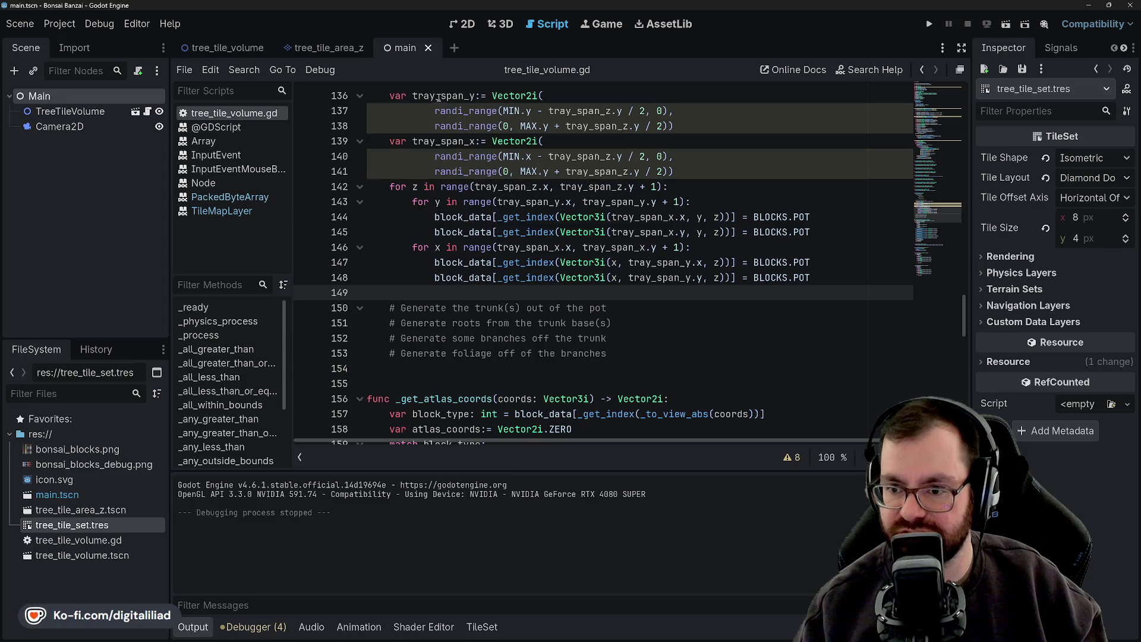
pyautogui.scroll(1, 422, 138)
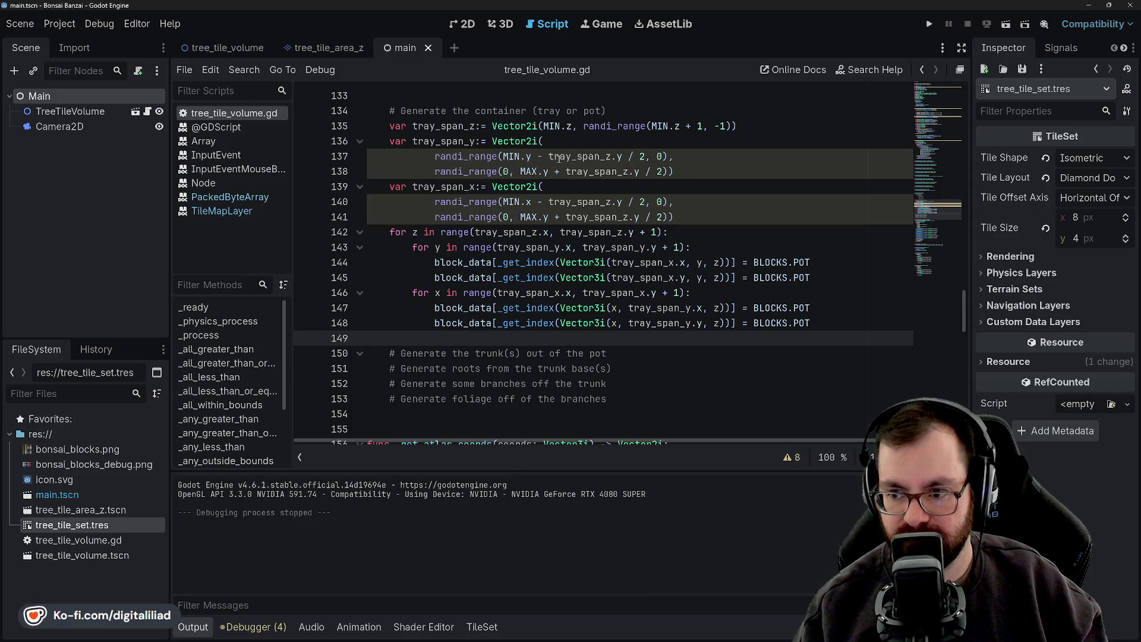
pyautogui.moveTo(550, 155)
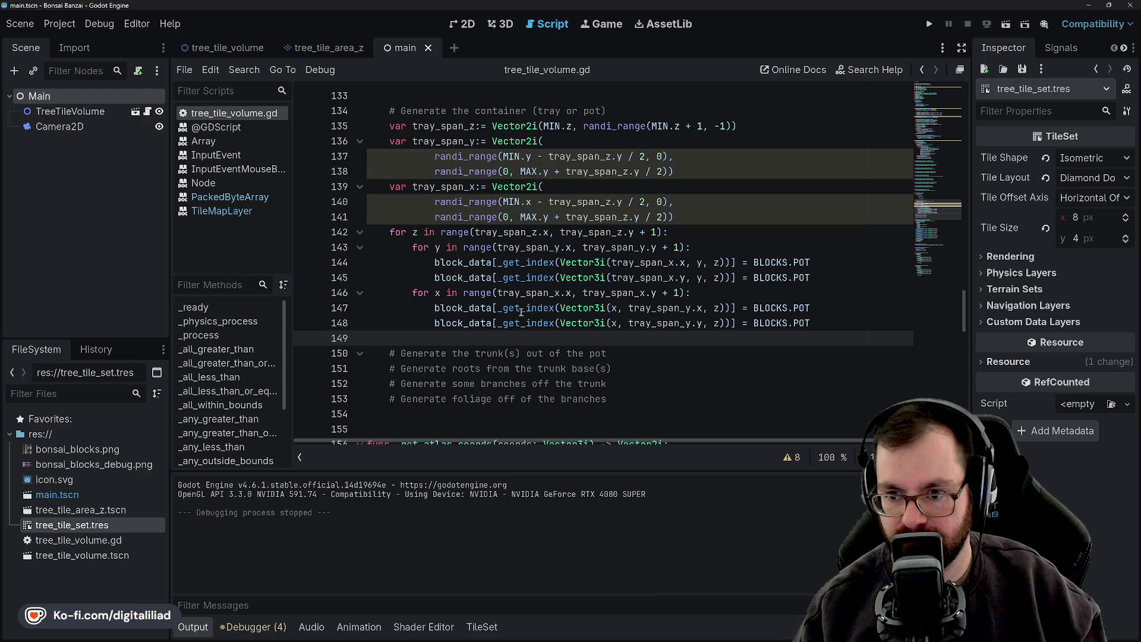
# Below line 149, add the comment '# Fill the pot with soil up to just below the rim'
pyautogui.press('Down')
pyautogui.press('Up')
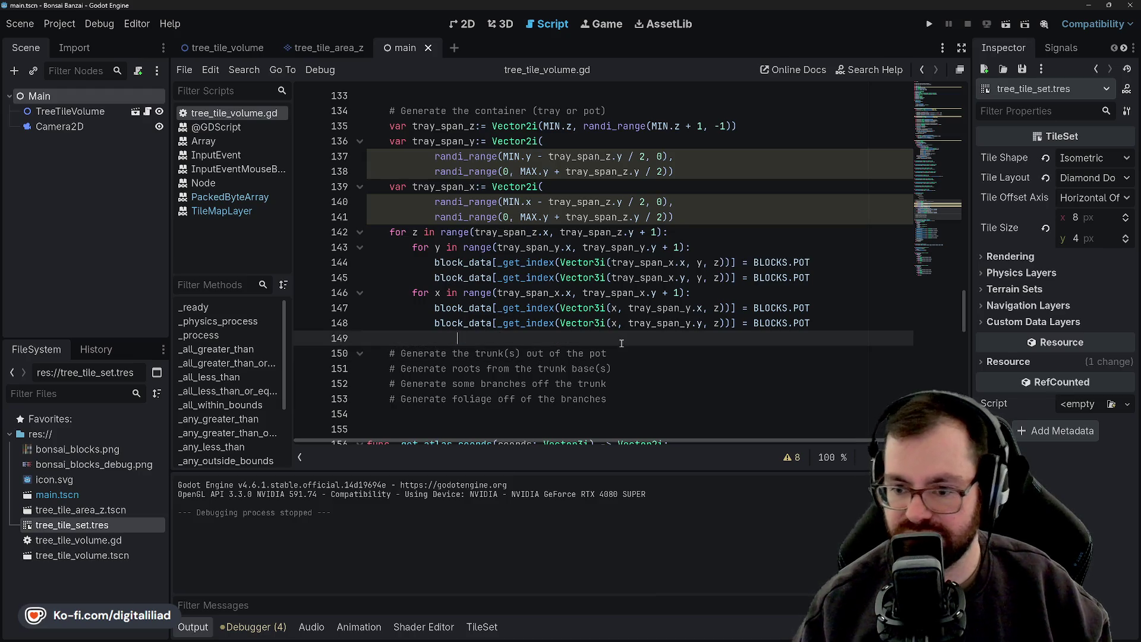
pyautogui.press('Return')
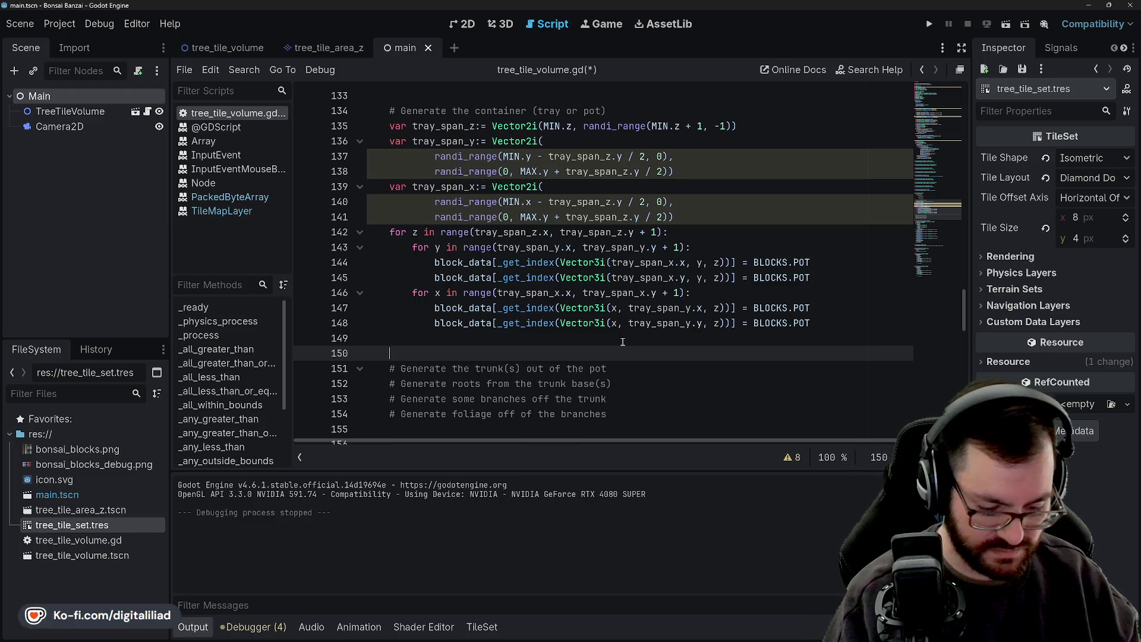
pyautogui.write('# Fill the [')
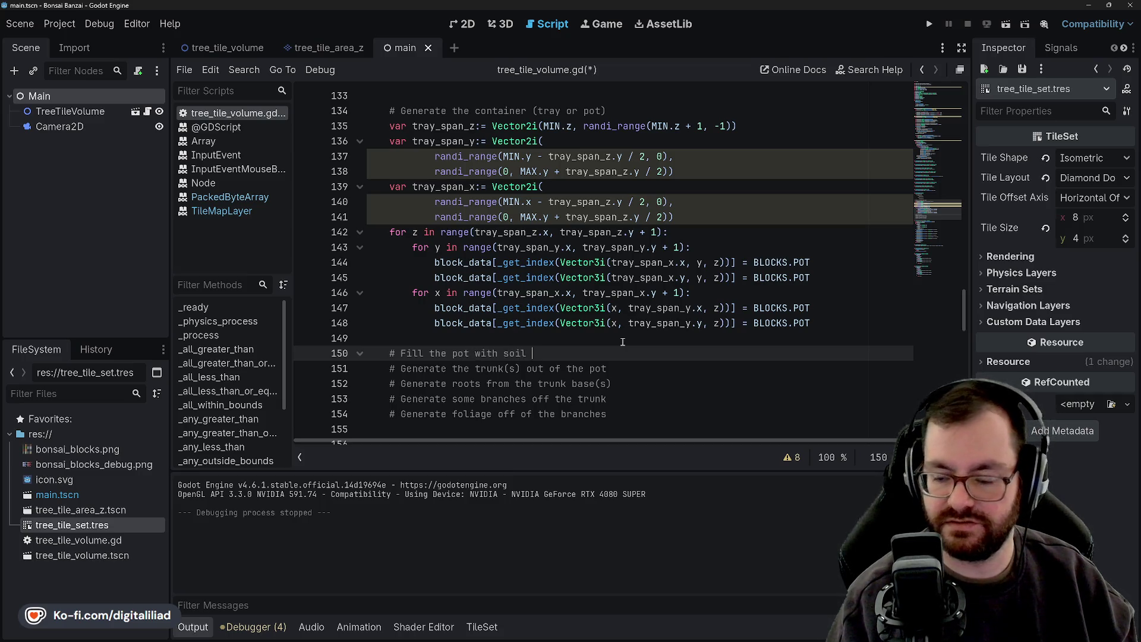
pyautogui.write('up to just bel0ow the rim')
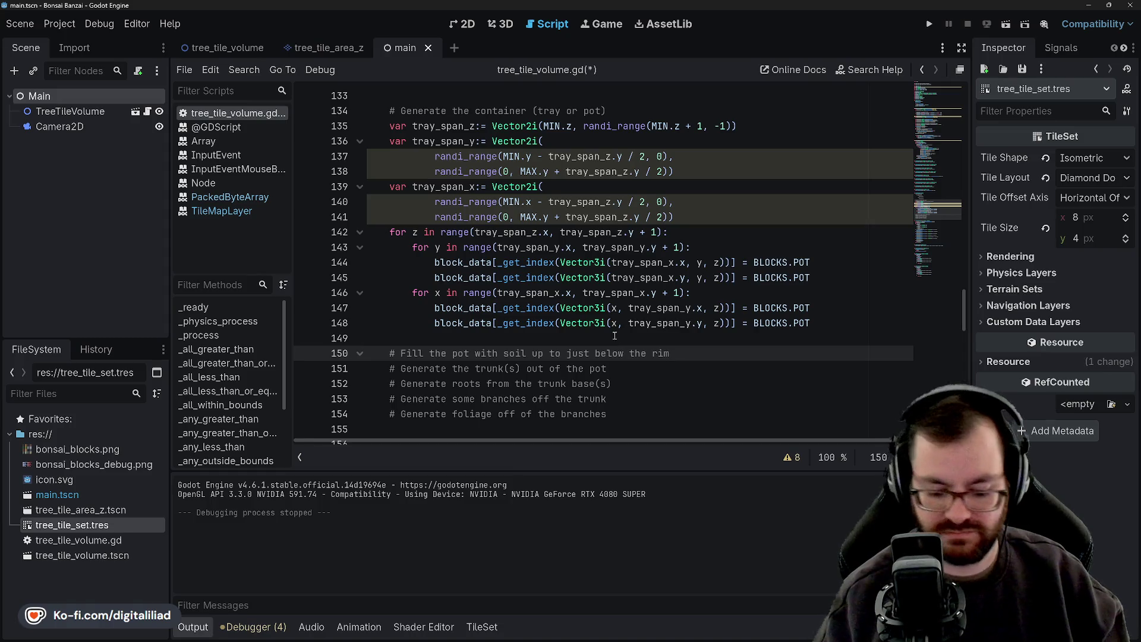
pyautogui.press('Return')
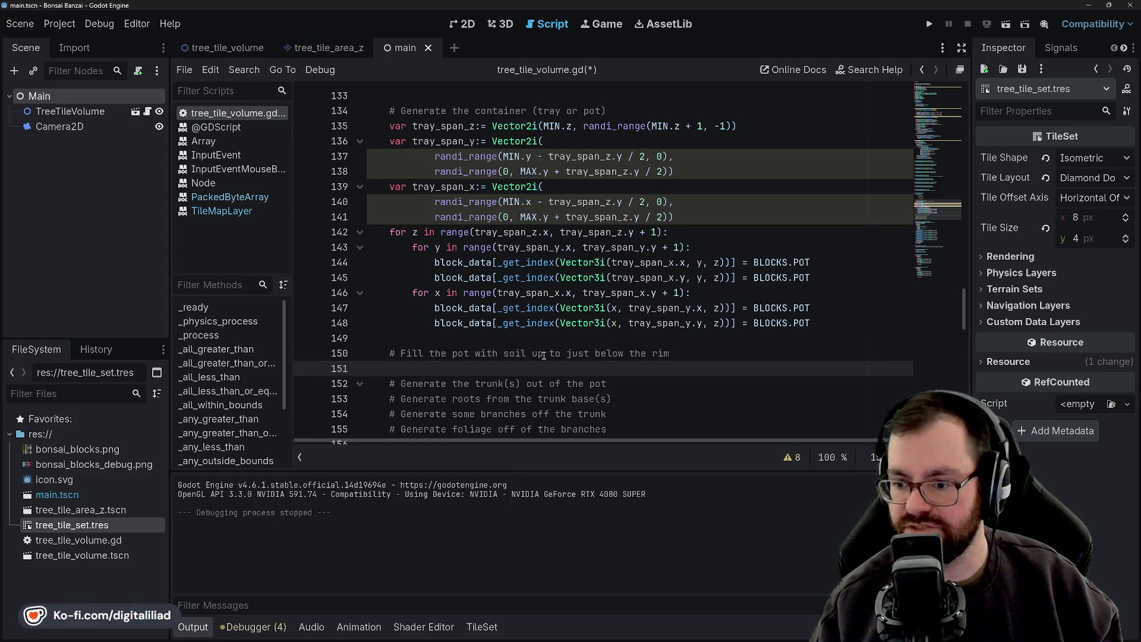
# Delete 'up to' so the comment reads 'Fill the pot with soil just below the rim'
pyautogui.click(540, 353)
pyautogui.press('Delete')
pyautogui.press('Delete')
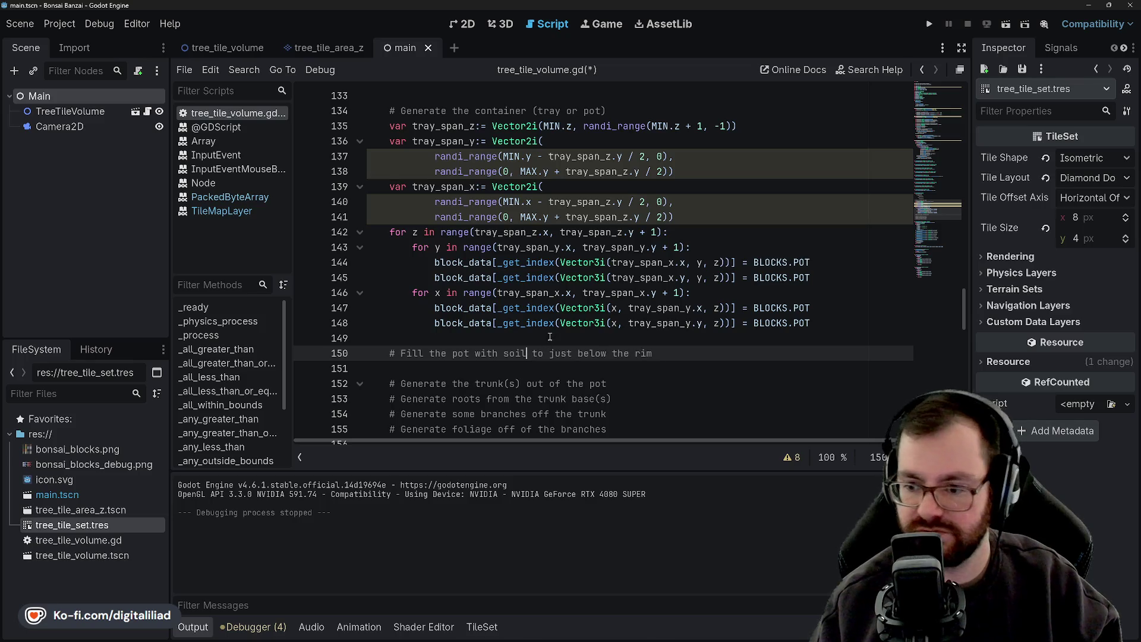
pyautogui.press('Delete')
pyautogui.press('Delete')
pyautogui.click(506, 348)
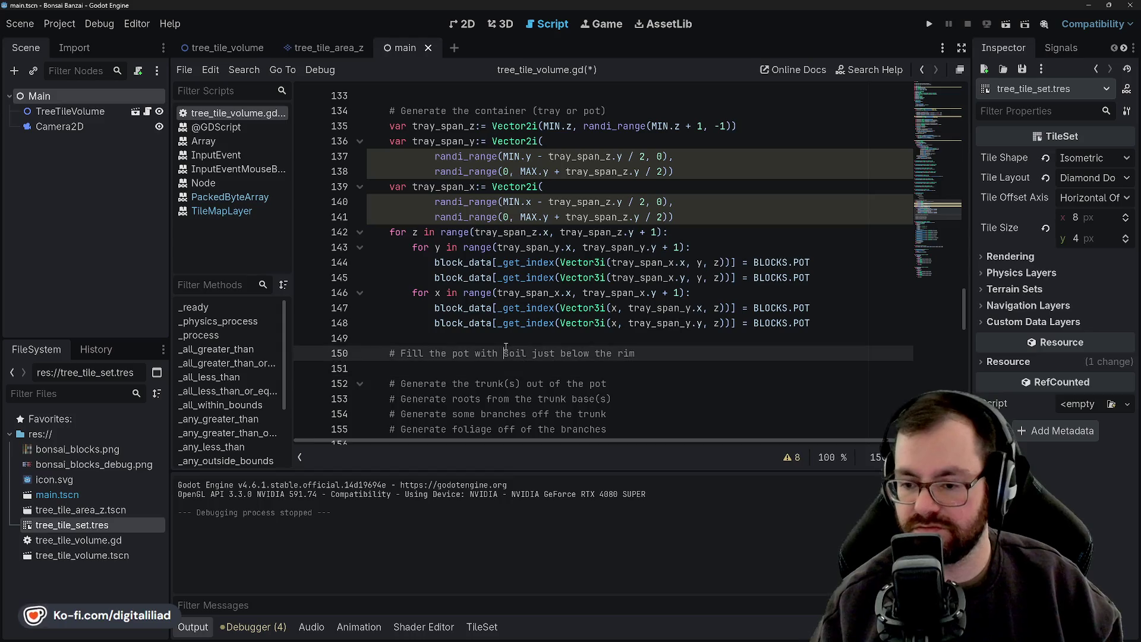
pyautogui.press('Down')
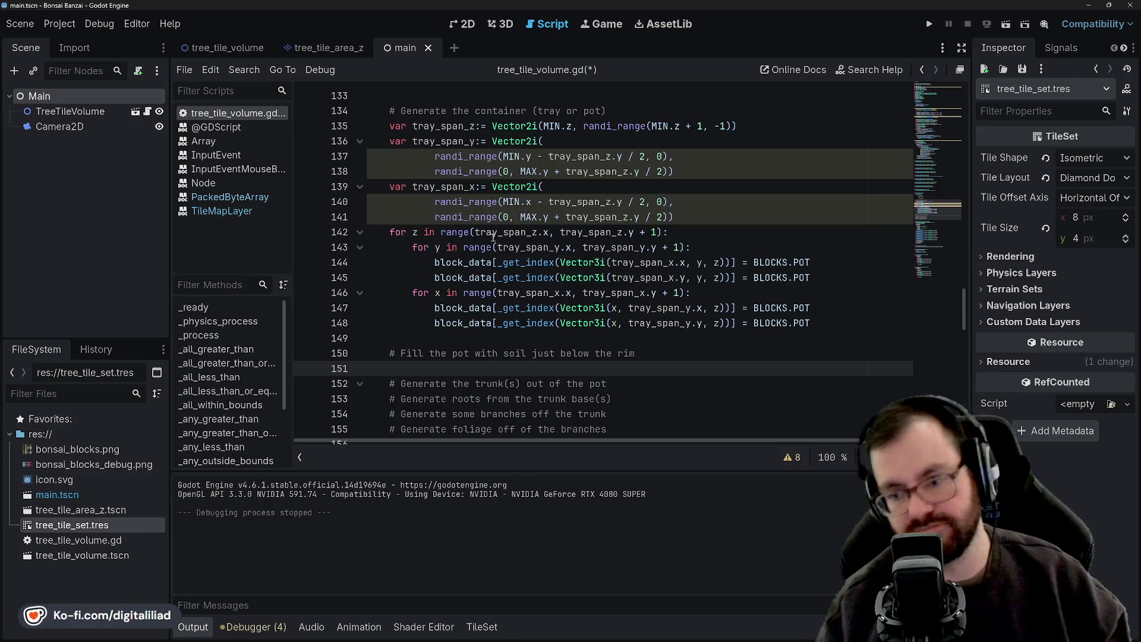
pyautogui.click(439, 358)
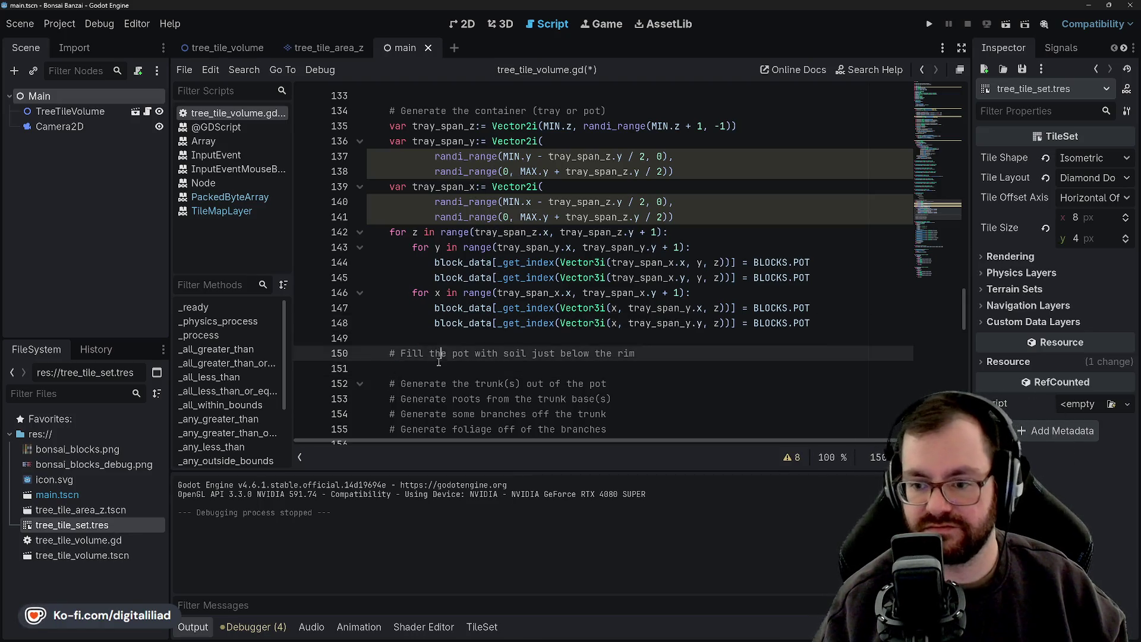
pyautogui.click(439, 364)
pyautogui.write('for ')
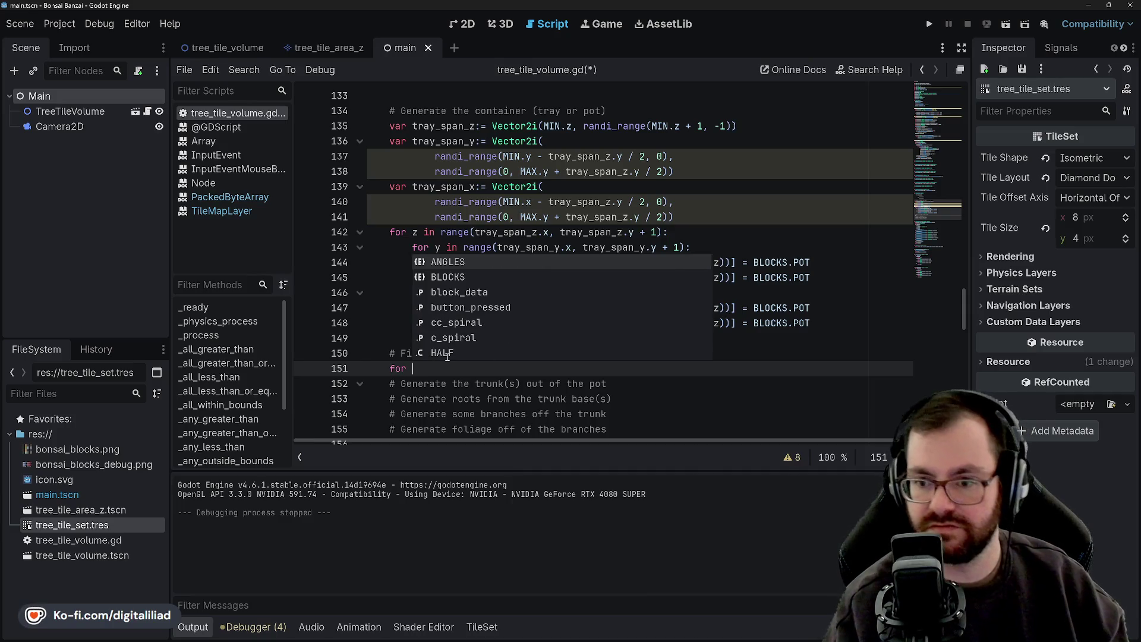
pyautogui.write('z in range')
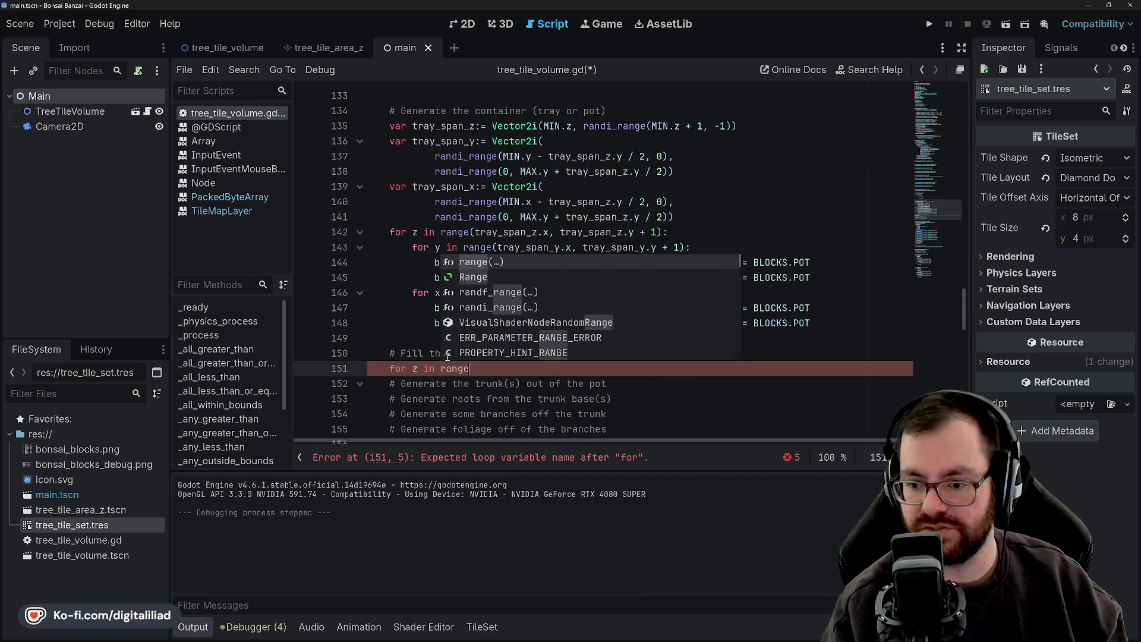
pyautogui.write('(')
pyautogui.press('BackSpace')
pyautogui.write('(tra')
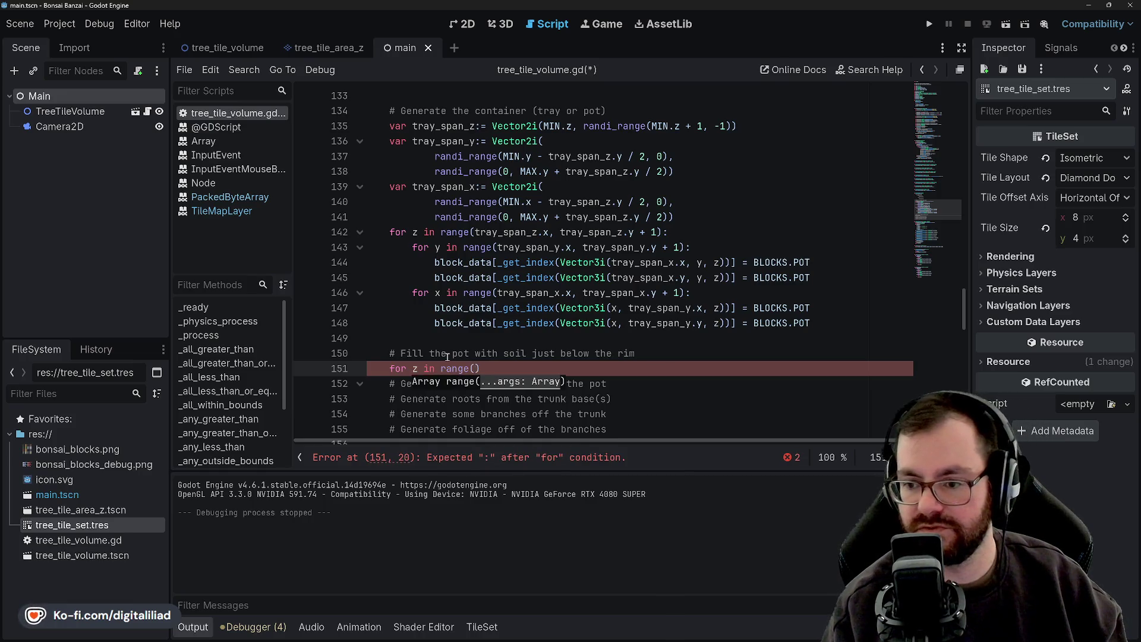
pyautogui.write('y')
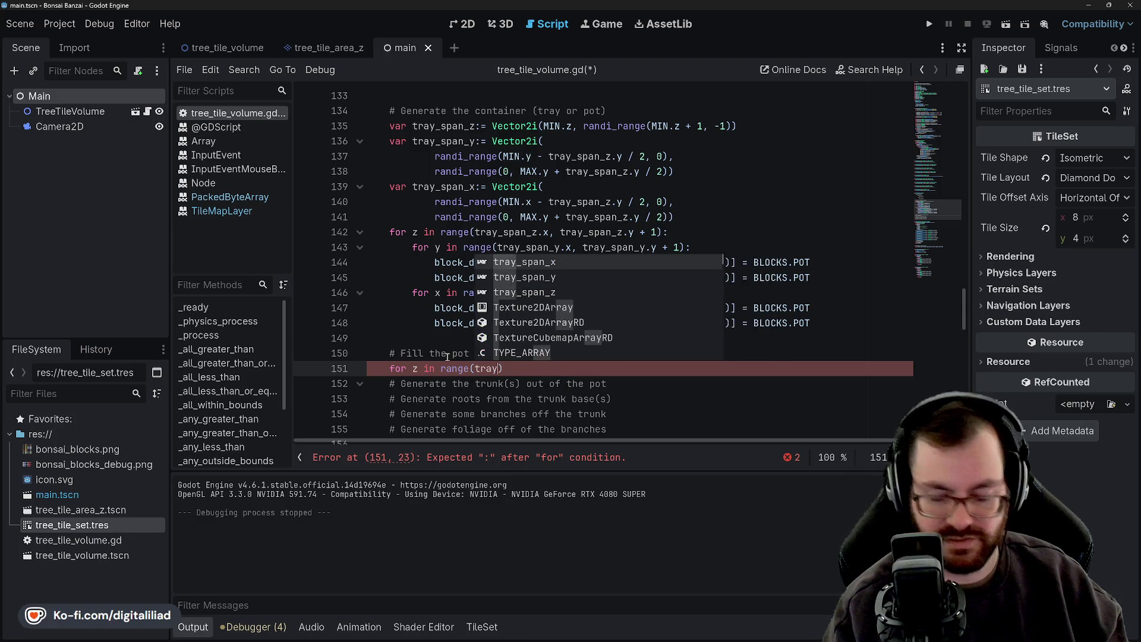
pyautogui.click(470, 232)
pyautogui.scroll(1, 469, 232)
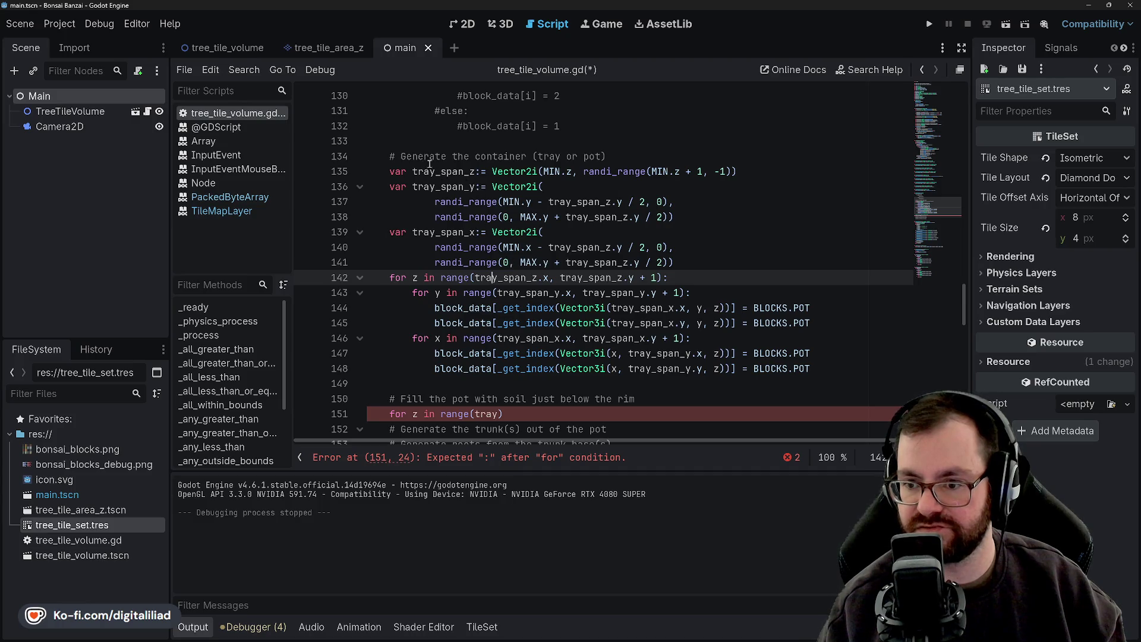
pyautogui.scroll(1, 574, 171)
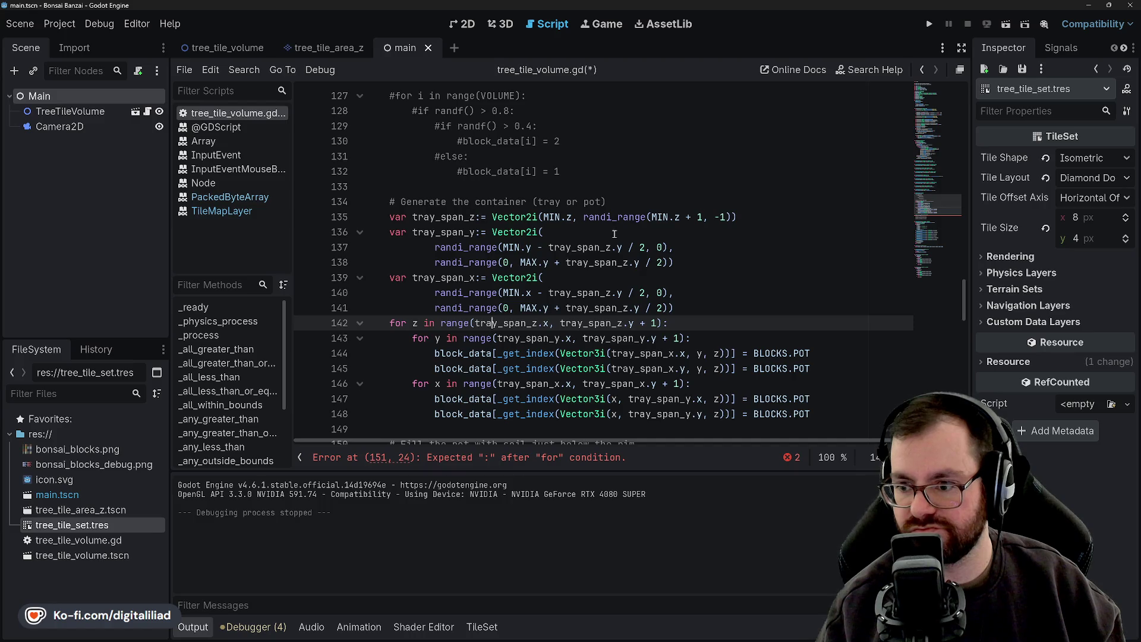
pyautogui.click(644, 247)
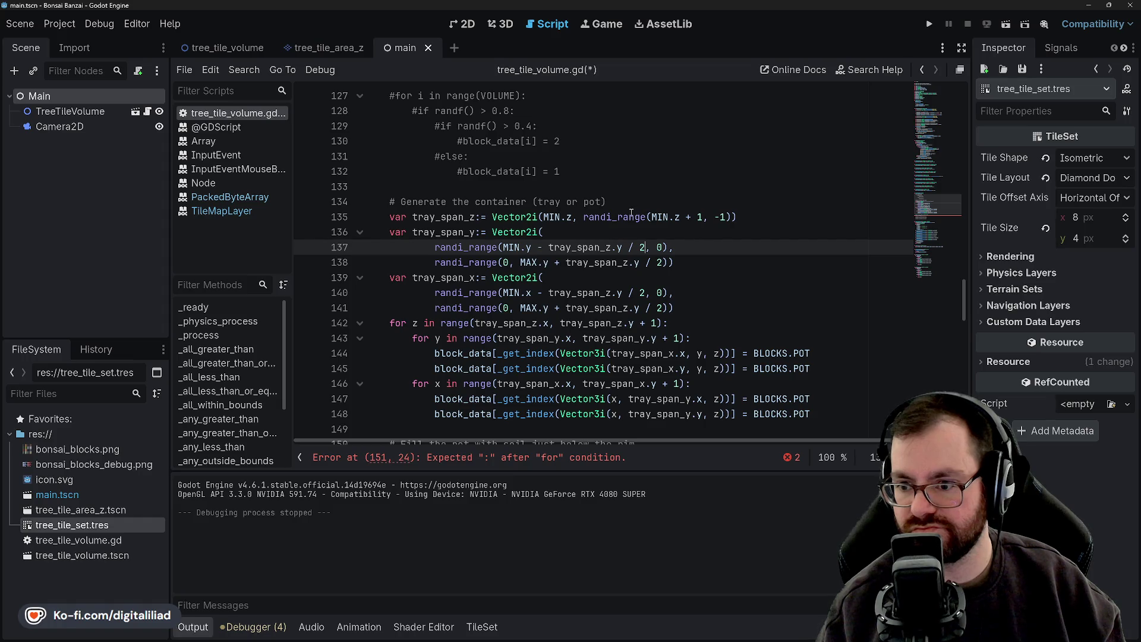
pyautogui.moveTo(630, 212)
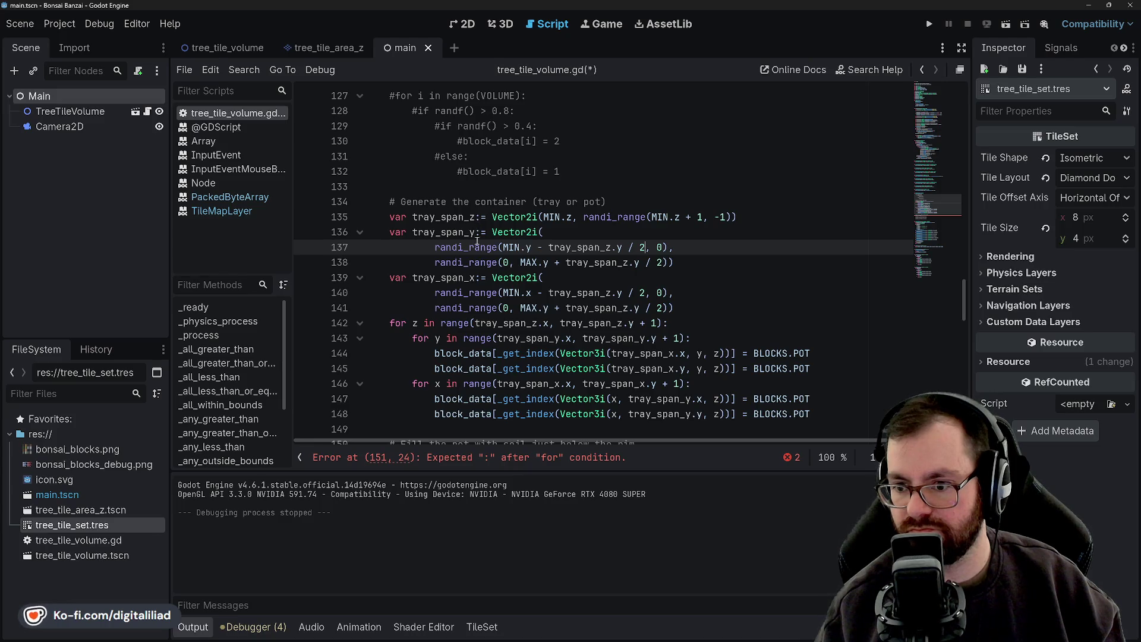
pyautogui.click(469, 247)
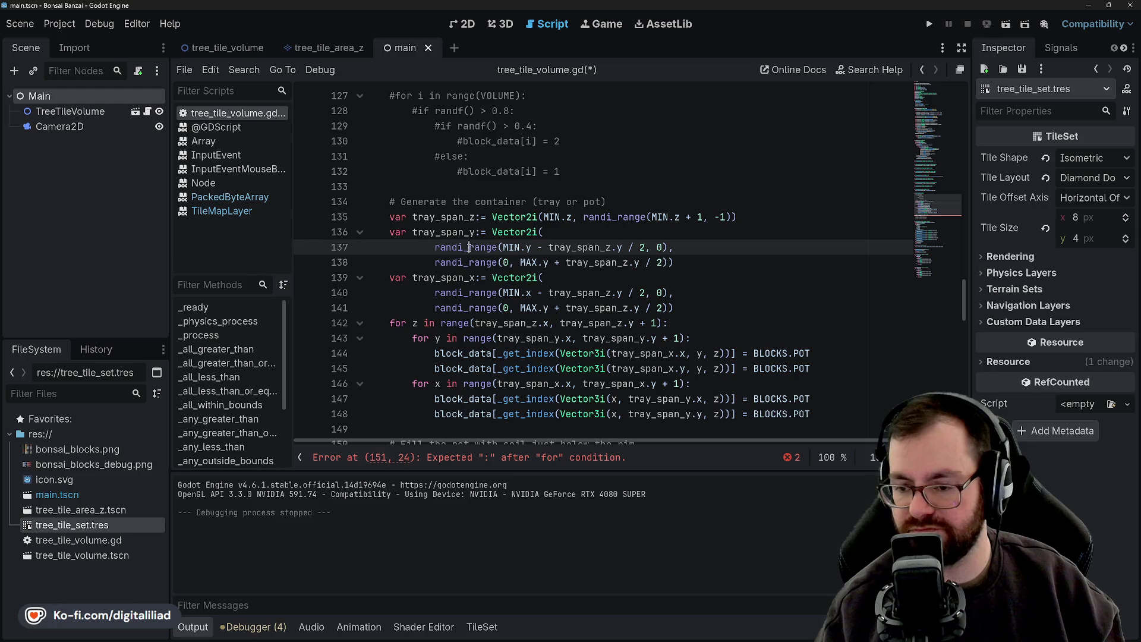
pyautogui.doubleClick(469, 262)
pyautogui.click(474, 353)
pyautogui.scroll(-2, 477, 357)
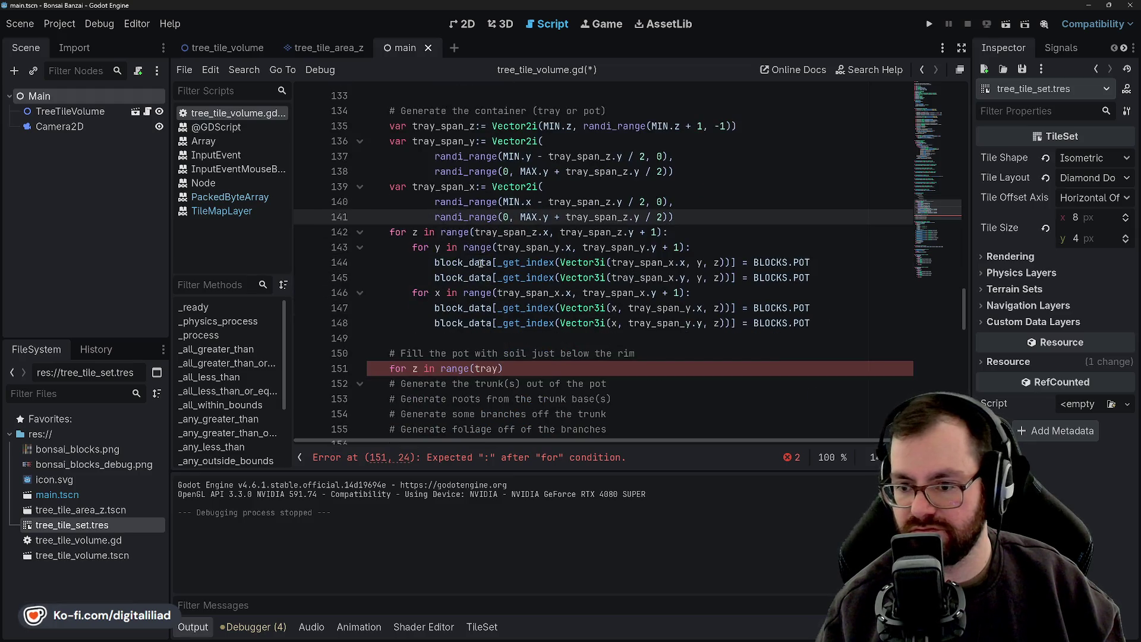
pyautogui.click(476, 369)
pyautogui.click(500, 332)
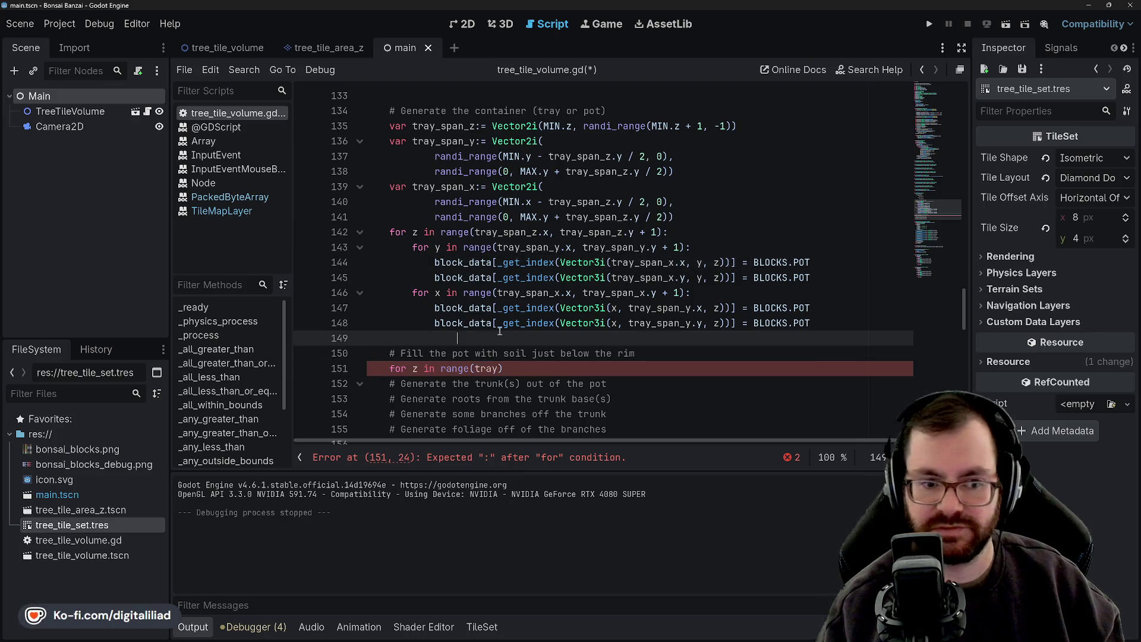
pyautogui.click(494, 278)
pyautogui.click(497, 337)
pyautogui.click(502, 369)
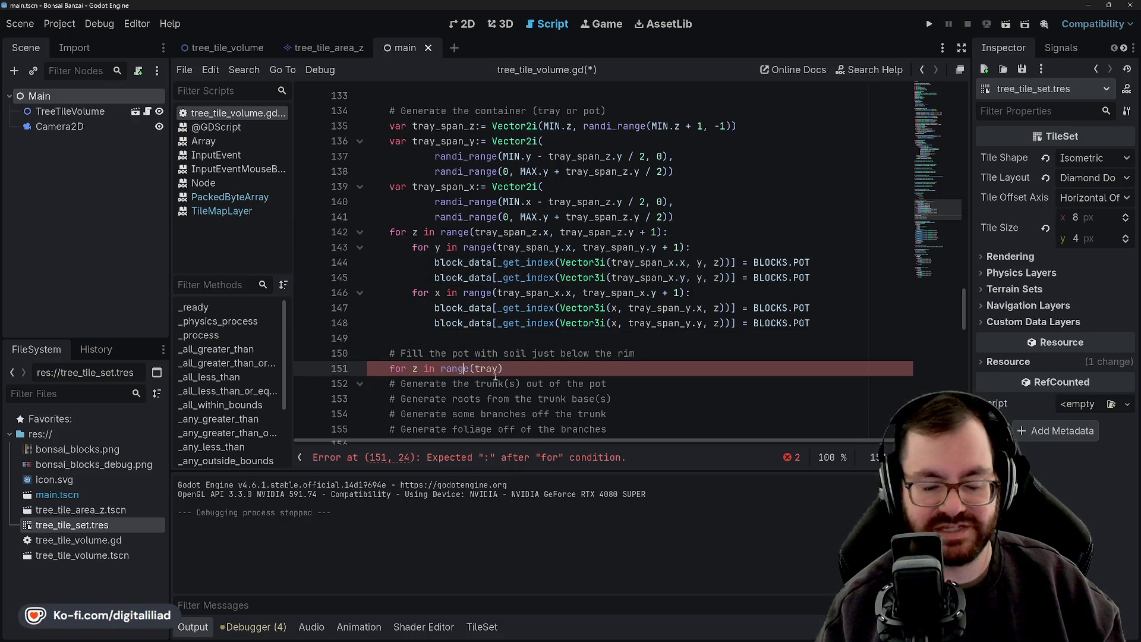
pyautogui.doubleClick(488, 369)
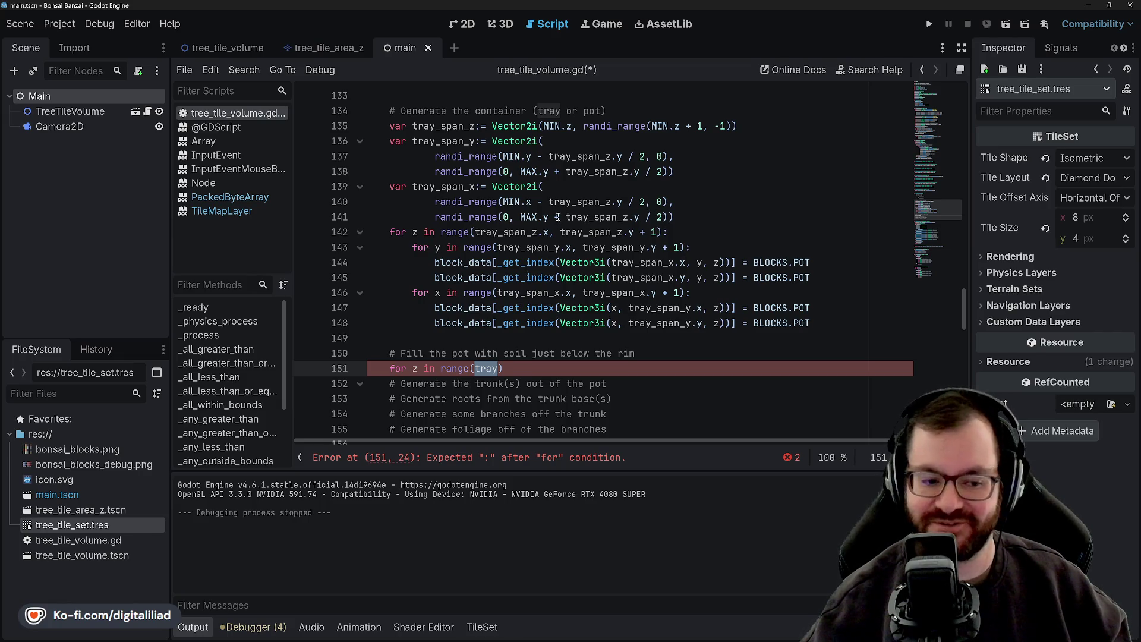
pyautogui.click(500, 339)
pyautogui.press('Down')
pyautogui.press('Down')
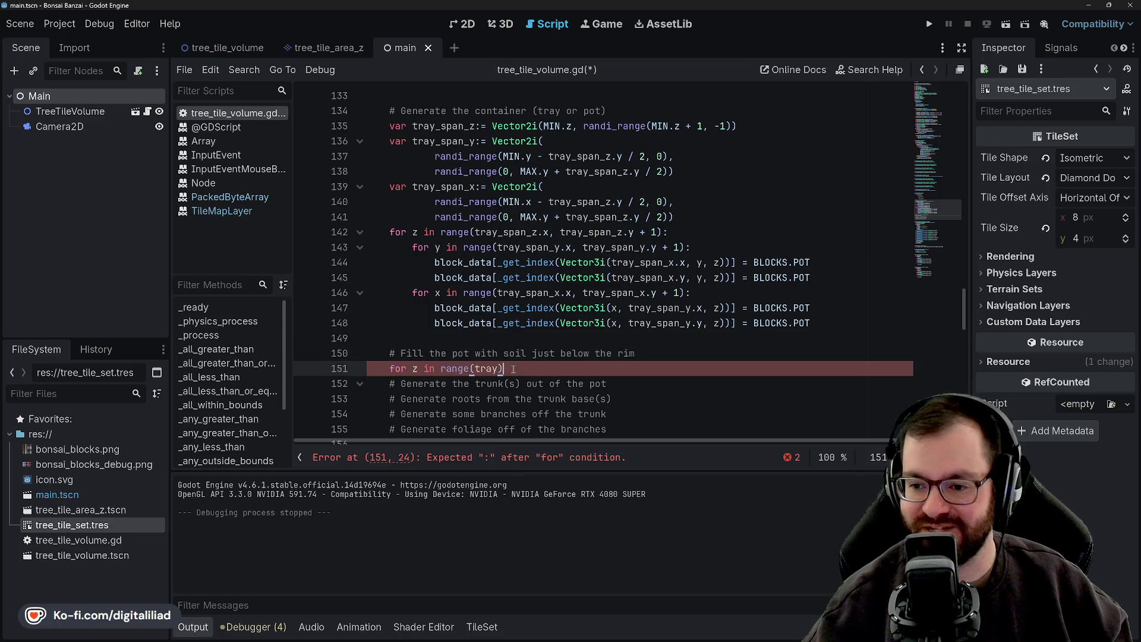
pyautogui.doubleClick(485, 368)
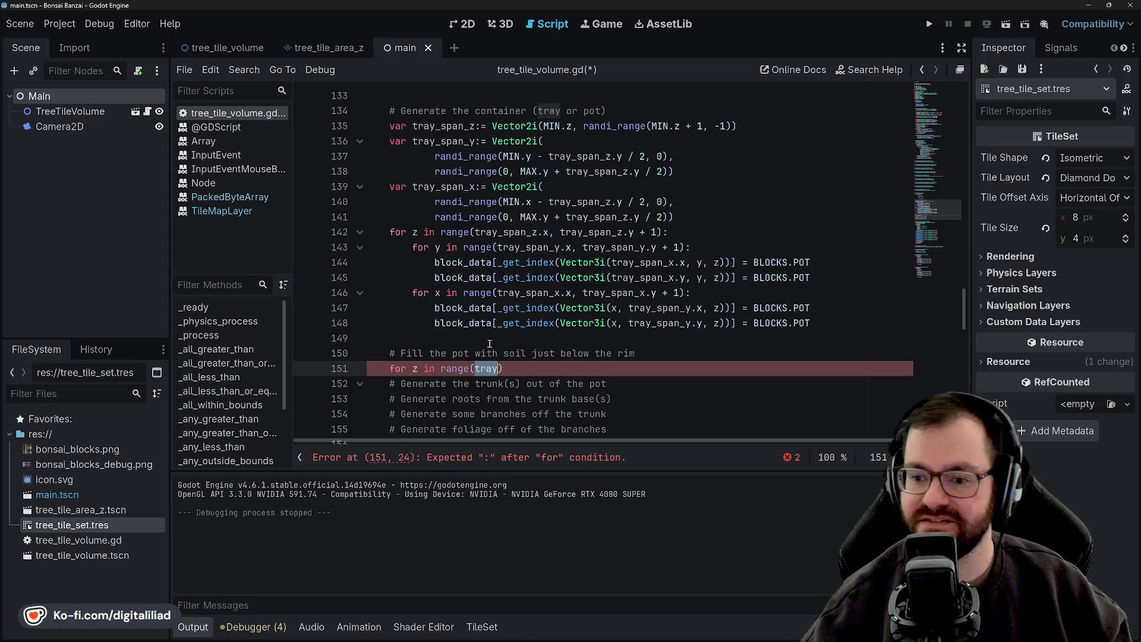
pyautogui.click(505, 369)
pyautogui.doubleClick(483, 369)
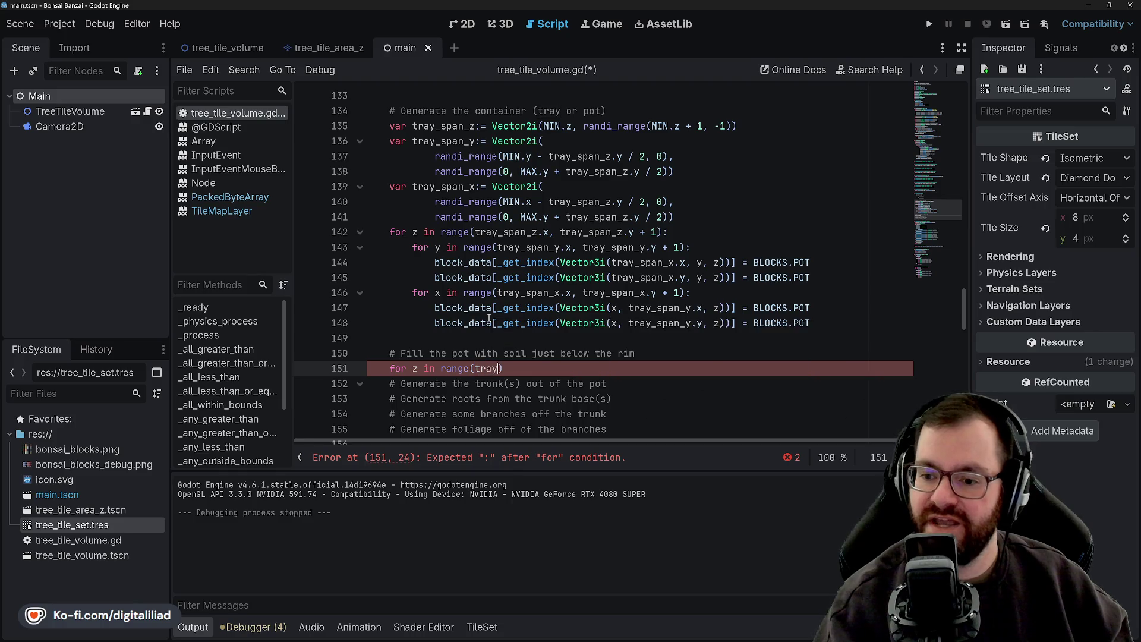
# Complete the soil-fill z loop's range using tray_span_z.x and tray_span_z
pyautogui.hotkey('ctrl', 'space')
pyautogui.click(530, 291)
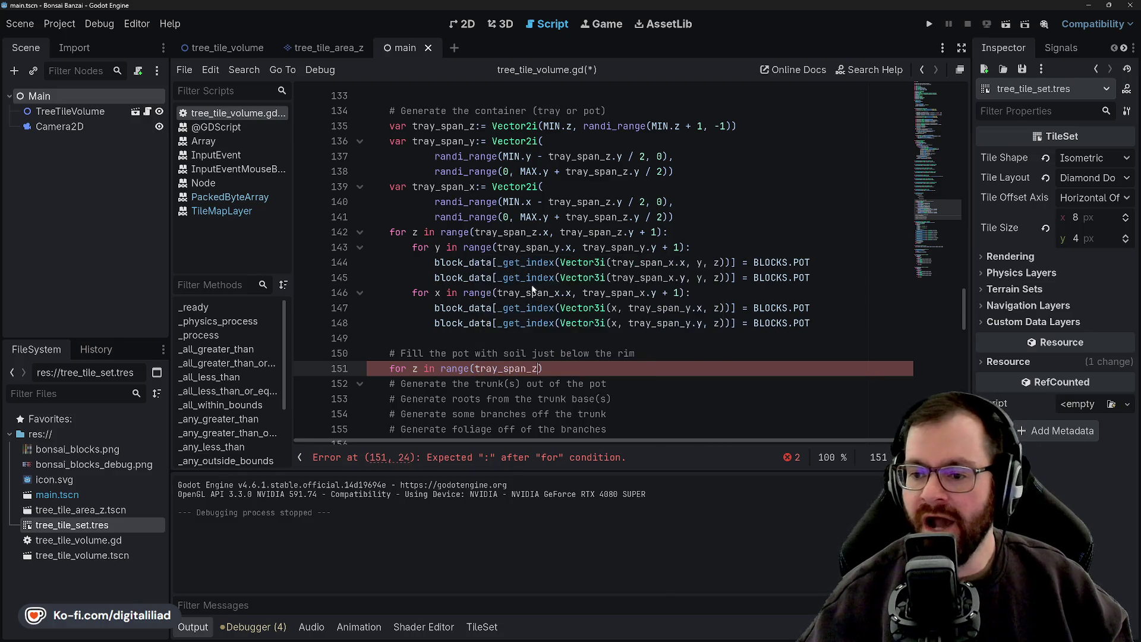
pyautogui.moveTo(550, 249)
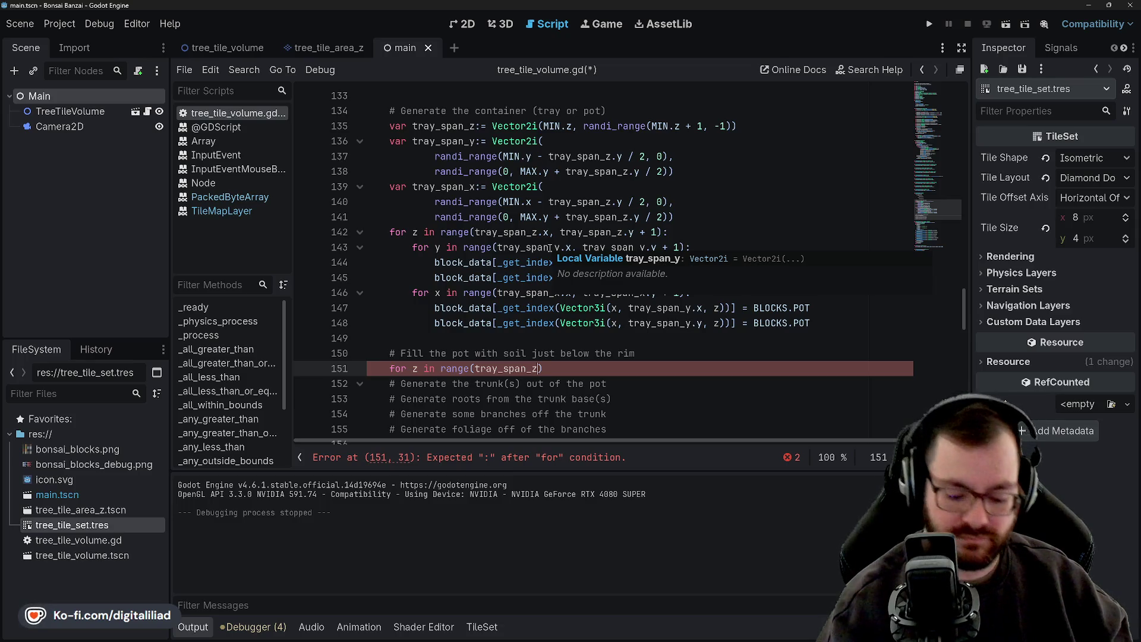
pyautogui.write('.x, t')
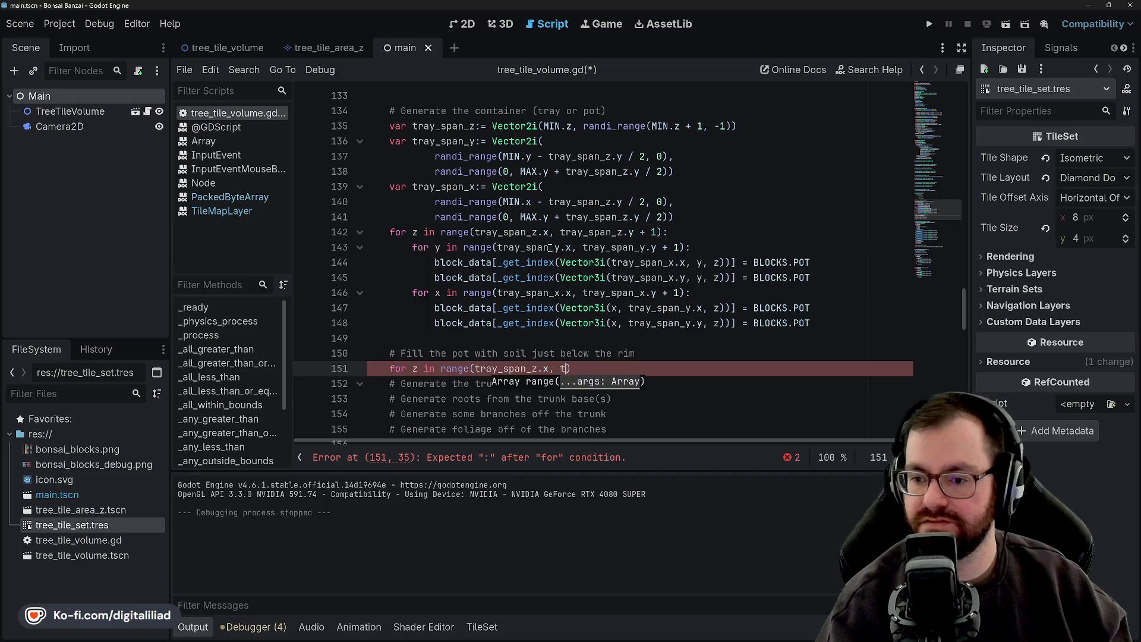
pyautogui.write('ray_spa')
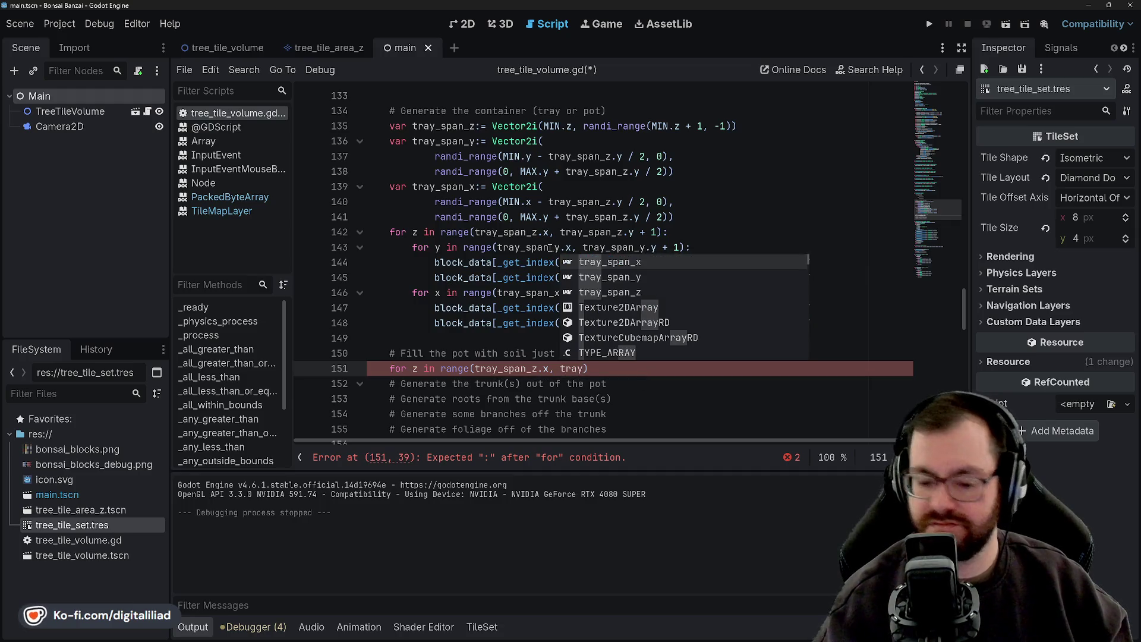
pyautogui.press('Left')
pyautogui.press('Left')
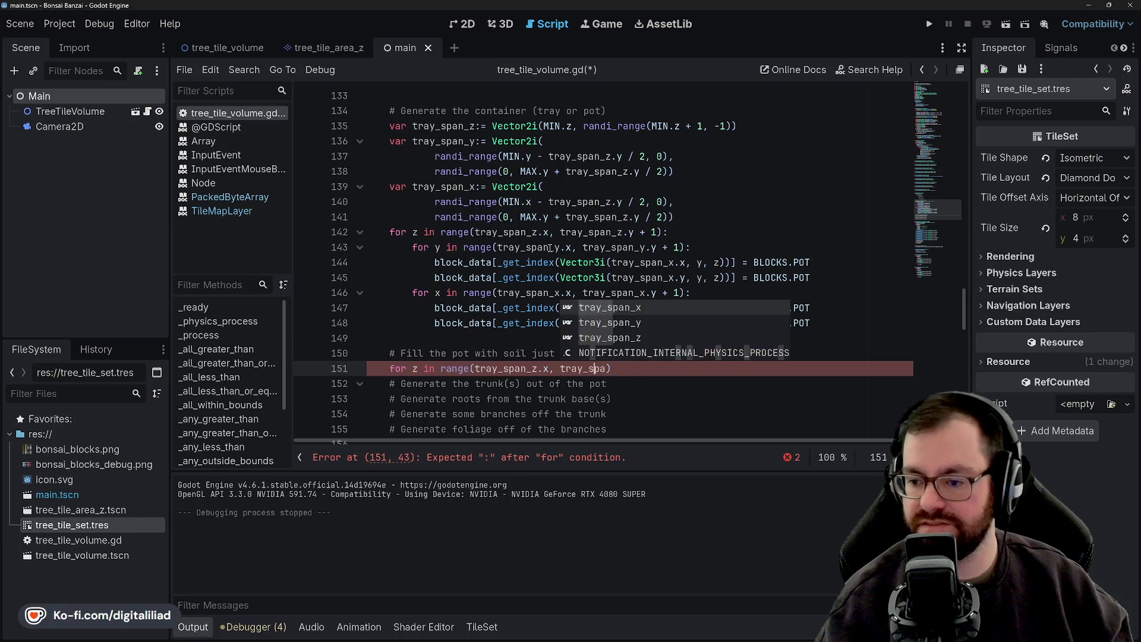
pyautogui.press('Right')
pyautogui.press('Right')
pyautogui.press('Down')
pyautogui.press('Down')
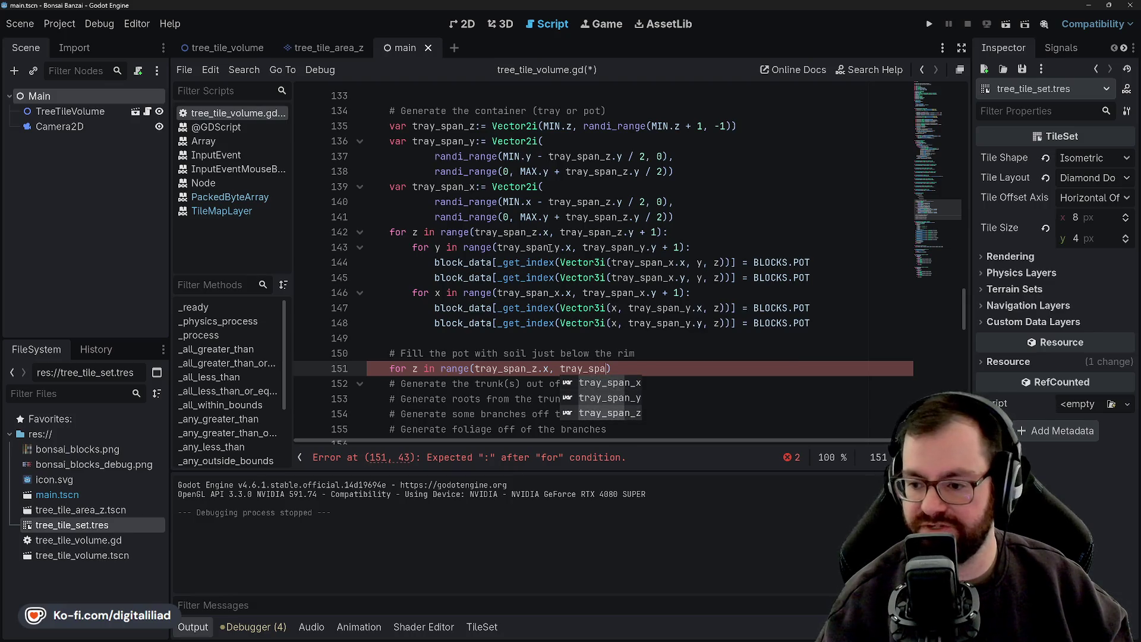
pyautogui.press('Return')
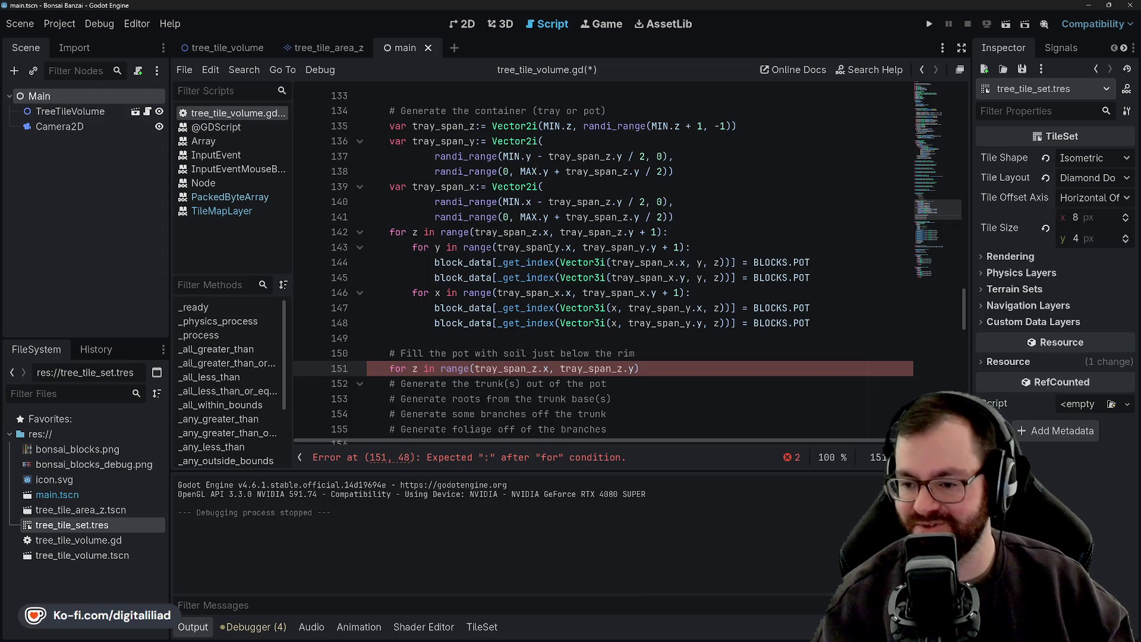
pyautogui.write(':')
# Start line 152 as a nested 'for y in range' loop over tray_span_y
pyautogui.press('Return')
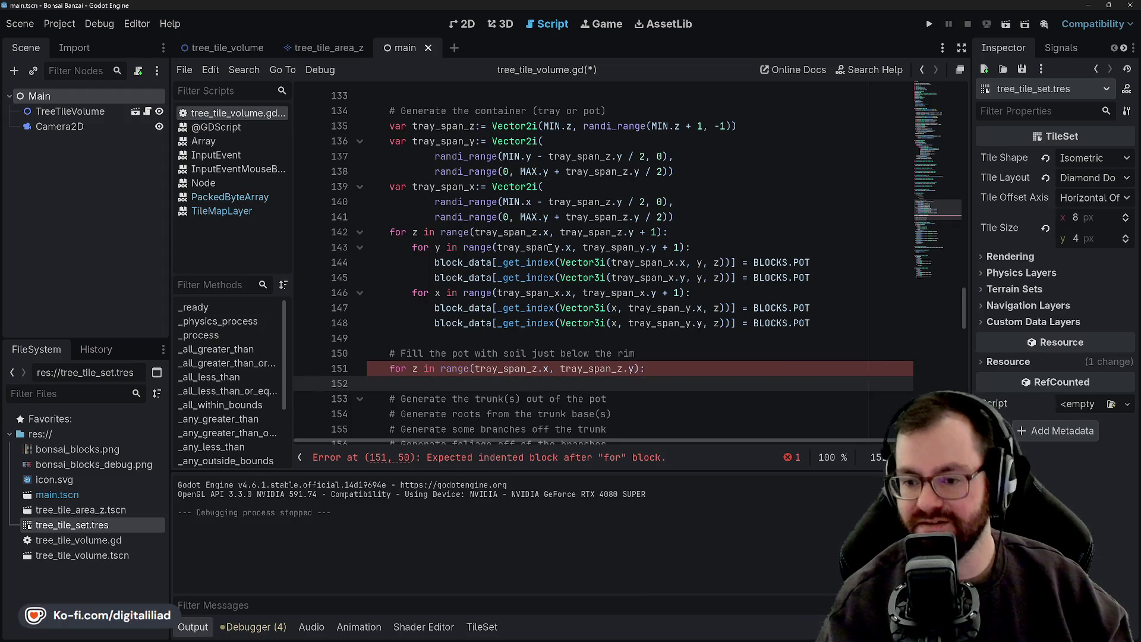
pyautogui.write('fi')
pyautogui.press('BackSpace')
pyautogui.write('or ')
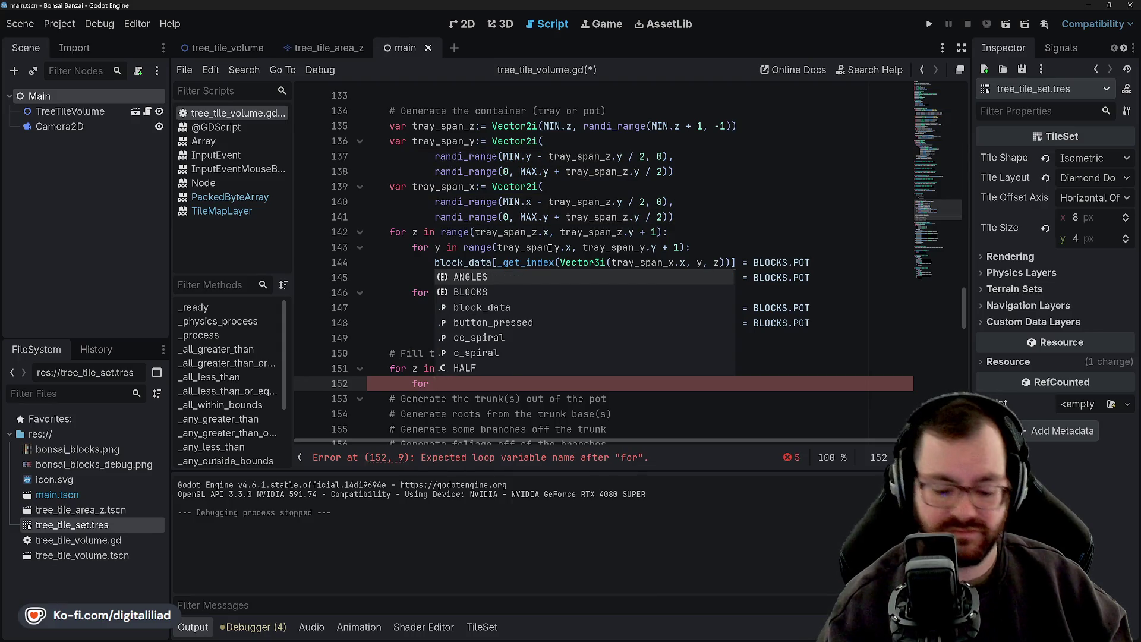
pyautogui.write('y in')
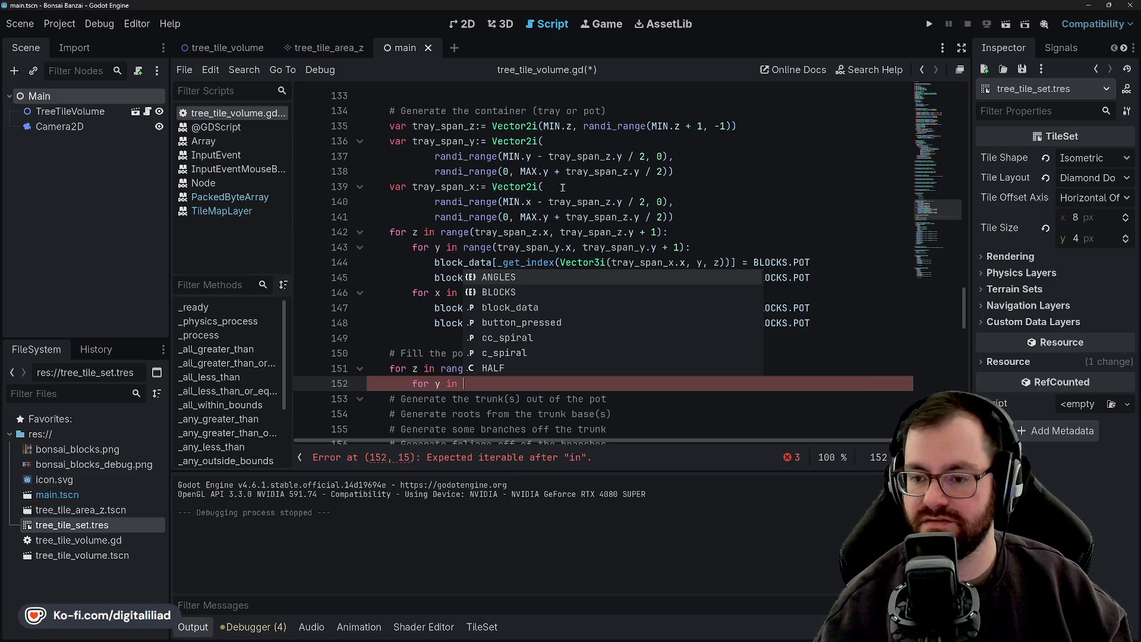
pyautogui.write(' tray_span')
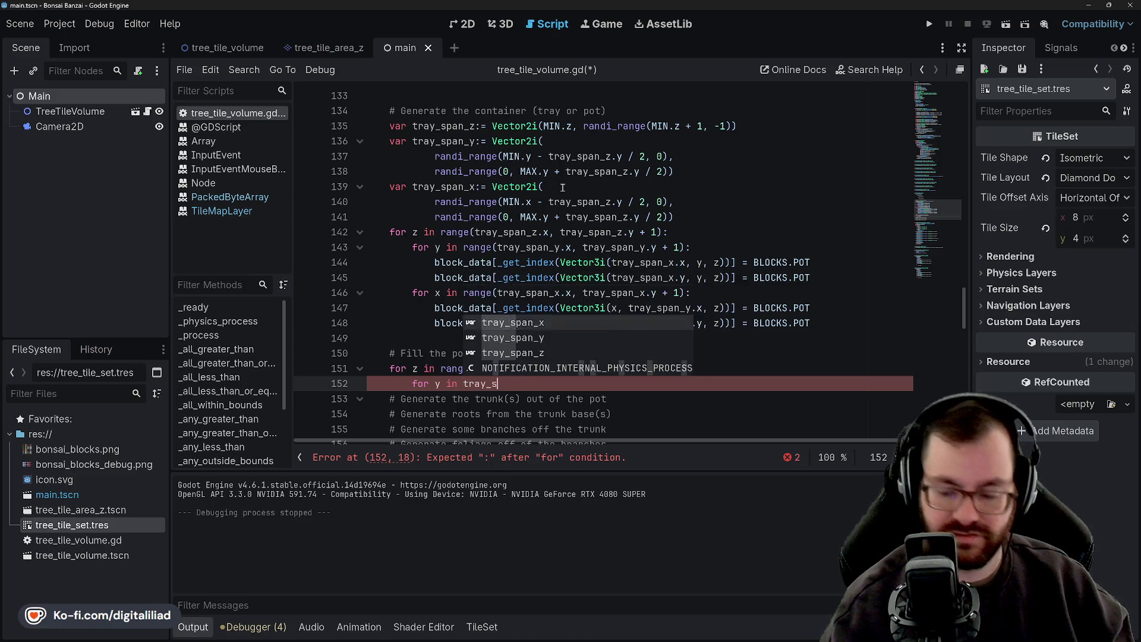
pyautogui.press('Down')
pyautogui.press('Return')
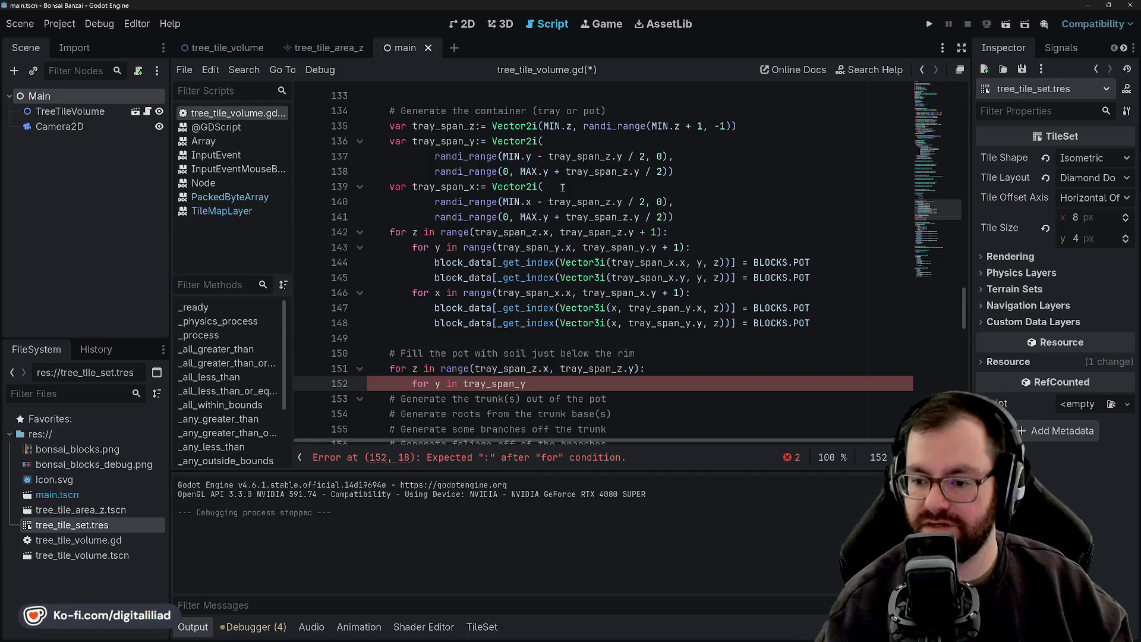
pyautogui.write('.x')
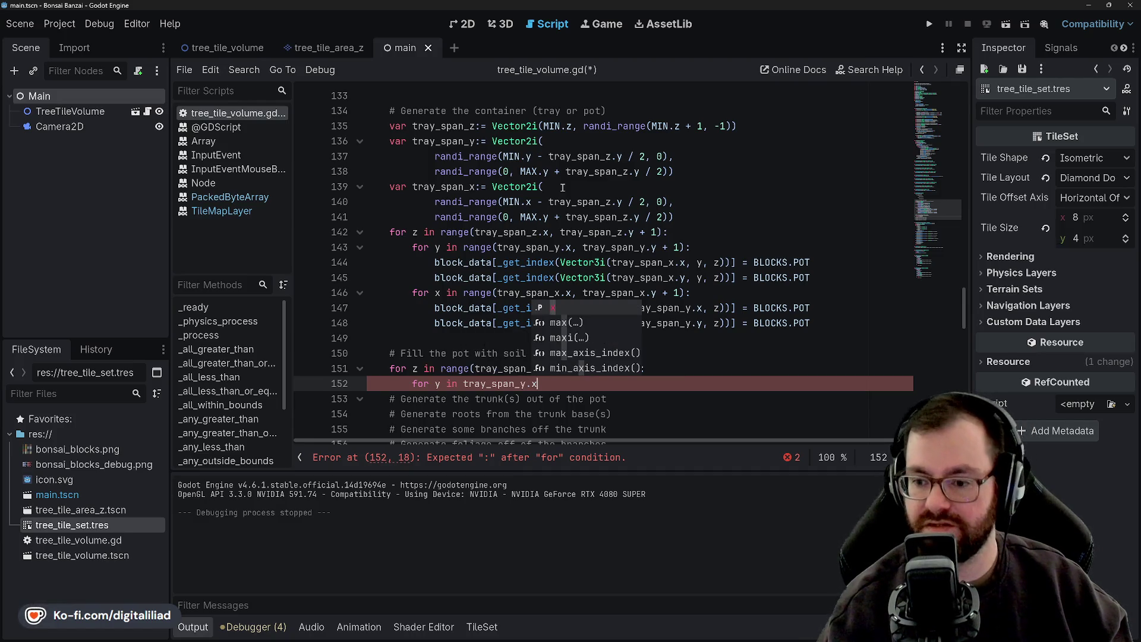
pyautogui.press('Left')
pyautogui.press('Left')
pyautogui.press('Left')
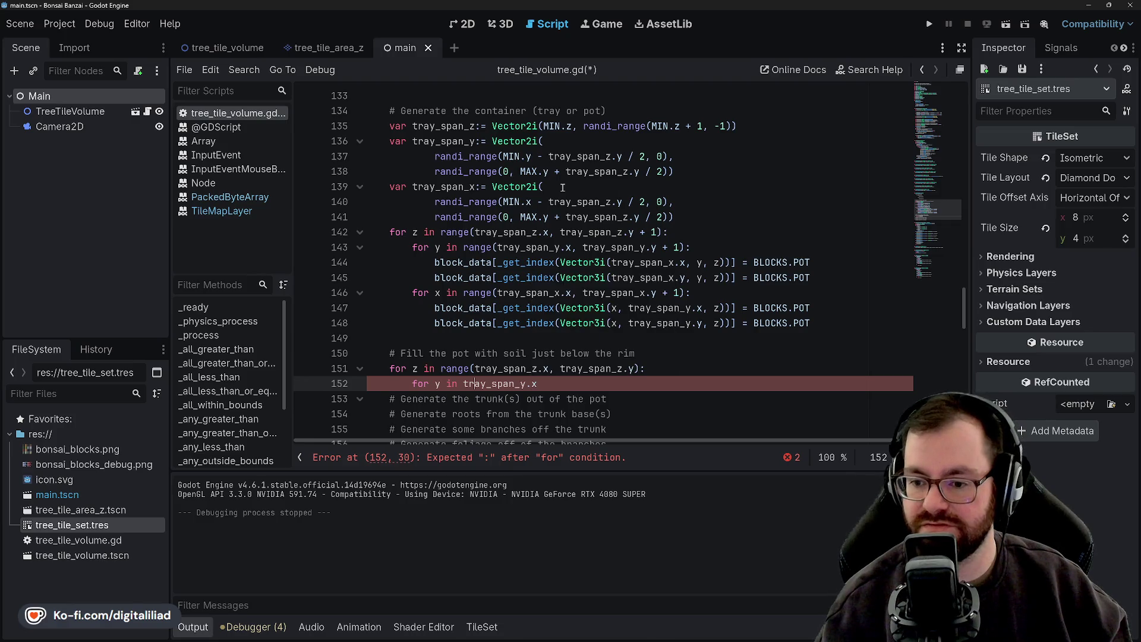
pyautogui.write('range')
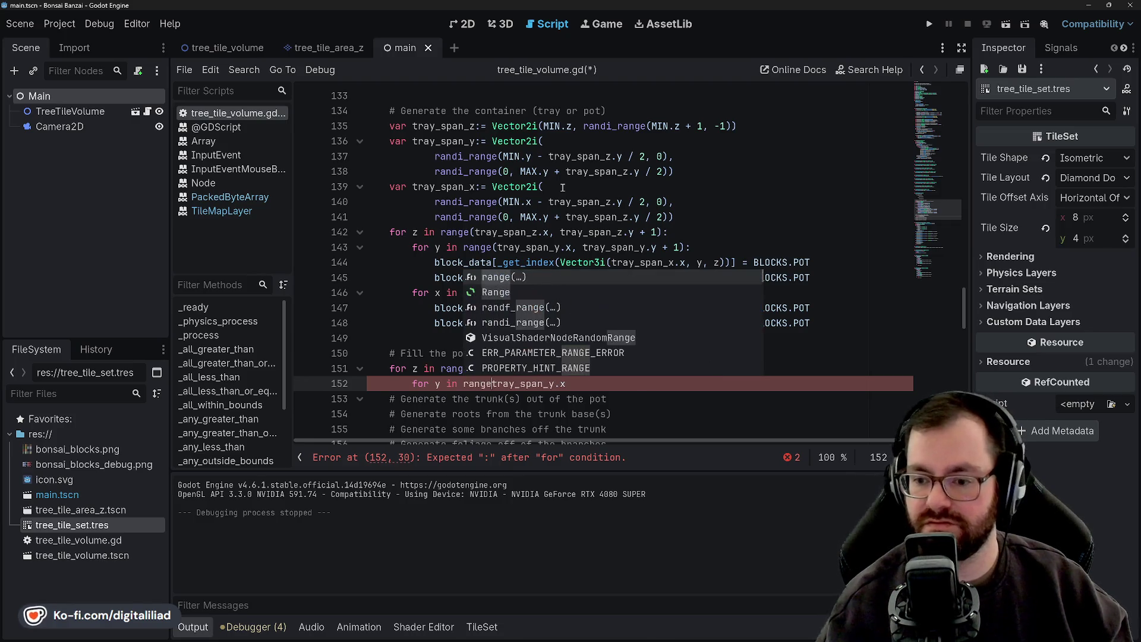
pyautogui.press('Down')
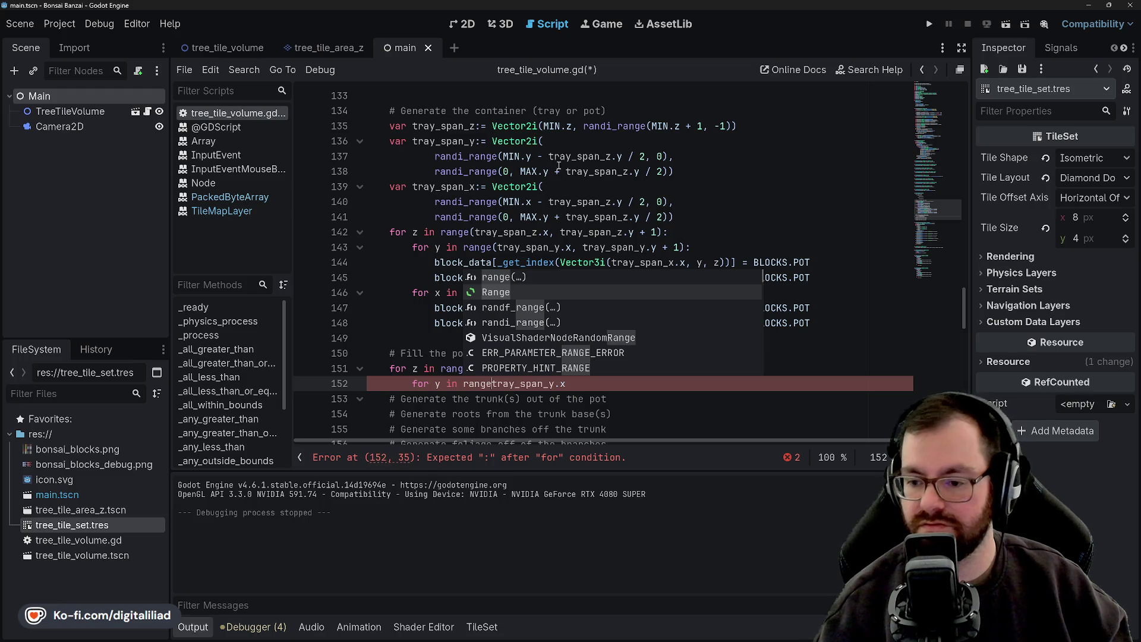
pyautogui.click(494, 383)
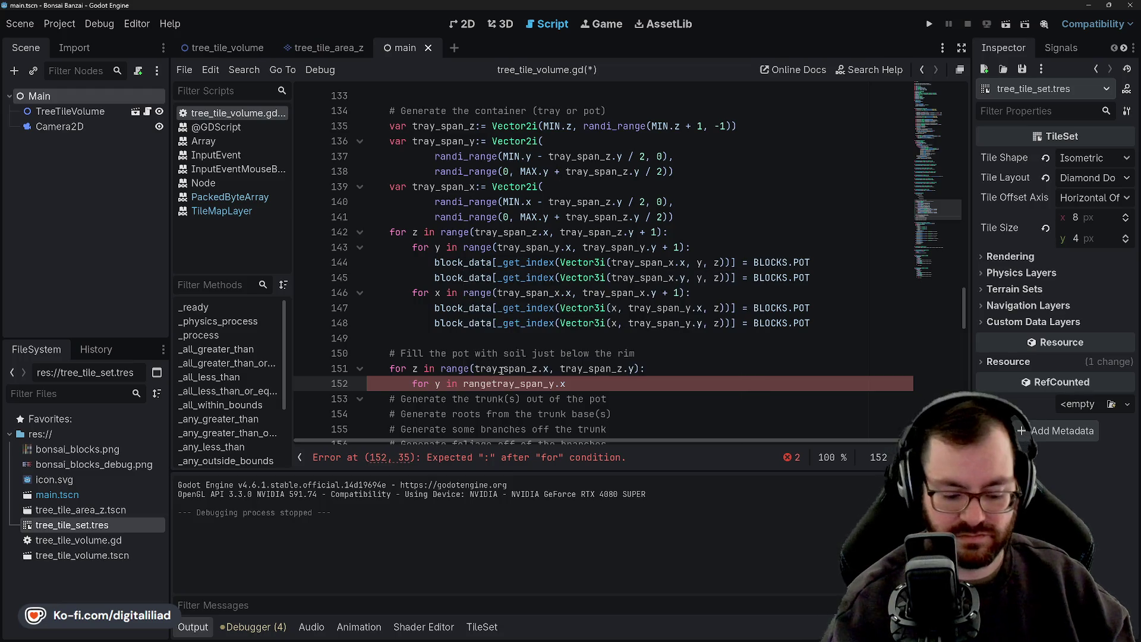
# Finish the y loop as range(tray_span_y.x + 1, tray_span_y.y):, save, and begin 'for x in range('
pyautogui.write('(')
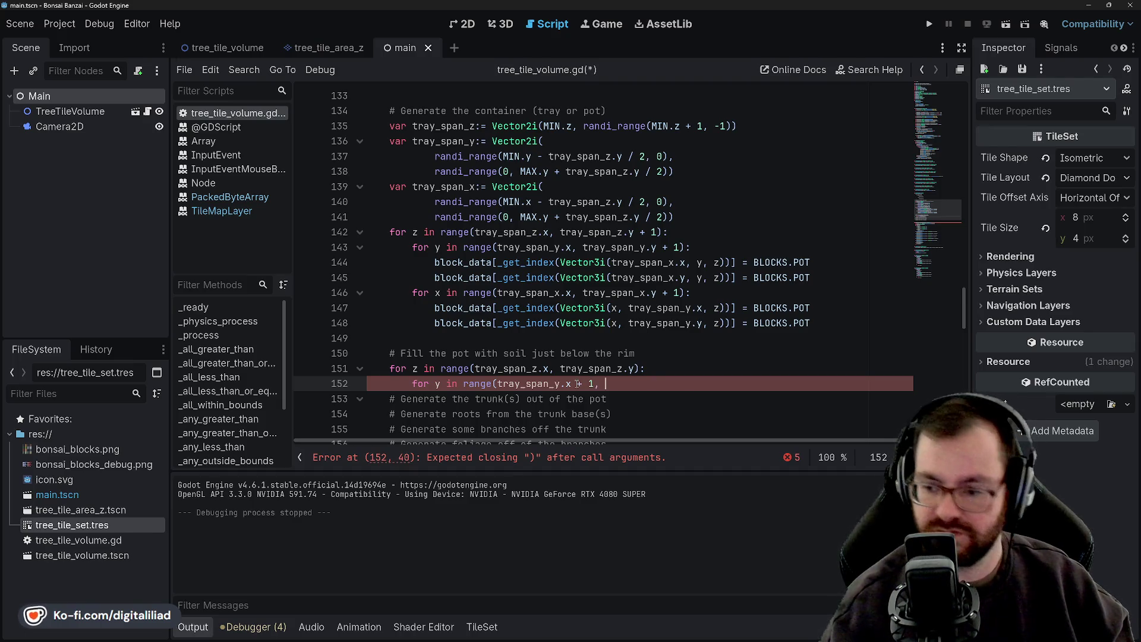
pyautogui.write(', tray')
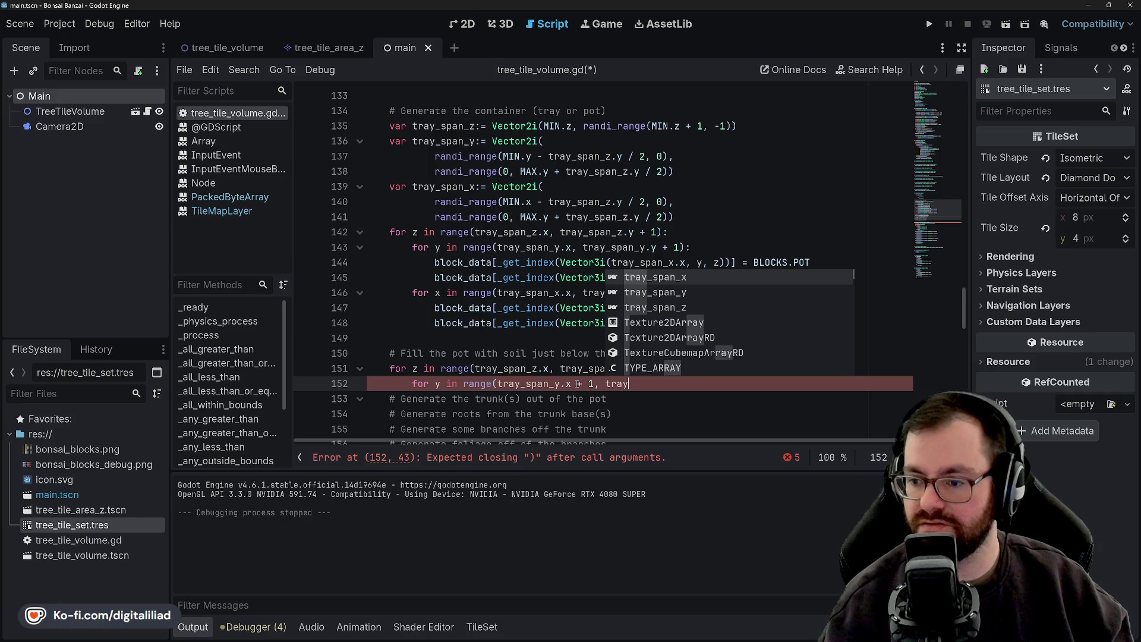
pyautogui.press('Down')
pyautogui.press('Return')
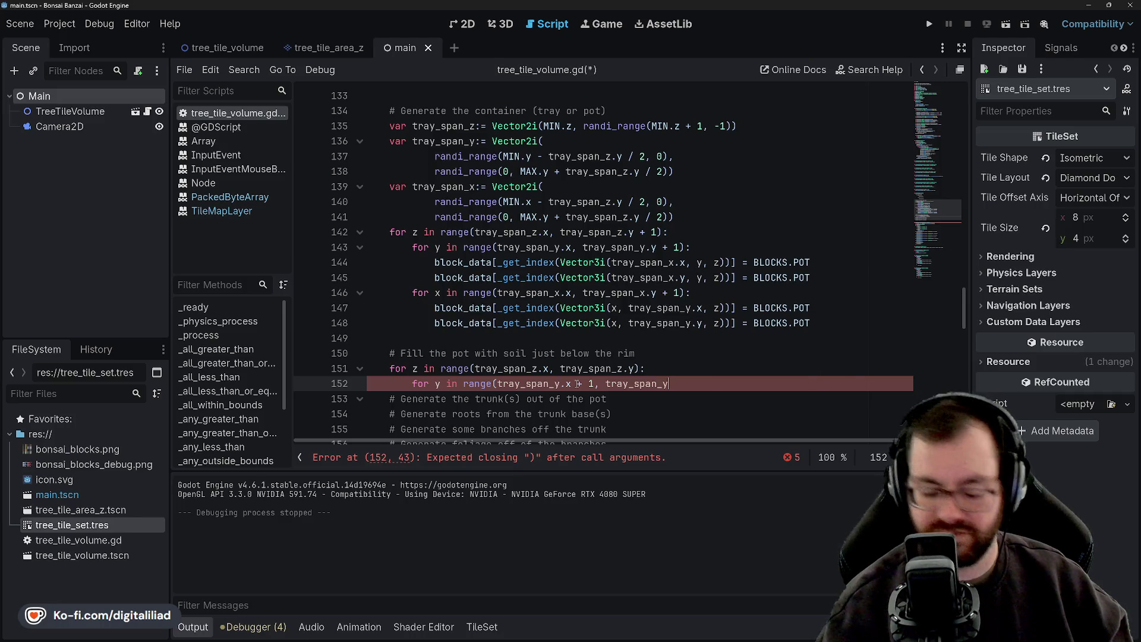
pyautogui.press('BackSpace')
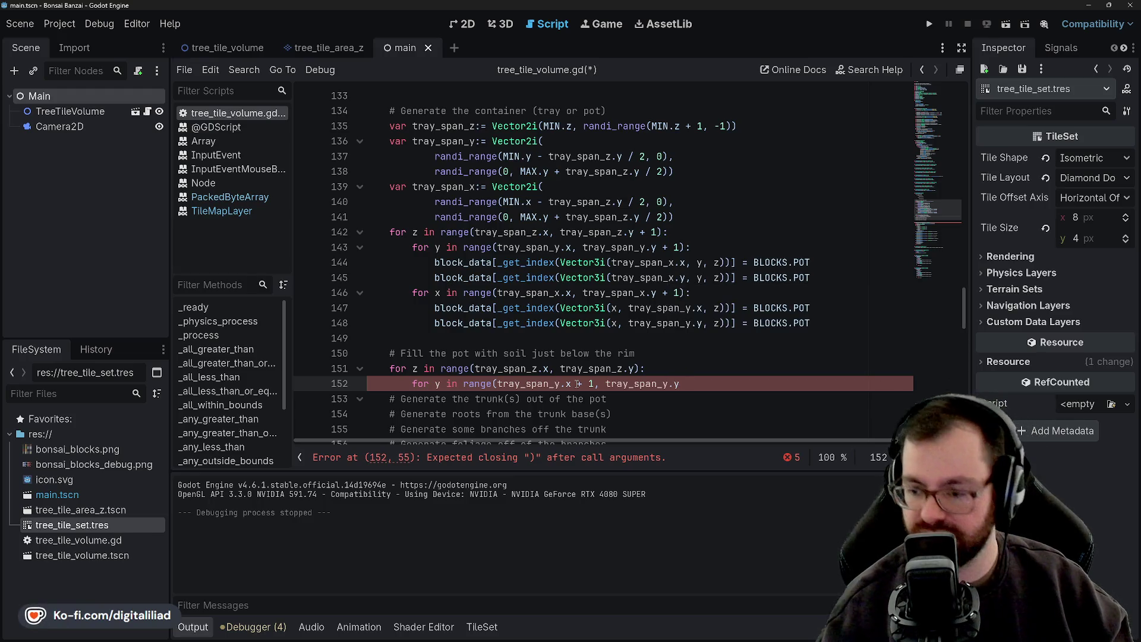
pyautogui.hotkey('ctrl', 's')
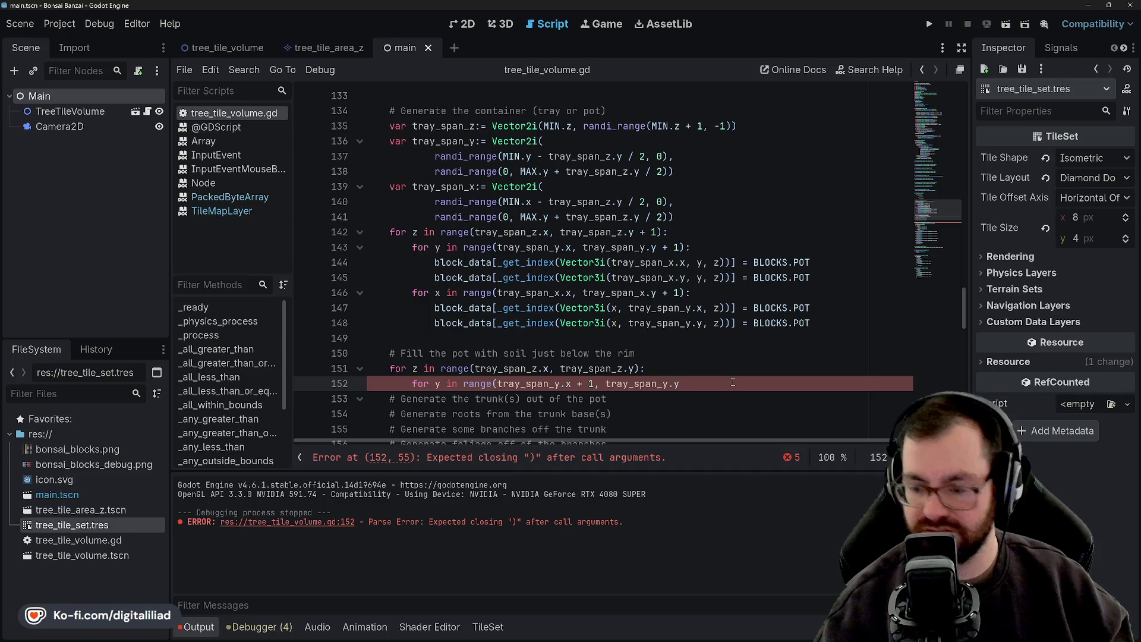
pyautogui.write('):')
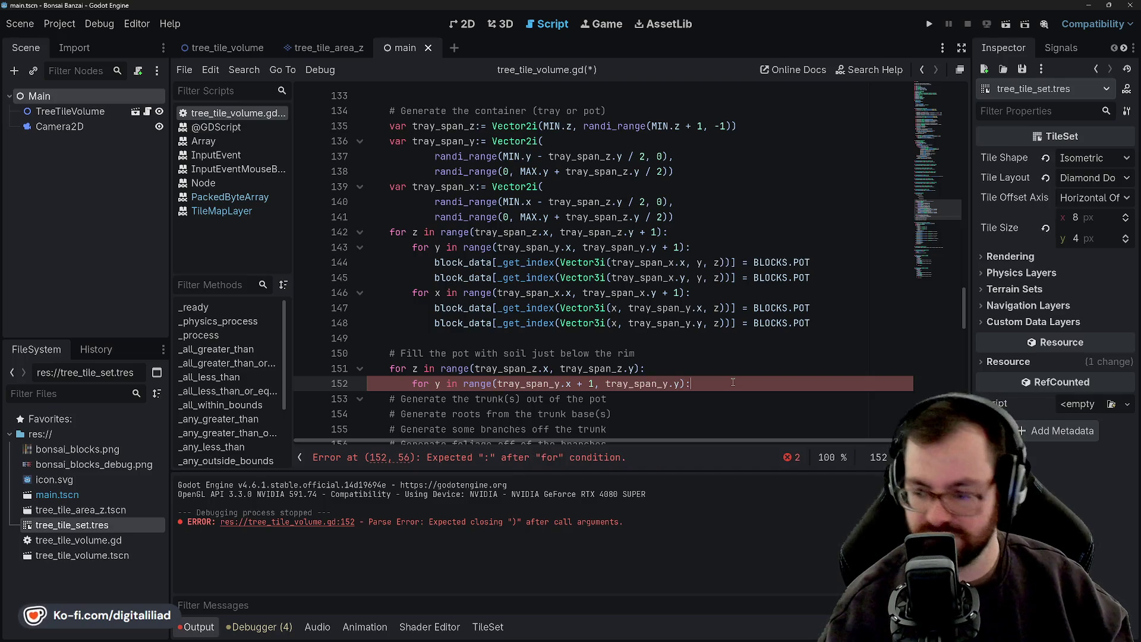
pyautogui.hotkey('ctrl', 's')
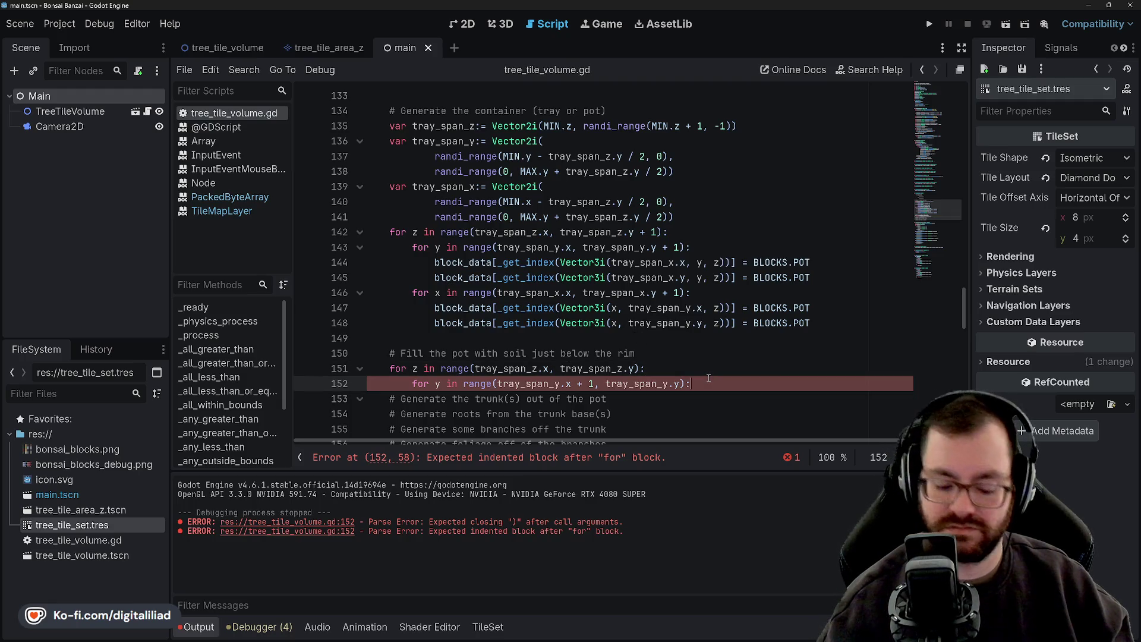
pyautogui.press('Return')
pyautogui.write('for x in range')
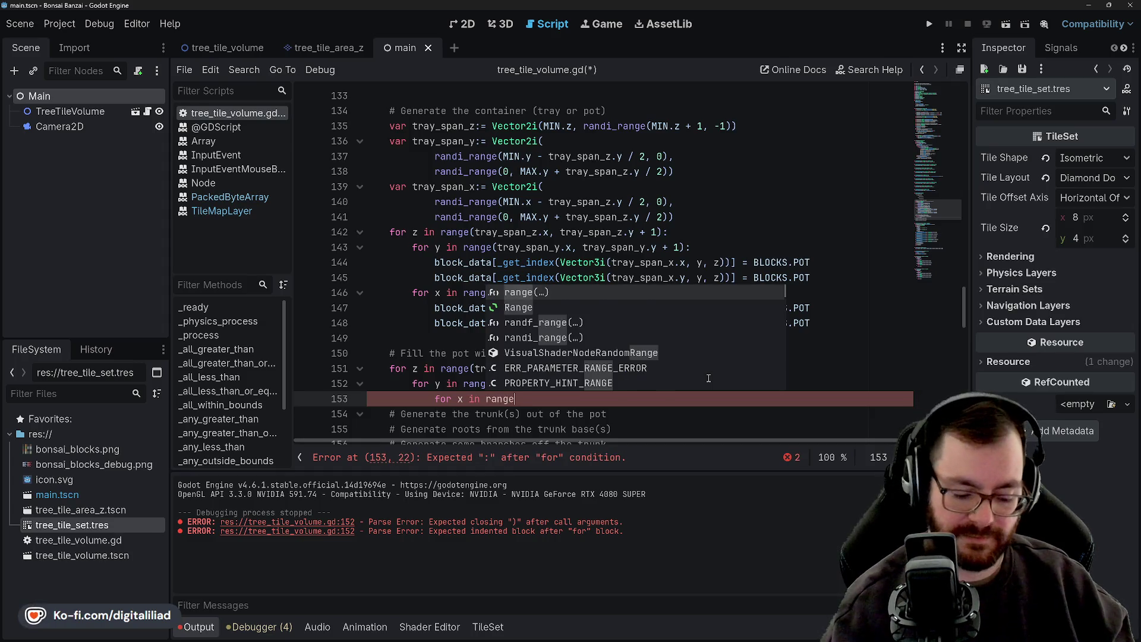
pyautogui.write('(tray')
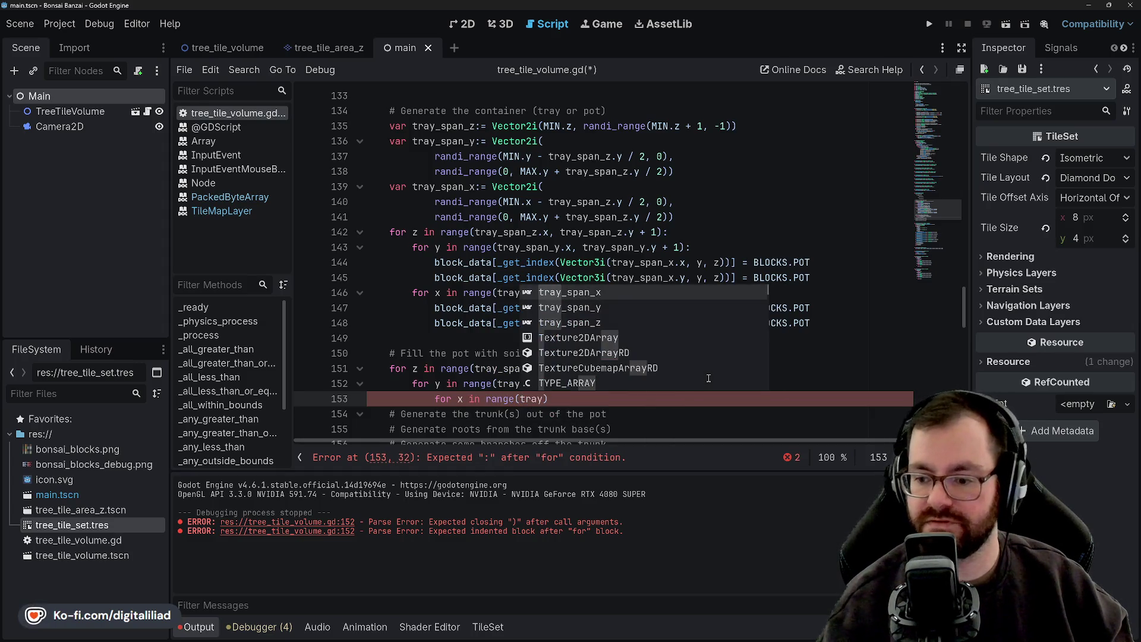
# Fill the x loop's range with tray_span_x + 1 and tray_span_x.y
pyautogui.press('Down')
pyautogui.press('Down')
pyautogui.press('Up')
pyautogui.press('Up')
pyautogui.press('Return')
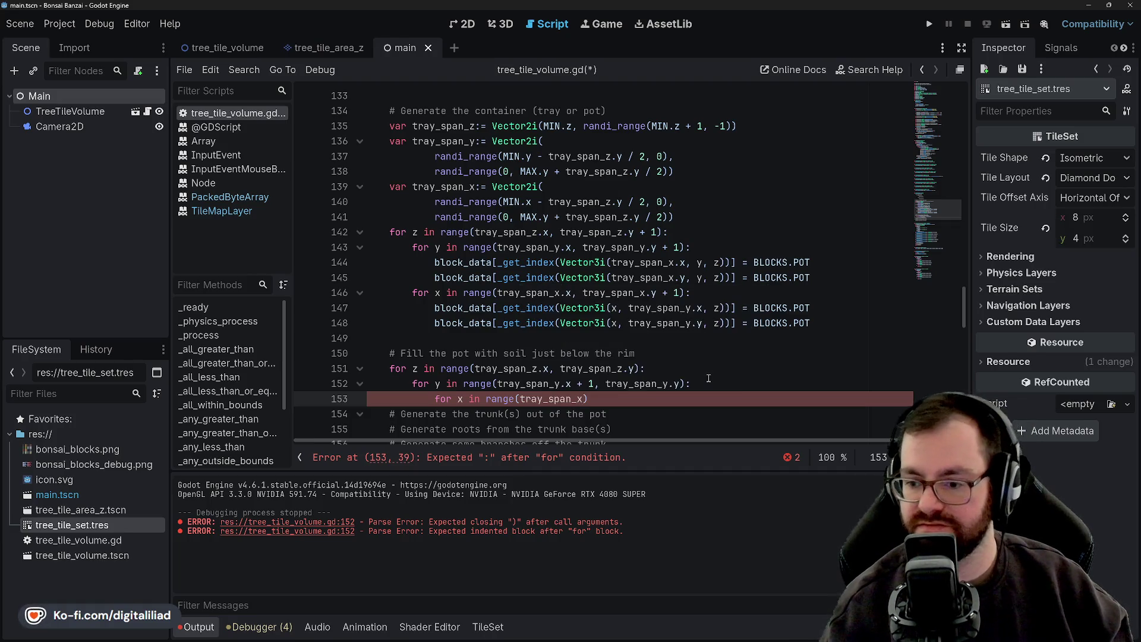
pyautogui.write('+ 1, tray_')
pyautogui.press('Down')
pyautogui.press('Down')
pyautogui.press('Return')
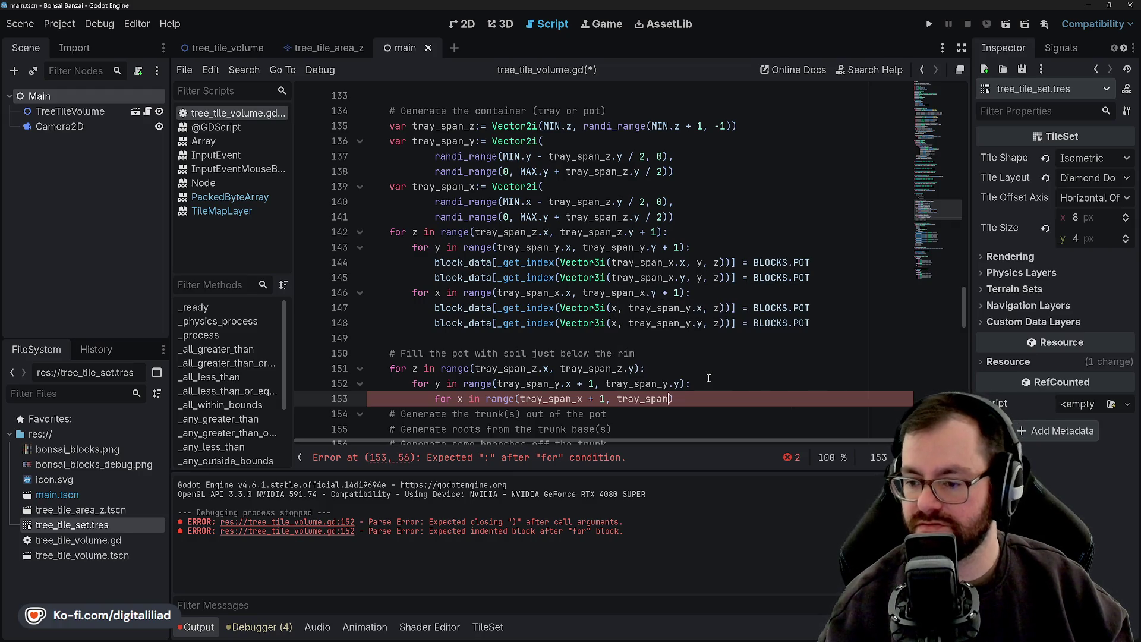
pyautogui.write('x.')
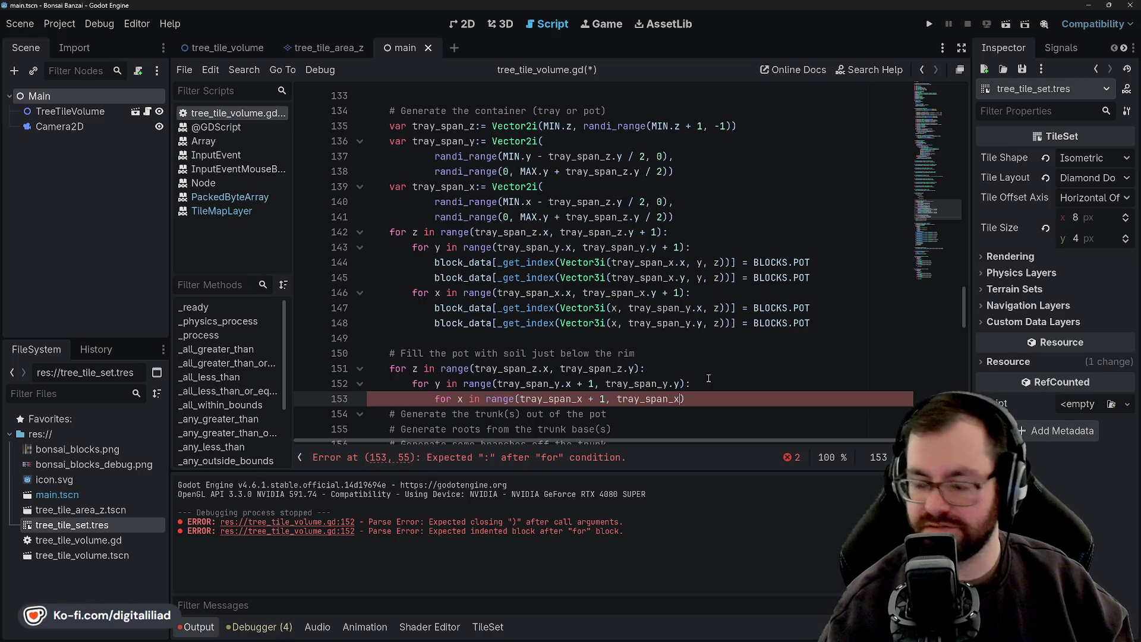
pyautogui.write('y')
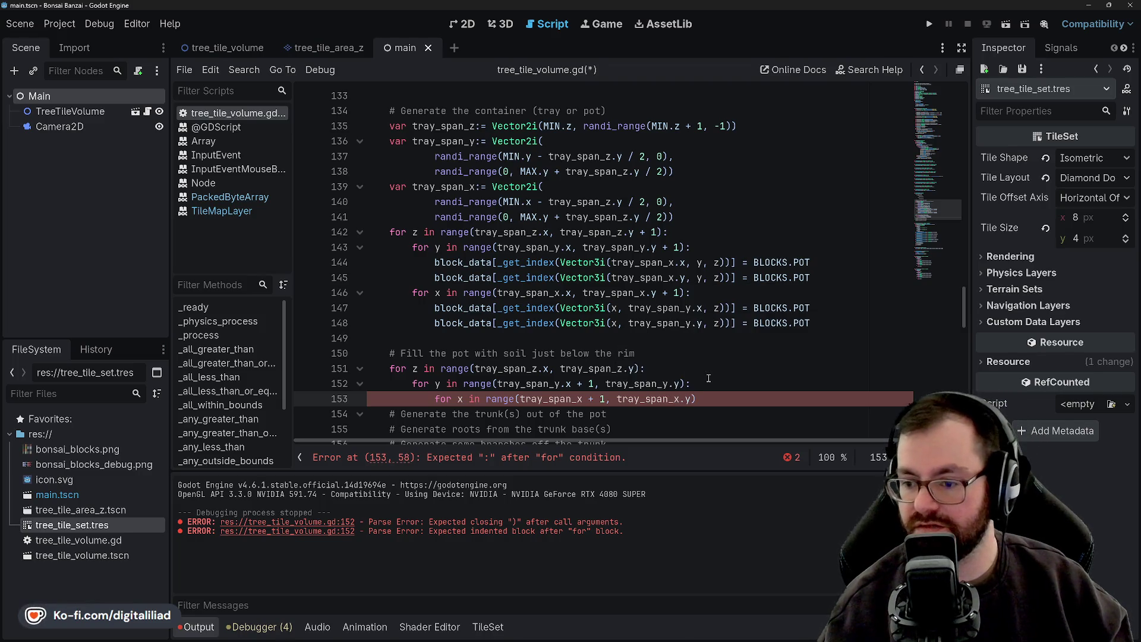
pyautogui.hotkey('ctrl', 's')
# Remove the stray quote, end the x loop with a colon, add a body line and save
pyautogui.write('"')
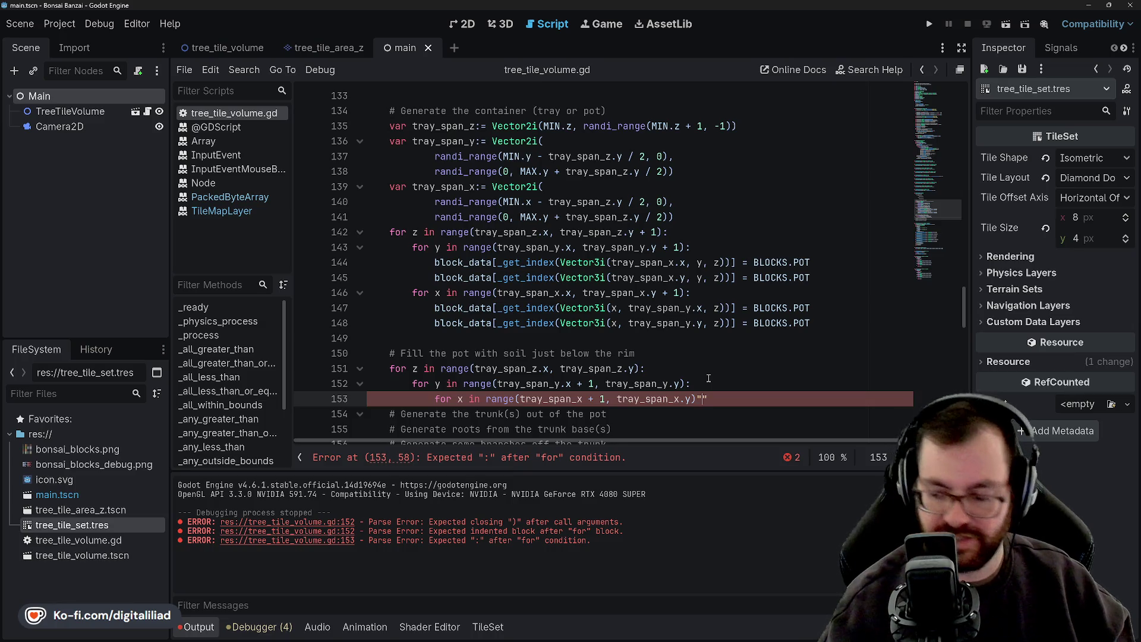
pyautogui.press('Return')
pyautogui.press('BackSpace')
pyautogui.press('BackSpace')
pyautogui.write(':')
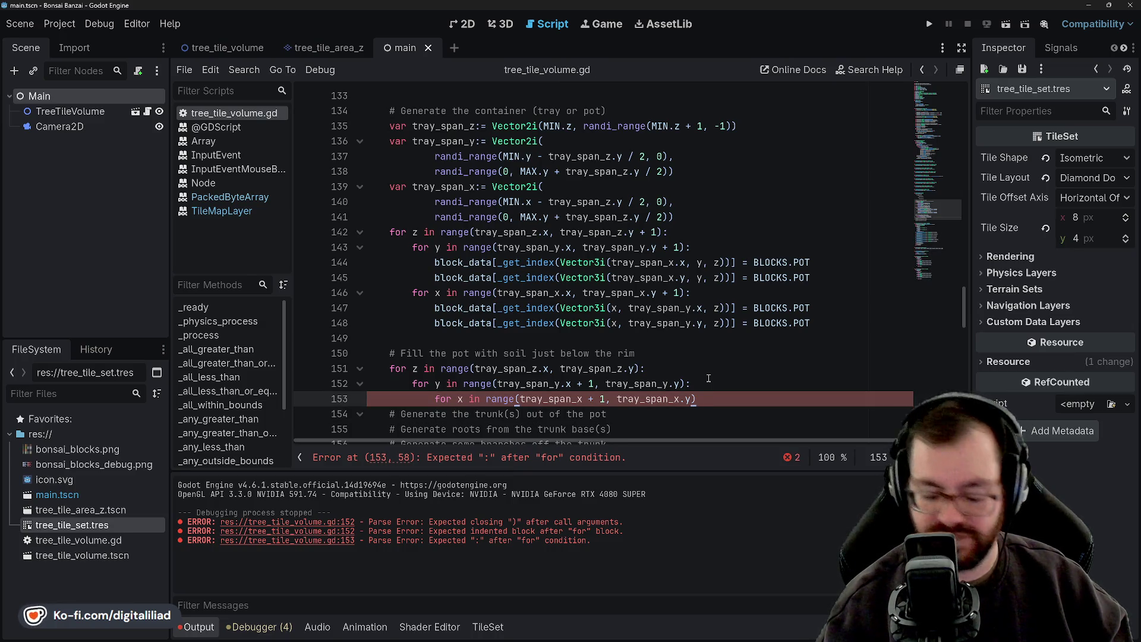
pyautogui.press('Return')
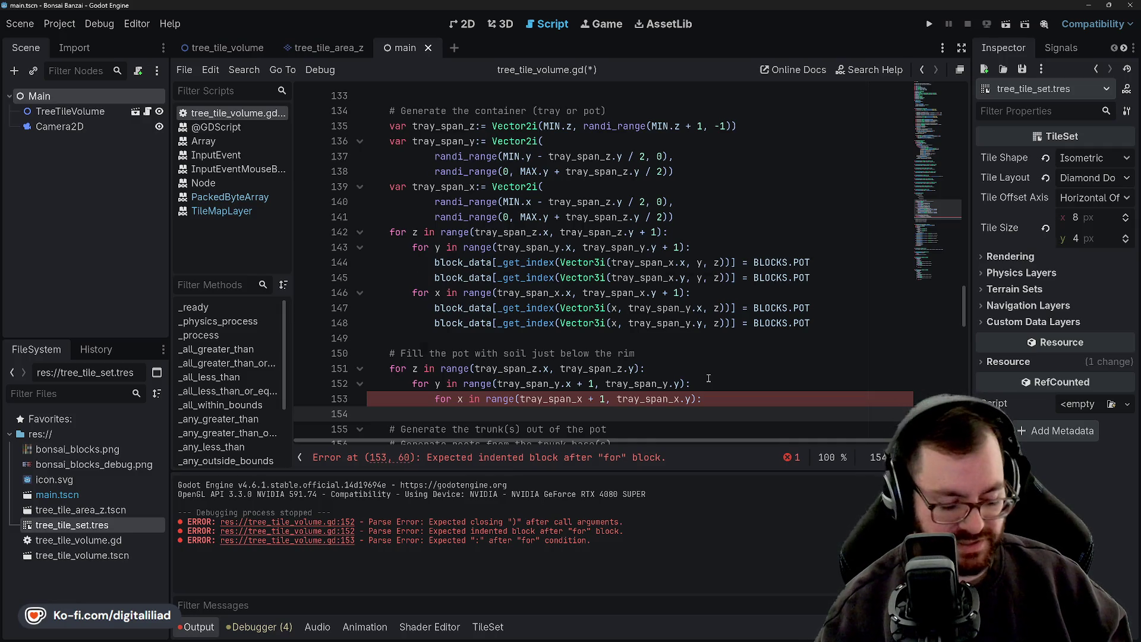
pyautogui.hotkey('ctrl', 's')
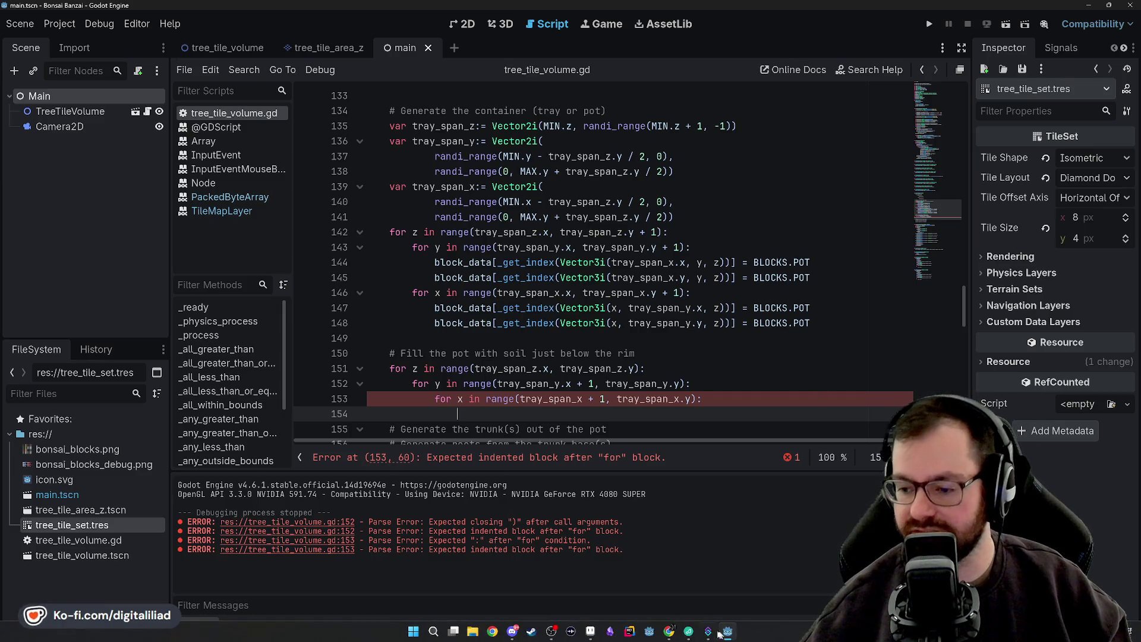
# Bring Chrome forward, switch to the Down2Jam tab and zoom the page to 200%
pyautogui.moveTo(672, 635)
pyautogui.click(692, 580)
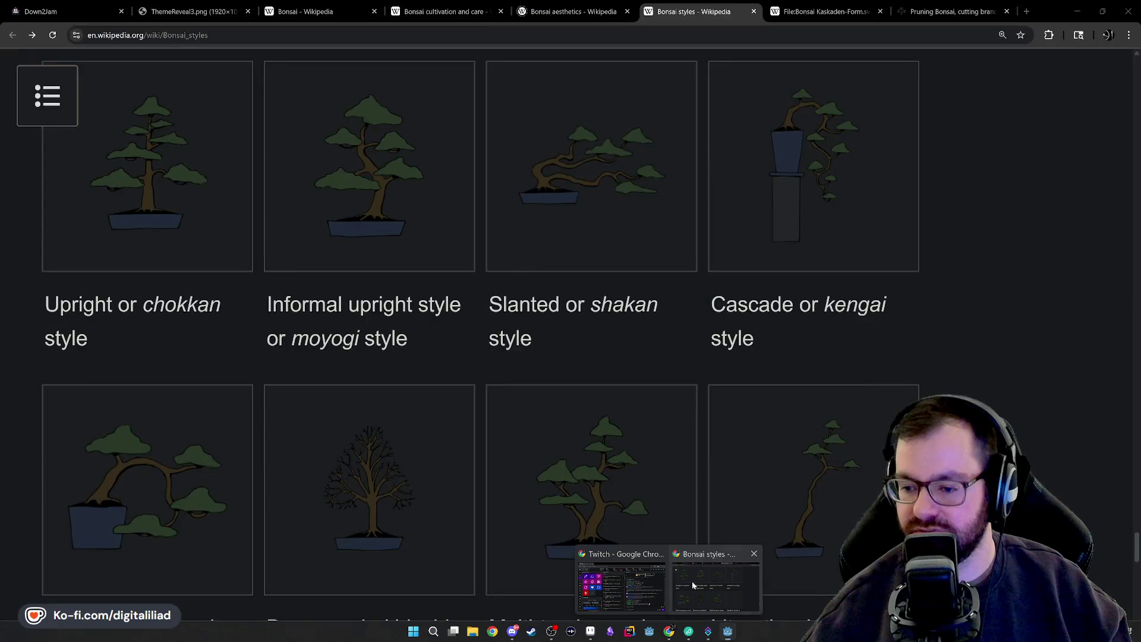
pyautogui.click(60, 11)
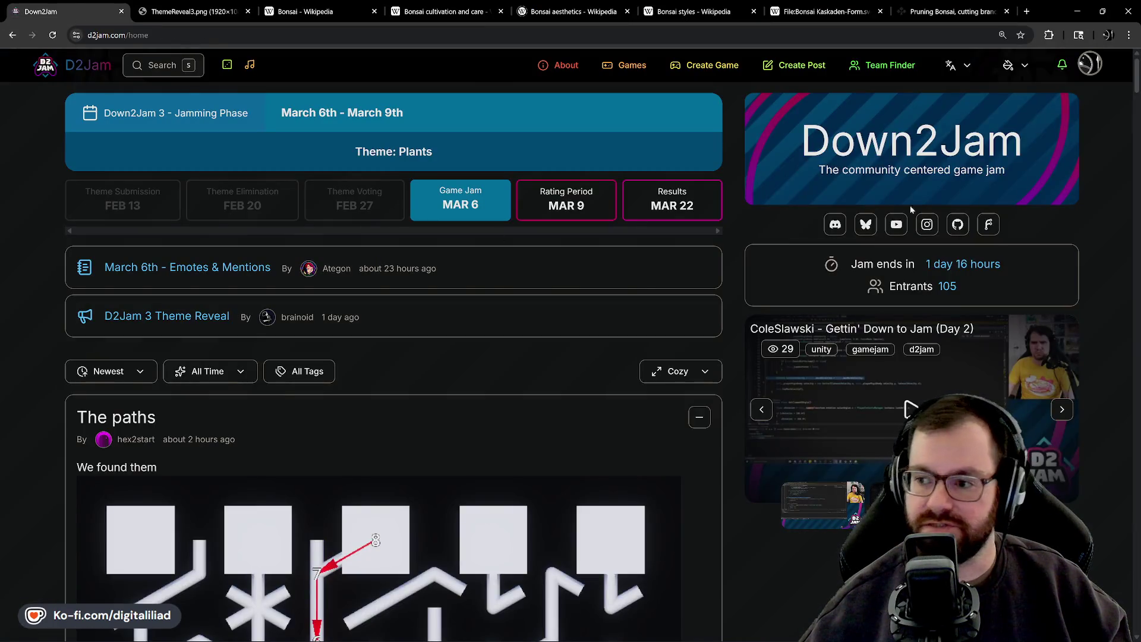
pyautogui.hotkey('ctrl', '+')
pyautogui.hotkey('ctrl', '+')
pyautogui.hotkey('ctrl', '+')
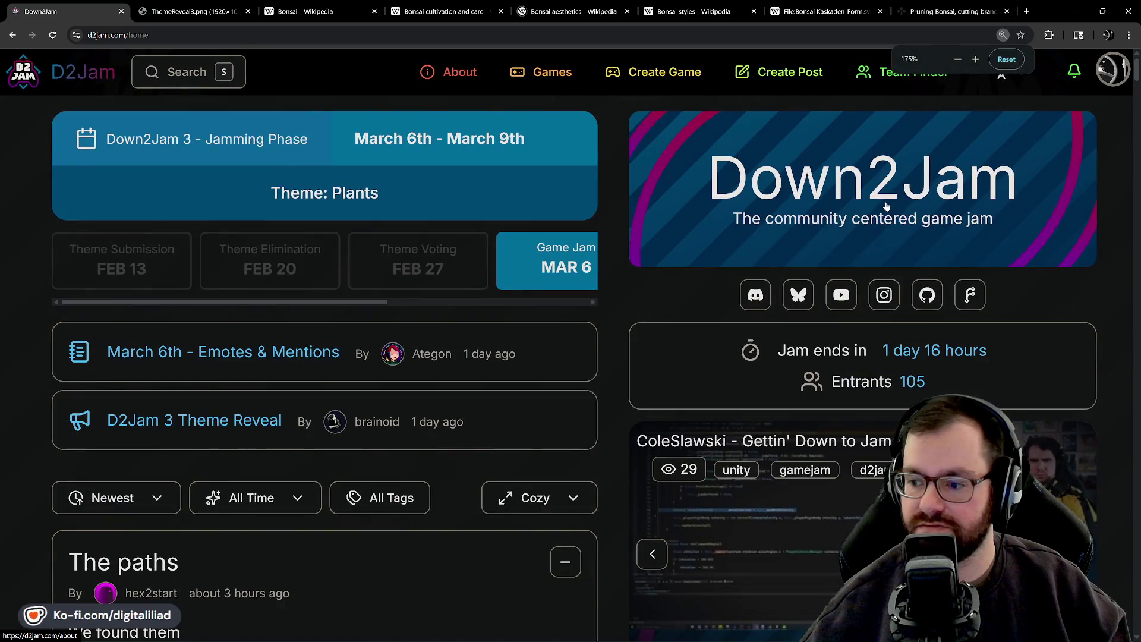
pyautogui.hotkey('ctrl', '+')
# Scroll through the posts, feature the 'Making a game in 72hrs' stream, then view the Plants theme image
pyautogui.scroll(-1, 844, 211)
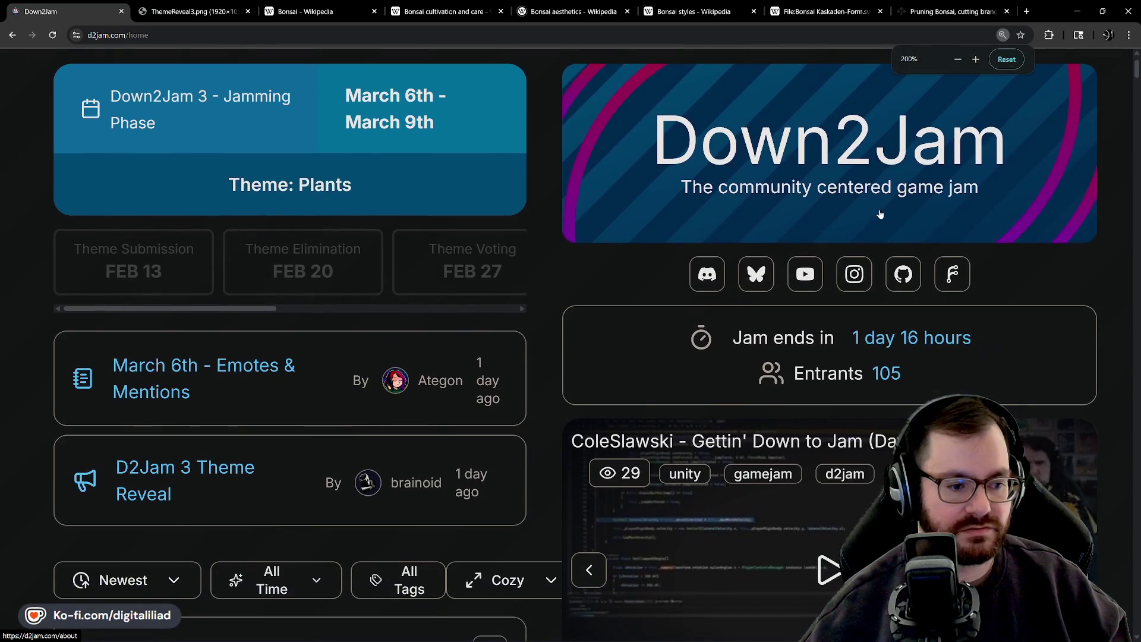
pyautogui.scroll(1, 814, 212)
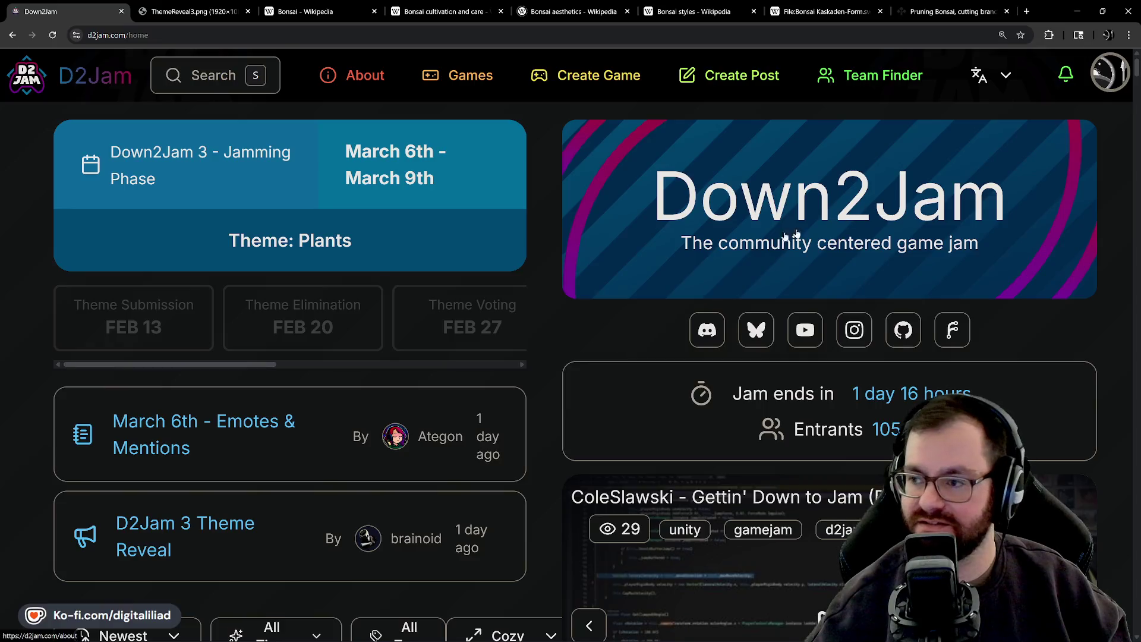
pyautogui.scroll(-9, 191, 183)
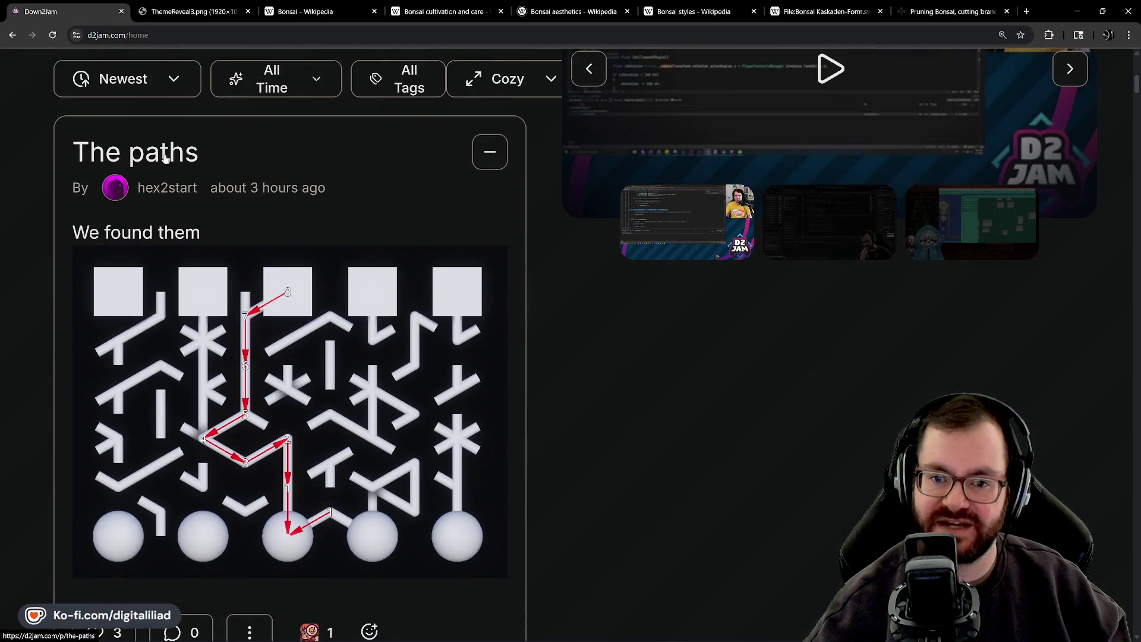
pyautogui.scroll(-3, 304, 382)
pyautogui.scroll(-3, 304, 382)
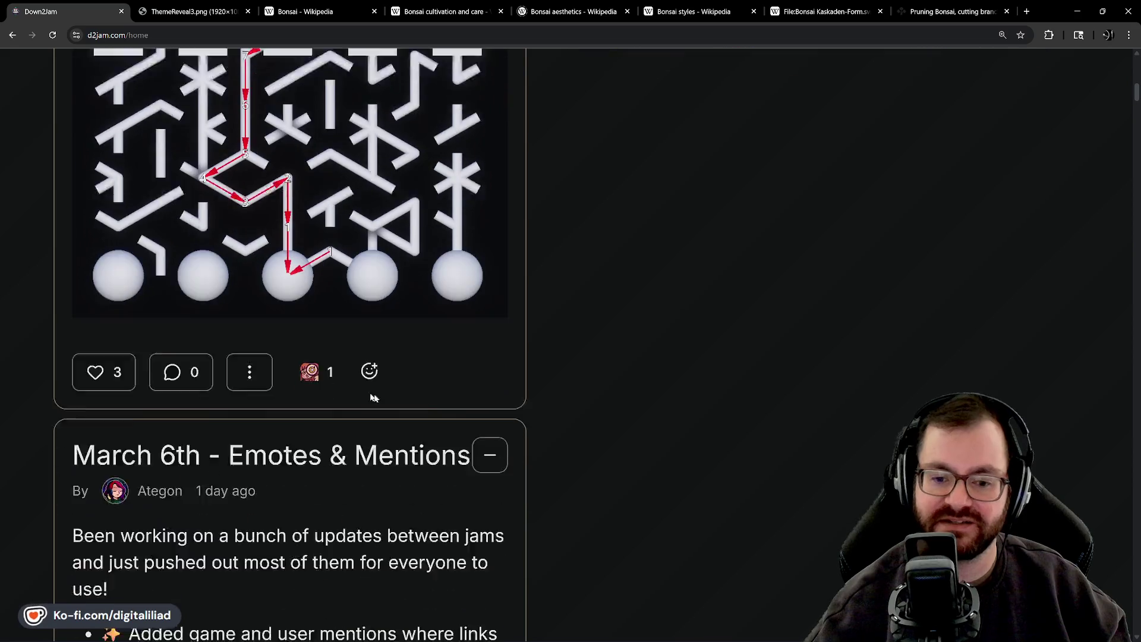
pyautogui.scroll(9, 347, 308)
pyautogui.scroll(2, 315, 423)
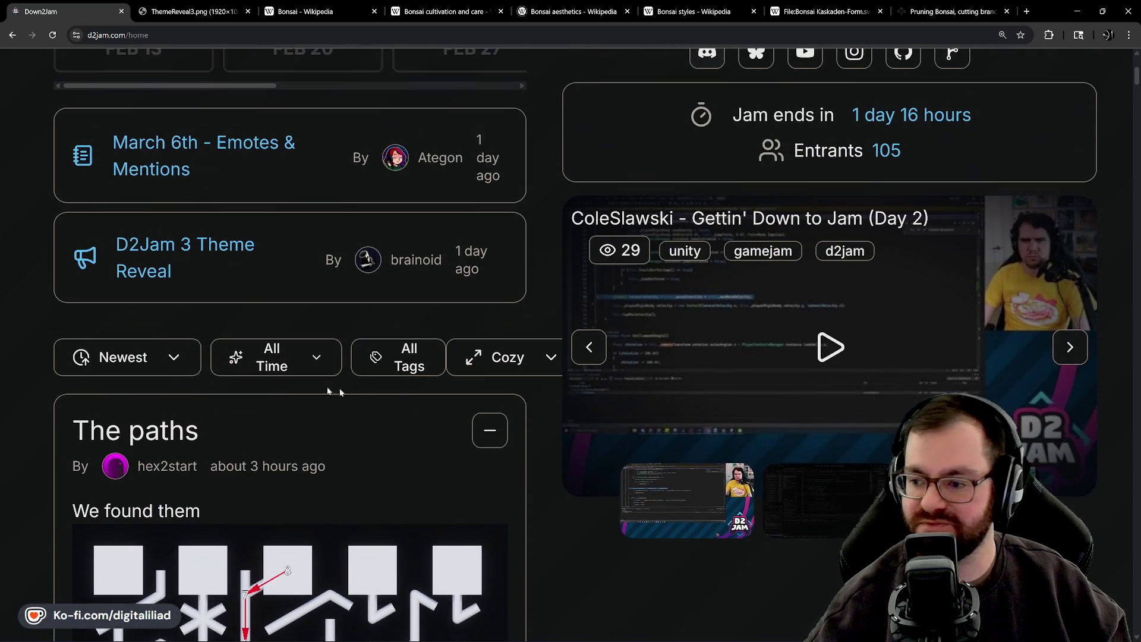
pyautogui.scroll(-2, 331, 394)
pyautogui.click(835, 381)
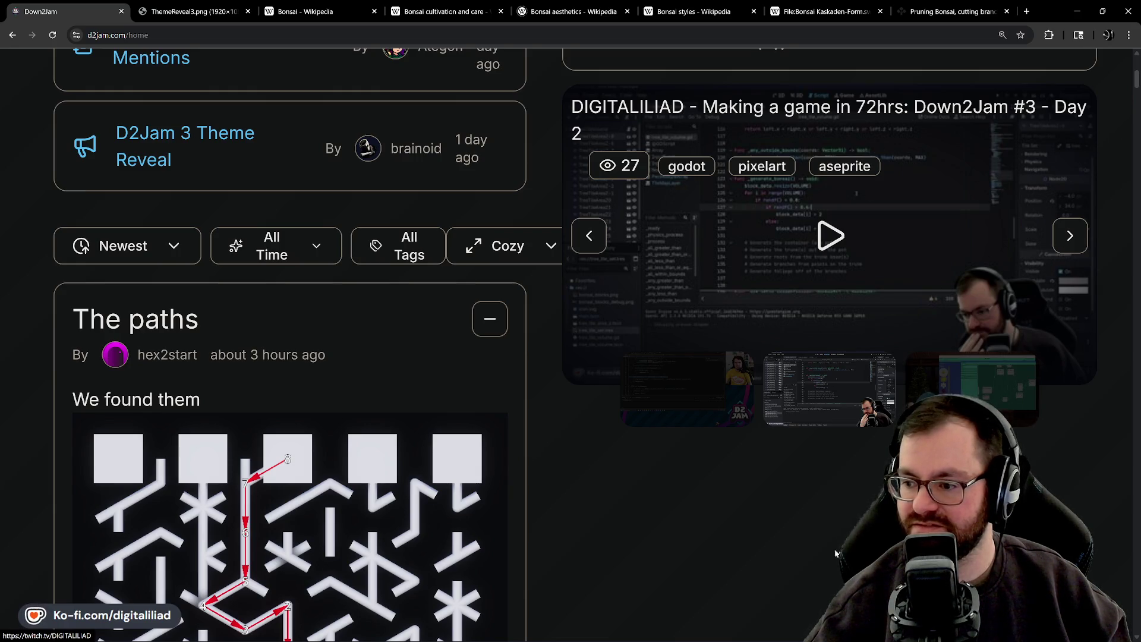
pyautogui.scroll(-1, 933, 340)
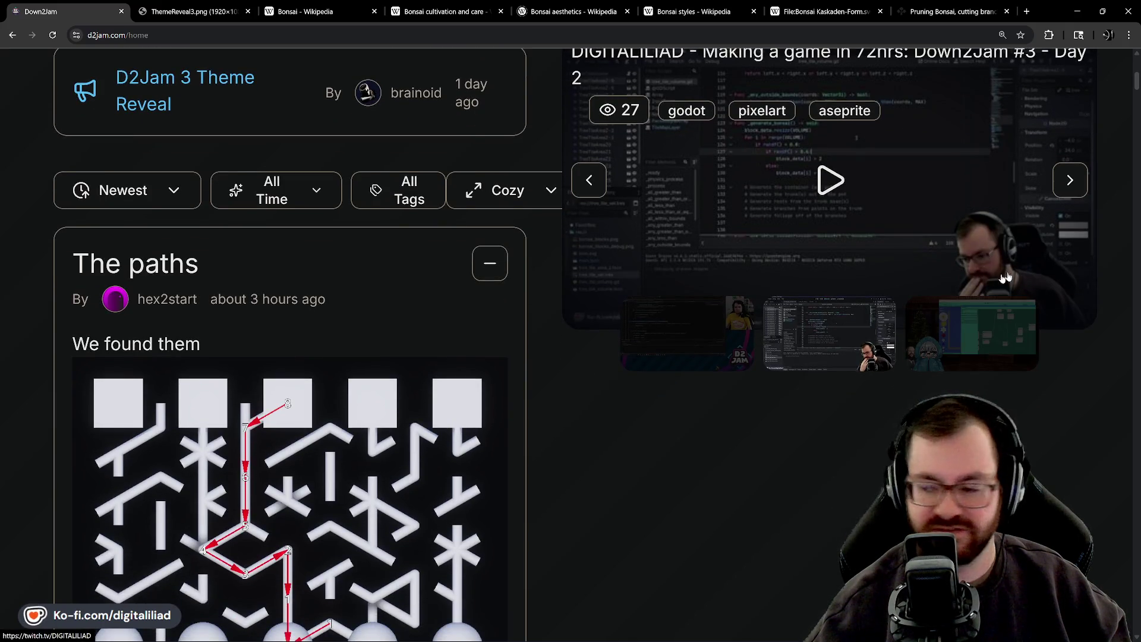
pyautogui.scroll(1, 1003, 328)
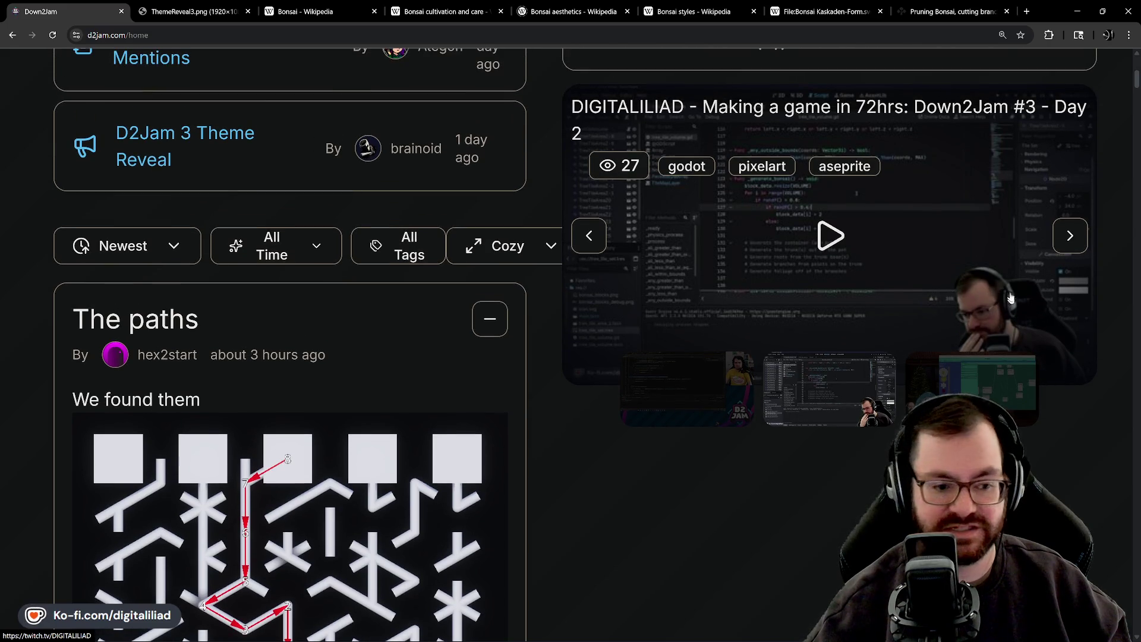
pyautogui.scroll(7, 873, 300)
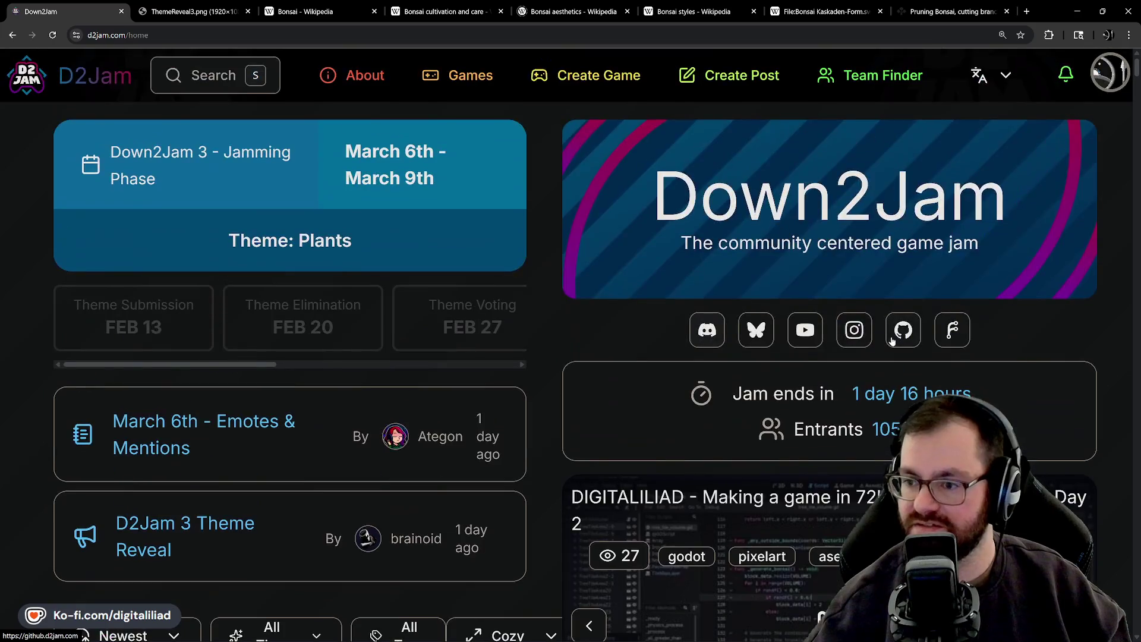
pyautogui.click(155, 11)
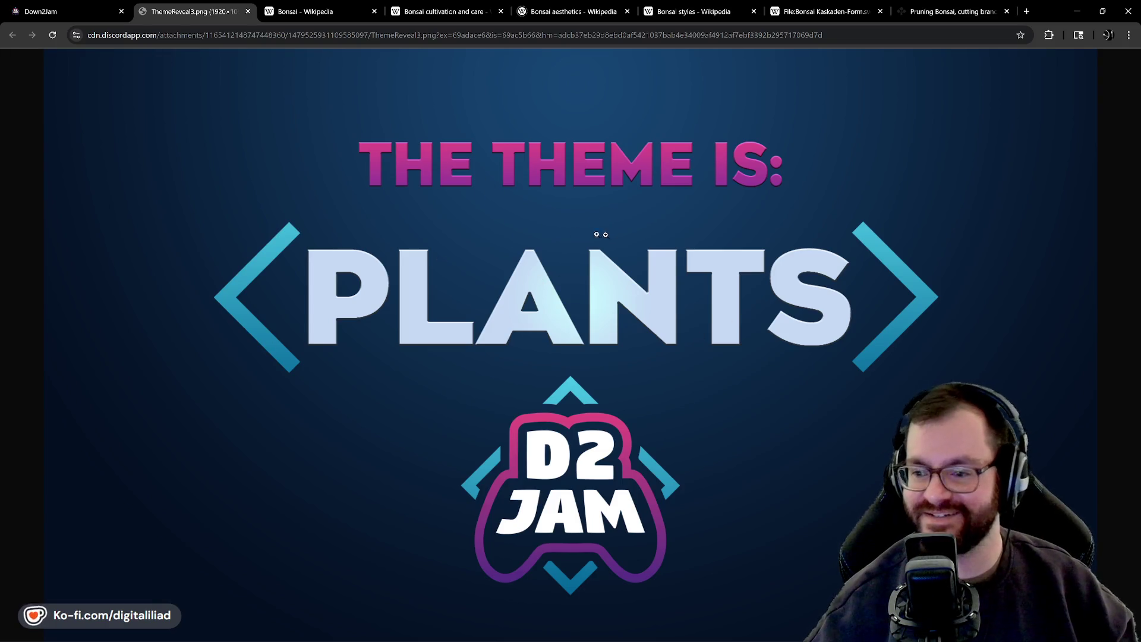
# Minimize Chrome to get back to tree_tile_volume.gd in the Godot editor
pyautogui.click(1083, 9)
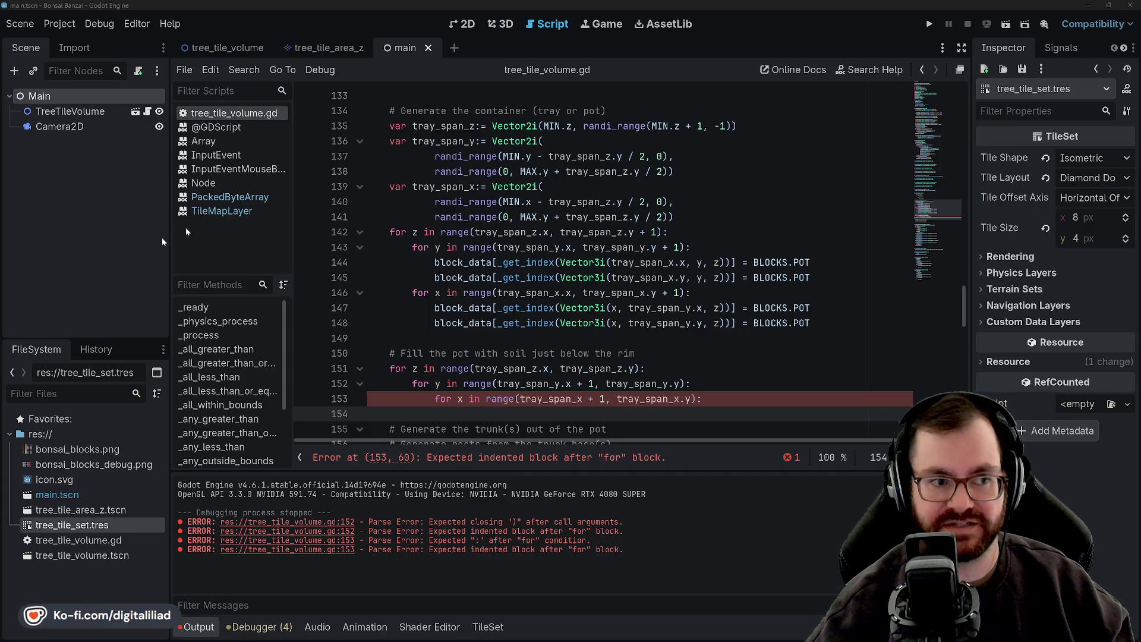
pyautogui.scroll(-1, 553, 291)
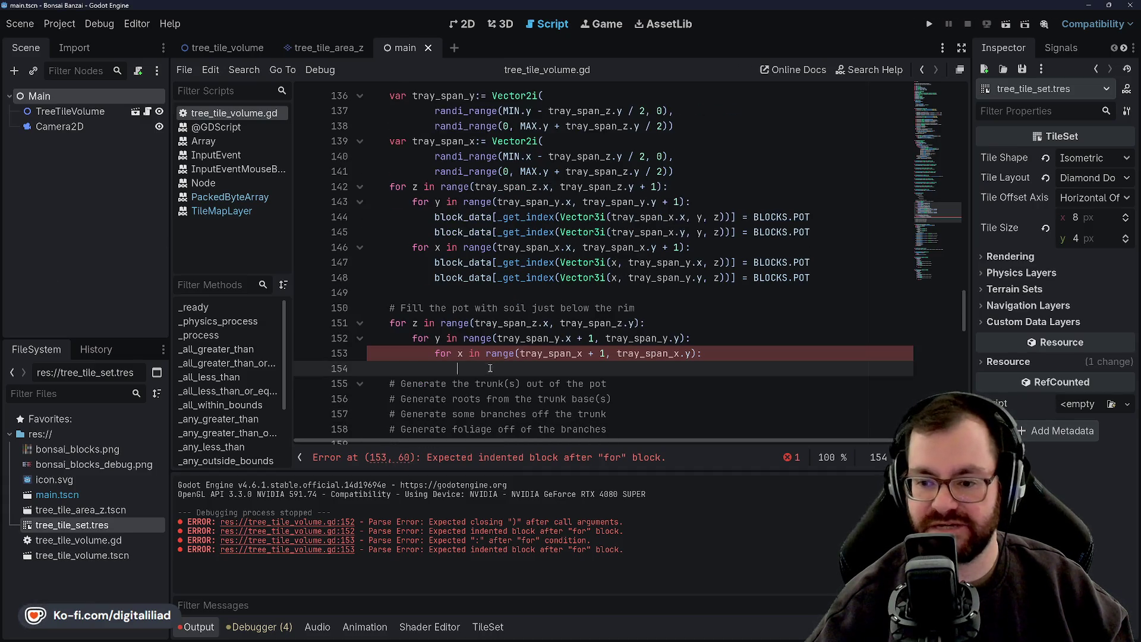
pyautogui.scroll(-1, 515, 289)
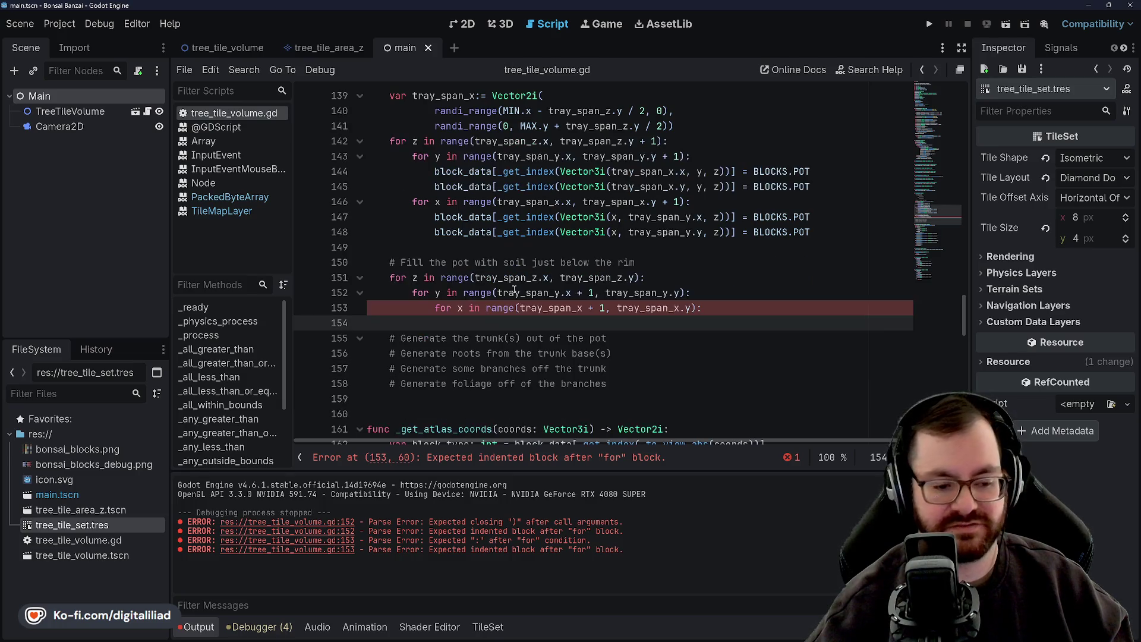
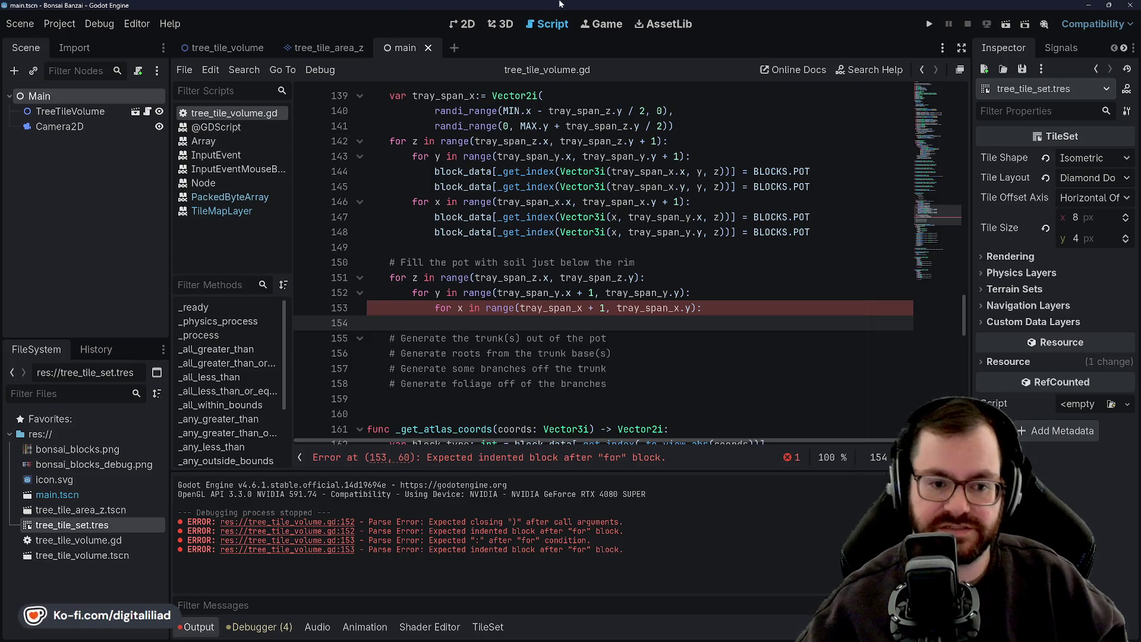
# Fill the soil loop body with the BLOCKS.SOIL block type and save
pyautogui.click(457, 249)
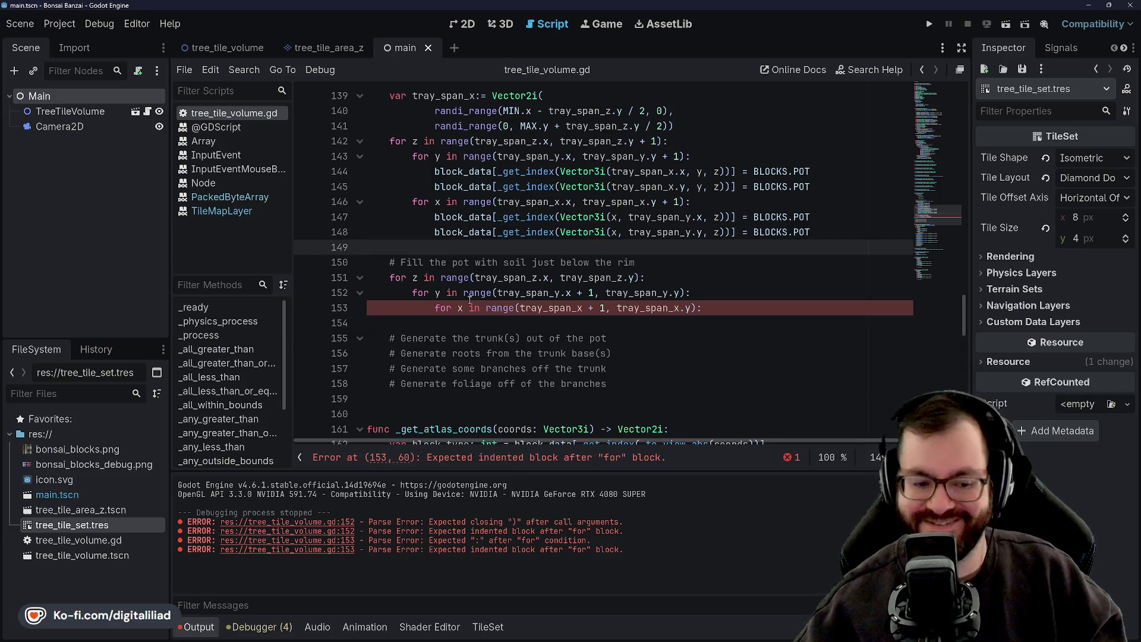
pyautogui.click(453, 324)
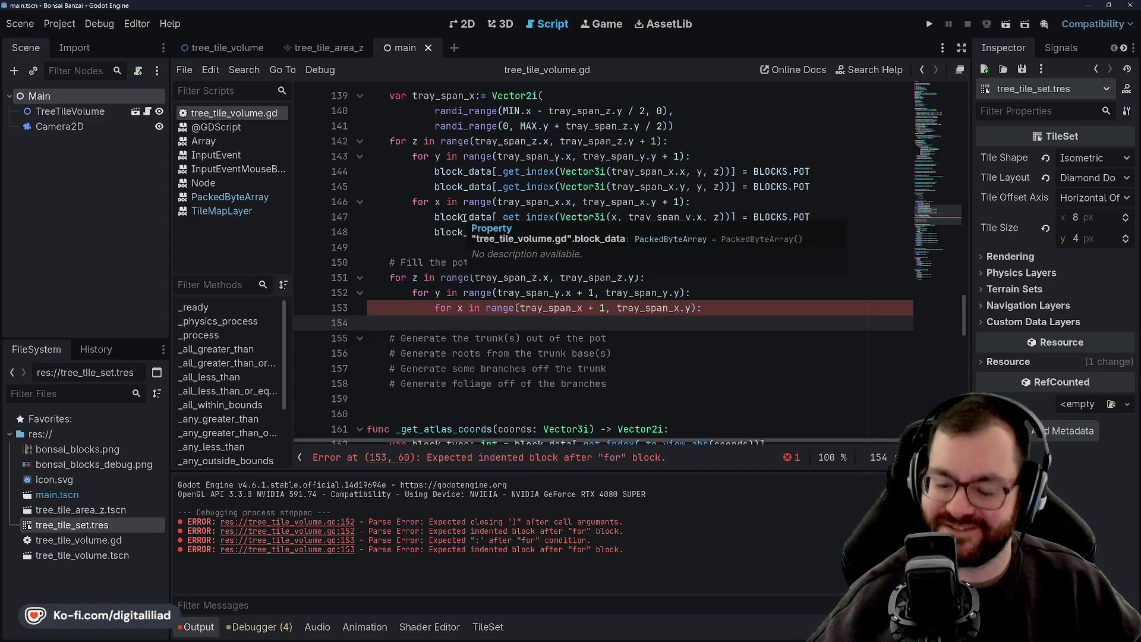
pyautogui.click(467, 248)
pyautogui.click(472, 334)
pyautogui.click(473, 327)
pyautogui.click(457, 244)
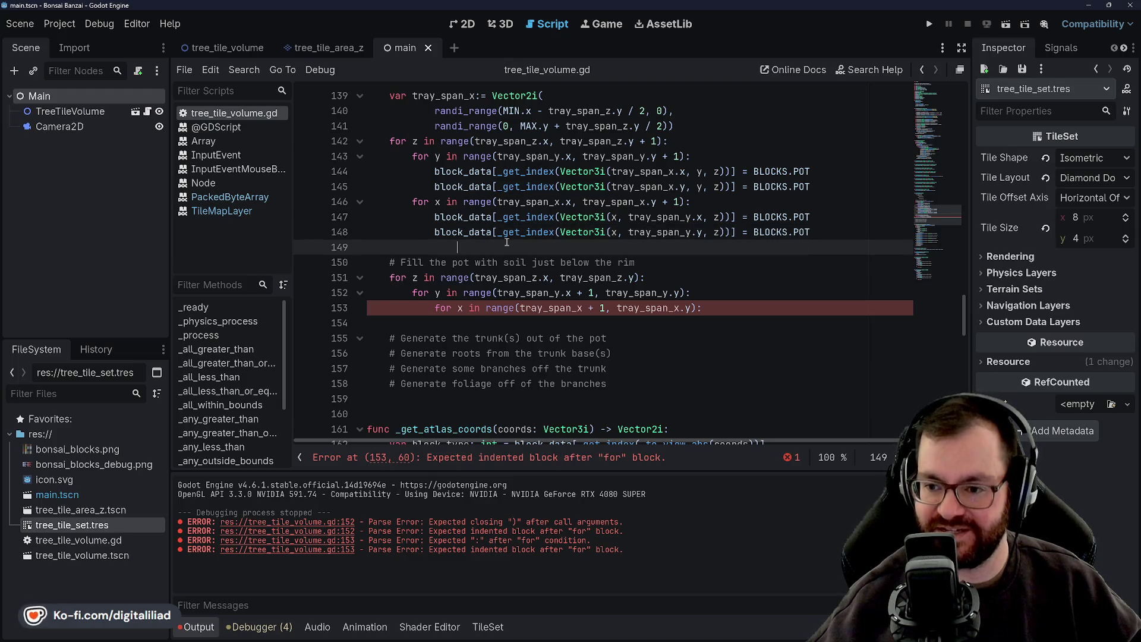
pyautogui.click(484, 319)
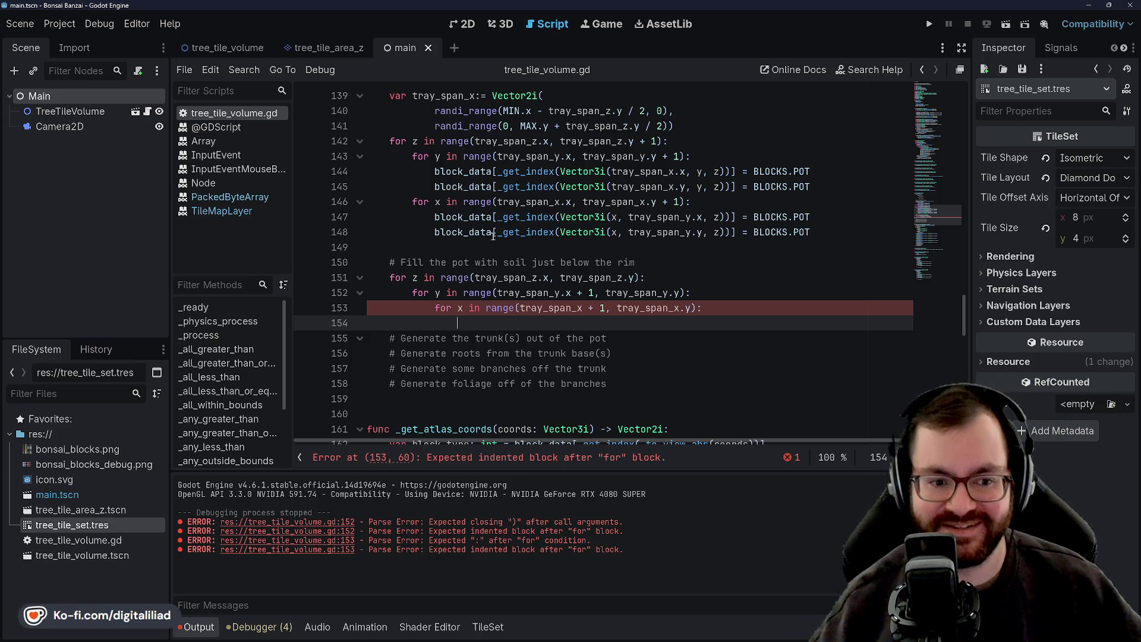
pyautogui.click(476, 247)
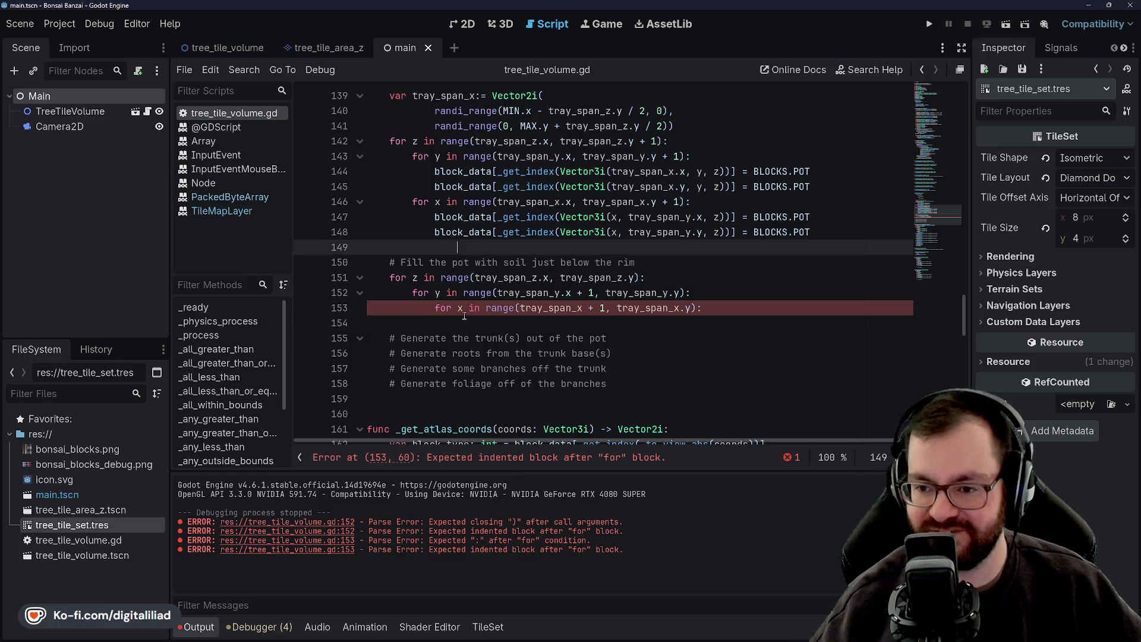
pyautogui.scroll(1, 481, 252)
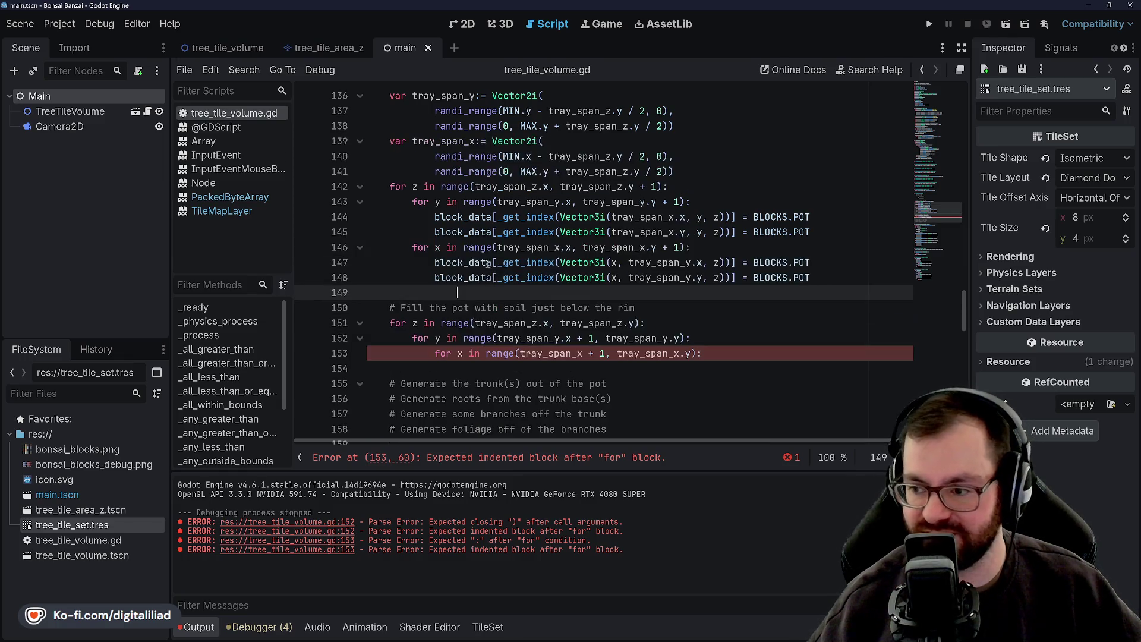
pyautogui.click(468, 369)
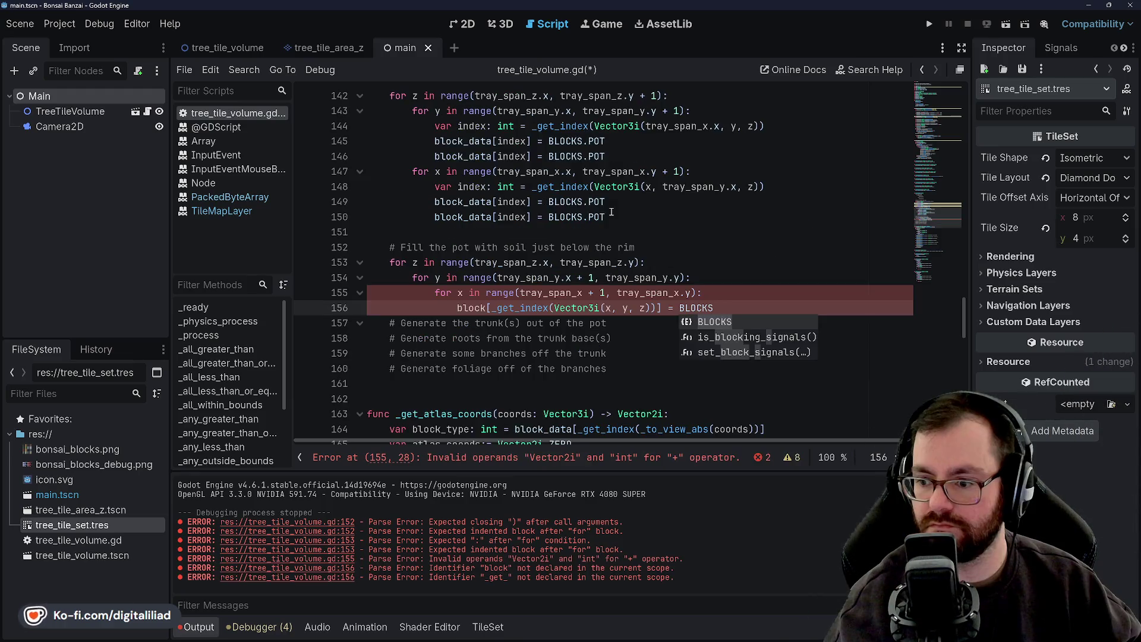
pyautogui.write('.S')
pyautogui.press('Return')
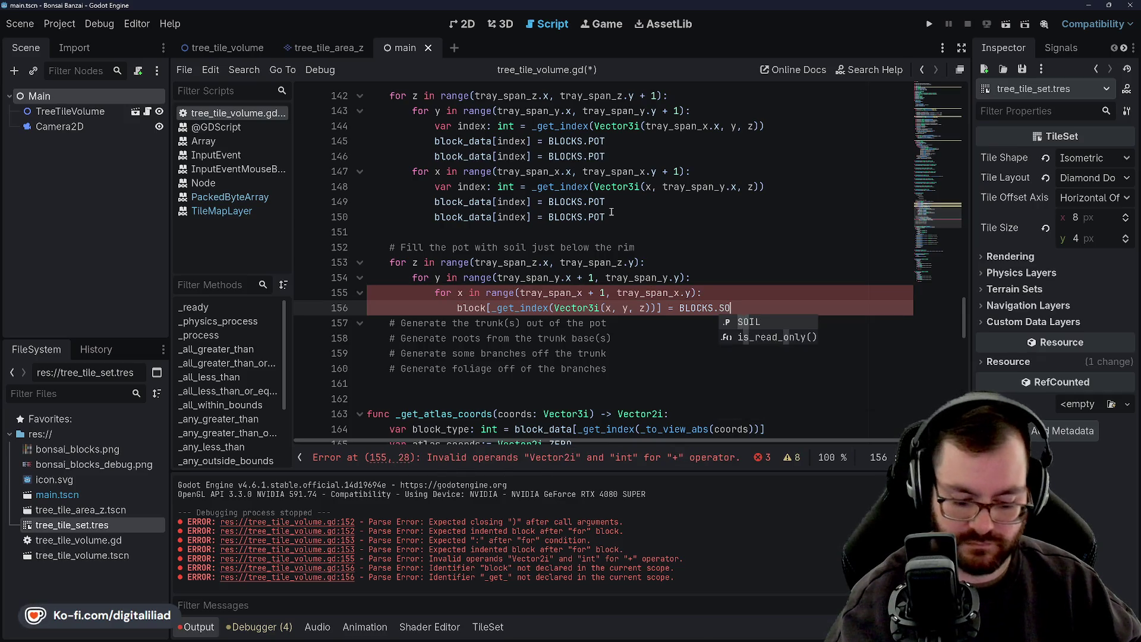
pyautogui.hotkey('ctrl', 's')
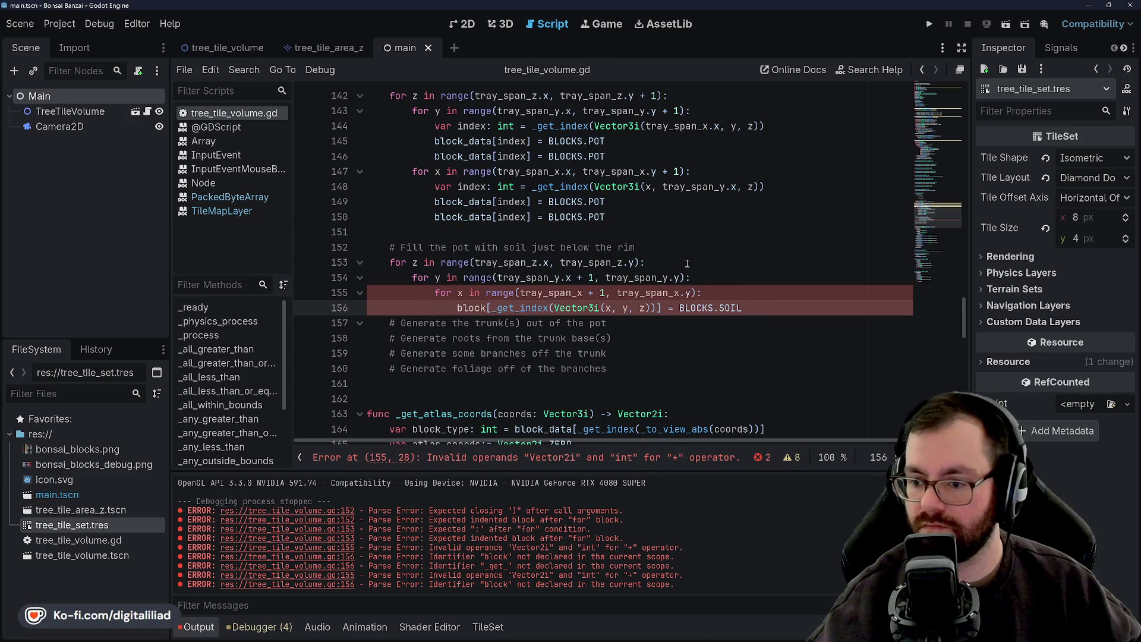
# Complete the assignment target as block_data[ and check the soil loop ranges
pyautogui.click(687, 263)
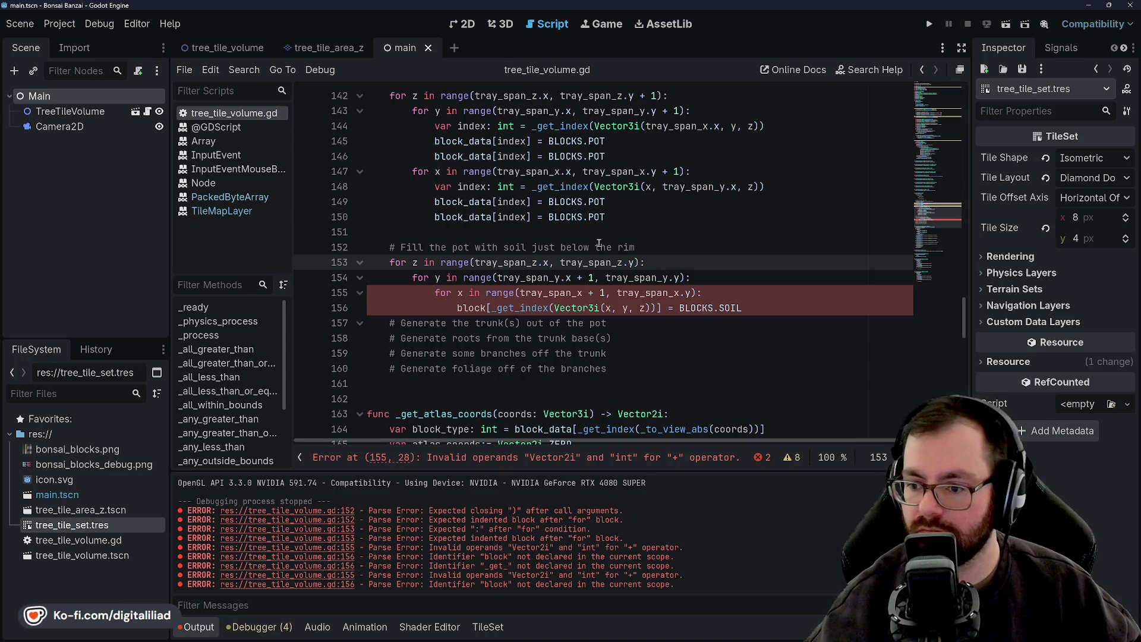
pyautogui.click(488, 308)
pyautogui.write('_data[')
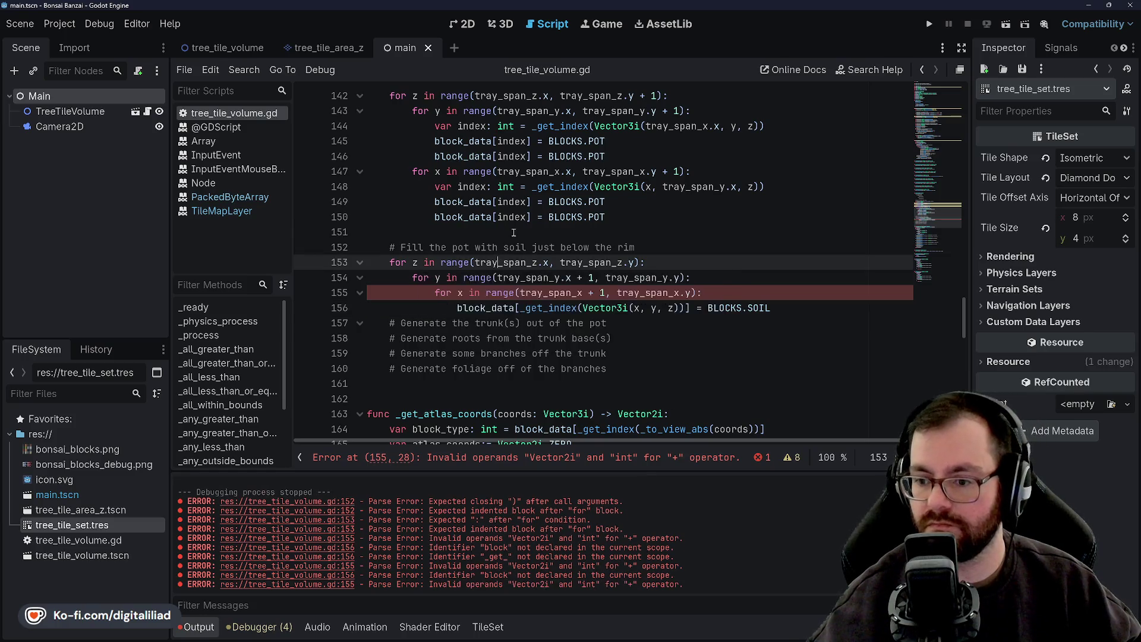
pyautogui.click(488, 278)
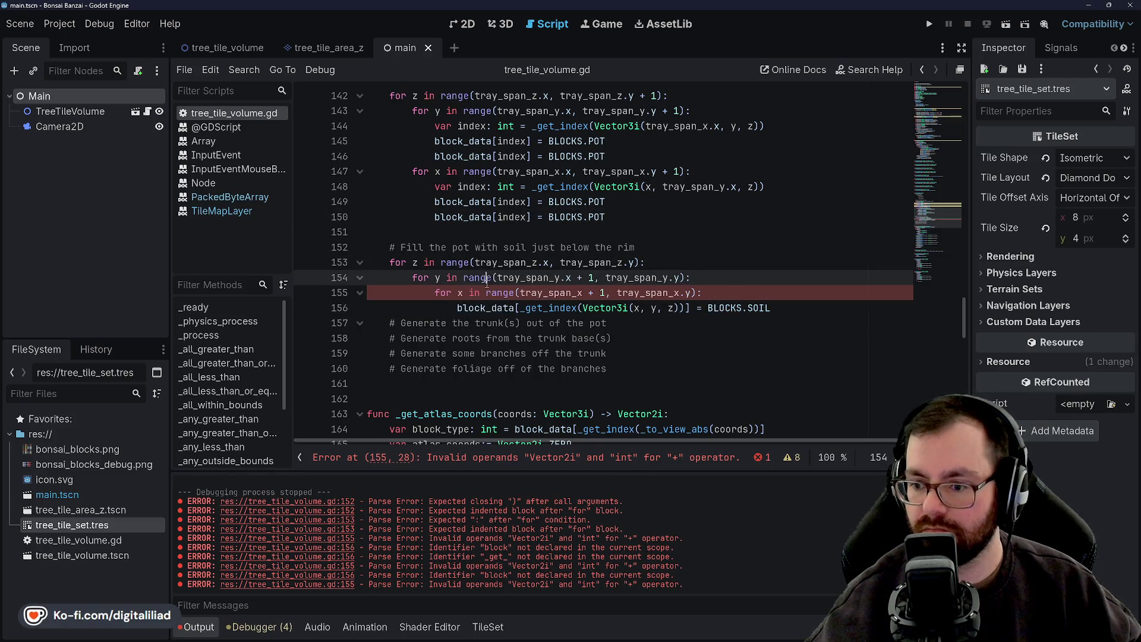
pyautogui.click(580, 263)
pyautogui.click(512, 293)
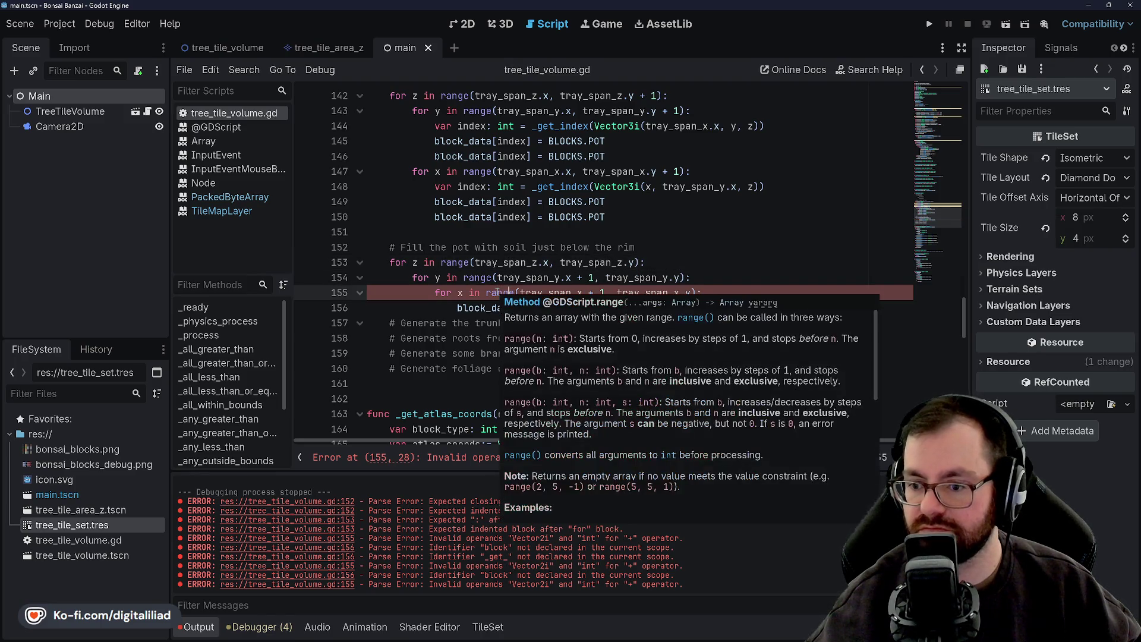
pyautogui.click(503, 265)
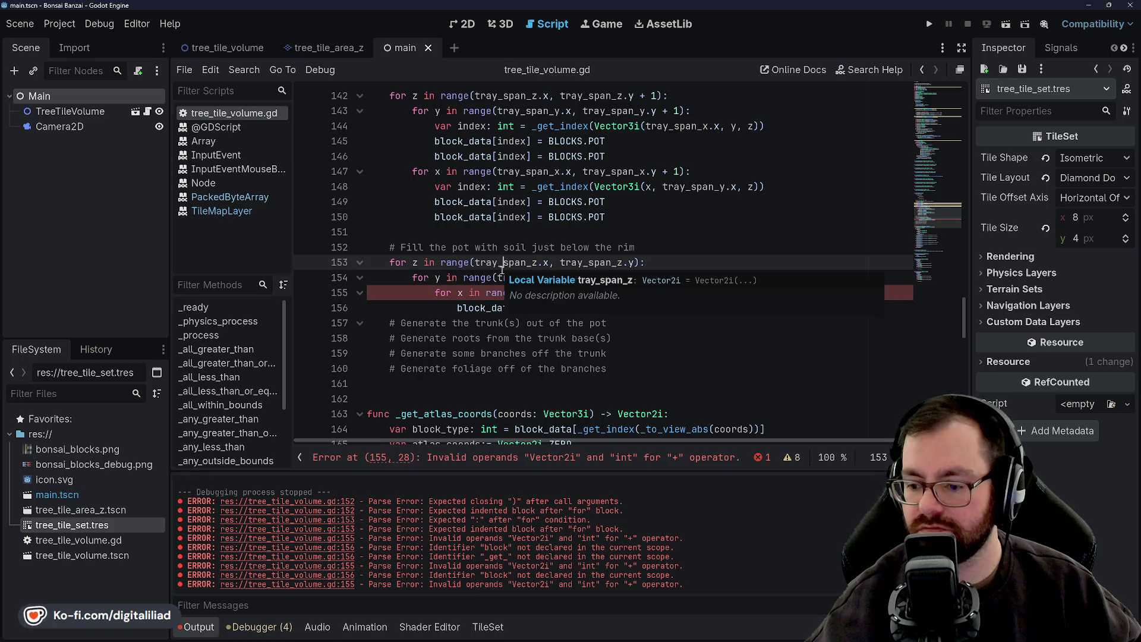
# Change the x loop range bound to tray_span_x.x and save the script
pyautogui.click(527, 247)
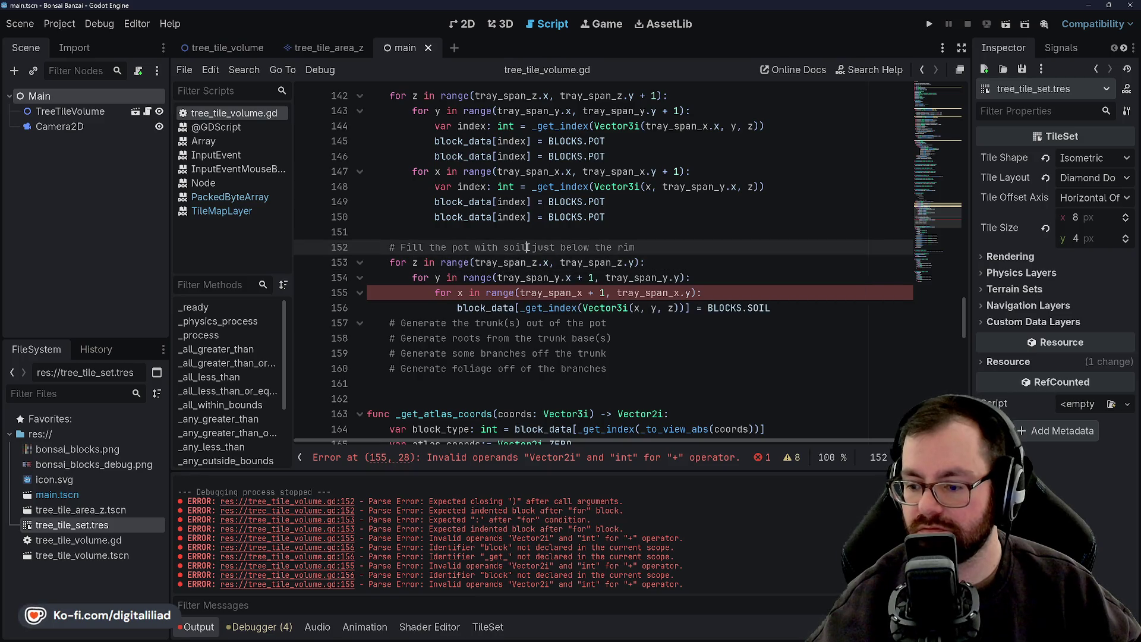
pyautogui.click(582, 294)
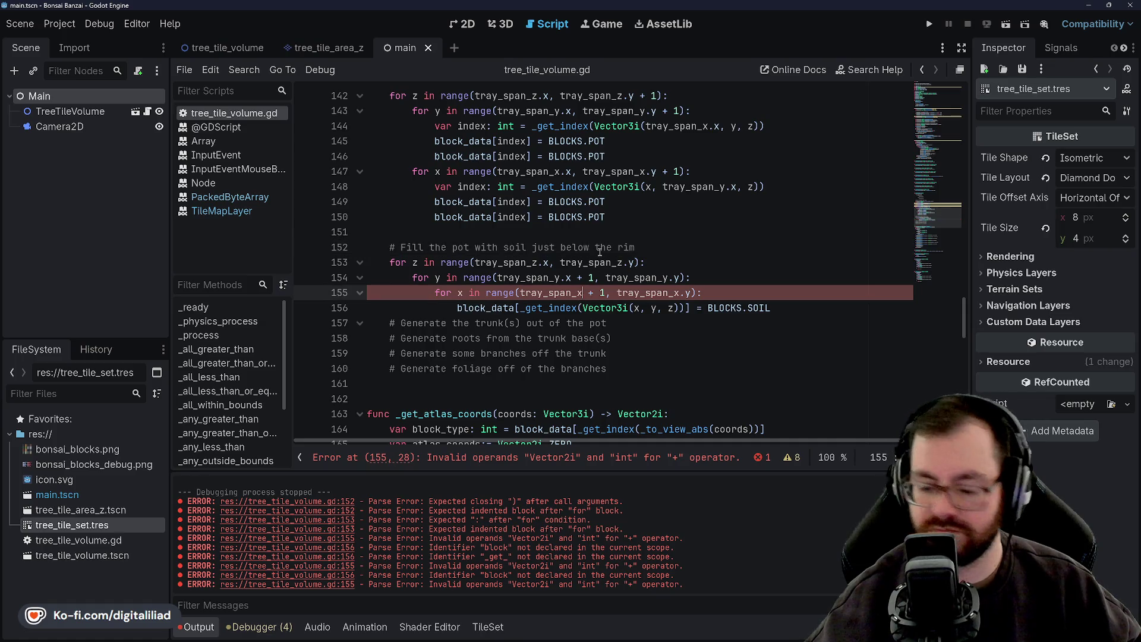
pyautogui.write('.x')
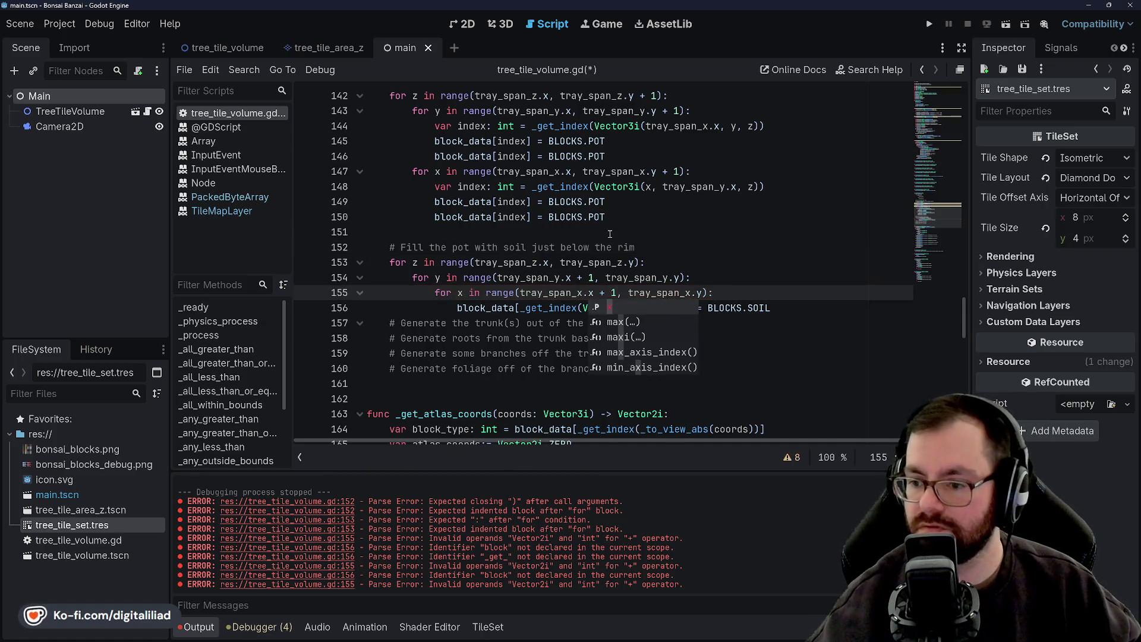
pyautogui.click(601, 232)
pyautogui.hotkey('ctrl', 's')
# Add a blank line after the soil assignment and launch the game to test the pot
pyautogui.click(642, 278)
pyautogui.click(667, 343)
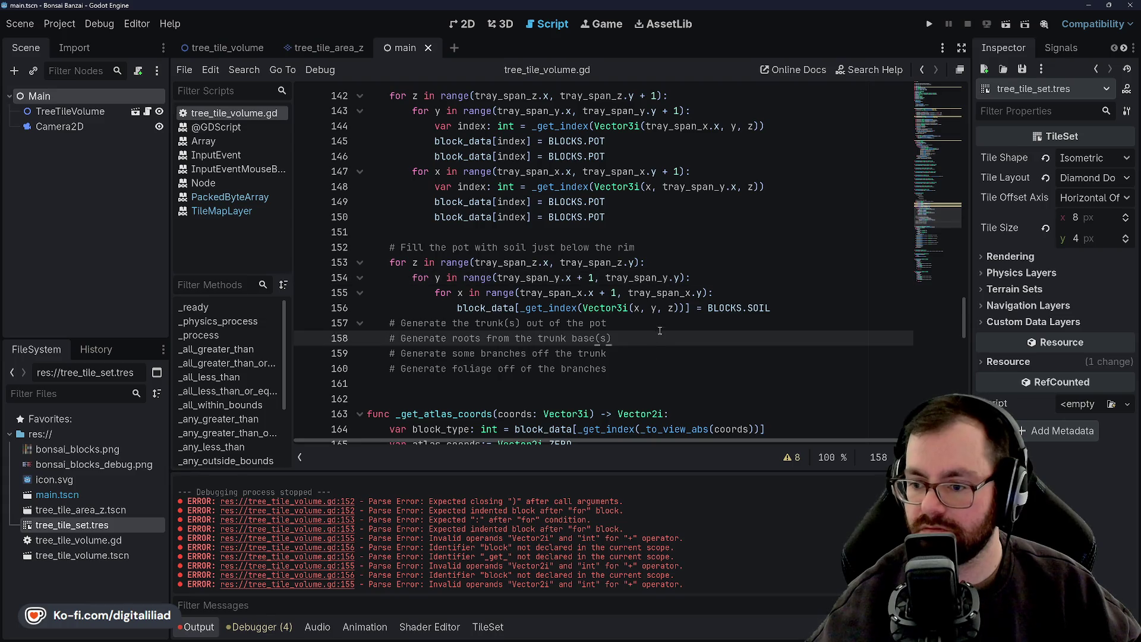
pyautogui.press('Up')
pyautogui.press('Up')
pyautogui.press('End')
pyautogui.press('Return')
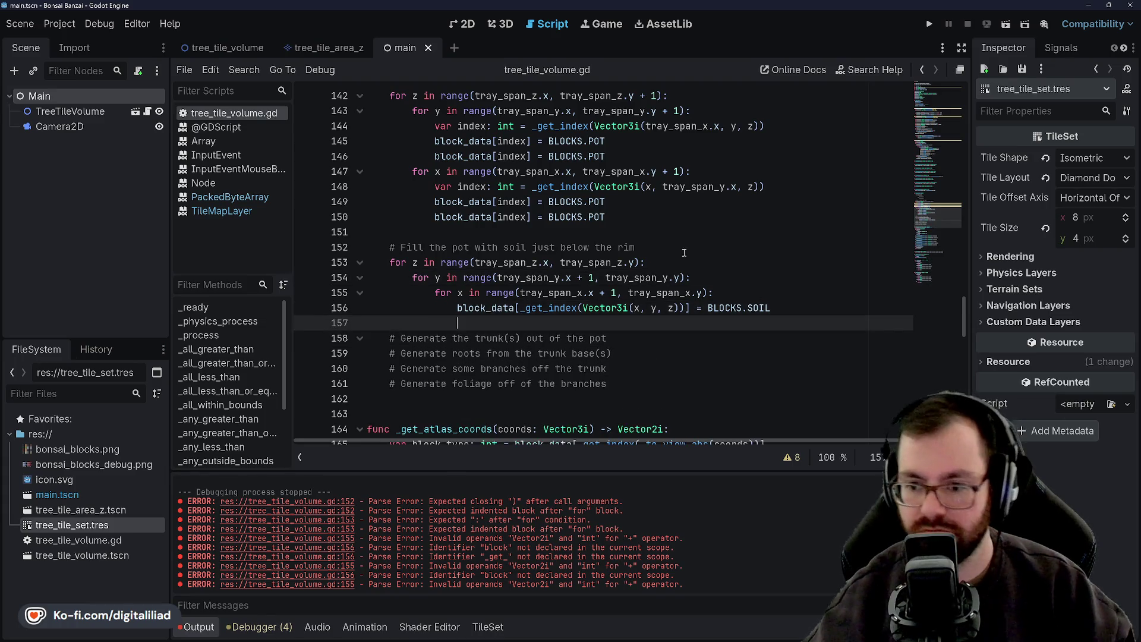
pyautogui.scroll(5, 594, 244)
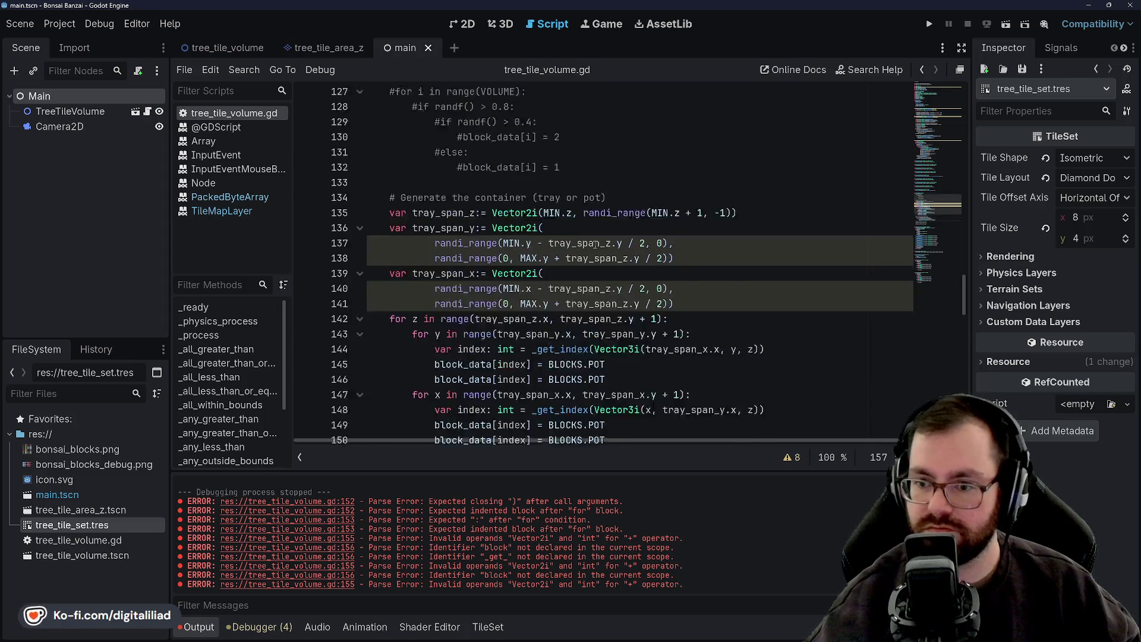
pyautogui.scroll(3, 594, 244)
pyautogui.scroll(-8, 535, 250)
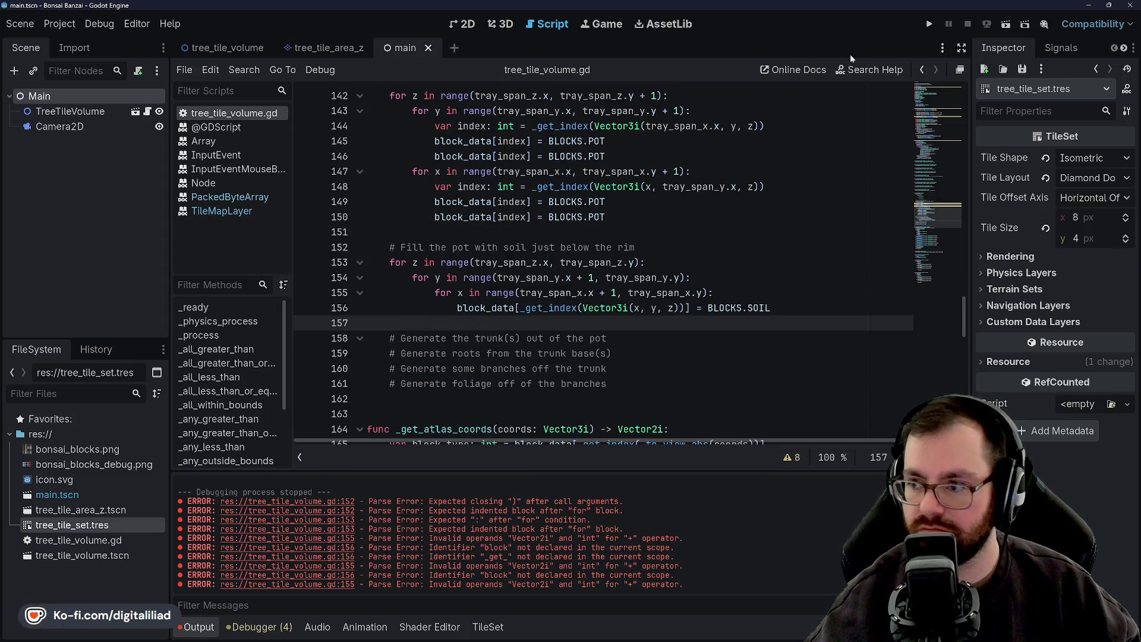
pyautogui.click(926, 24)
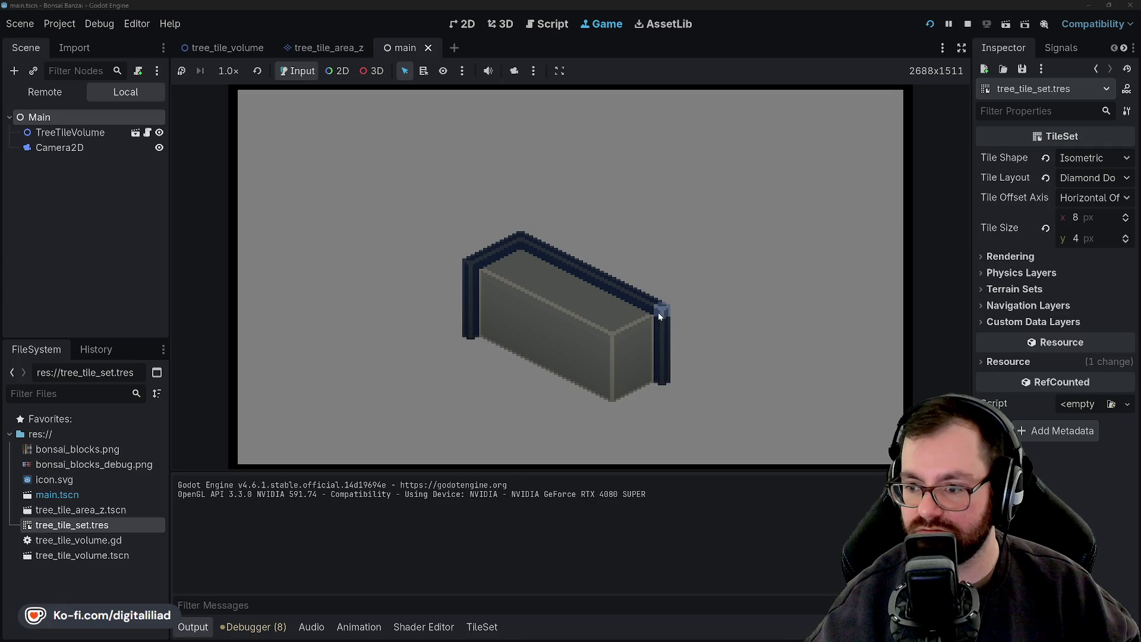
# Restart the game once to regenerate the pot, then stop it
pyautogui.click(931, 25)
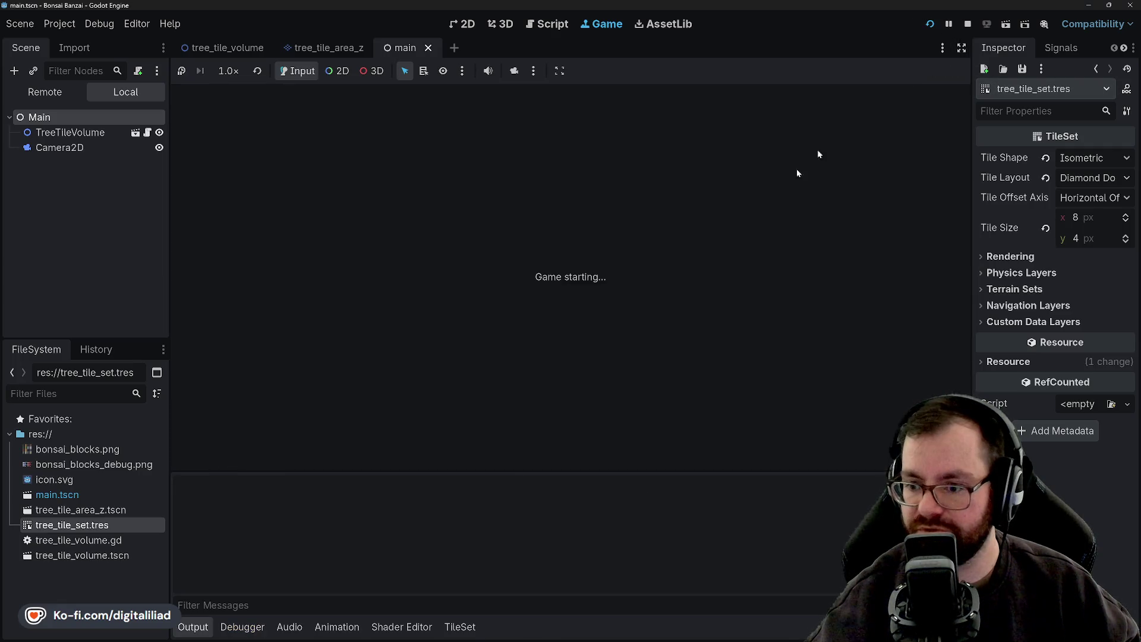
pyautogui.click(969, 24)
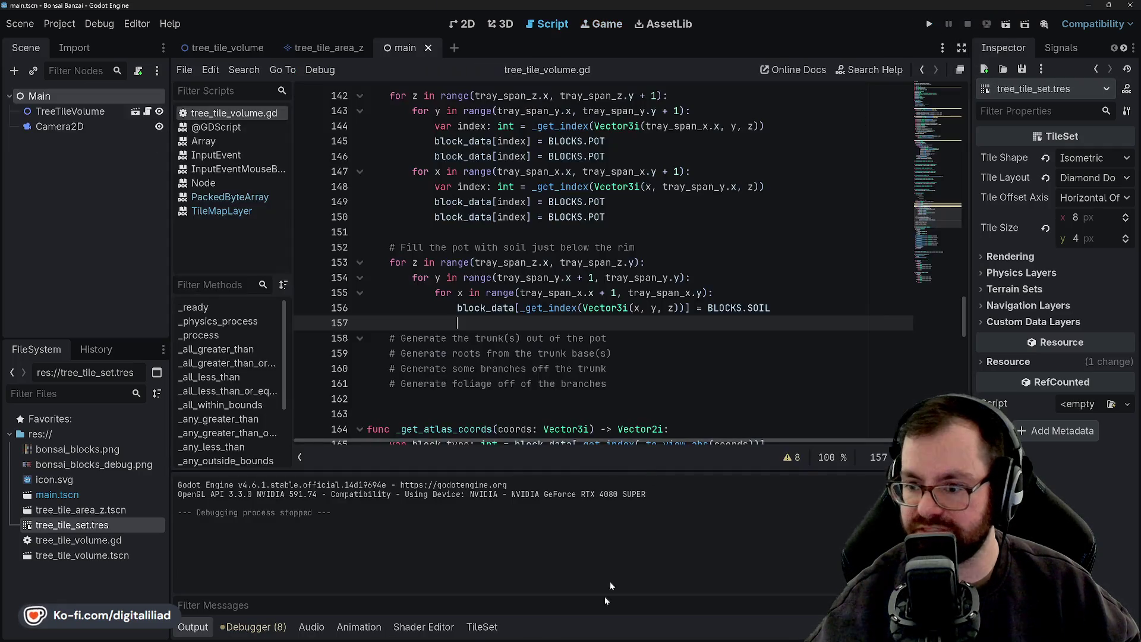
# Undo the extra blank line added after the pot wall code
pyautogui.scroll(1, 530, 241)
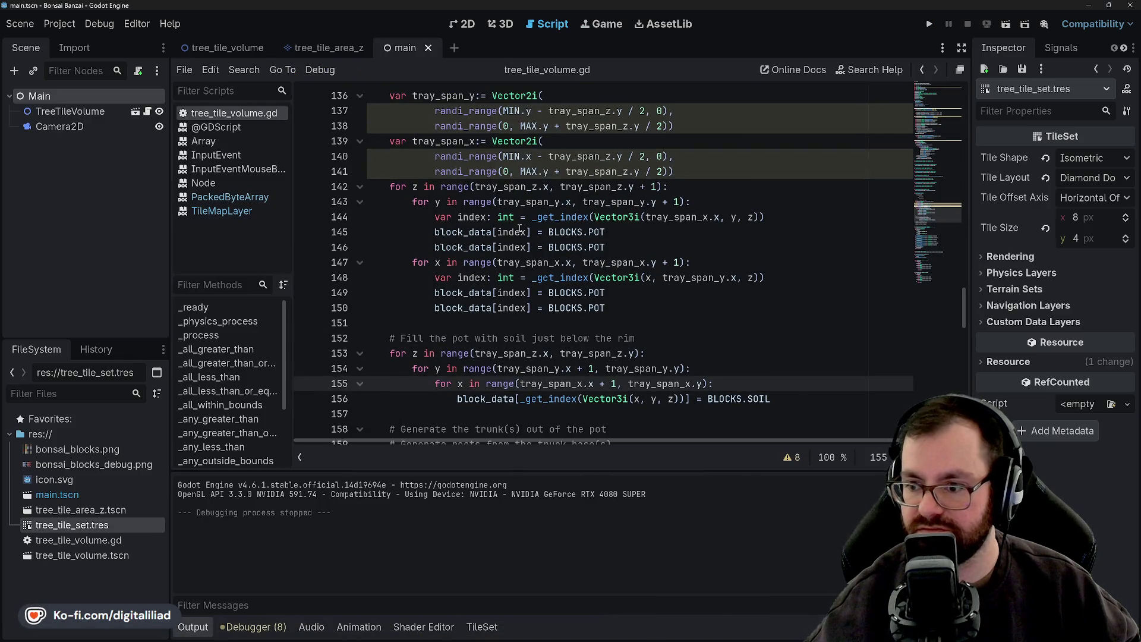
pyautogui.click(548, 231)
pyautogui.click(462, 245)
pyautogui.press('Up')
pyautogui.press('Up')
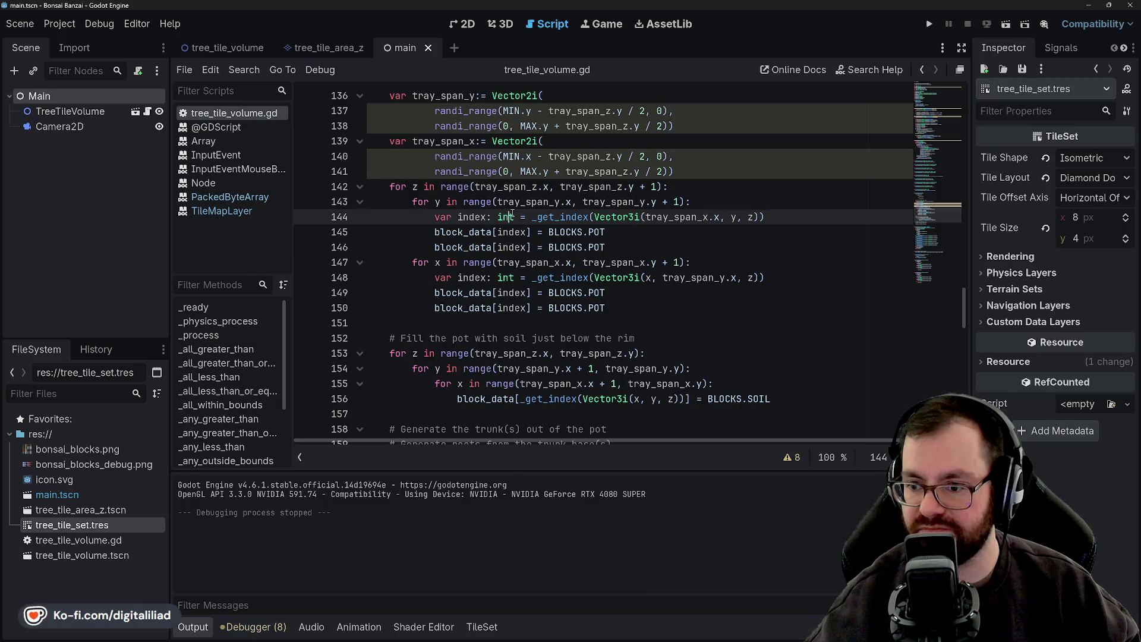
pyautogui.hotkey('ctrl', 'z')
pyautogui.hotkey('ctrl', 'z')
pyautogui.hotkey('ctrl', 'z')
pyautogui.hotkey('ctrl', 'z')
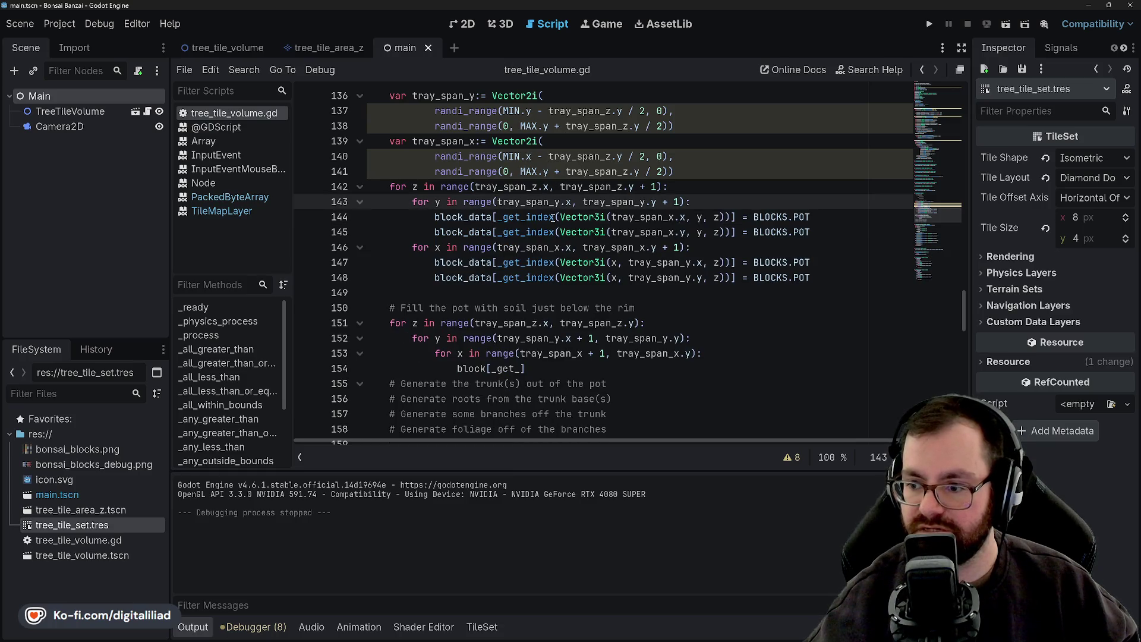
pyautogui.press('Down')
pyautogui.press('Down')
pyautogui.scroll(-1, 615, 173)
pyautogui.press('Up')
pyautogui.click(651, 186)
pyautogui.press('Down')
pyautogui.press('Down')
pyautogui.scroll(-2, 642, 193)
pyautogui.press('Down')
pyautogui.press('Down')
pyautogui.press('Down')
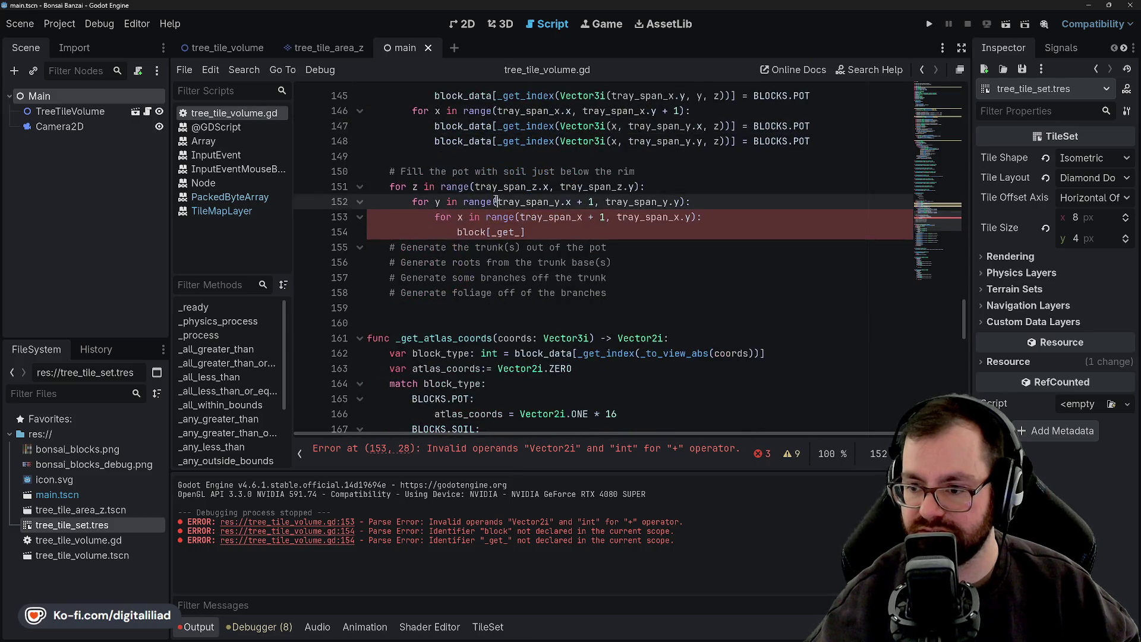
# Change line 153's x range bound to tray_span_x.x and save
pyautogui.click(560, 186)
pyautogui.click(583, 217)
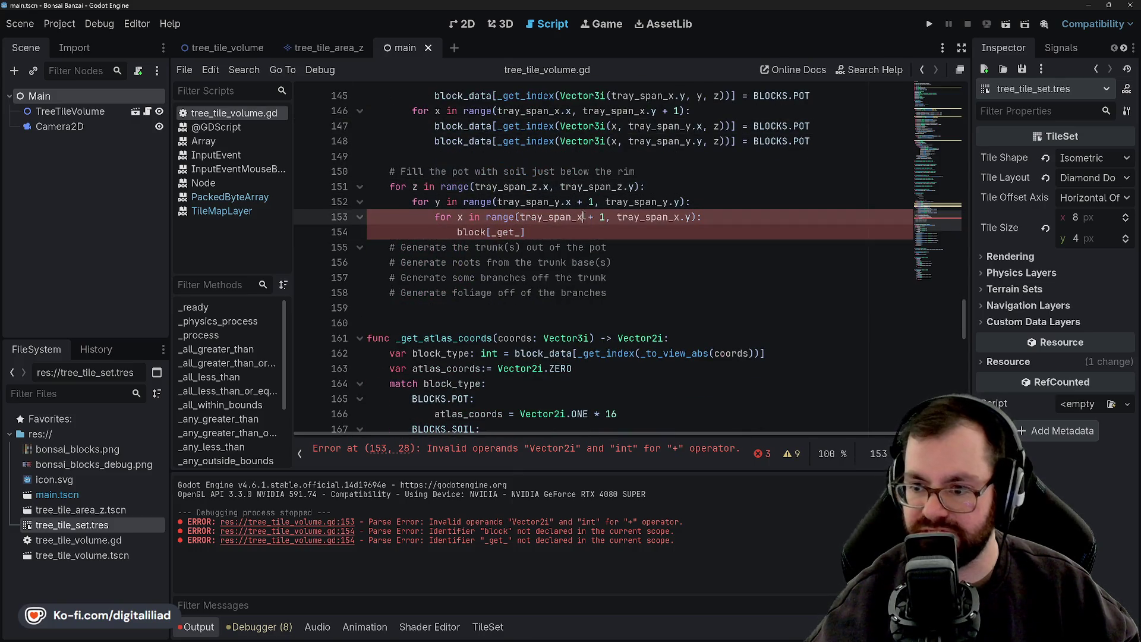
pyautogui.write('.x')
pyautogui.hotkey('ctrl', 's')
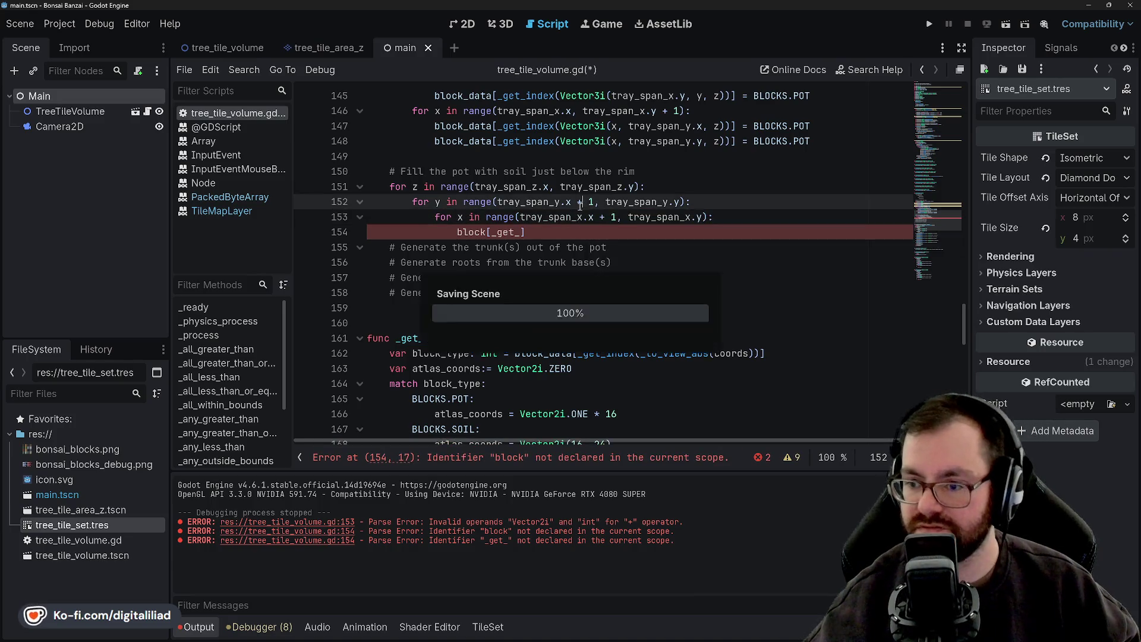
# Complete line 154 as _get_index(Vector3i(x, y, z))] = BLOCKS.SOIL and save
pyautogui.click(532, 233)
pyautogui.write('index')
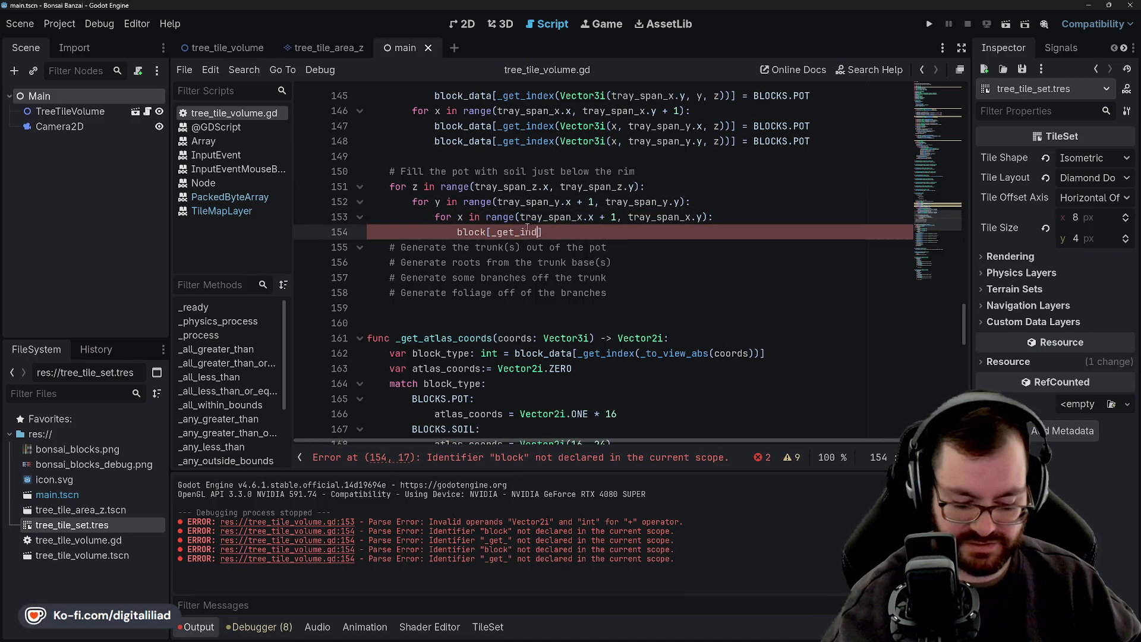
pyautogui.write('(')
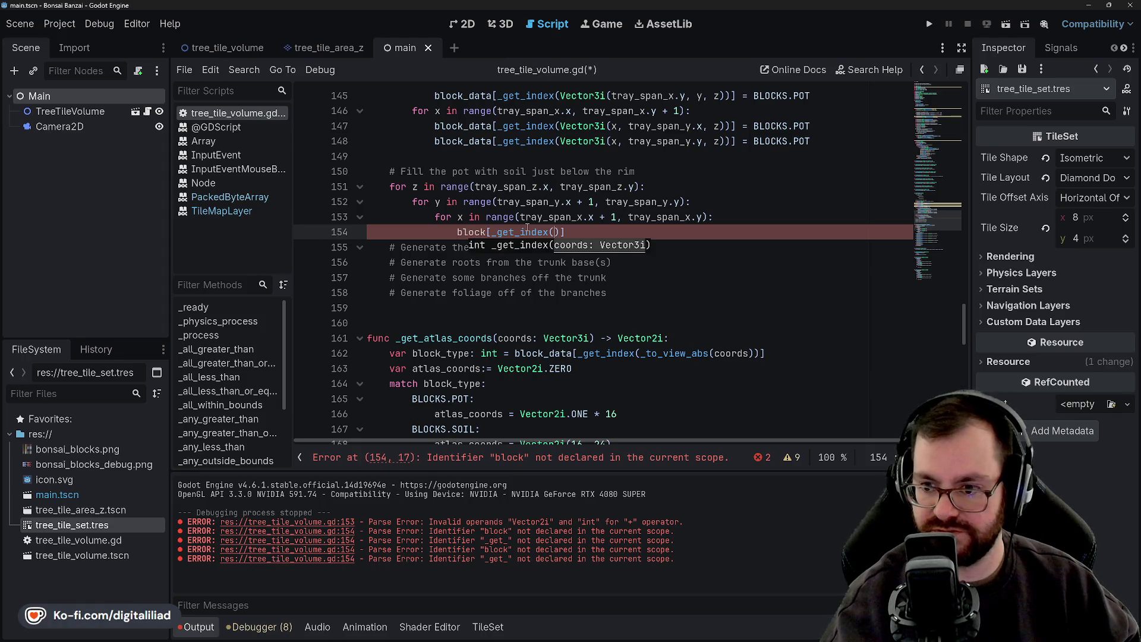
pyautogui.write('Vector3i')
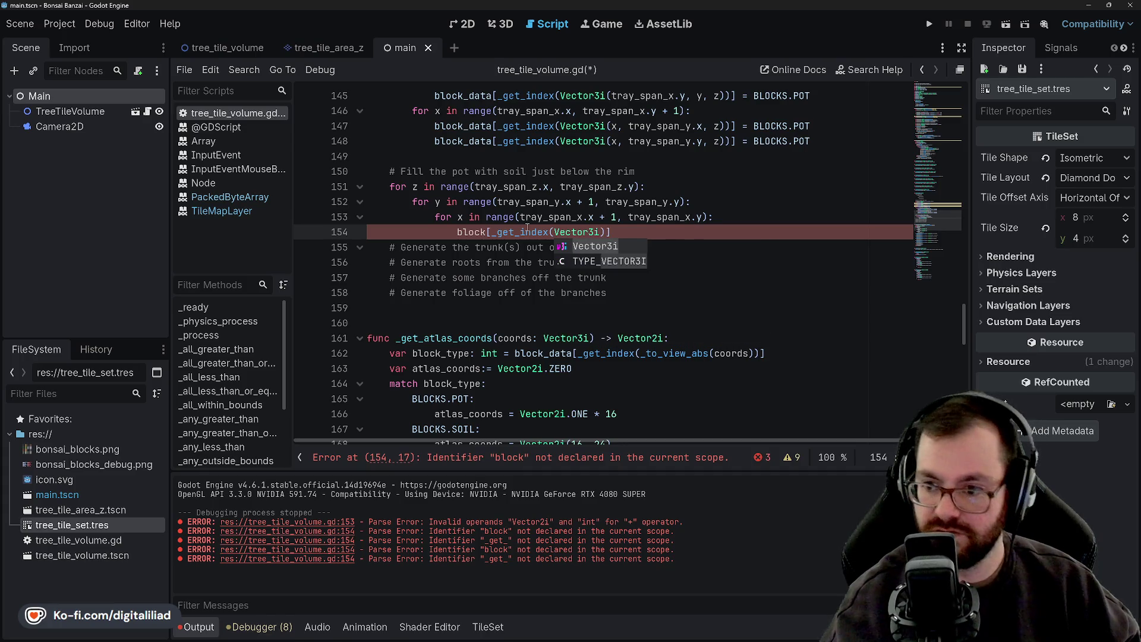
pyautogui.write('(')
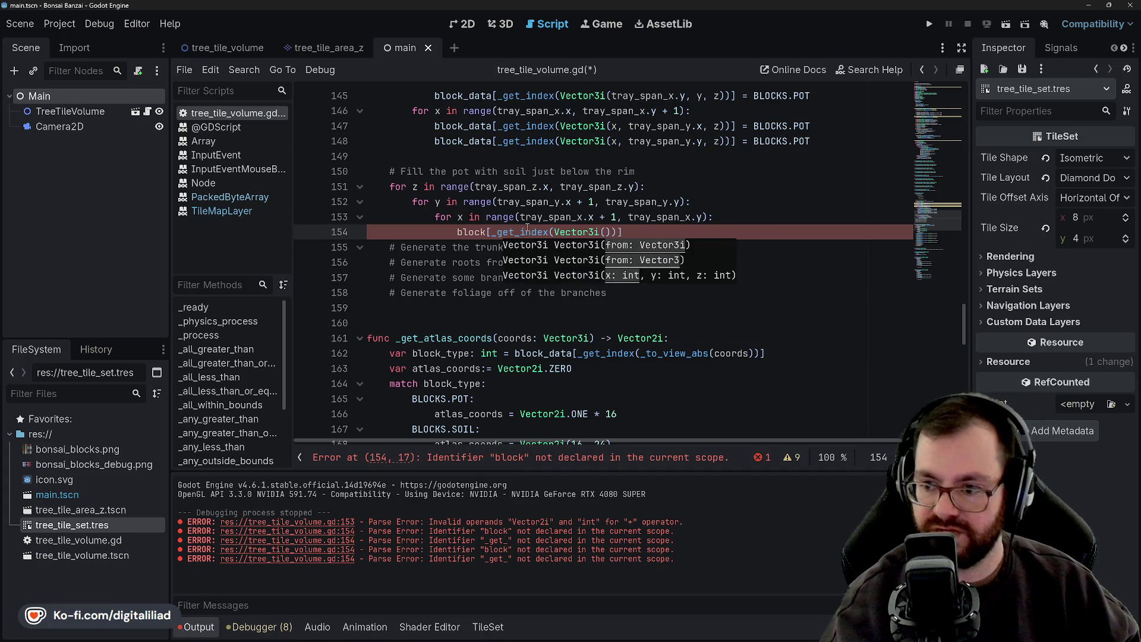
pyautogui.write('xm')
pyautogui.press('BackSpace')
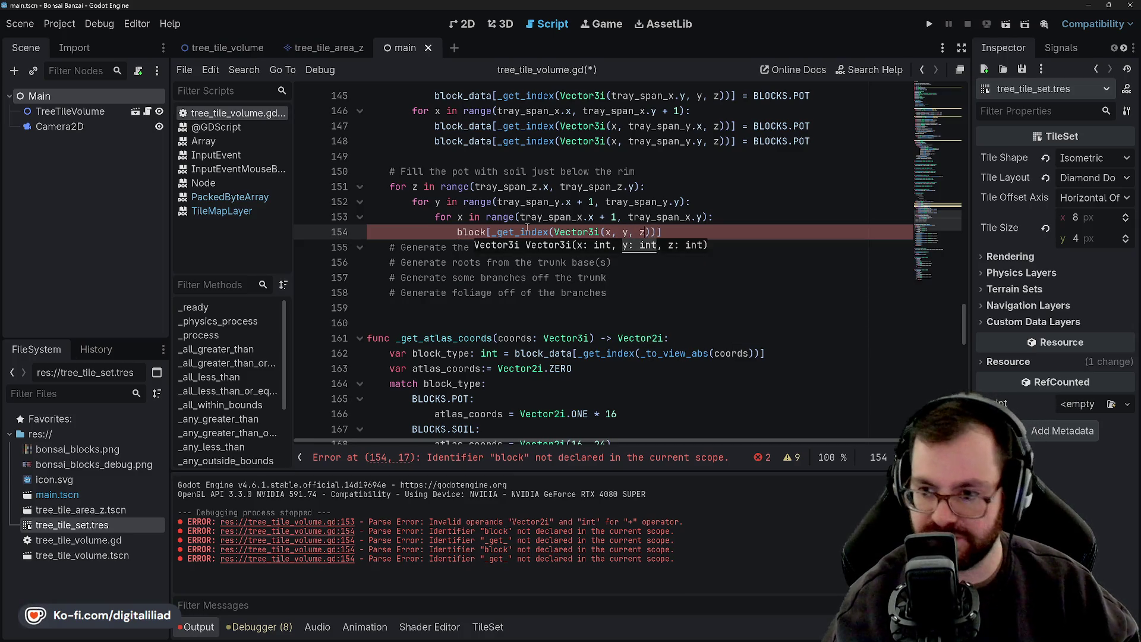
pyautogui.write(')')
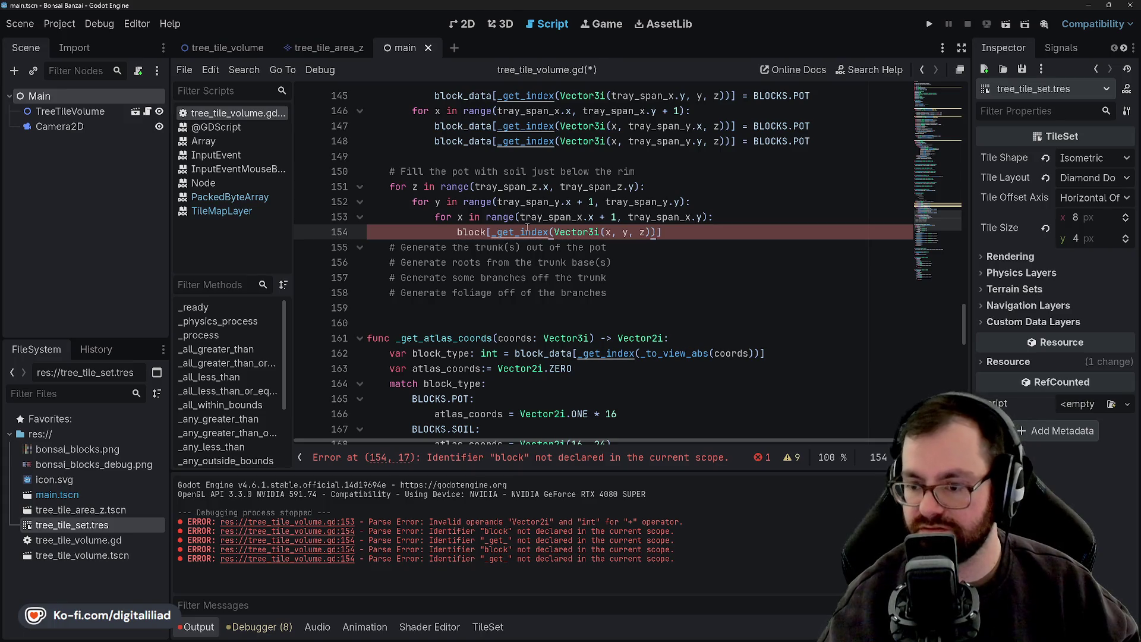
pyautogui.hotkey('ctrl', 's')
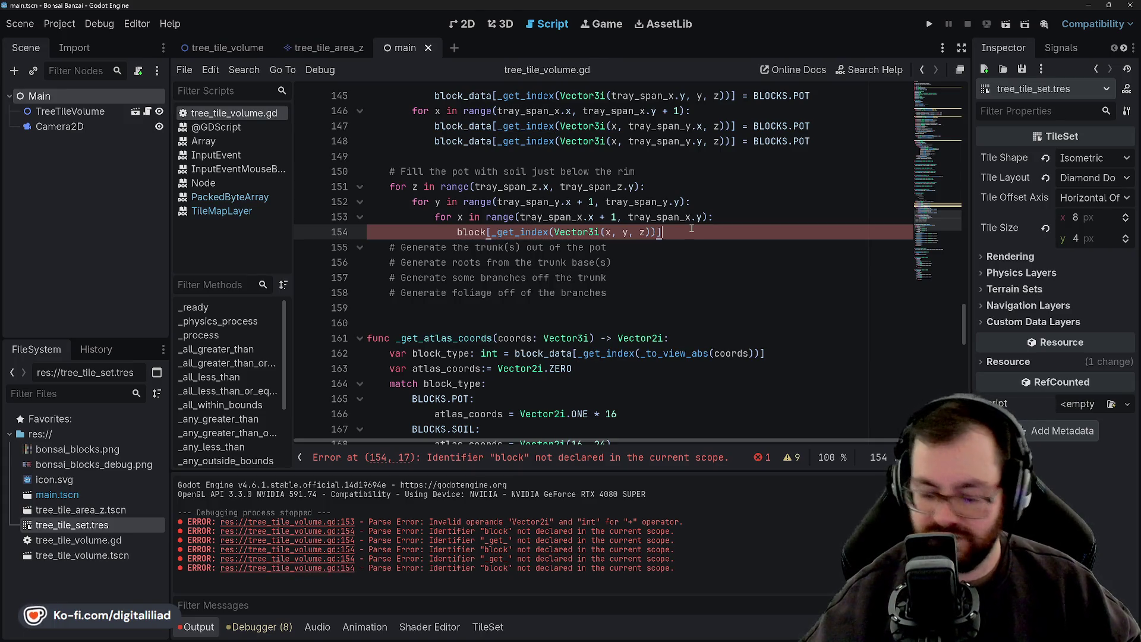
pyautogui.write(' =')
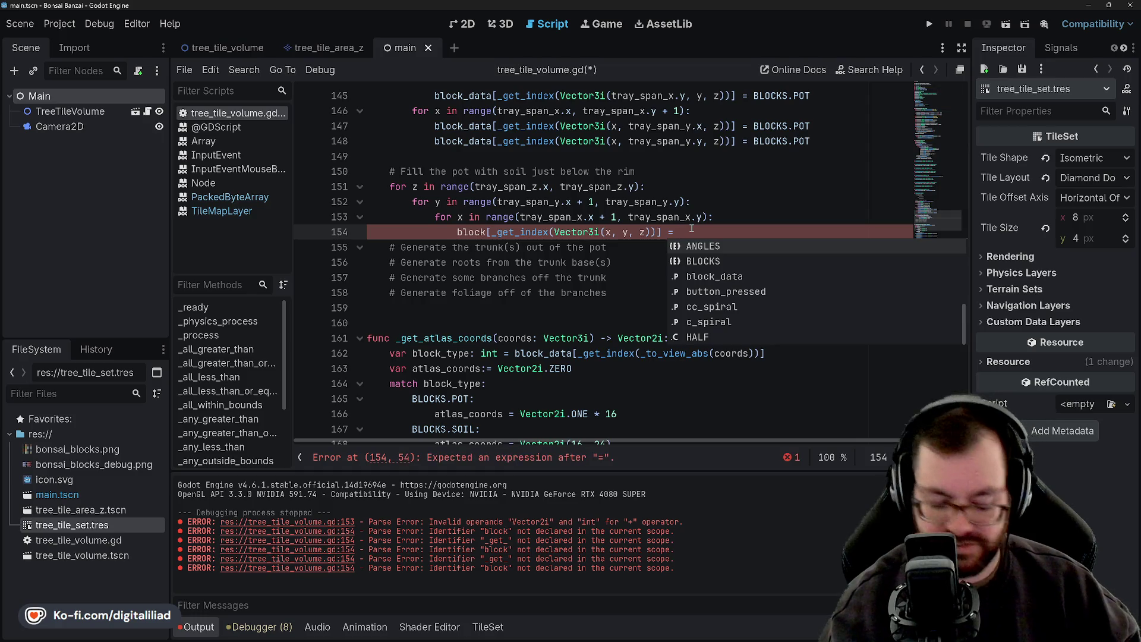
pyautogui.write(' BLOCKS.SOIL')
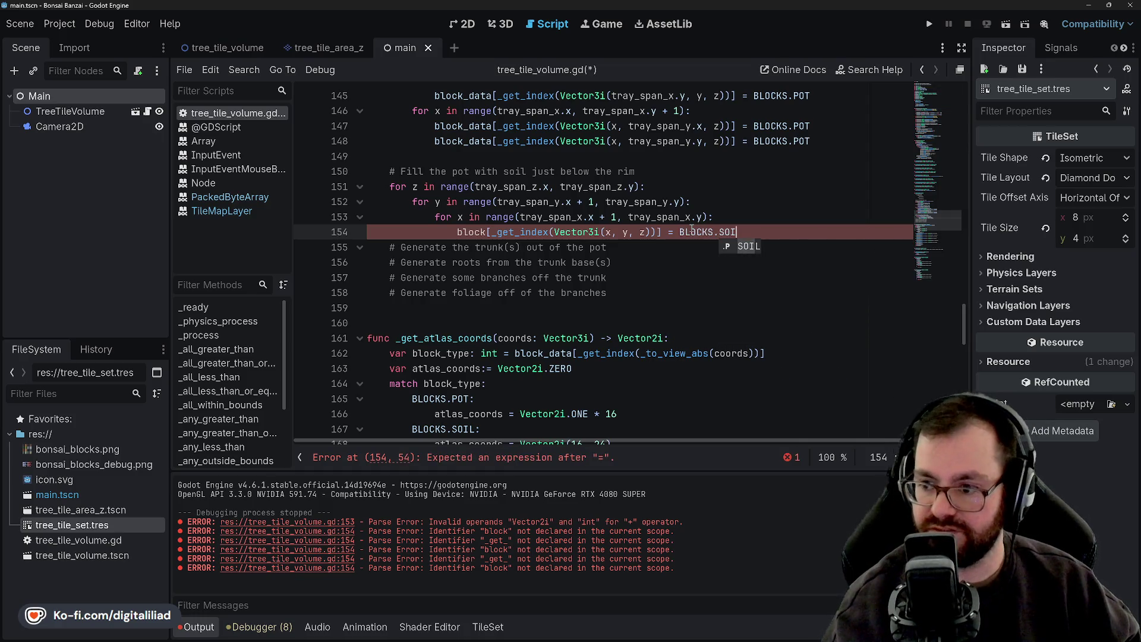
pyautogui.hotkey('ctrl', 's')
# Rename block to block_data on line 154, save, and run the project
pyautogui.click(487, 217)
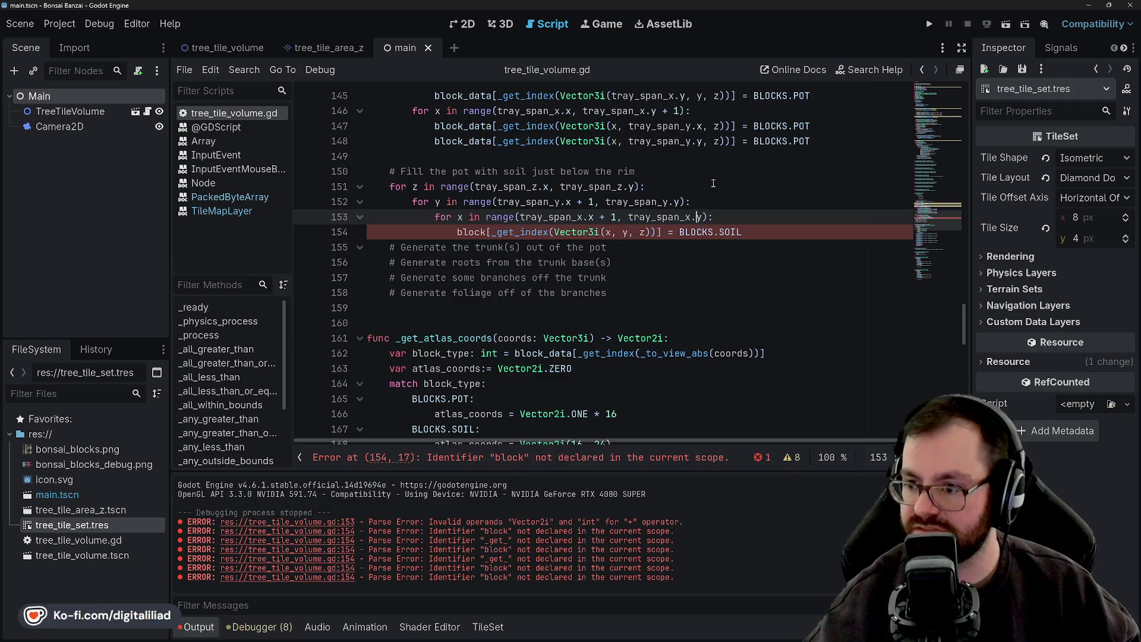
pyautogui.scroll(2, 487, 309)
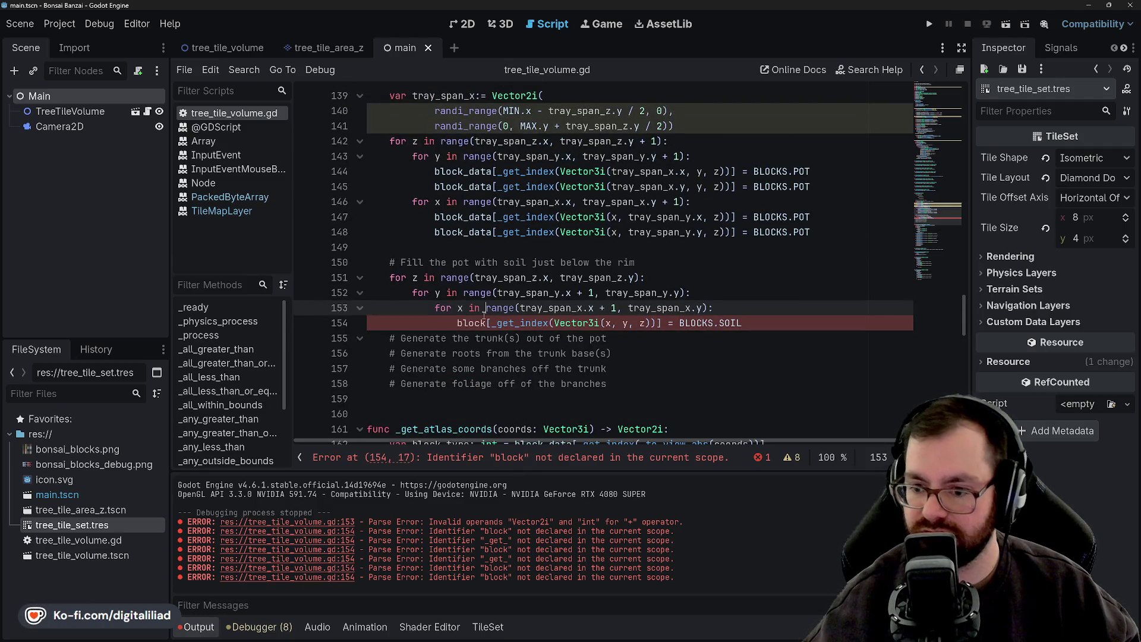
pyautogui.click(488, 323)
pyautogui.write('_data')
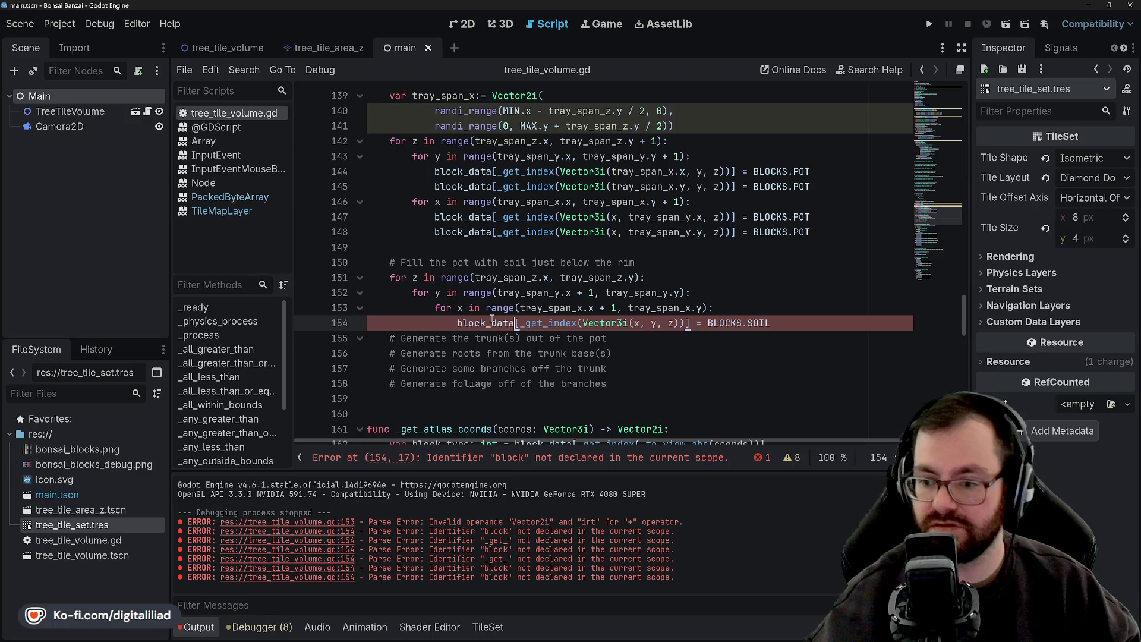
pyautogui.click(511, 277)
pyautogui.hotkey('ctrl', 's')
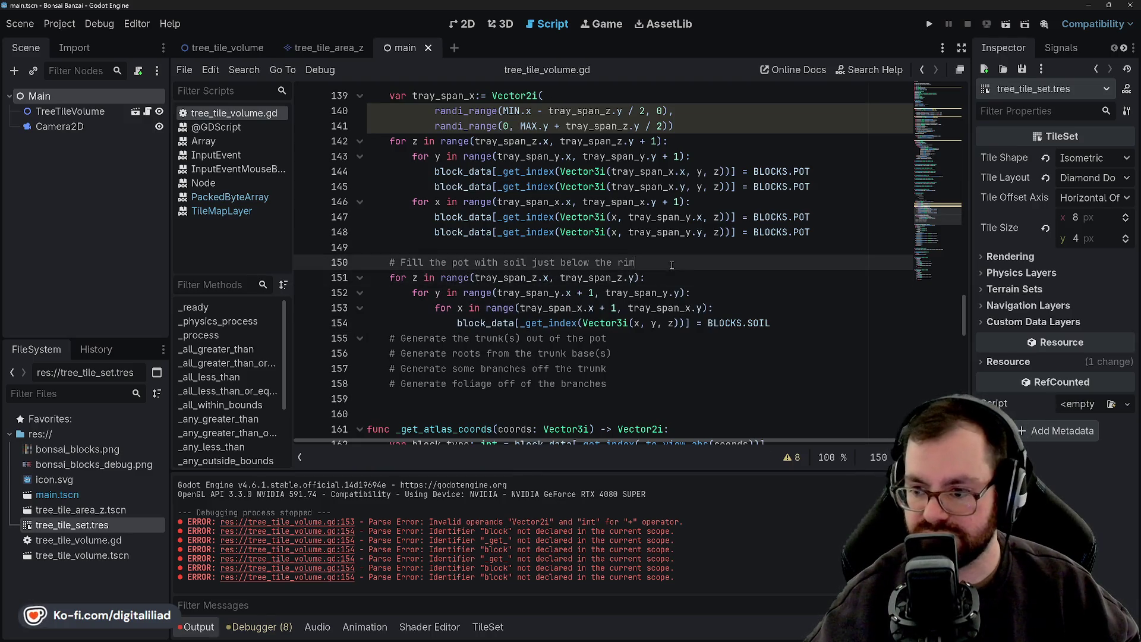
pyautogui.click(761, 309)
pyautogui.press('Down')
pyautogui.press('Down')
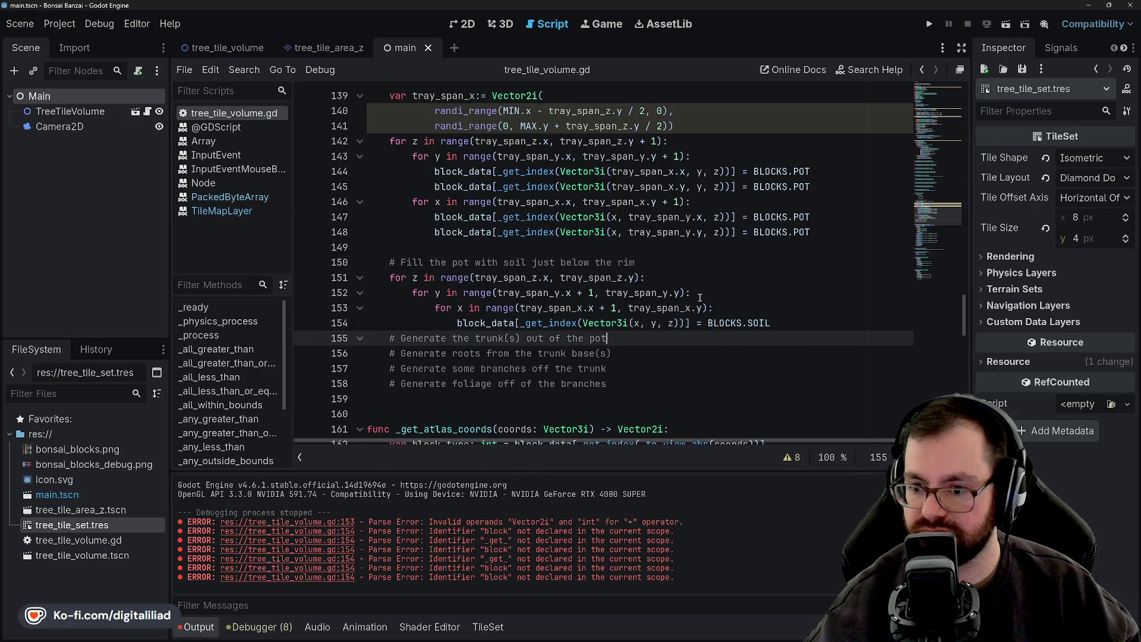
pyautogui.click(655, 263)
pyautogui.click(926, 24)
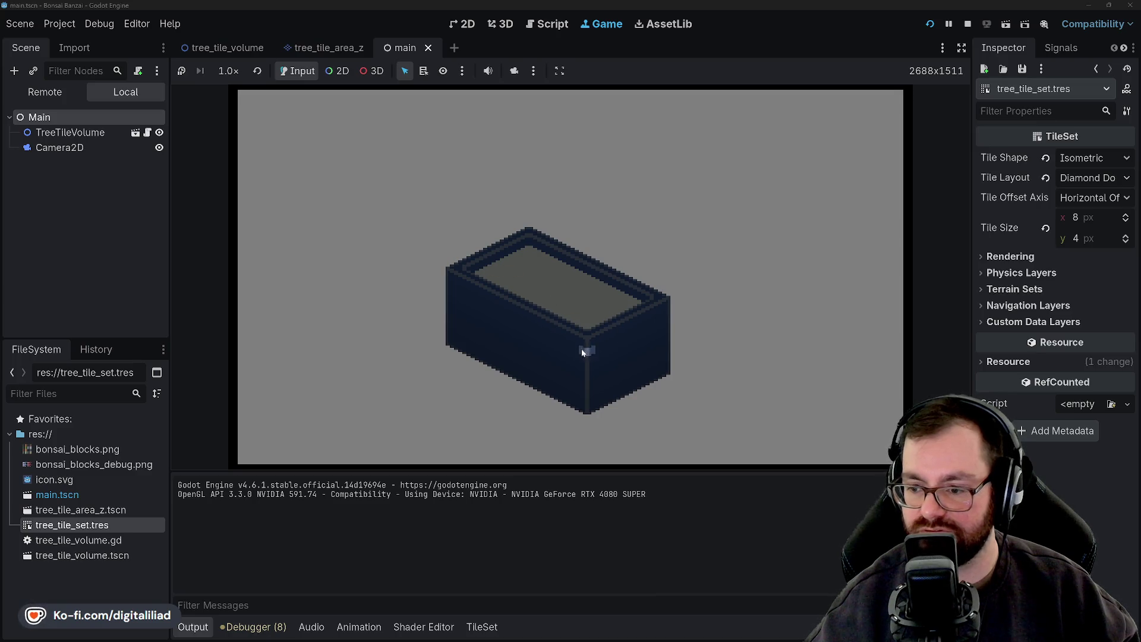
# Restart the game seven times to compare differently sized random pots
pyautogui.click(929, 24)
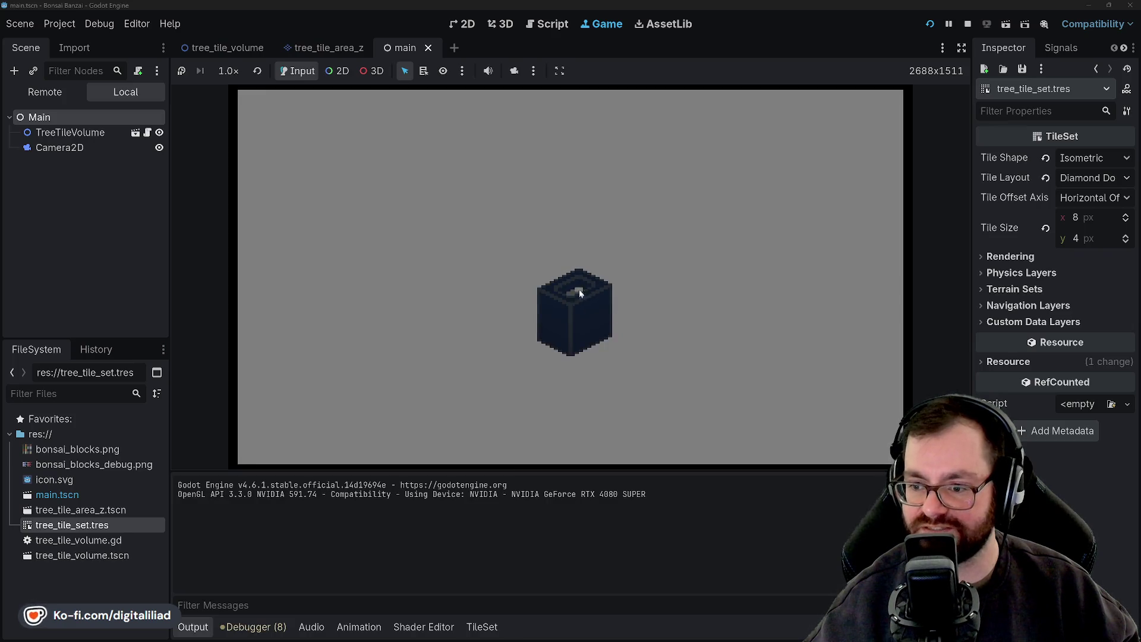
pyautogui.click(936, 25)
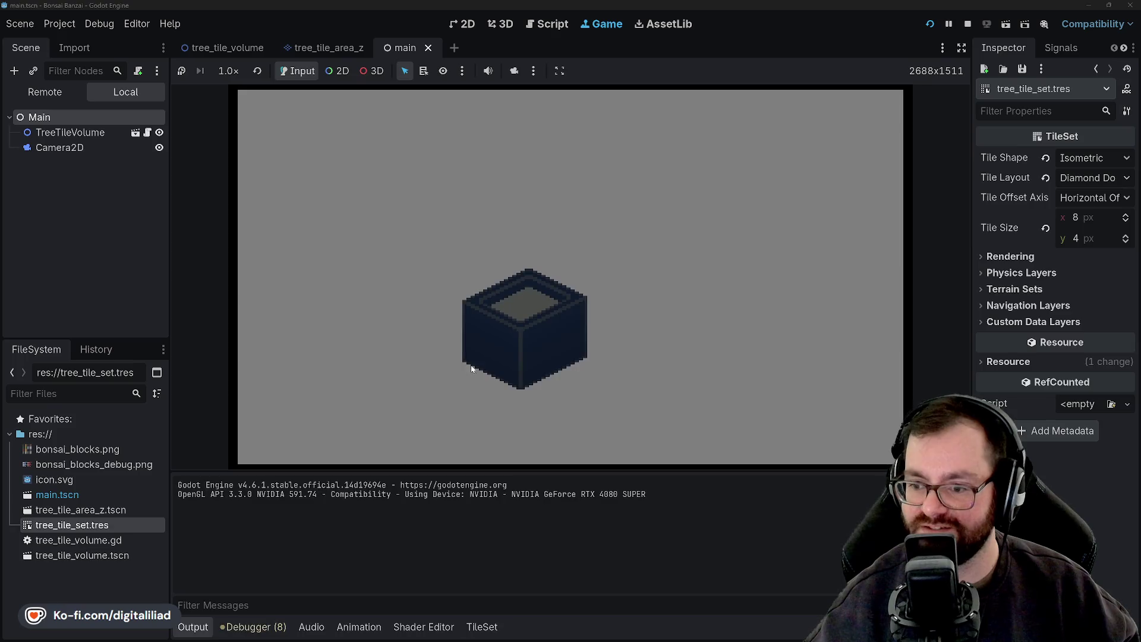
pyautogui.click(930, 25)
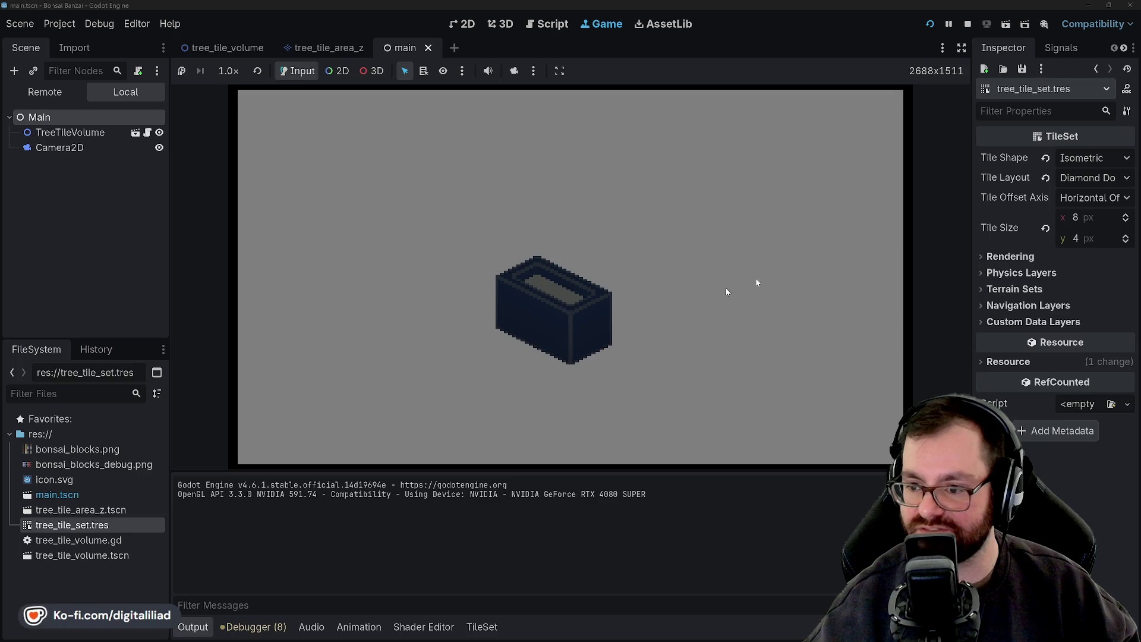
pyautogui.click(930, 25)
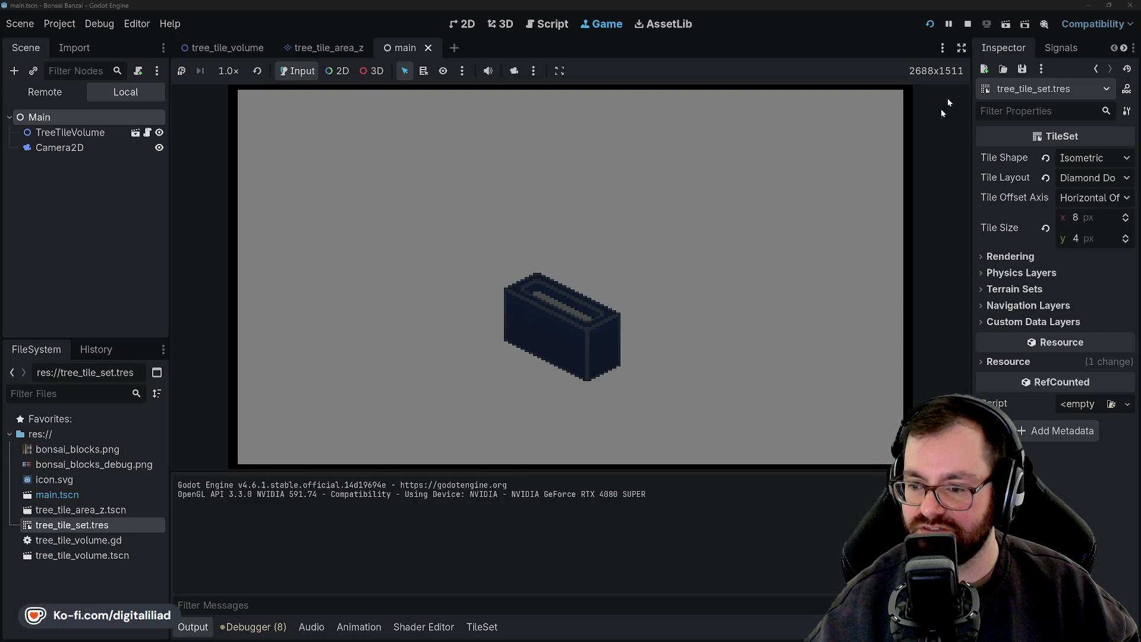
pyautogui.click(930, 25)
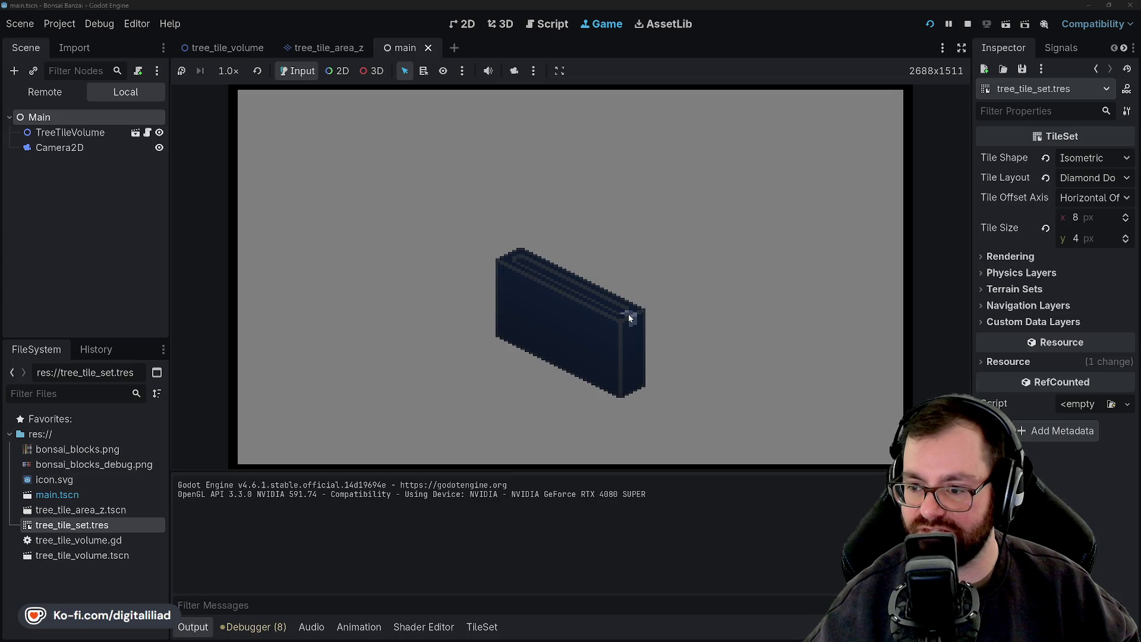
pyautogui.click(931, 25)
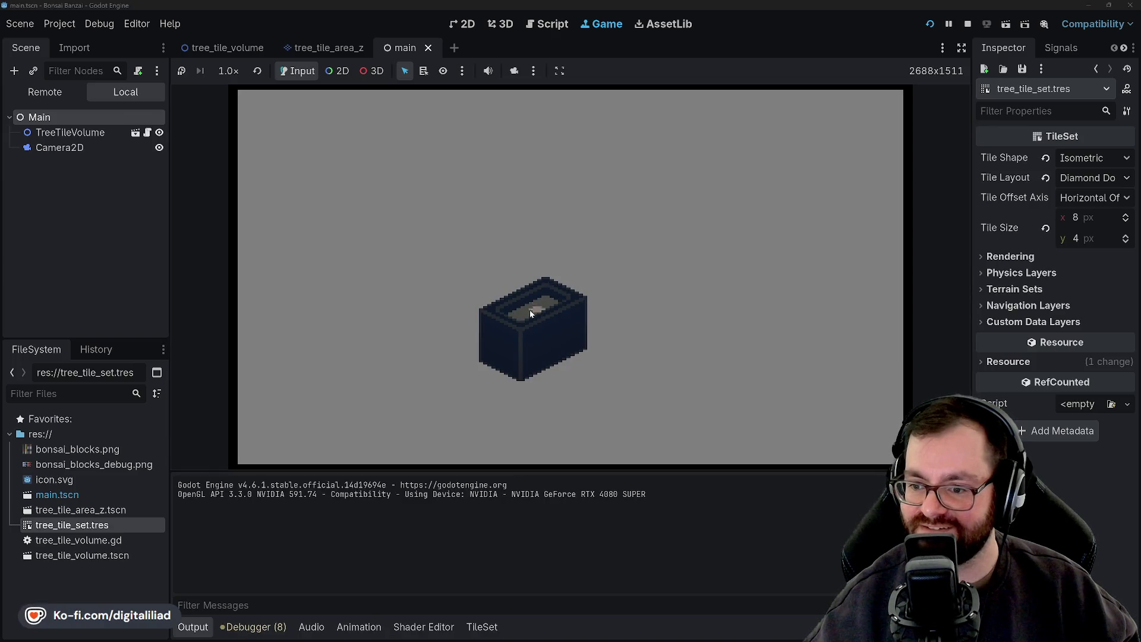
pyautogui.click(931, 25)
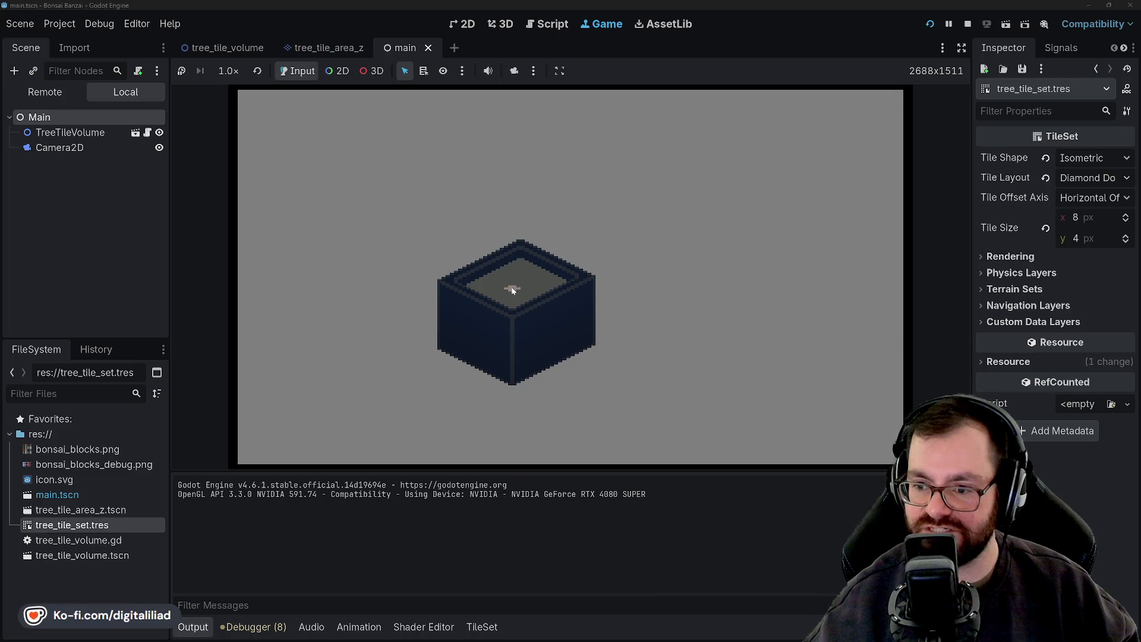
# Generate one more random pot, then stop the running game
pyautogui.click(930, 24)
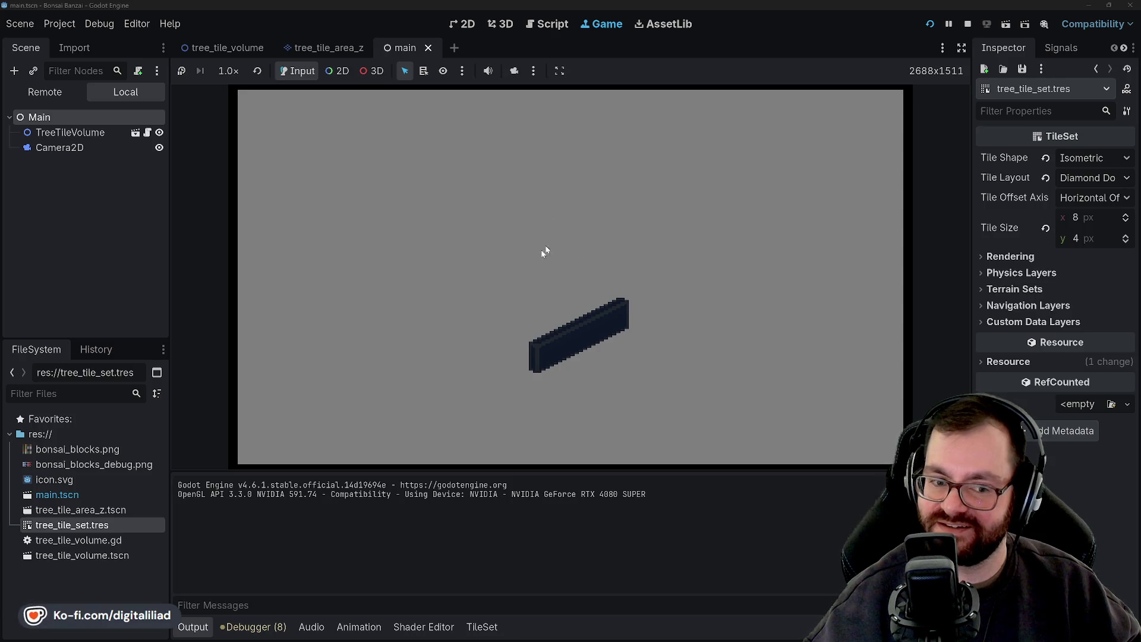
pyautogui.click(967, 25)
pyautogui.moveTo(603, 185)
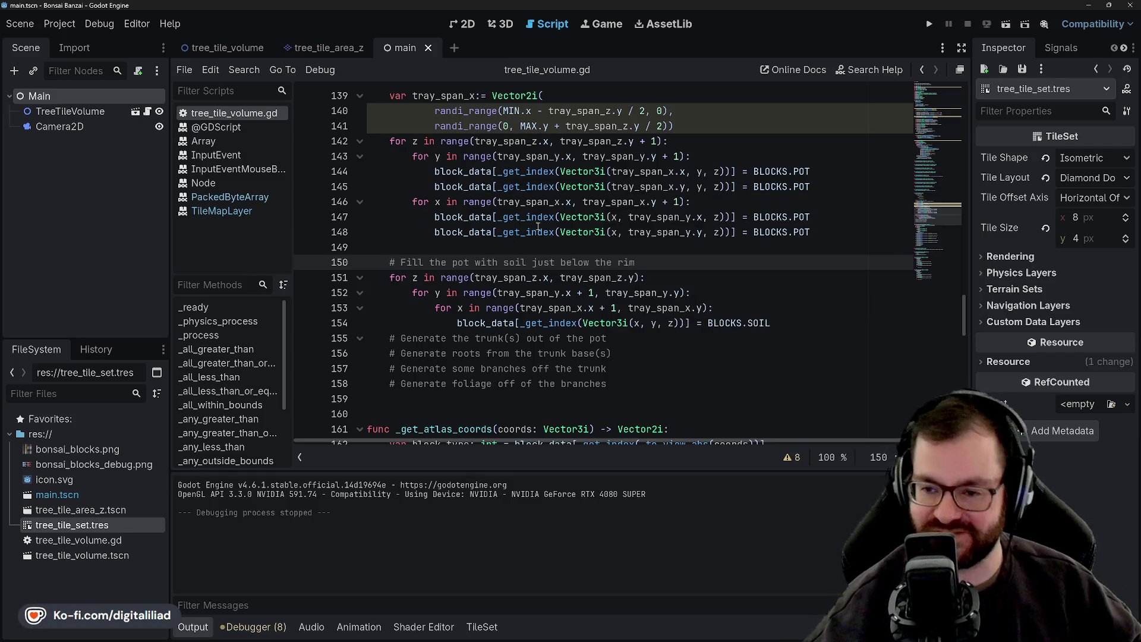
# Review the tray_span_x definition and pot wall loops, then save
pyautogui.click(498, 217)
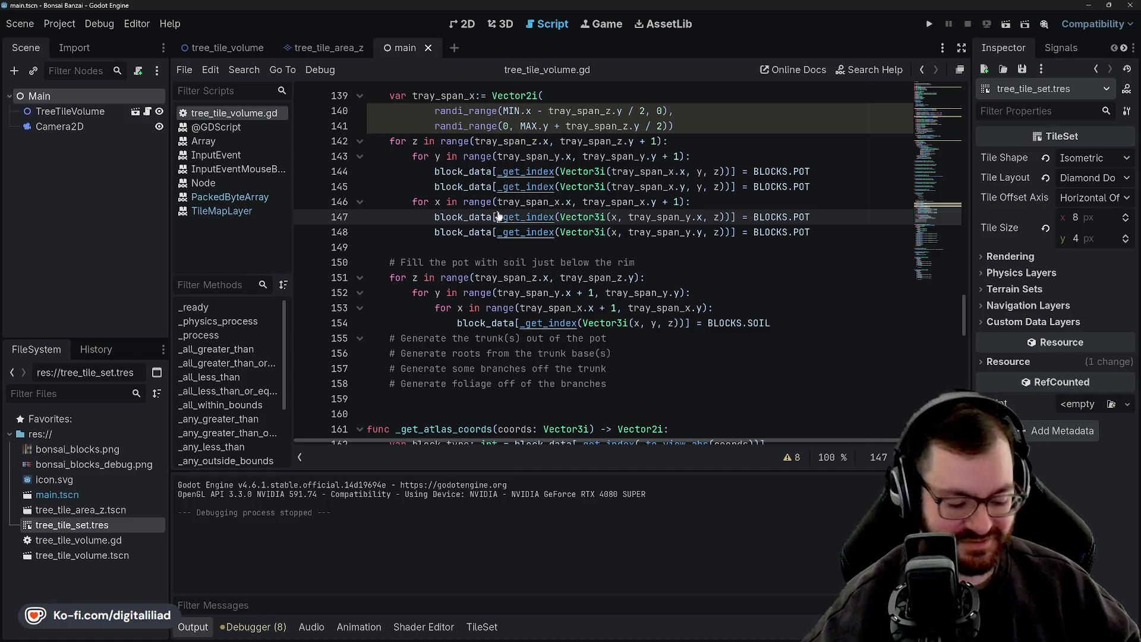
pyautogui.click(521, 157)
pyautogui.scroll(2, 530, 200)
pyautogui.click(544, 189)
pyautogui.click(594, 217)
pyautogui.click(701, 201)
pyautogui.click(700, 293)
pyautogui.scroll(-2, 700, 321)
pyautogui.click(486, 245)
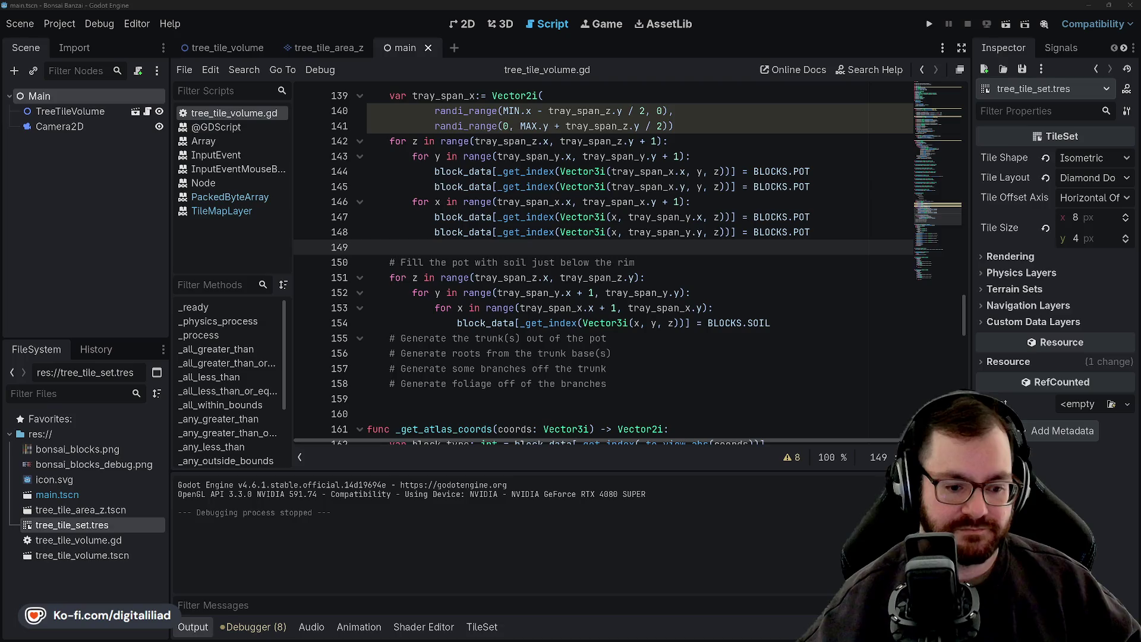
pyautogui.hotkey('ctrl', 's')
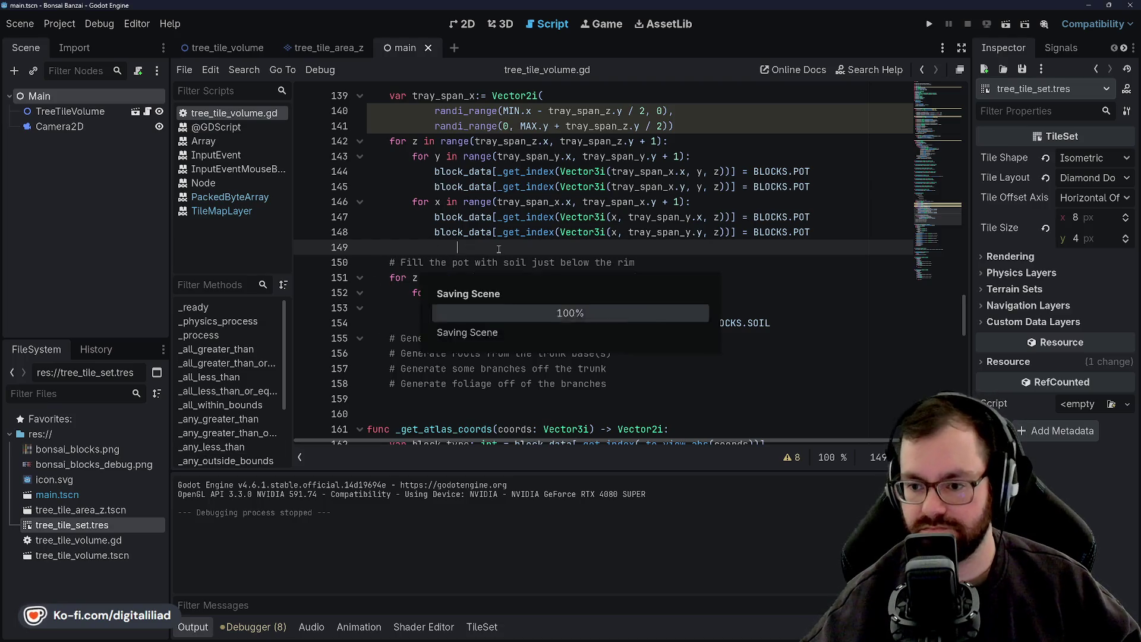
# End the soil loop's height range at tray_span_z.y - 1 and run with F5
pyautogui.click(783, 323)
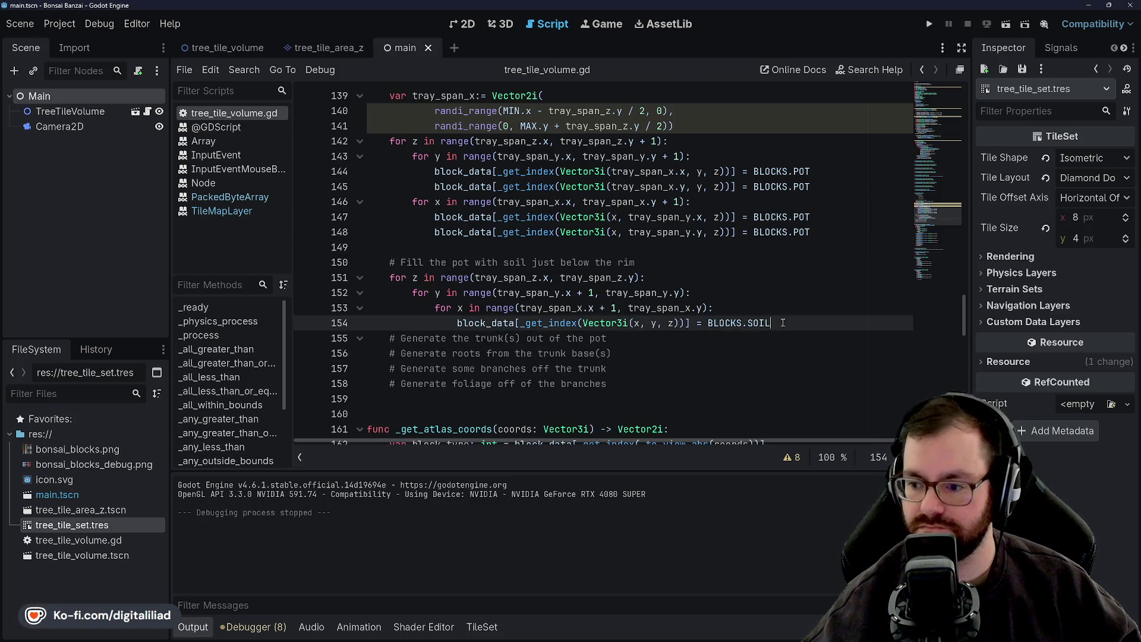
pyautogui.press('Return')
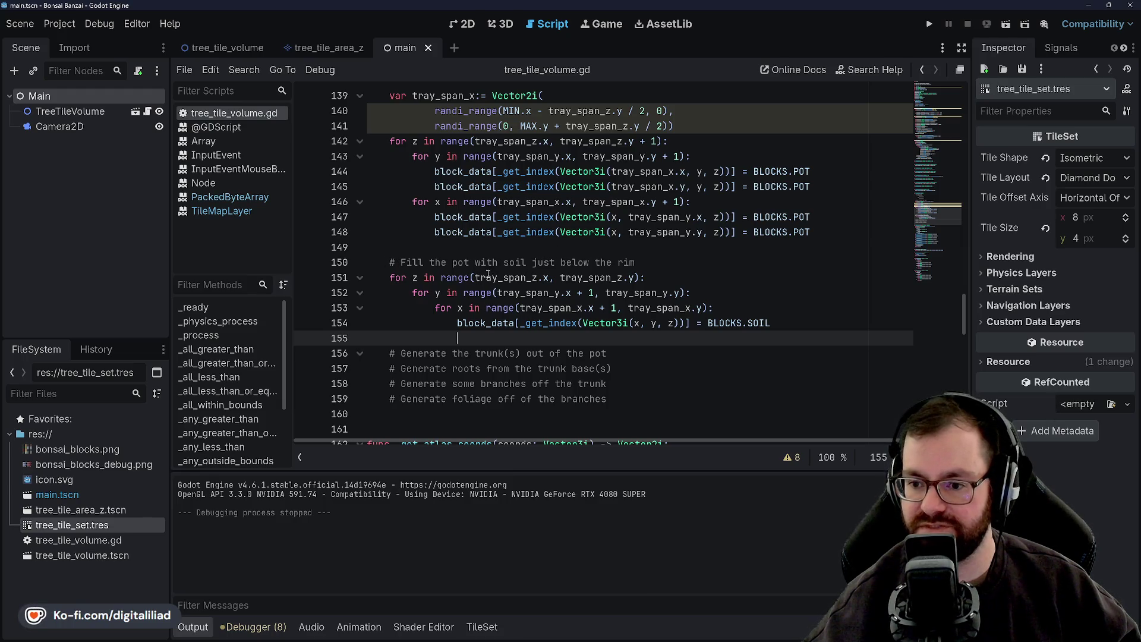
pyautogui.click(558, 277)
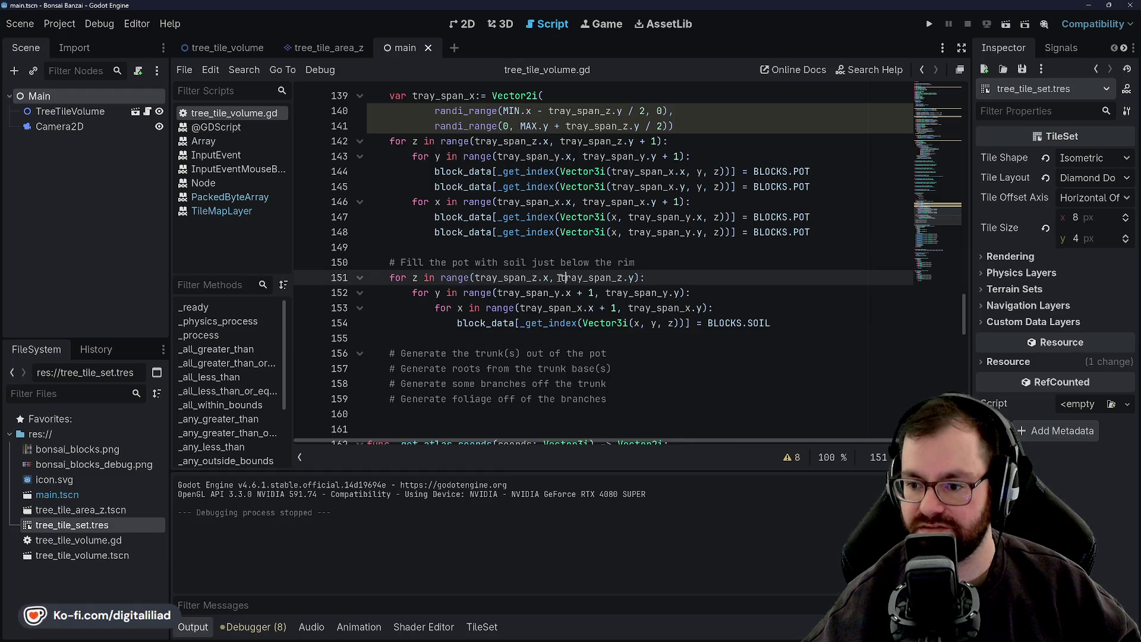
pyautogui.click(635, 277)
pyautogui.write('- 1')
pyautogui.press('Up')
pyautogui.press('Up')
pyautogui.press('Up')
pyautogui.press('Down')
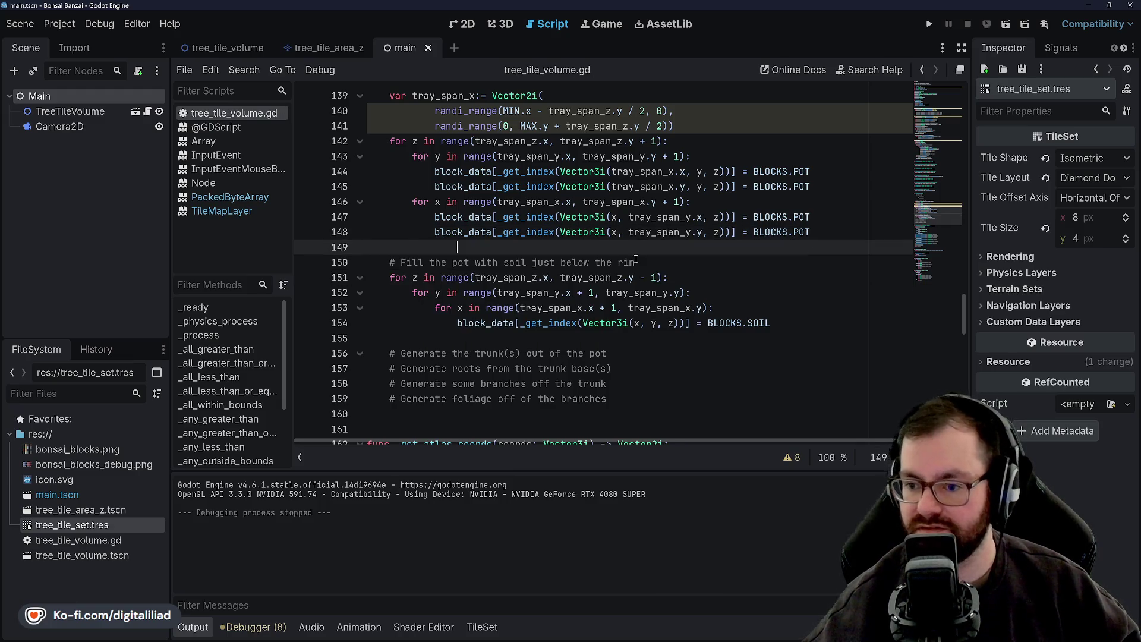
pyautogui.press('F5')
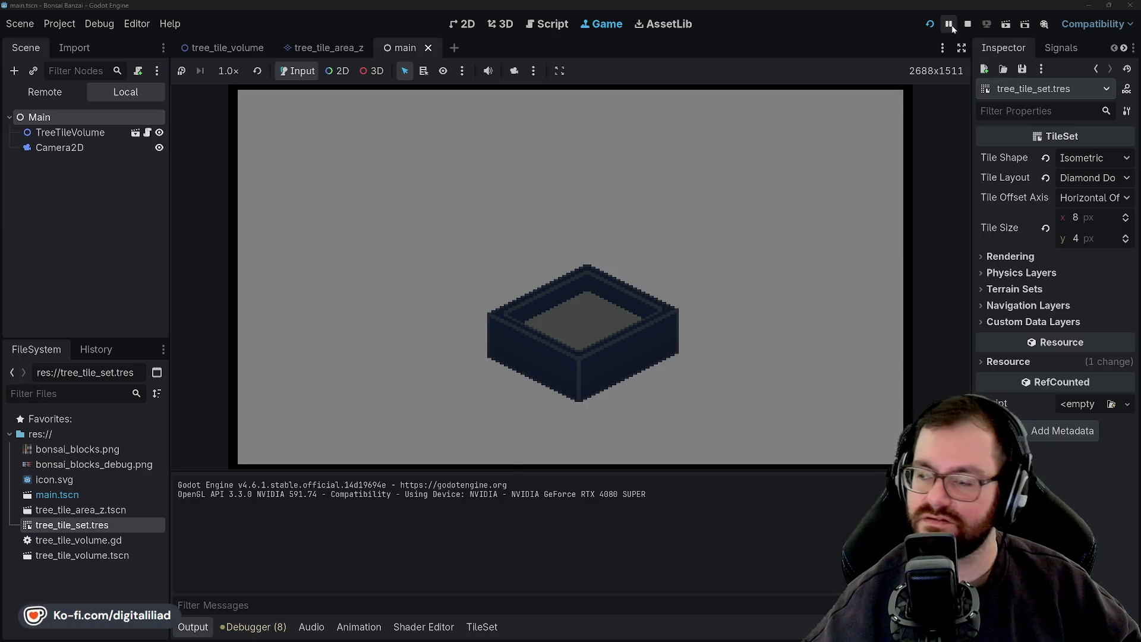
# Restart the game five times for new pots, pan the view, then stop it
pyautogui.click(931, 25)
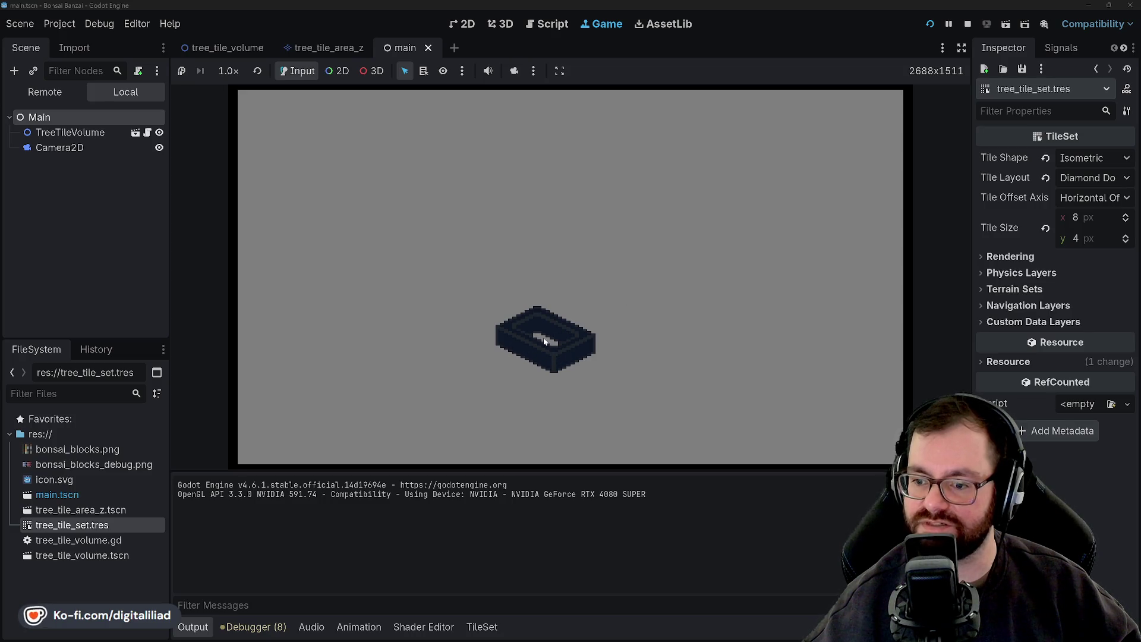
pyautogui.click(931, 24)
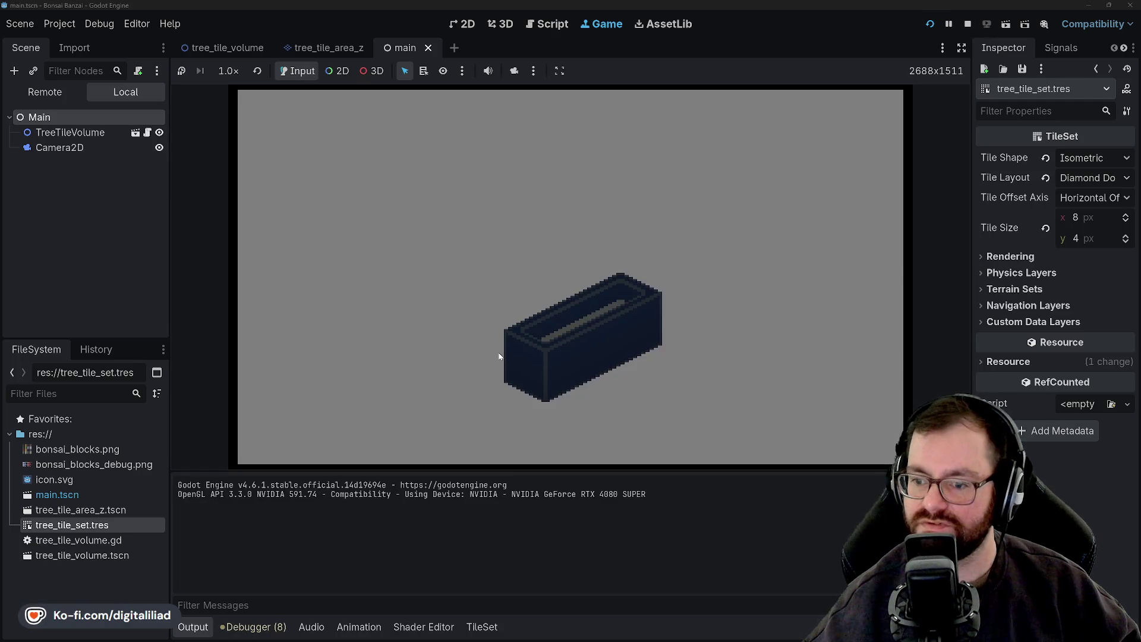
pyautogui.click(931, 24)
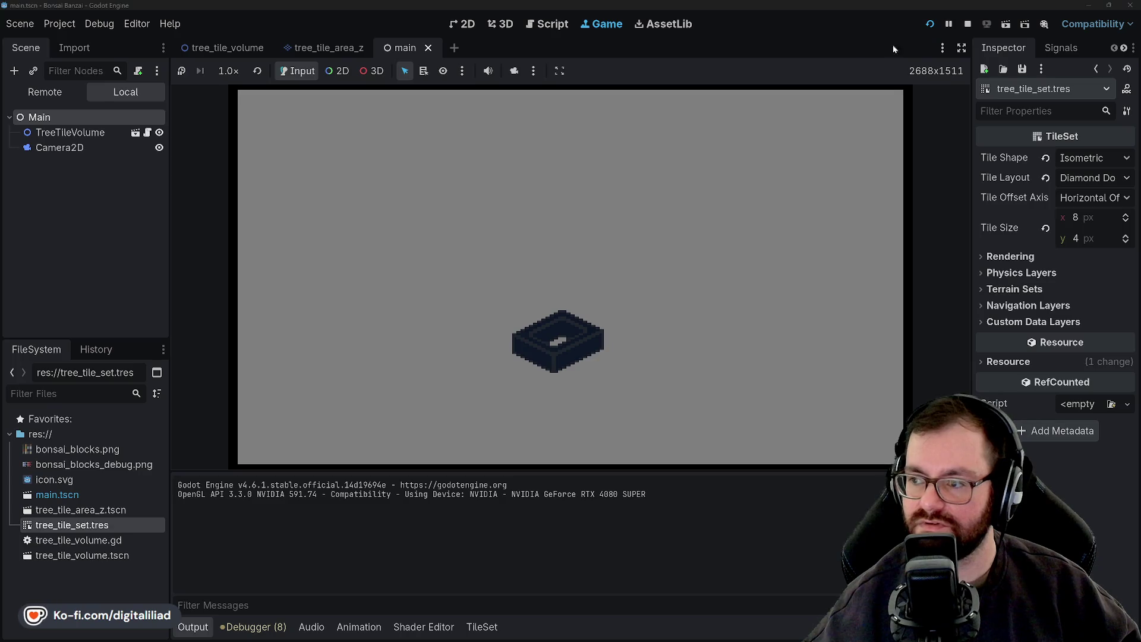
pyautogui.click(931, 24)
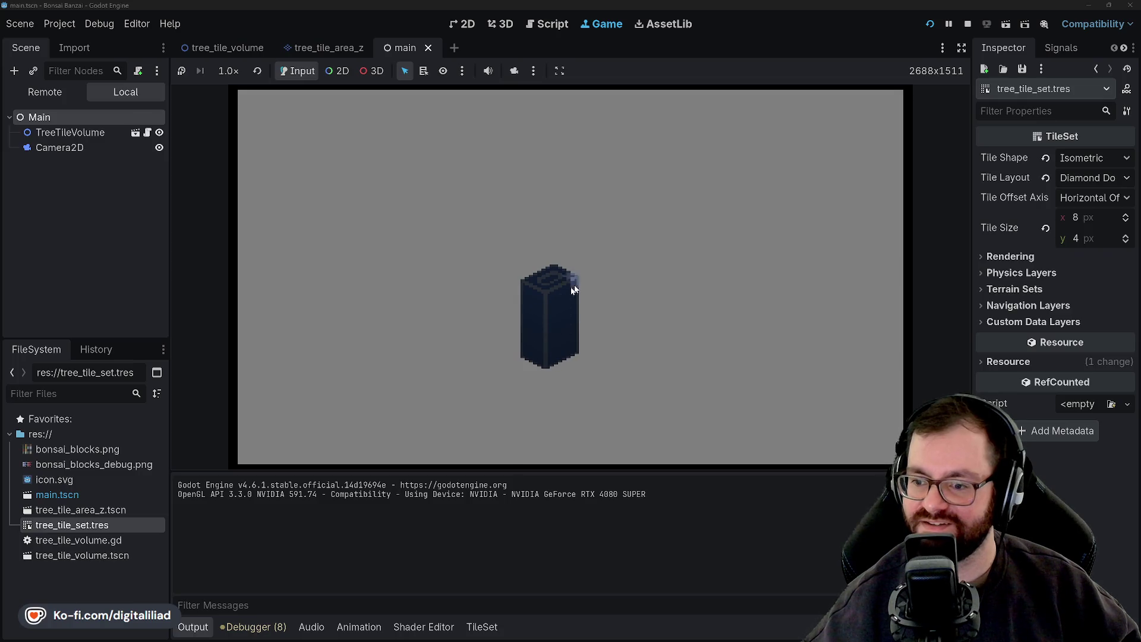
pyautogui.click(931, 24)
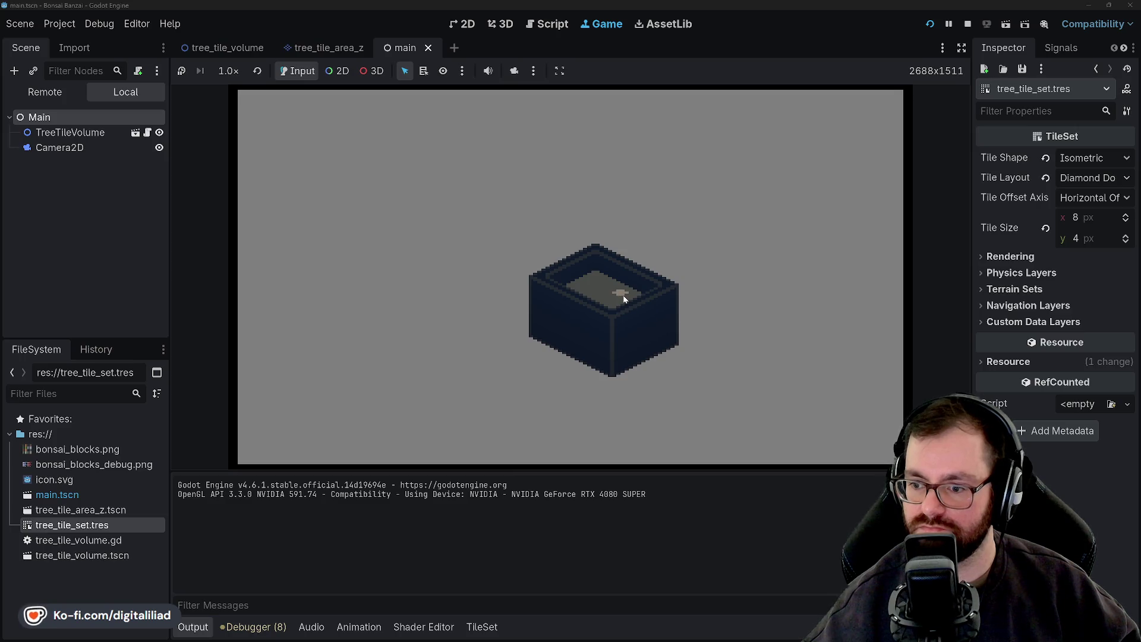
pyautogui.moveTo(623, 295)
pyautogui.mouseDown()
pyautogui.moveTo(614, 336)
pyautogui.moveTo(578, 312)
pyautogui.mouseUp()
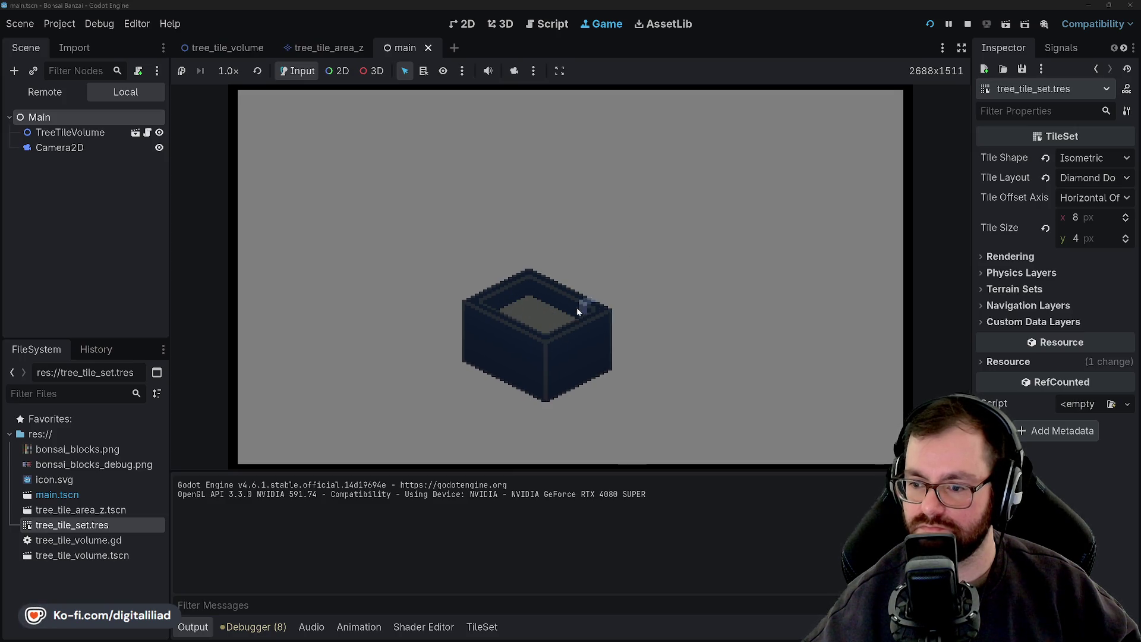
pyautogui.click(591, 338)
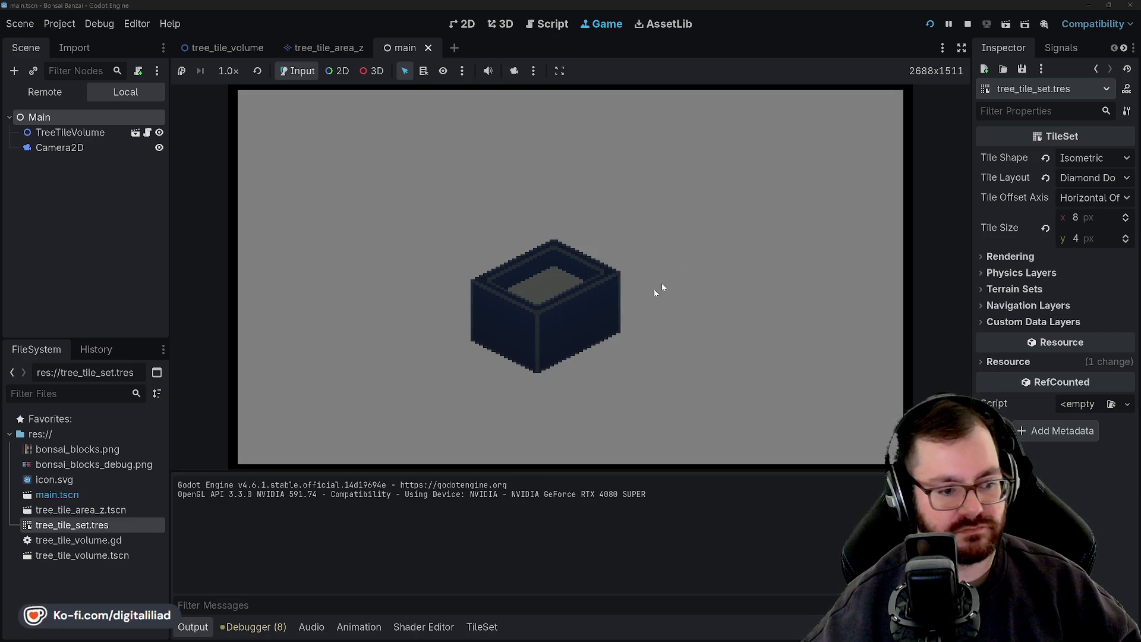
pyautogui.click(967, 24)
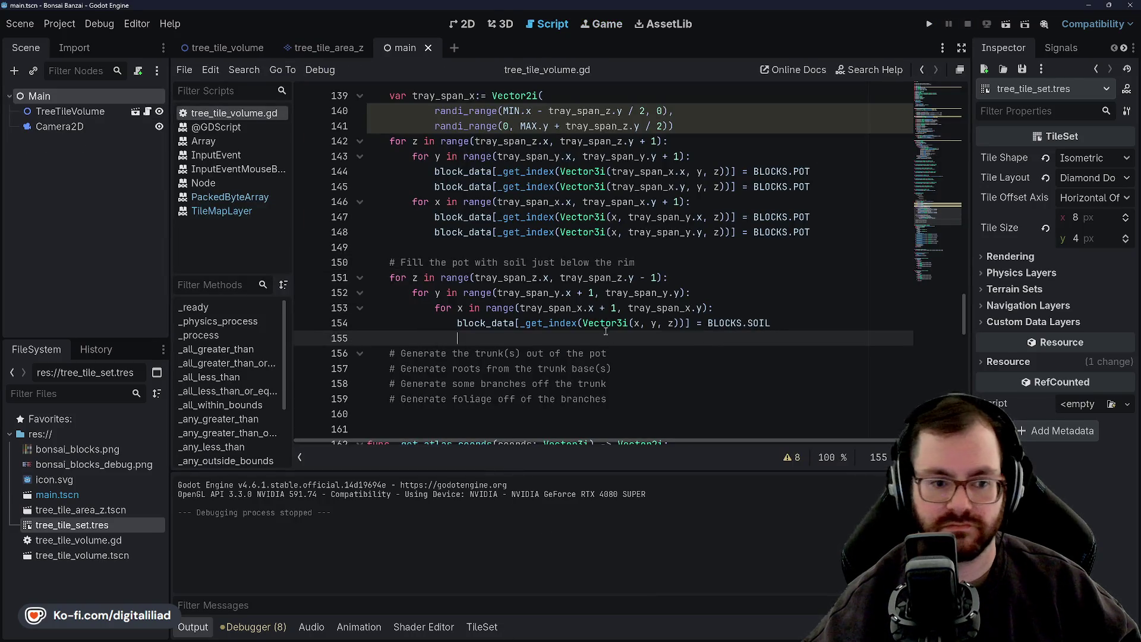
pyautogui.click(555, 308)
pyautogui.click(500, 244)
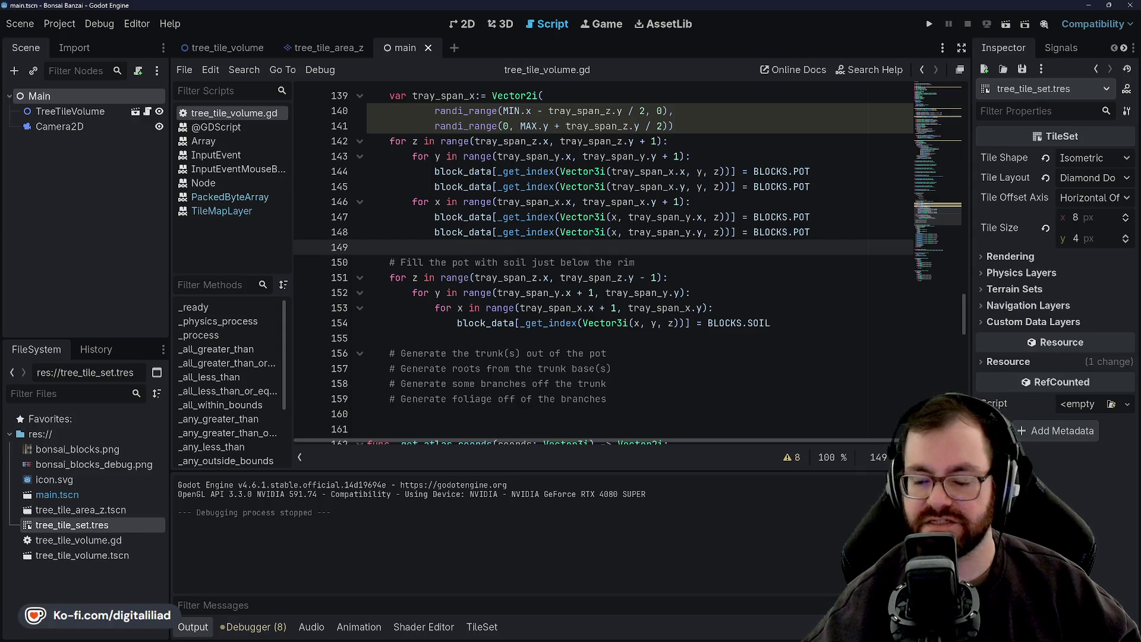
pyautogui.scroll(2, 505, 247)
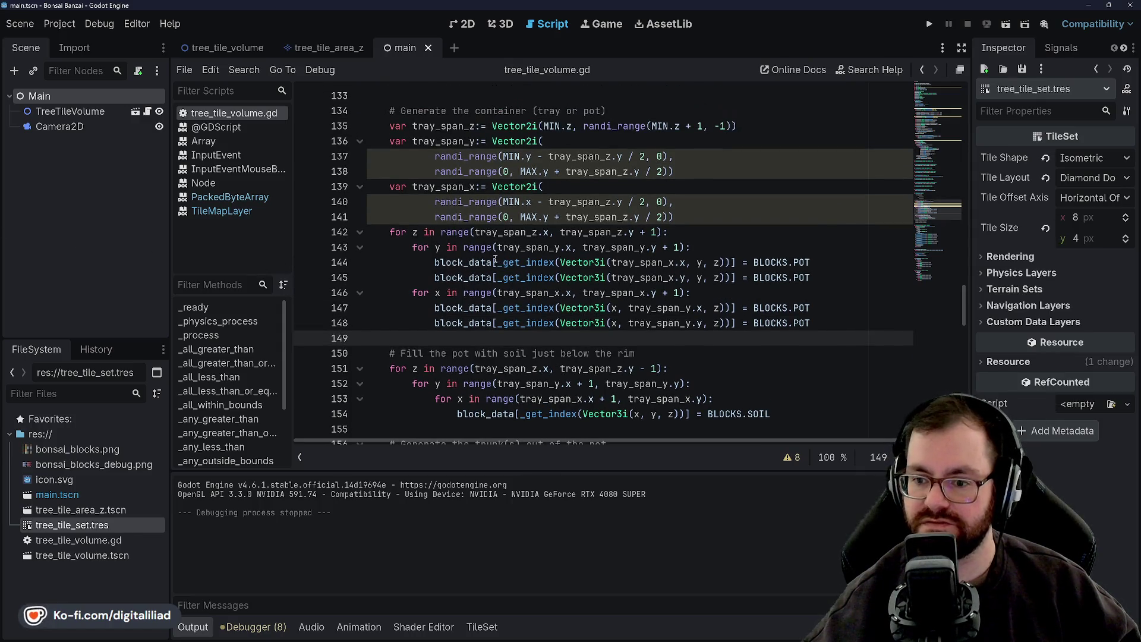
pyautogui.scroll(1, 595, 237)
pyautogui.click(706, 204)
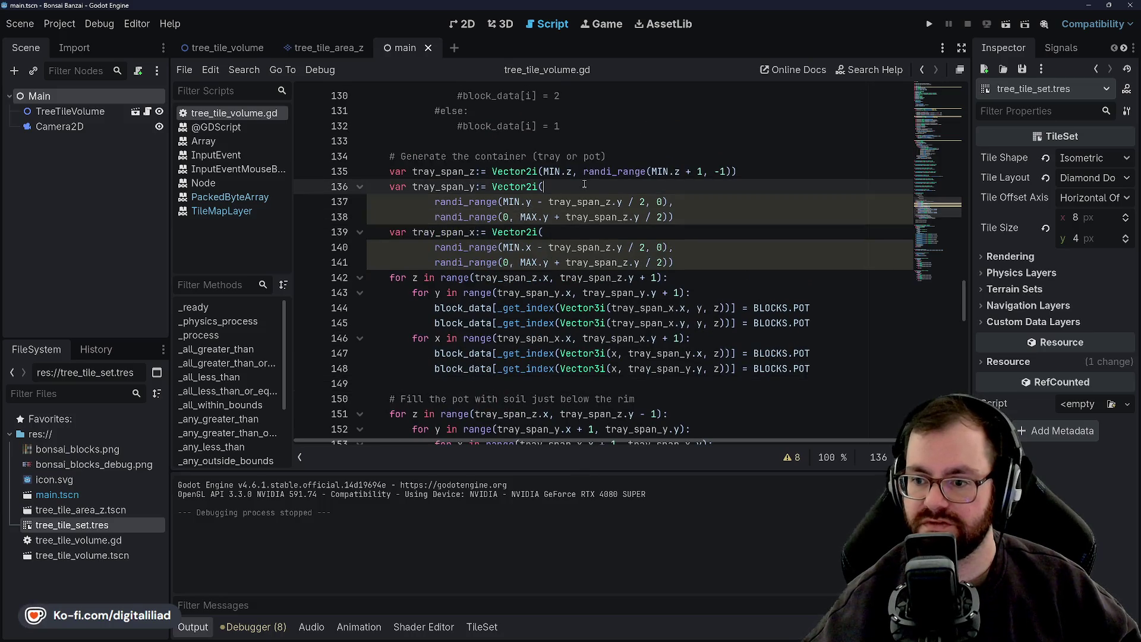
pyautogui.click(695, 215)
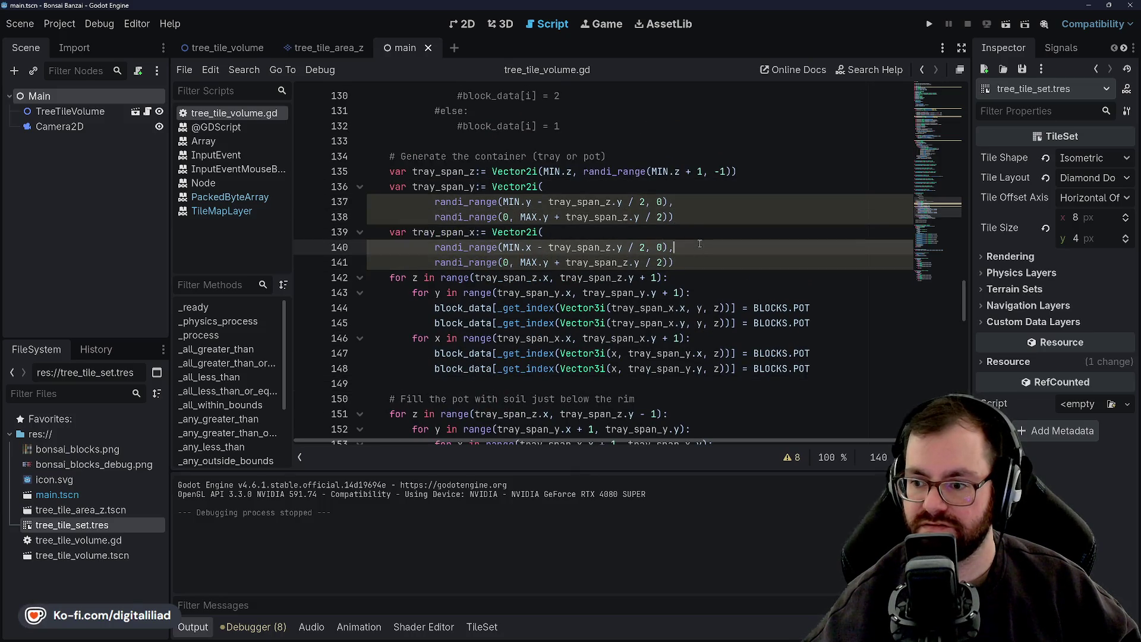
pyautogui.click(702, 202)
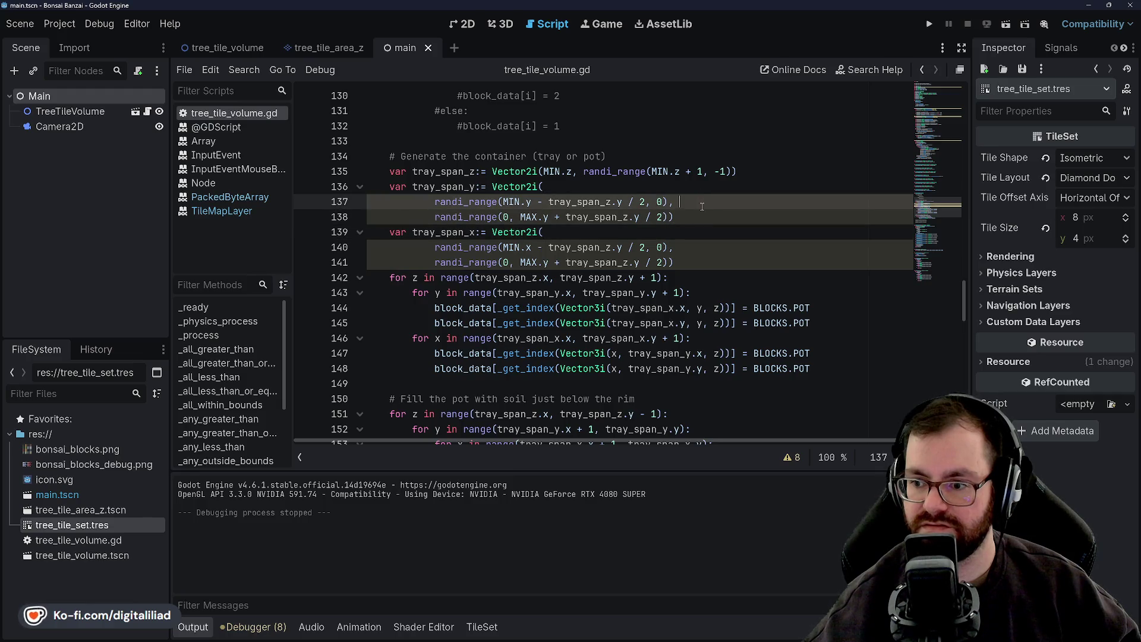
pyautogui.click(699, 216)
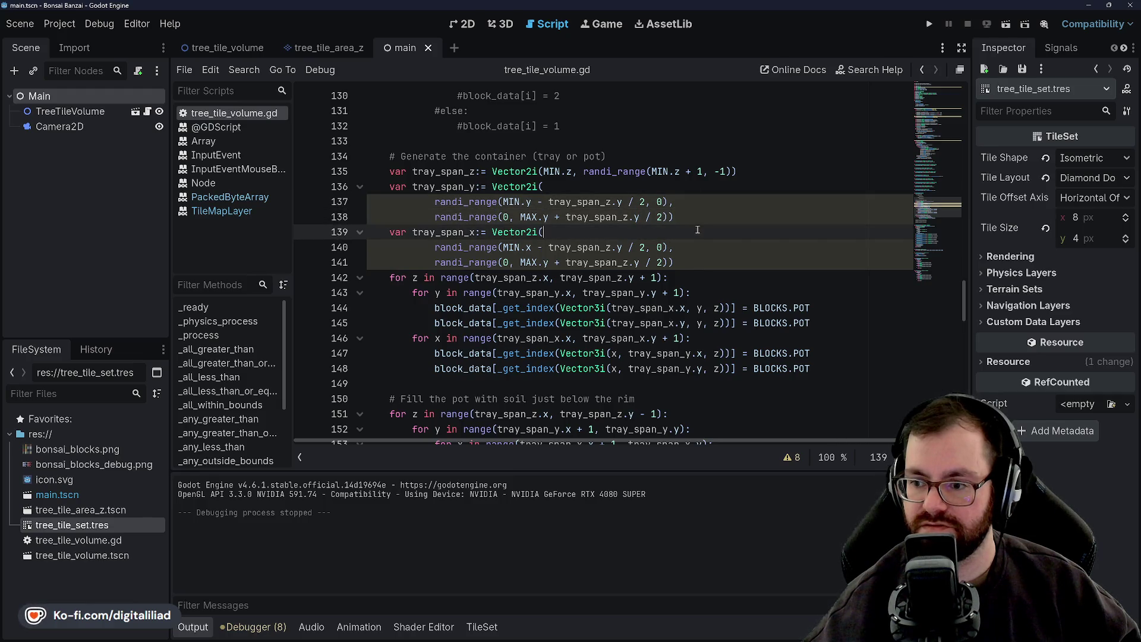
pyautogui.press('Up')
pyautogui.click(699, 219)
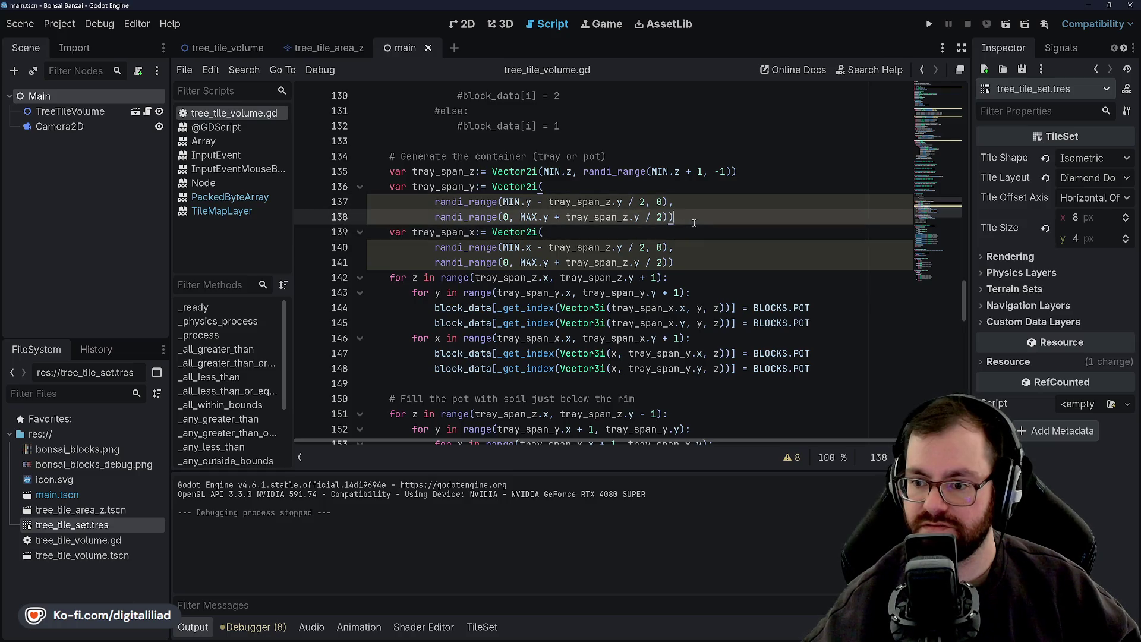
pyautogui.click(689, 203)
pyautogui.press('Down')
pyautogui.press('Down')
pyautogui.press('Down')
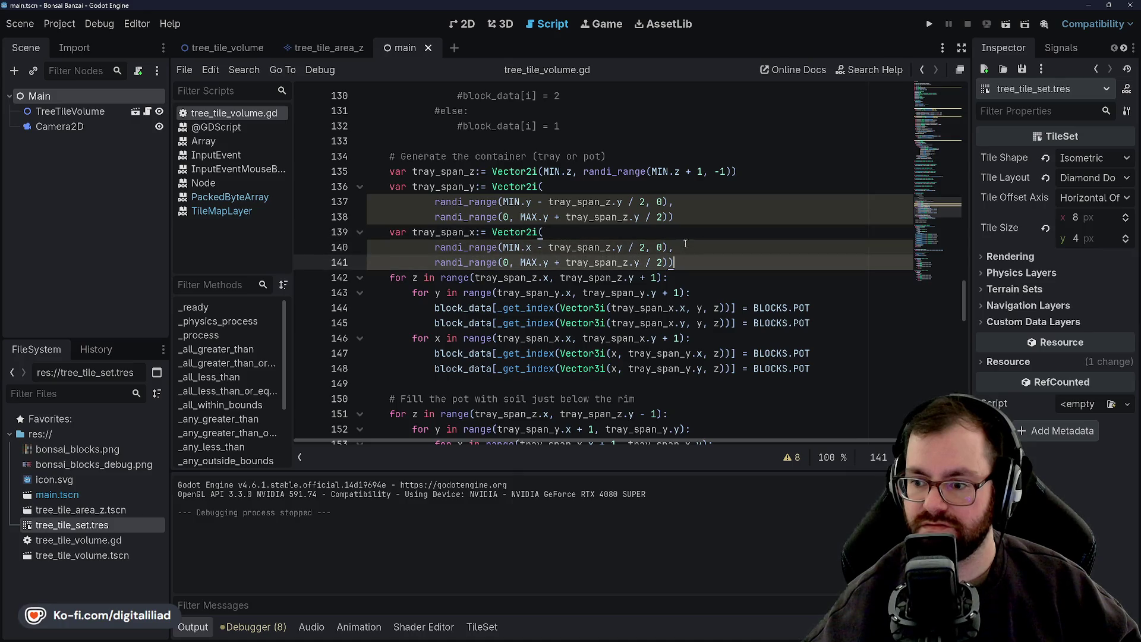
pyautogui.click(688, 200)
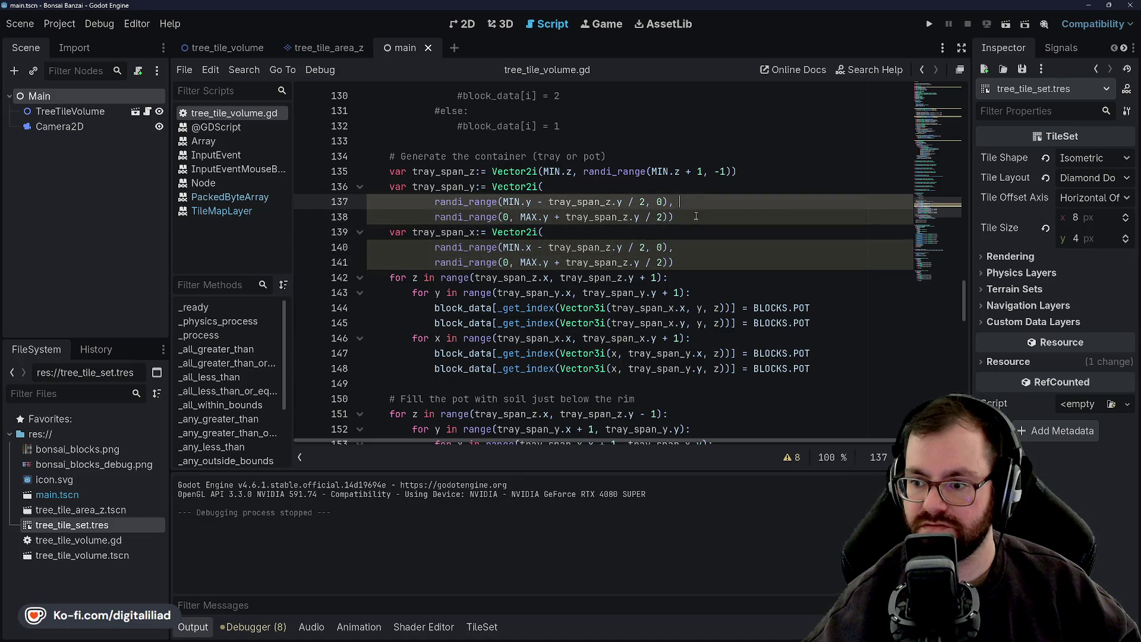
pyautogui.click(696, 186)
pyautogui.press('Down')
pyautogui.press('Down')
pyautogui.press('Down')
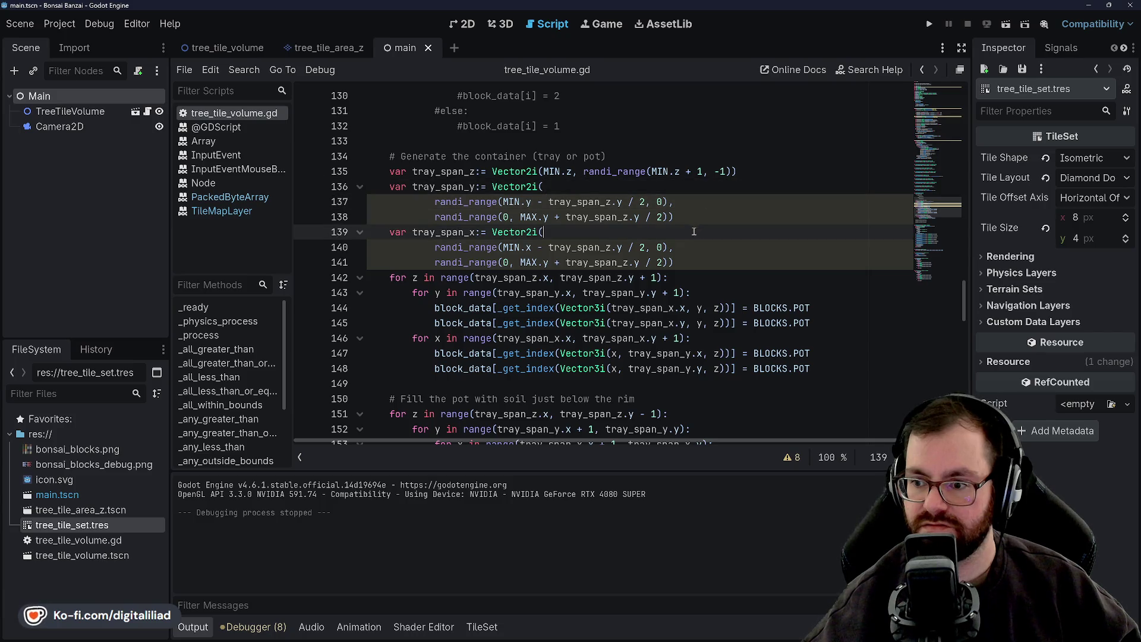
pyautogui.click(695, 225)
pyautogui.press('Down')
pyautogui.press('Up')
pyautogui.press('Up')
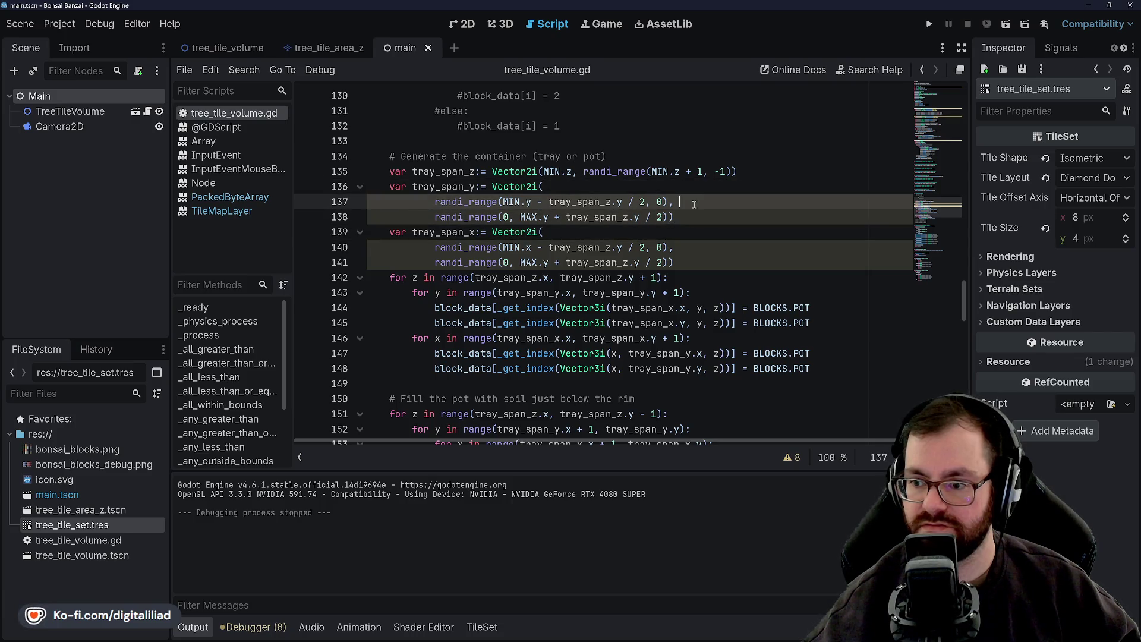
pyautogui.press('Up')
pyautogui.press('Down')
pyautogui.press('Down')
pyautogui.click(691, 230)
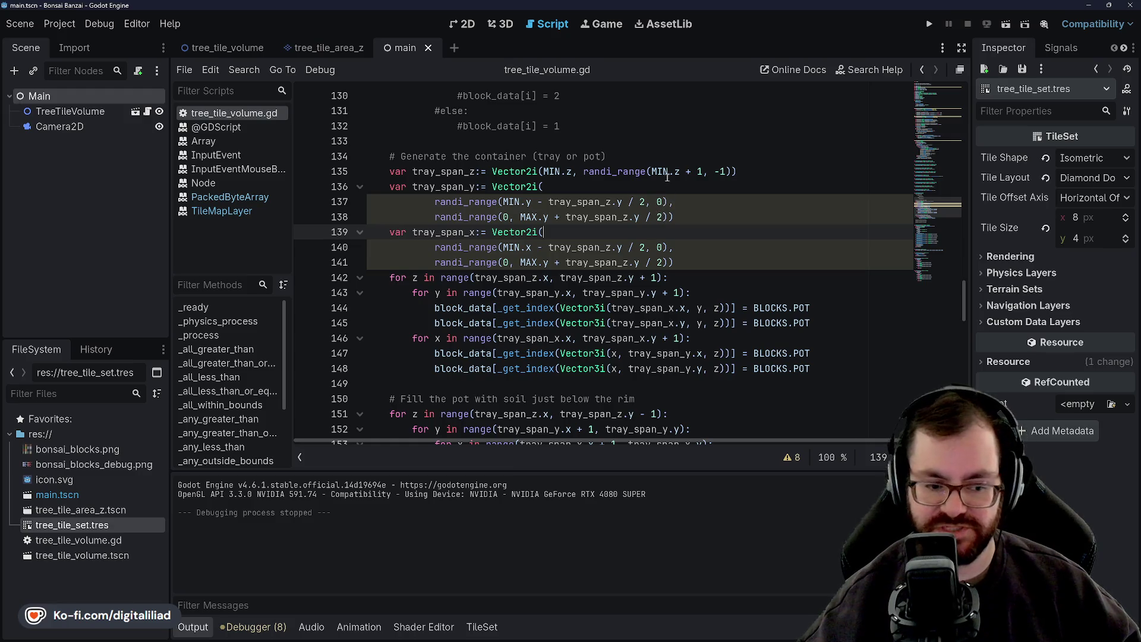
pyautogui.click(564, 184)
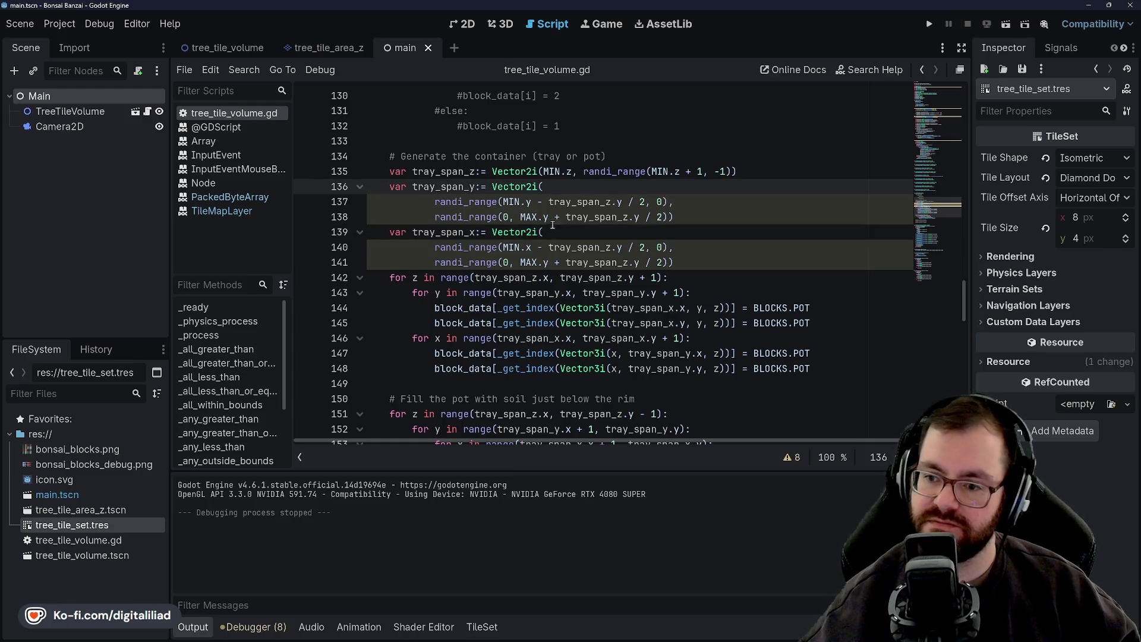
pyautogui.click(502, 202)
pyautogui.doubleClick(462, 202)
pyautogui.click(481, 188)
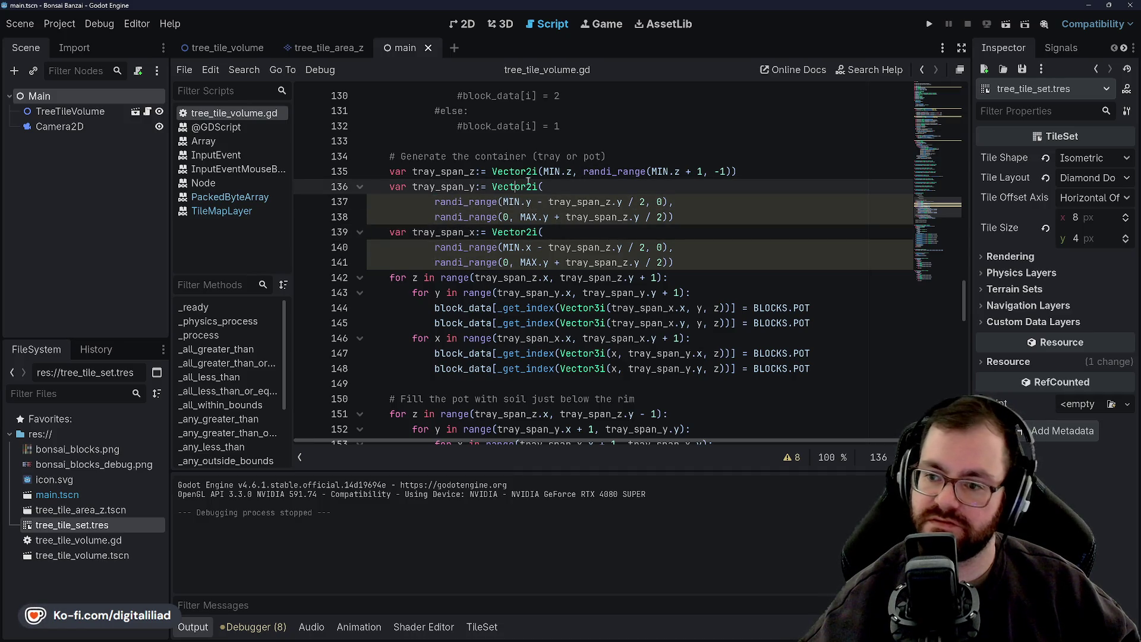
pyautogui.click(516, 170)
pyautogui.press('Up')
pyautogui.press('Up')
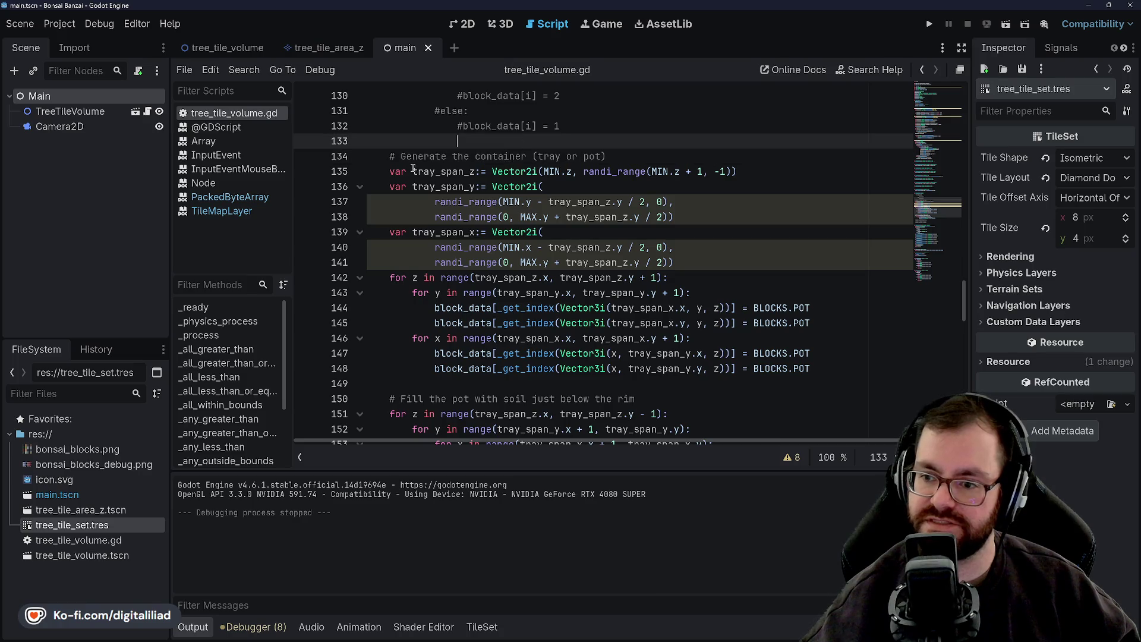
pyautogui.click(419, 172)
pyautogui.doubleClick(428, 171)
pyautogui.doubleClick(515, 172)
pyautogui.click(562, 171)
pyautogui.click(633, 171)
pyautogui.doubleClick(552, 172)
pyautogui.moveTo(572, 171)
pyautogui.mouseDown()
pyautogui.moveTo(543, 172)
pyautogui.moveTo(702, 171)
pyautogui.mouseUp()
pyautogui.click(594, 172)
pyautogui.click(639, 172)
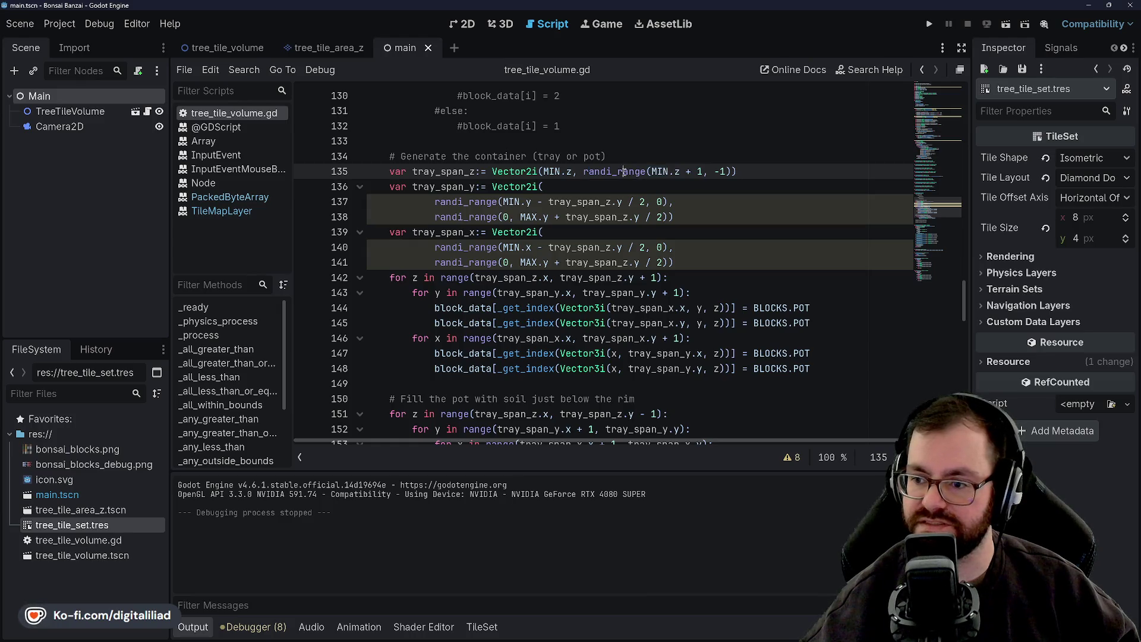
pyautogui.doubleClick(586, 172)
# Change MIN.z + 1 to MIN.z + 3 on line 135 and save
pyautogui.doubleClick(700, 172)
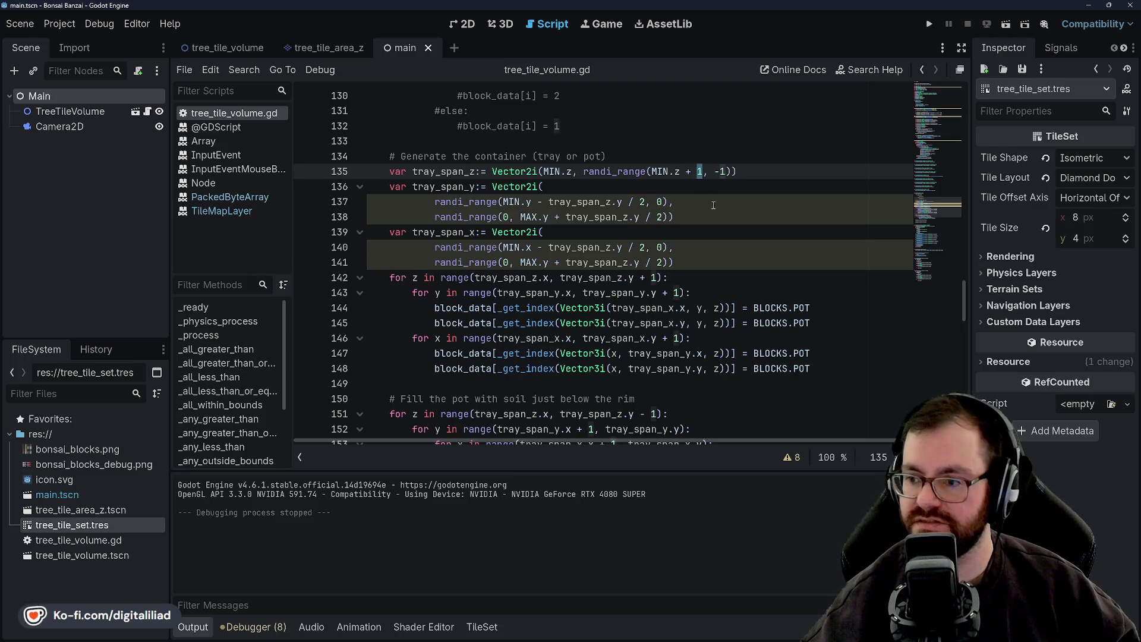
pyautogui.write('3')
pyautogui.click(638, 146)
pyautogui.hotkey('ctrl', 's')
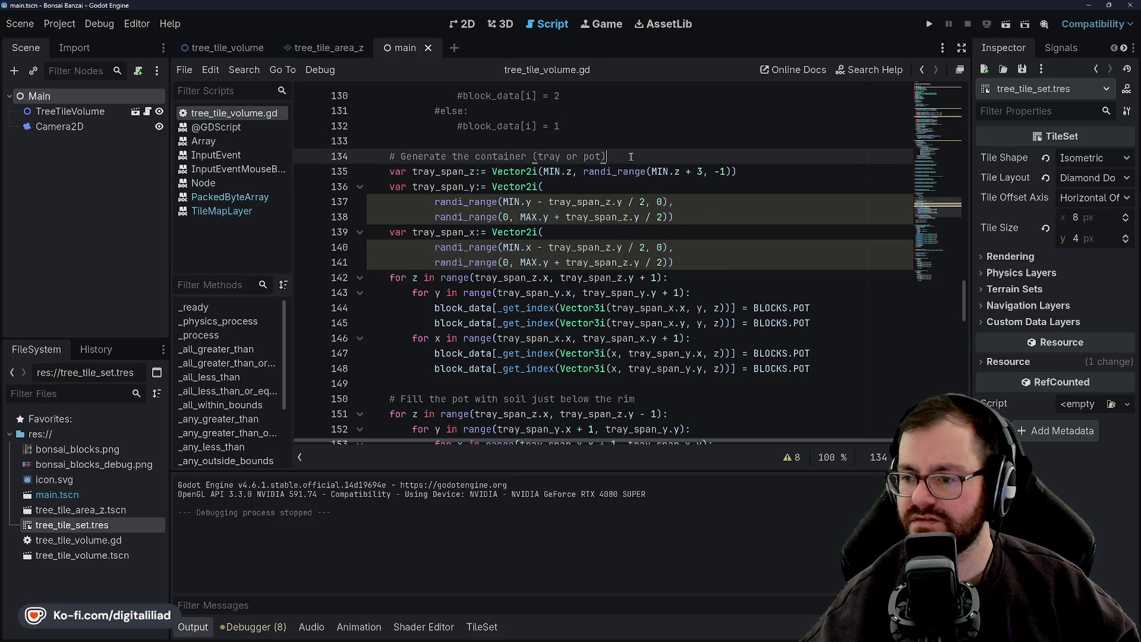
# Replace the -1 upper bound with 0, making randi_range(MIN.z + 3, 0), and run the game
pyautogui.doubleClick(631, 172)
pyautogui.doubleClick(658, 172)
pyautogui.click(684, 172)
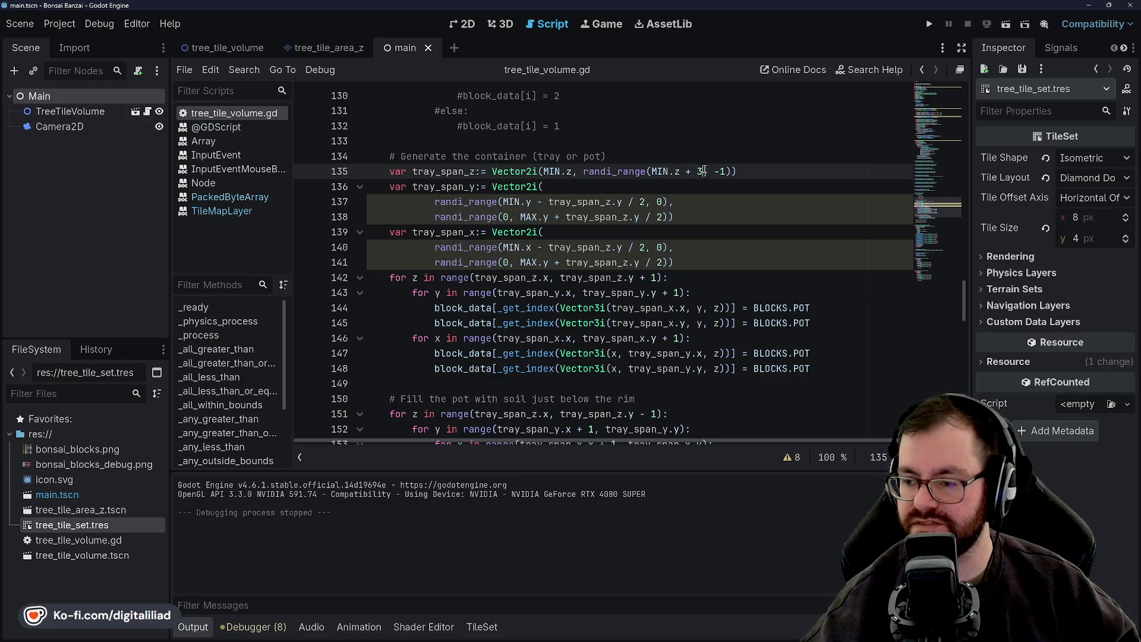
pyautogui.moveTo(726, 171); pyautogui.dragTo(714, 171)
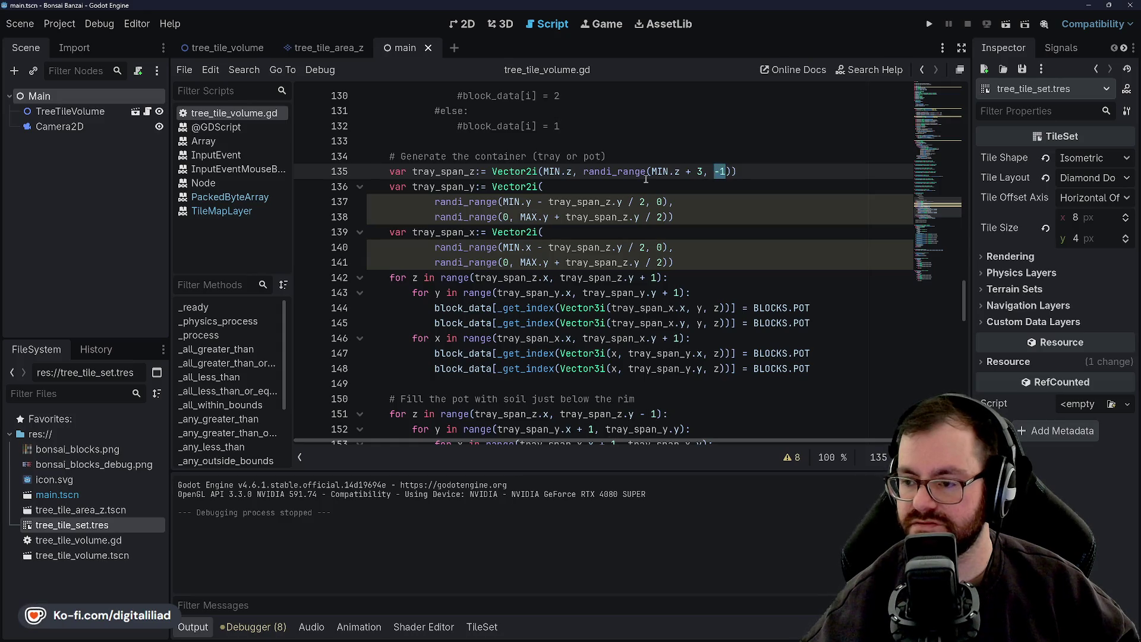
pyautogui.moveTo(637, 172)
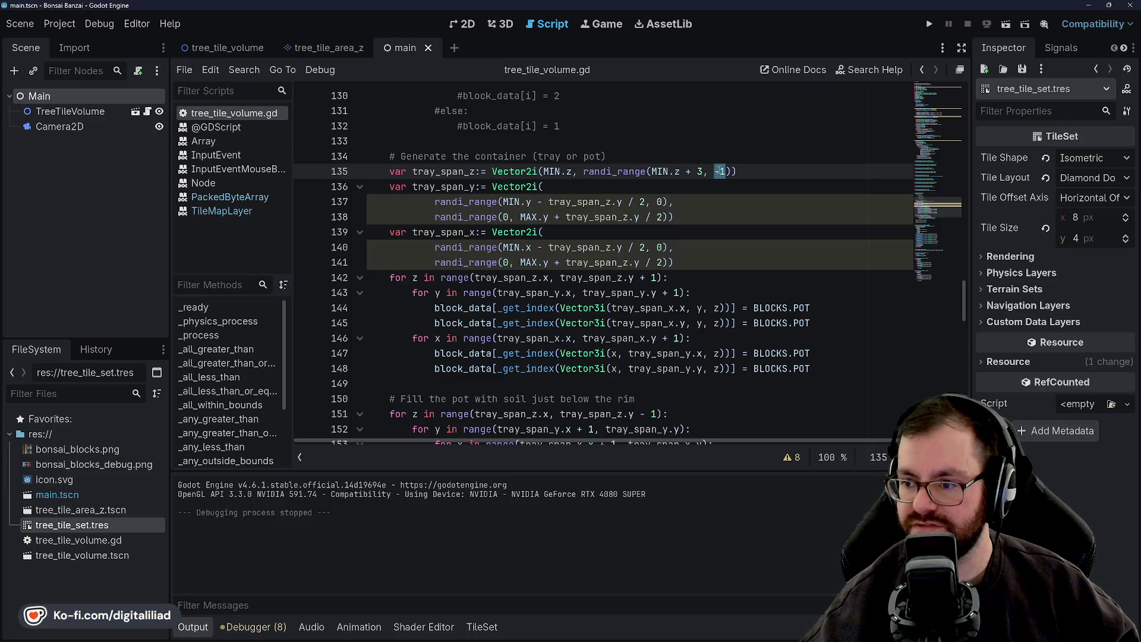
pyautogui.click(657, 171)
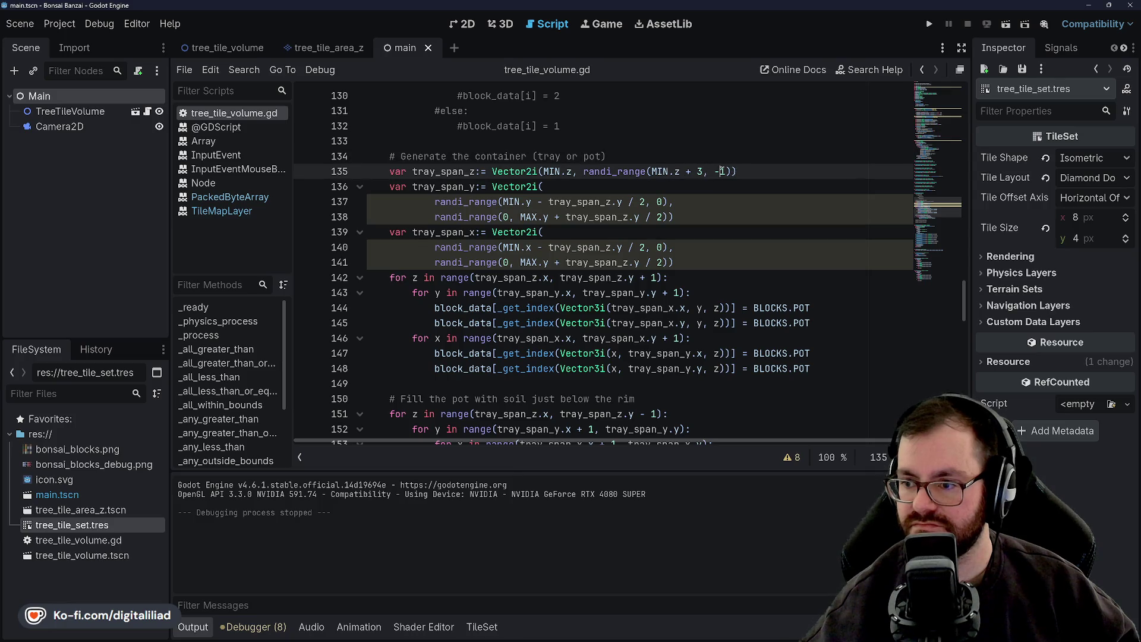
pyautogui.moveTo(726, 171); pyautogui.dragTo(714, 171)
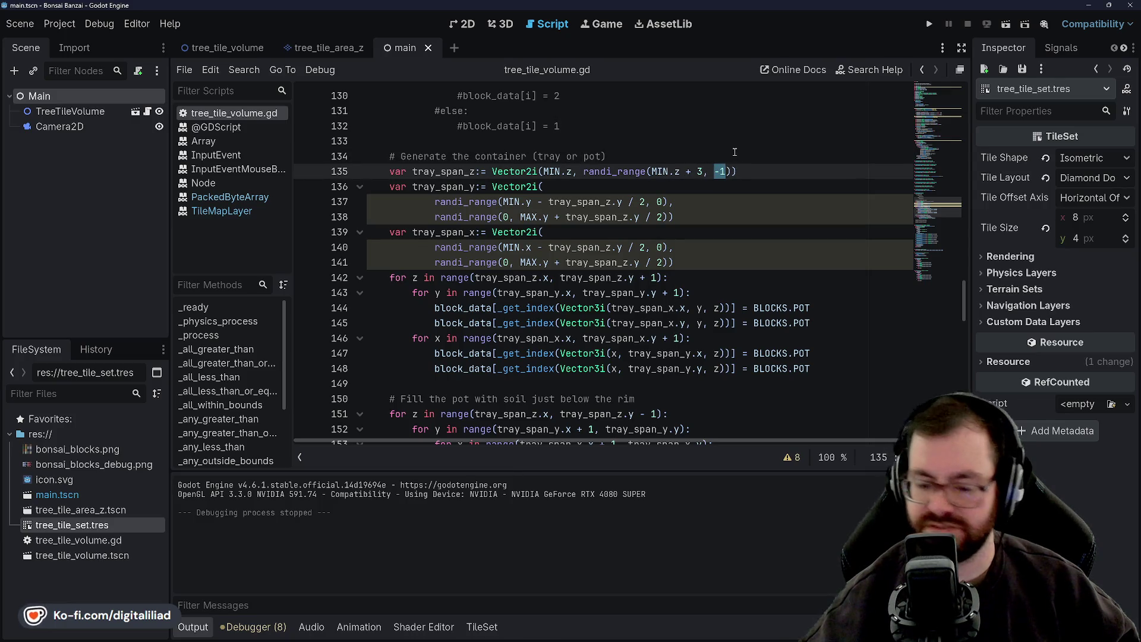
pyautogui.write('0')
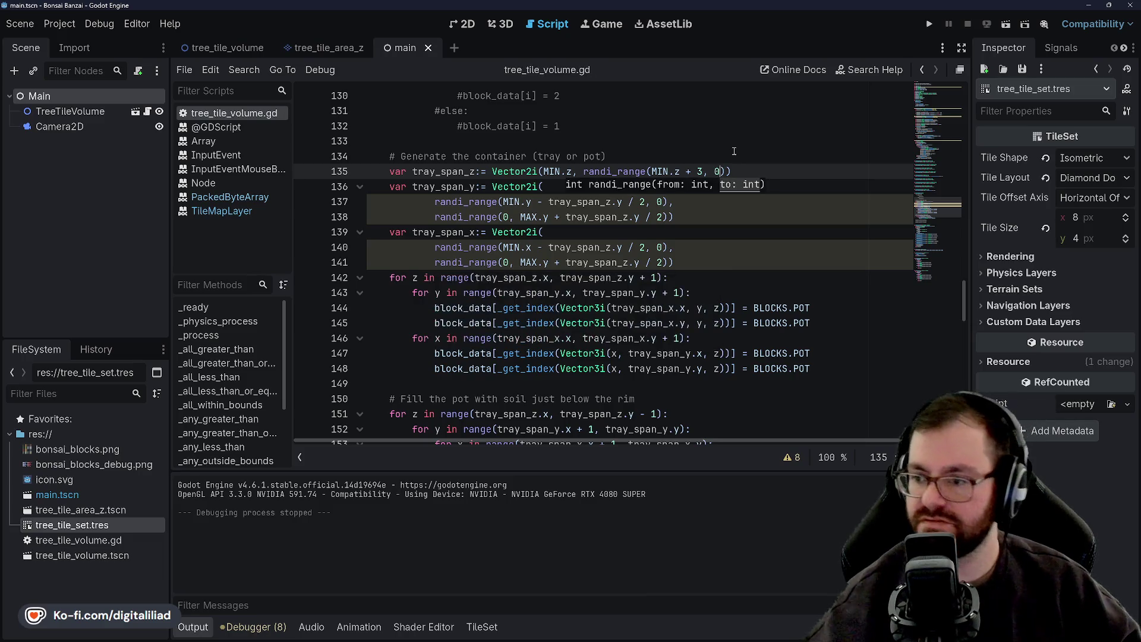
pyautogui.press('Up')
pyautogui.press('Up')
pyautogui.press('Down')
pyautogui.press('Down')
pyautogui.press('Down')
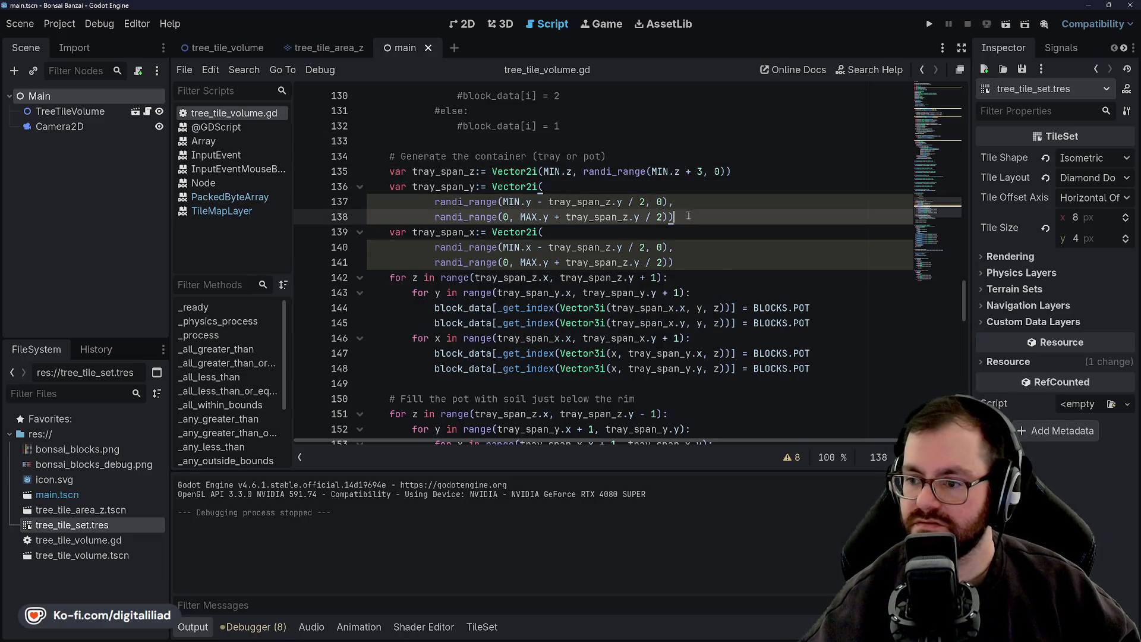
pyautogui.press('Up')
pyautogui.press('Up')
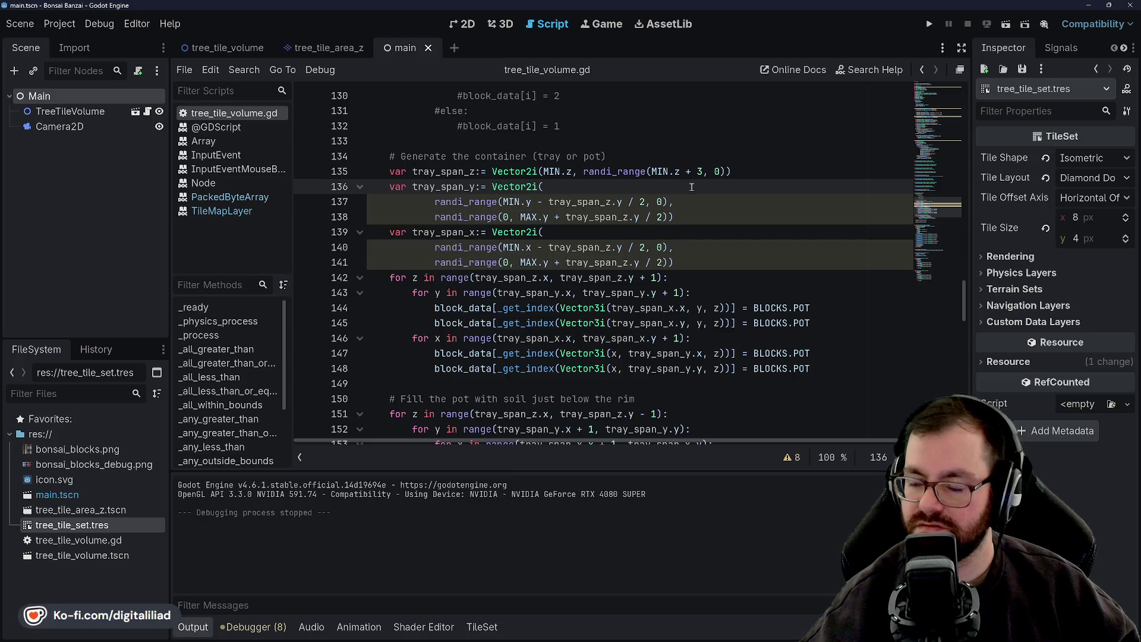
pyautogui.click(930, 24)
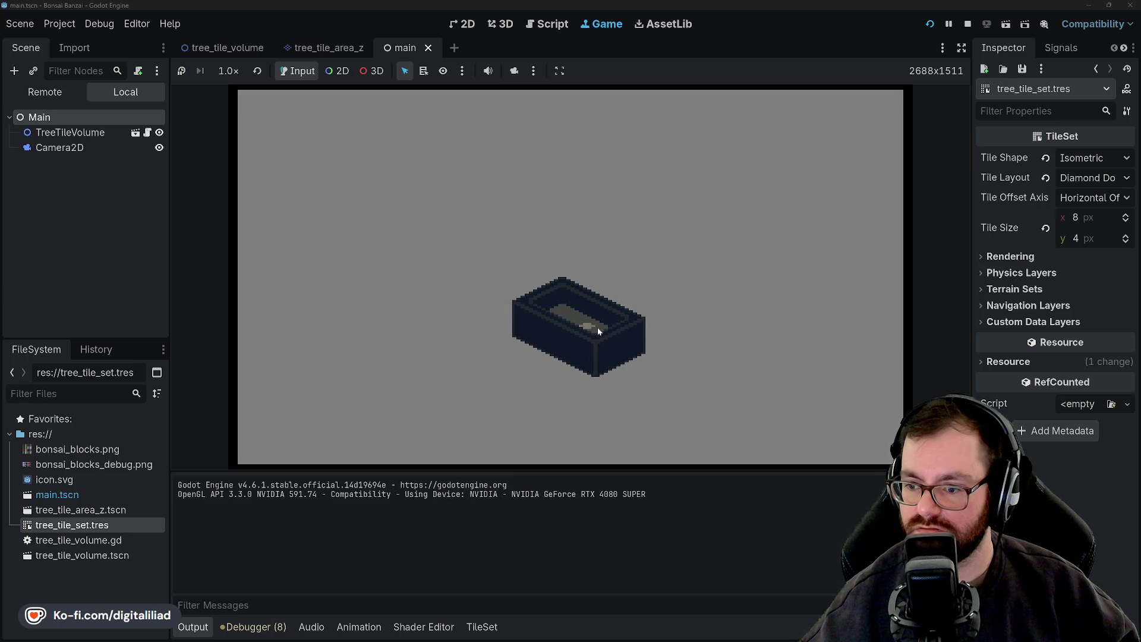
pyautogui.click(931, 23)
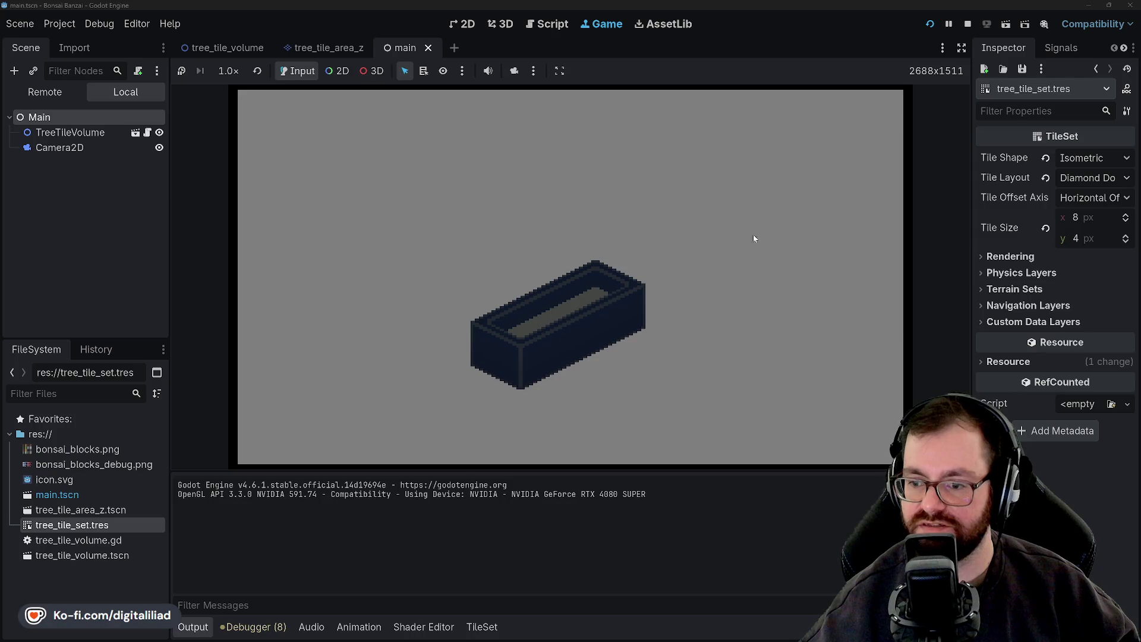
pyautogui.click(930, 24)
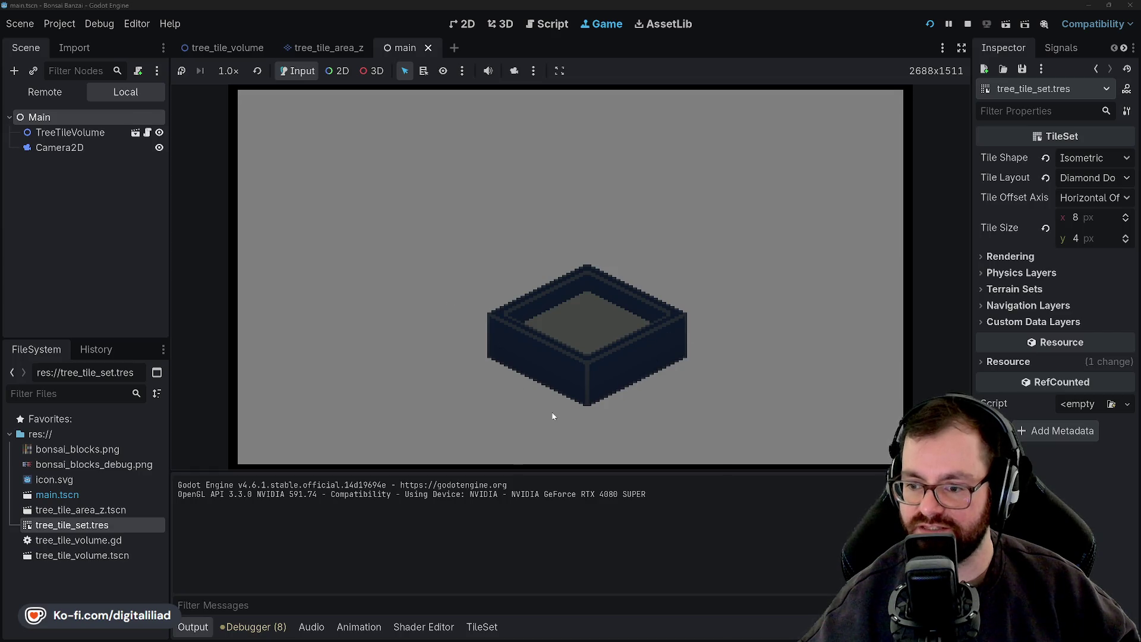
pyautogui.click(930, 30)
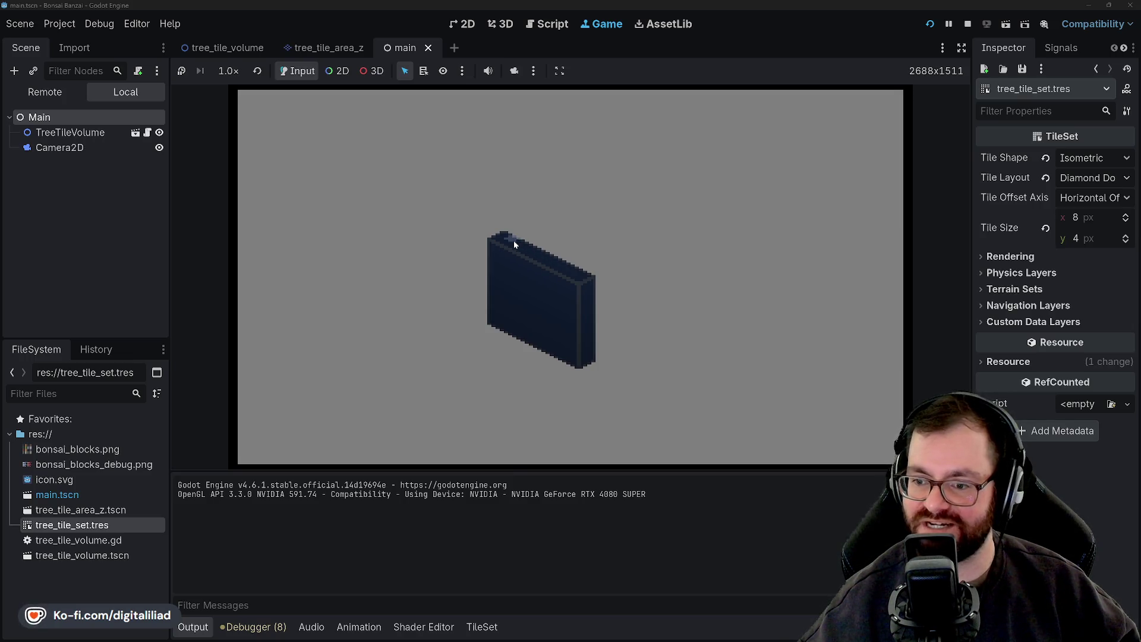
pyautogui.click(930, 24)
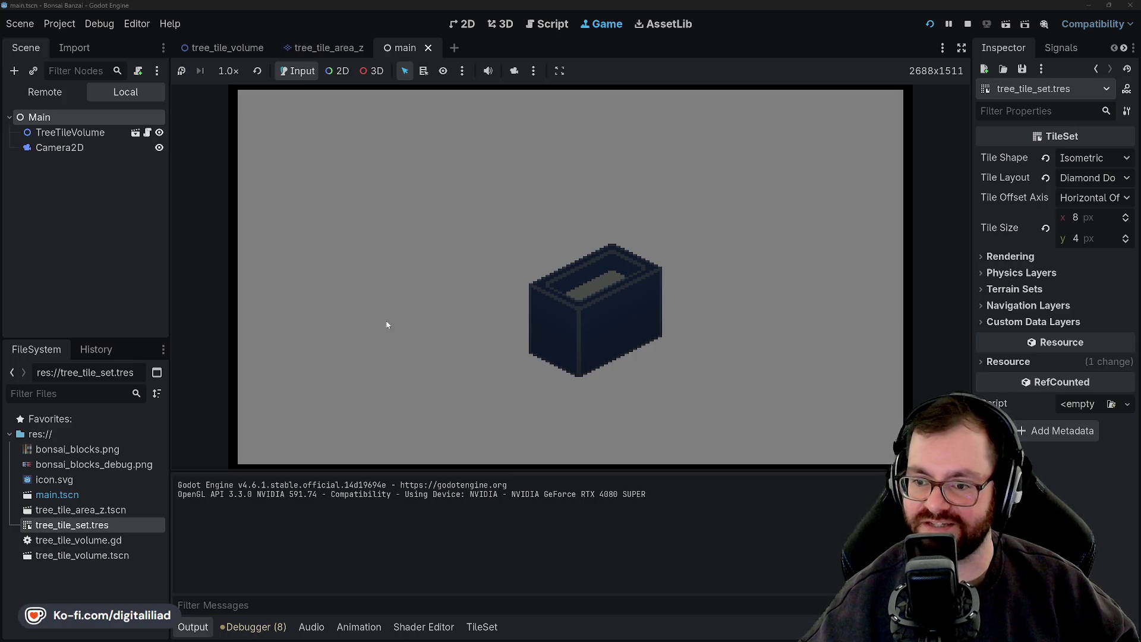
pyautogui.click(930, 23)
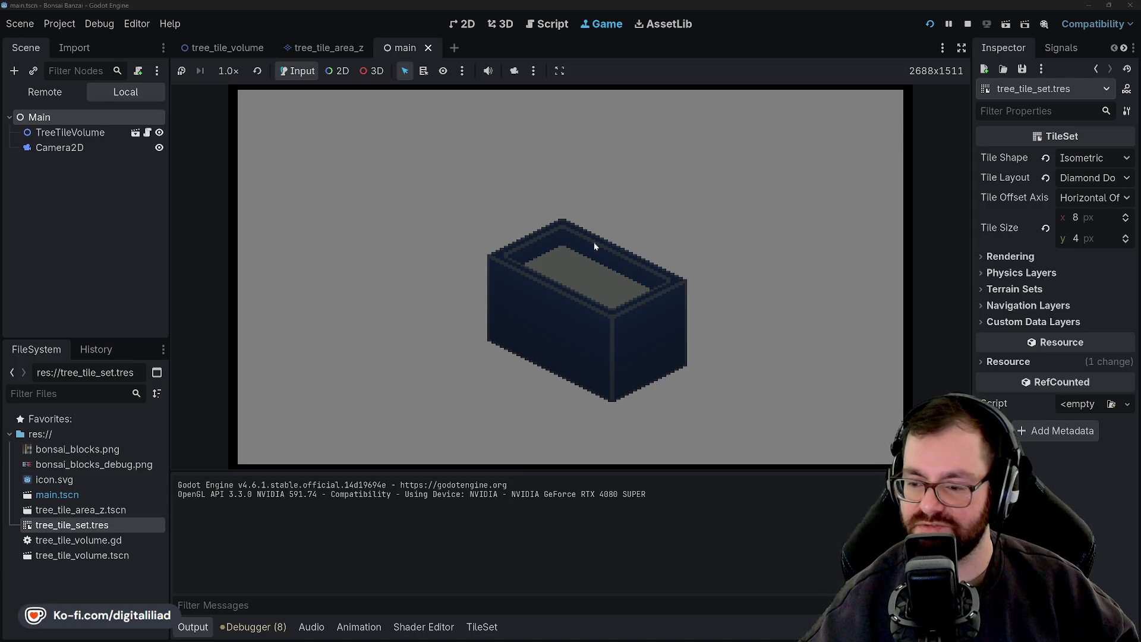
pyautogui.click(968, 24)
pyautogui.click(705, 246)
pyautogui.click(716, 266)
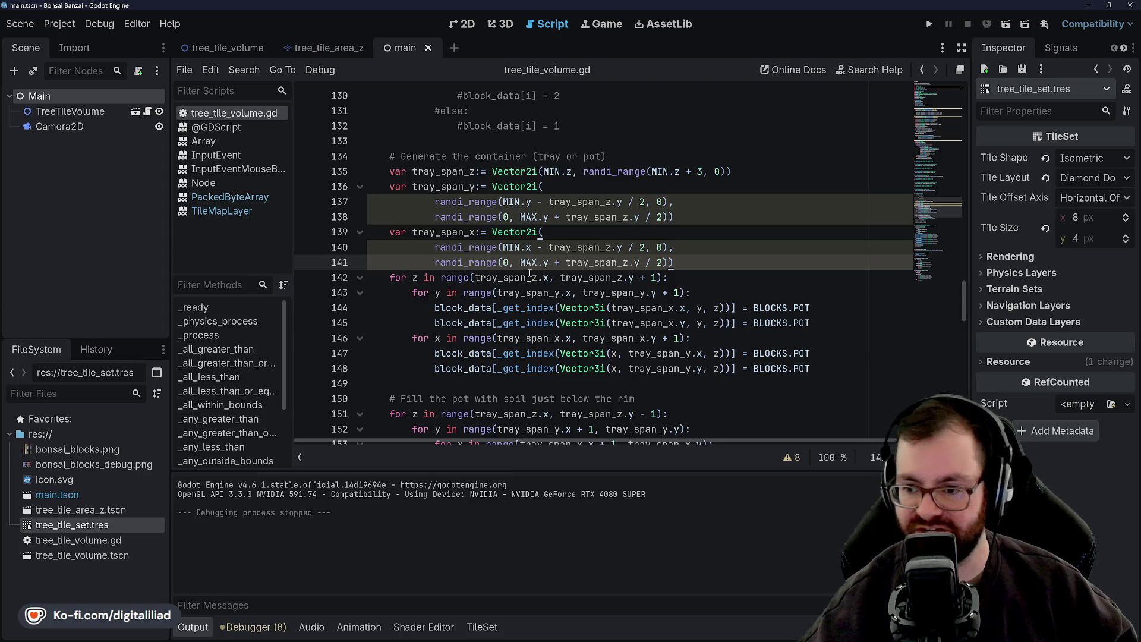
# Save the script and review the tray span lines 137–141
pyautogui.click(701, 246)
pyautogui.hotkey('ctrl', 's')
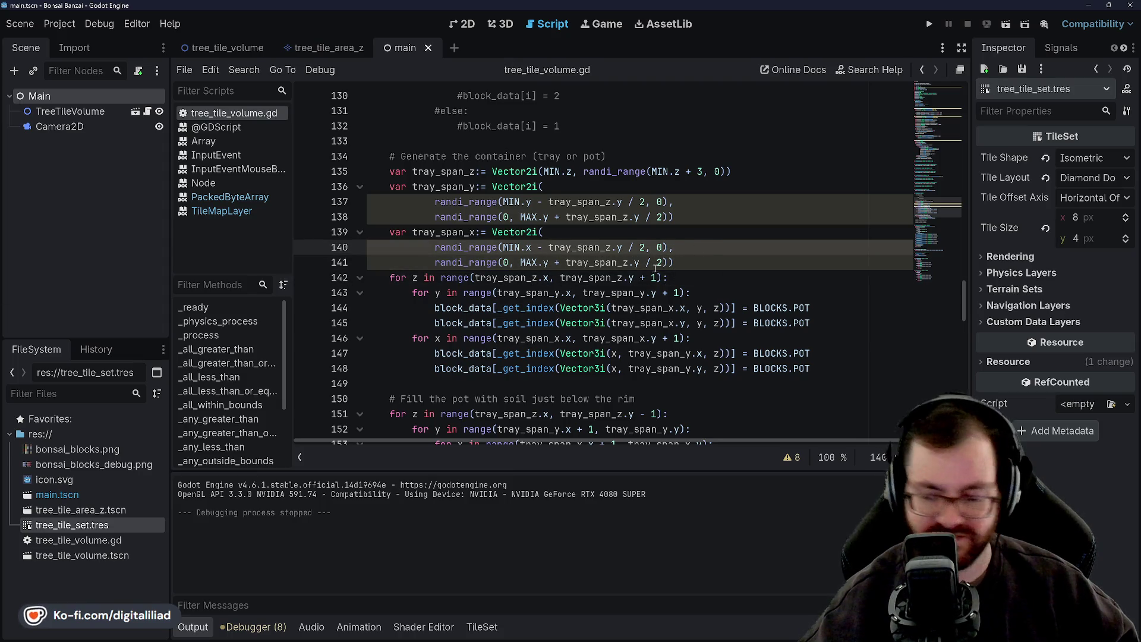
pyautogui.scroll(-1, 656, 269)
pyautogui.click(691, 171)
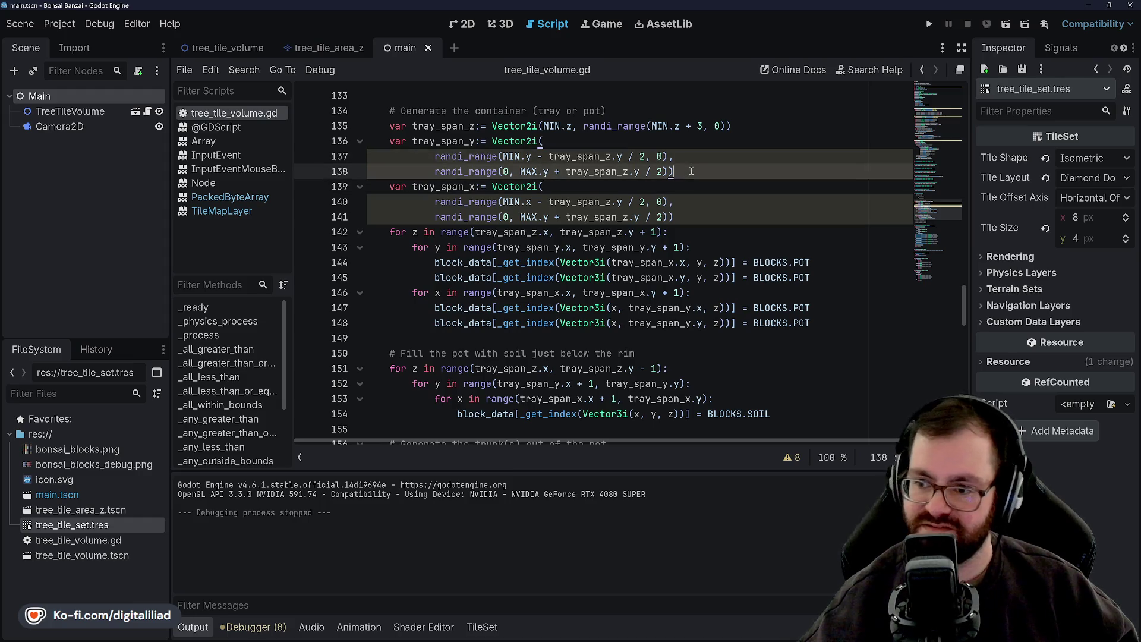
pyautogui.click(698, 156)
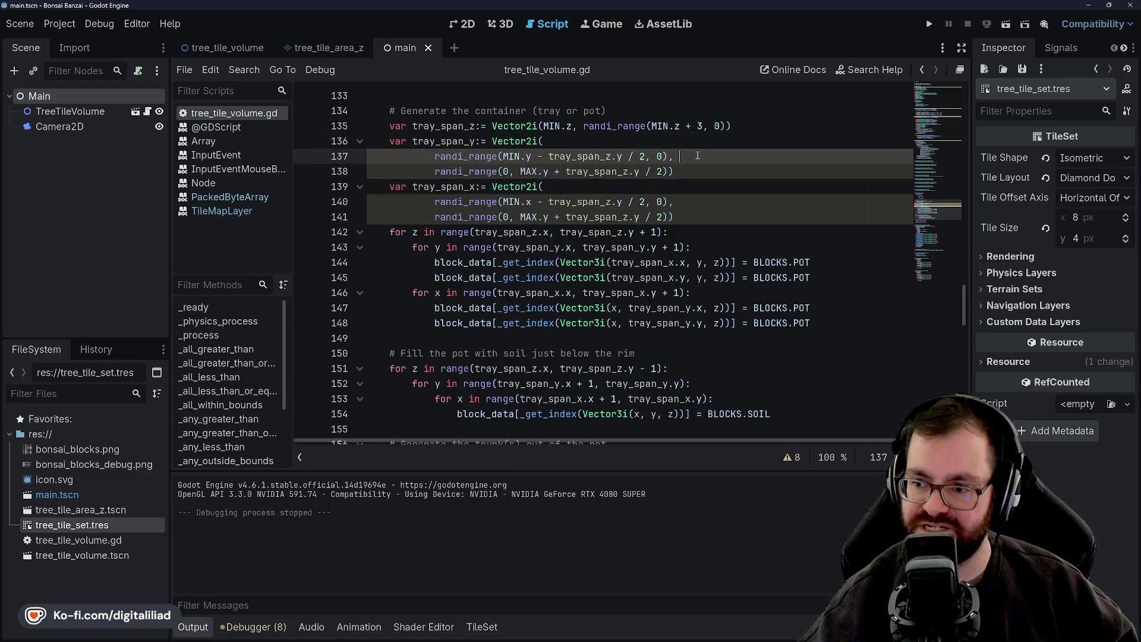
pyautogui.click(681, 174)
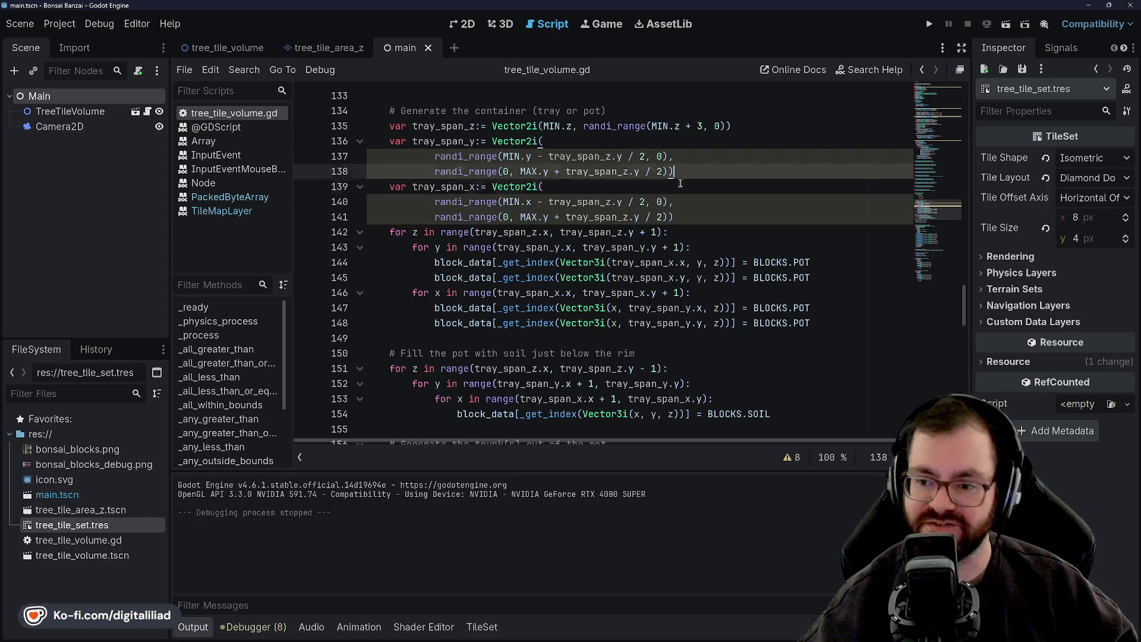
pyautogui.click(693, 204)
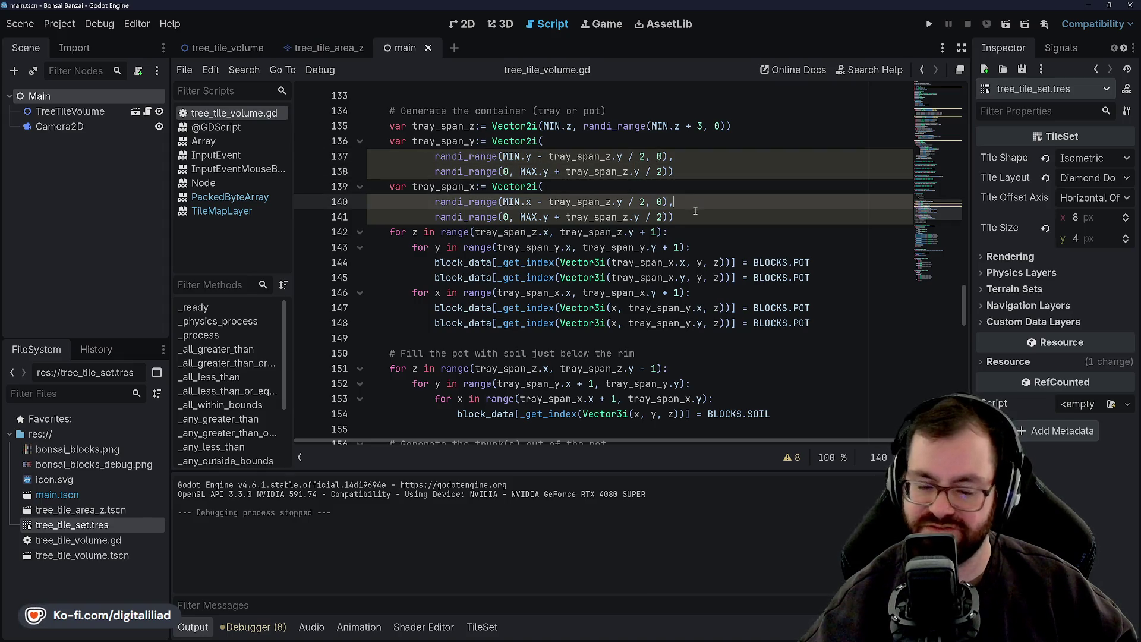
pyautogui.click(687, 217)
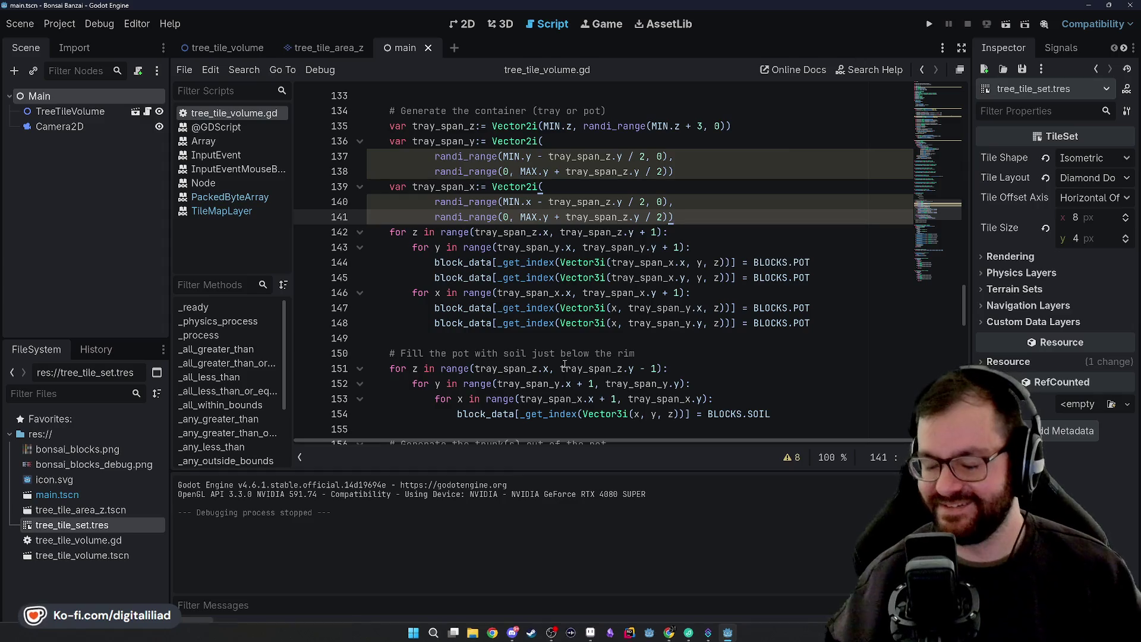
# Move to the end of the roots to-do comment on line 157
pyautogui.click(557, 338)
pyautogui.scroll(-2, 556, 326)
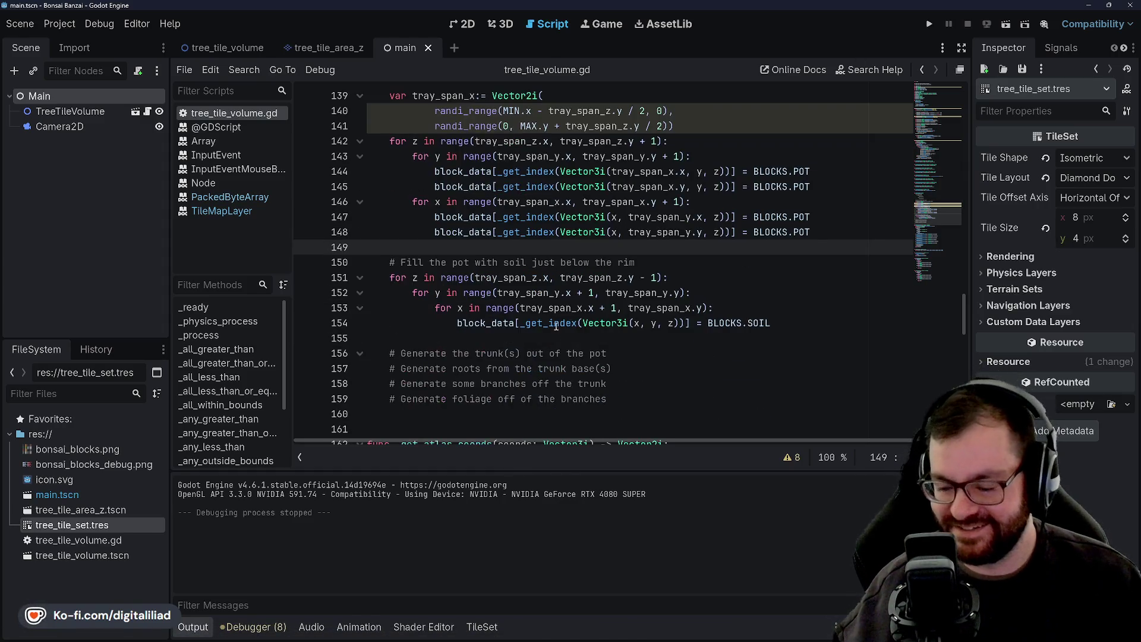
pyautogui.scroll(-1, 556, 326)
pyautogui.click(569, 302)
pyautogui.click(628, 313)
pyautogui.click(637, 324)
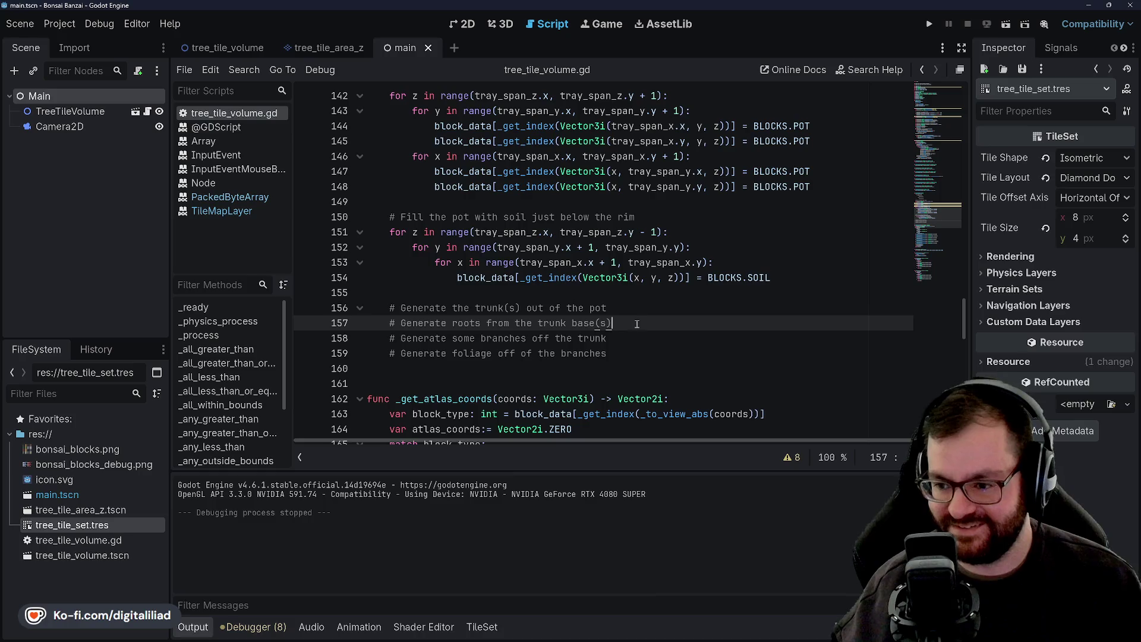